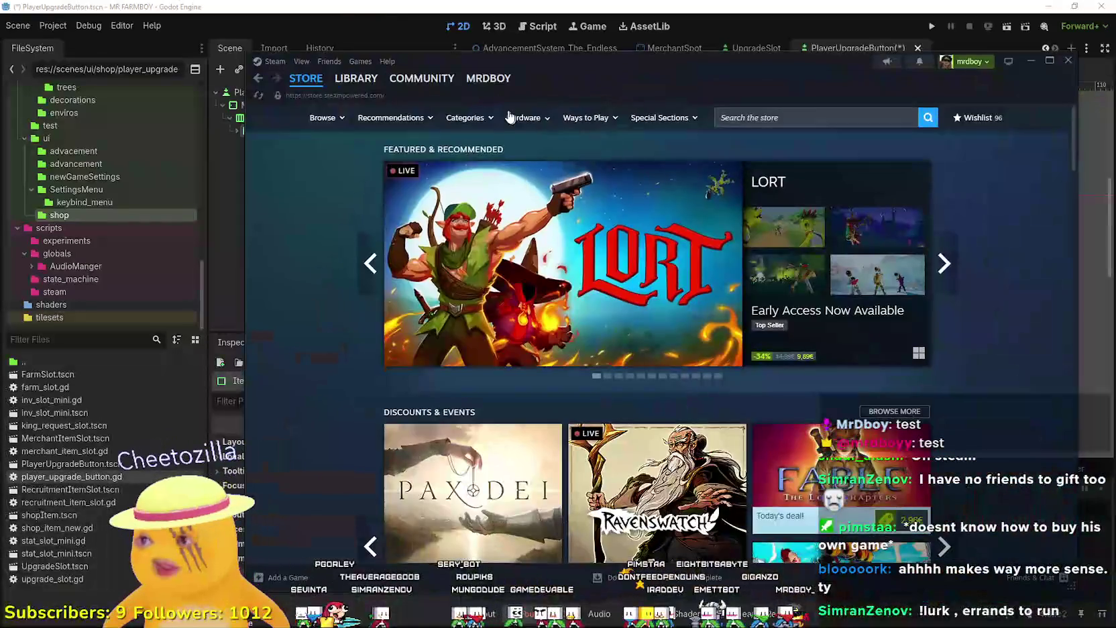
Go from the Library to the MR FARMBOY store page and add the game to the cart
{"action": "left_click", "coordinate": [356, 78]}
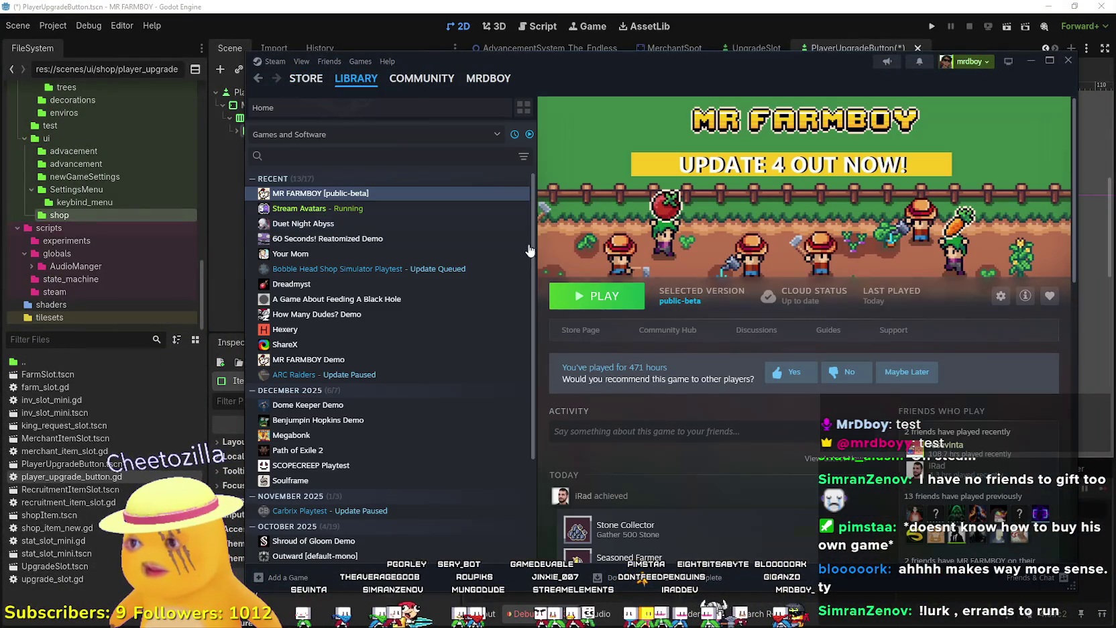
{"action": "left_click", "coordinate": [577, 330]}
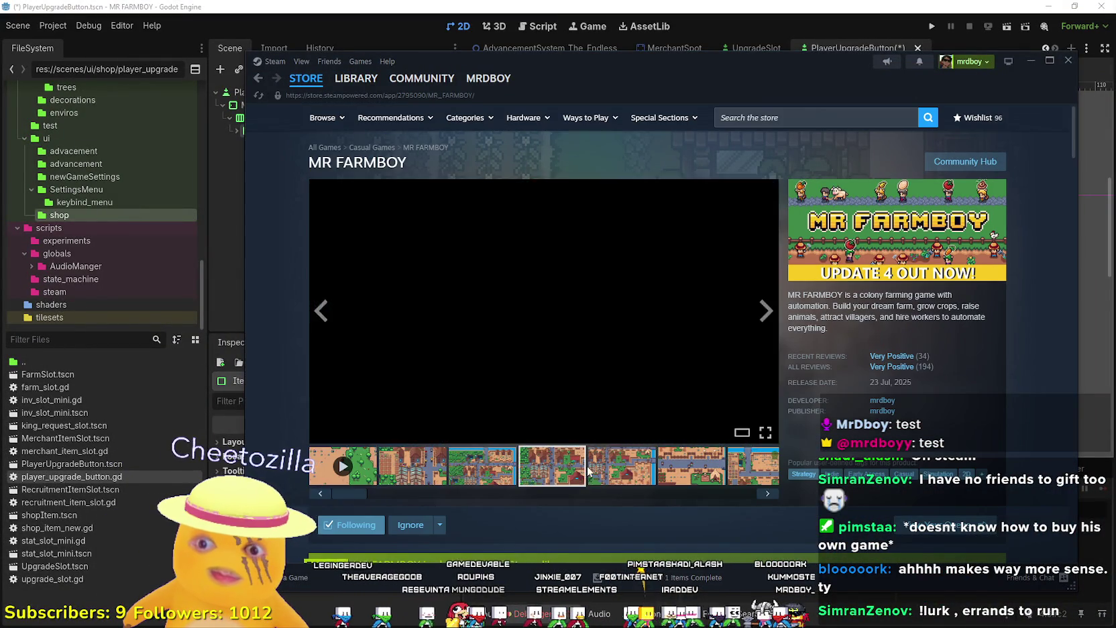
{"action": "scroll", "coordinate": [587, 463], "scroll_direction": "down", "scroll_amount": 10}
{"action": "scroll", "coordinate": [671, 355], "scroll_direction": "up", "scroll_amount": 5}
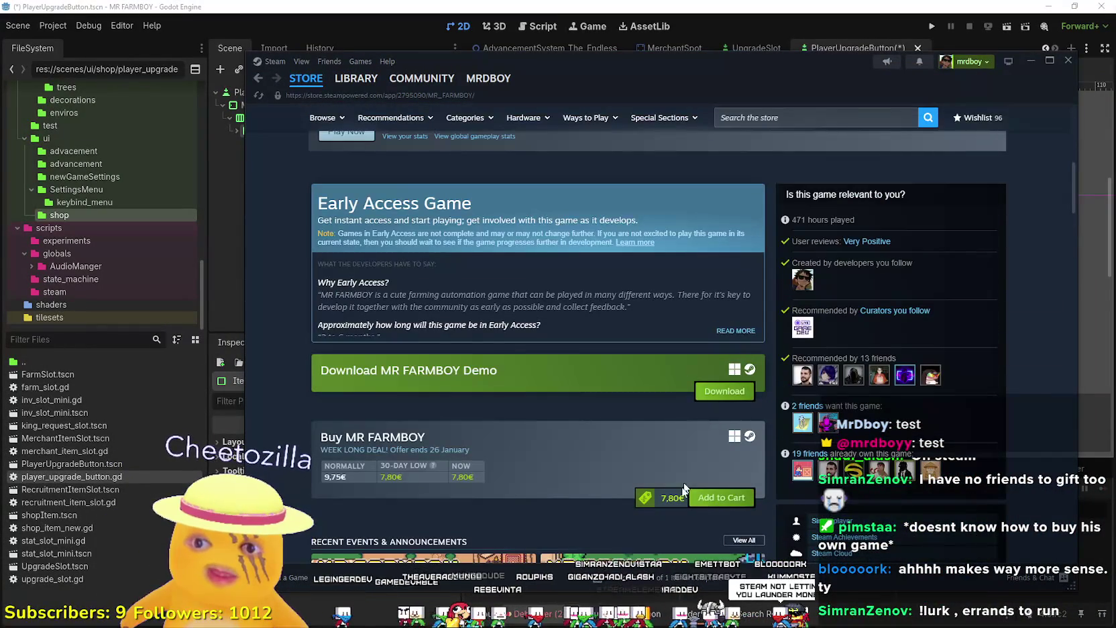
{"action": "left_click", "coordinate": [706, 494]}
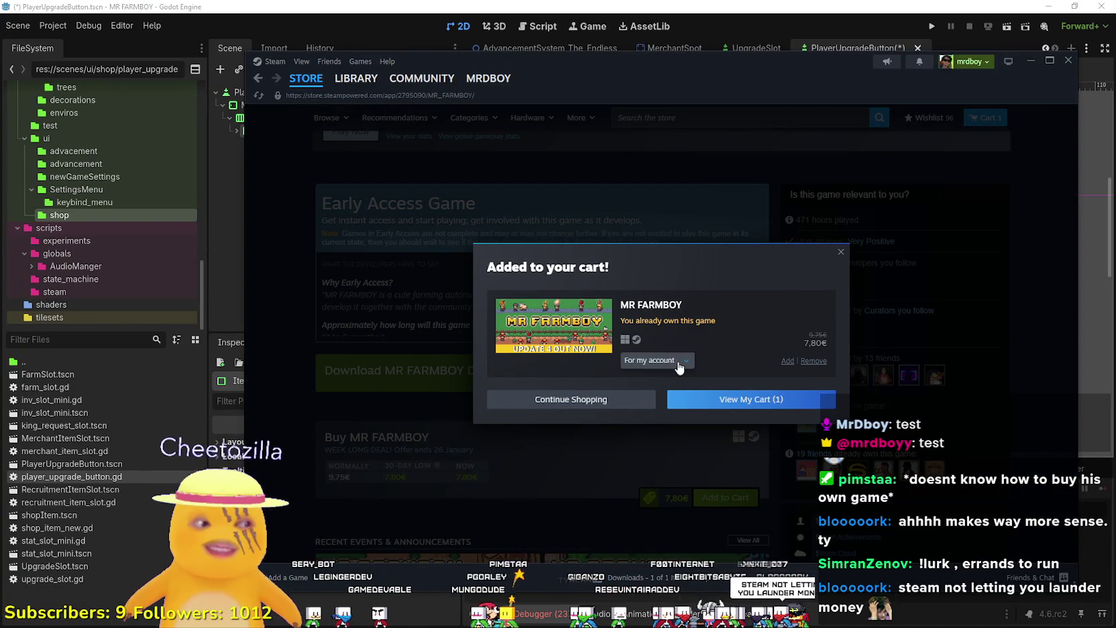
{"action": "left_click", "coordinate": [737, 409]}
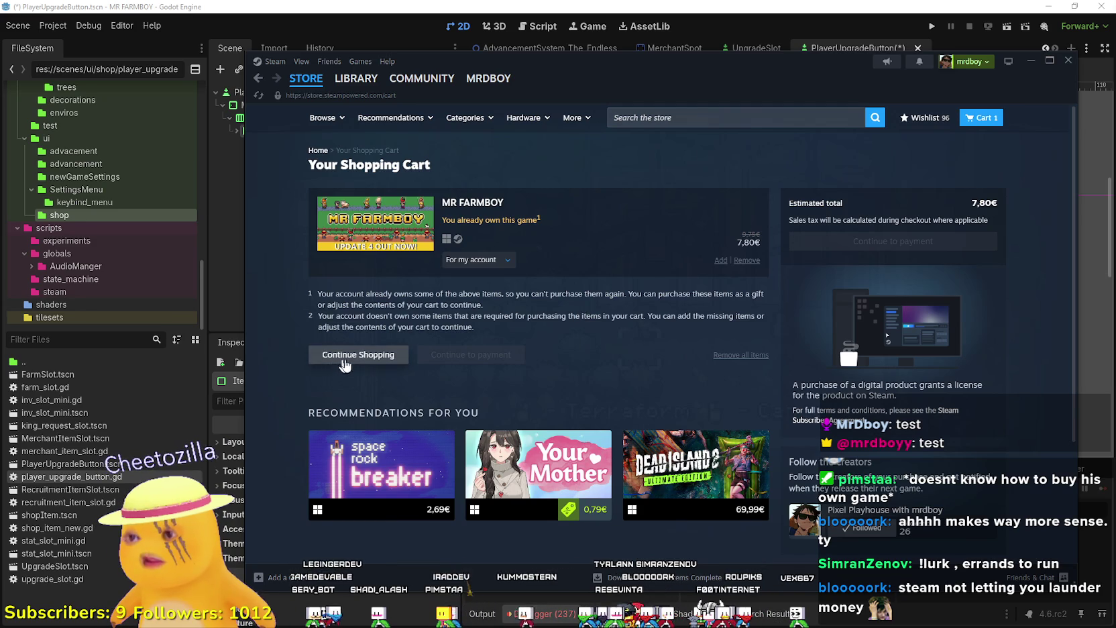
Set the MR FARMBOY cart purchase to 'This is a gift', then switch back to Godot
{"action": "left_click", "coordinate": [478, 259]}
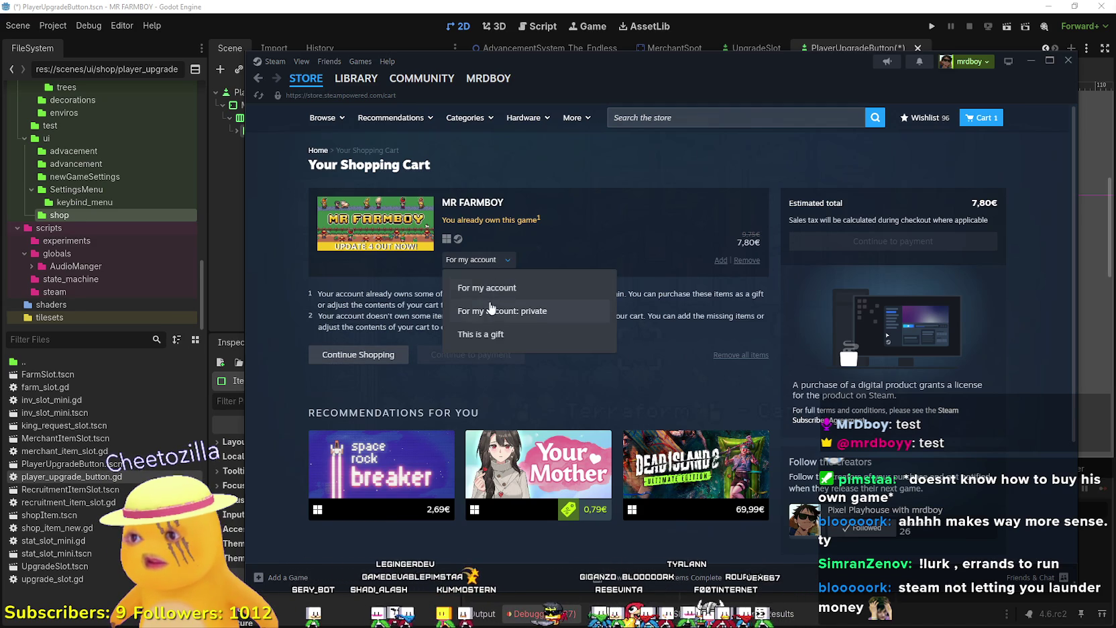
{"action": "left_click", "coordinate": [505, 309]}
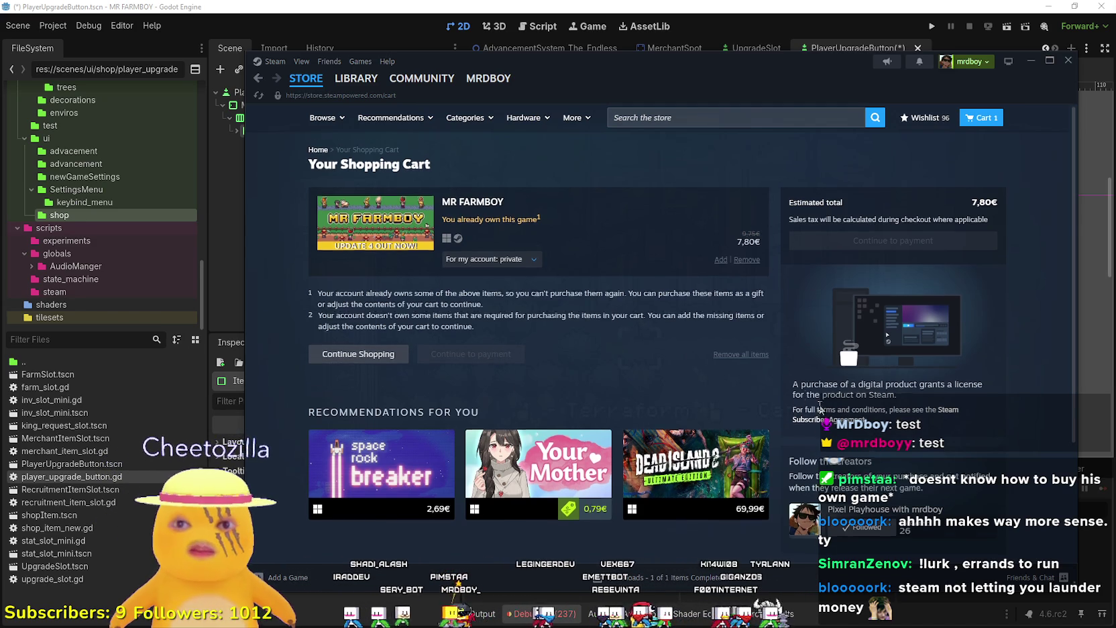
{"action": "scroll", "coordinate": [816, 408], "scroll_direction": "down", "scroll_amount": 3}
{"action": "scroll", "coordinate": [815, 408], "scroll_direction": "up", "scroll_amount": 3}
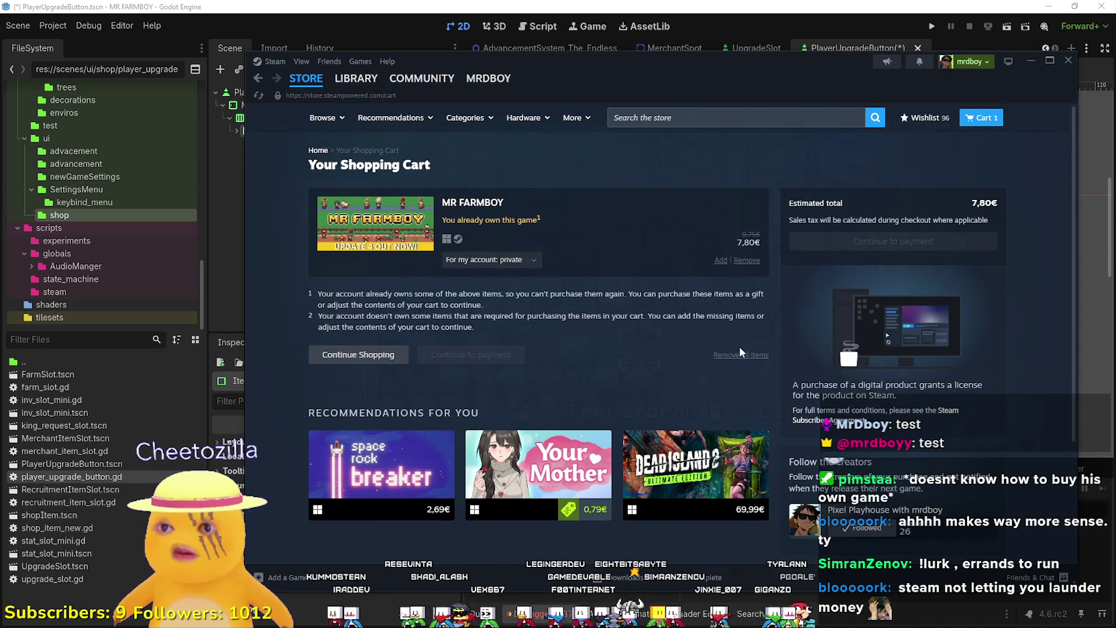
{"action": "left_click", "coordinate": [492, 260]}
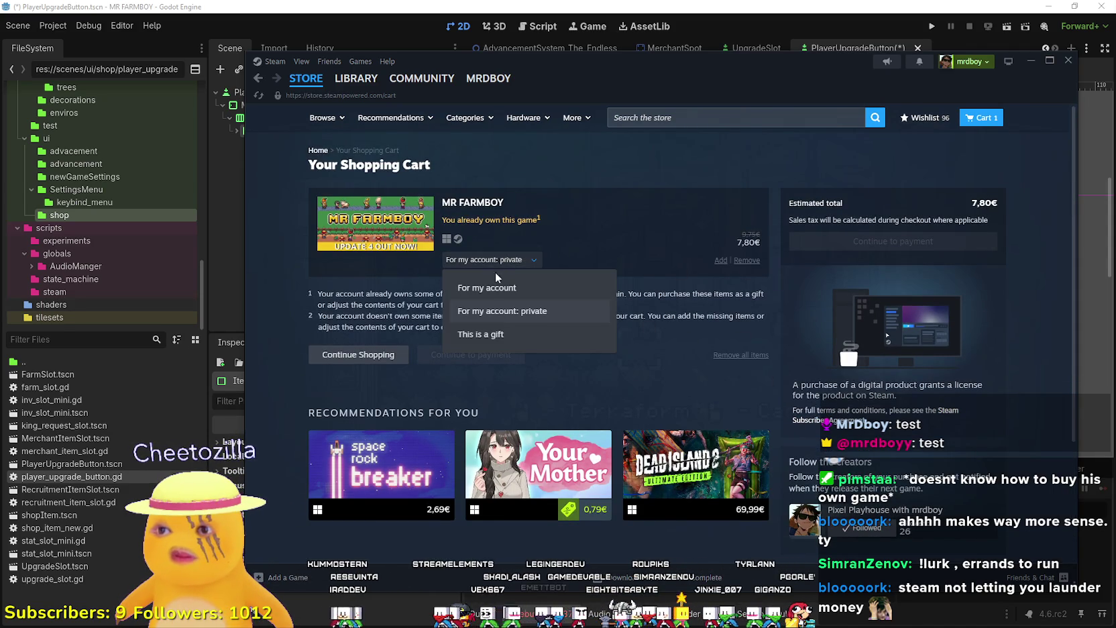
{"action": "left_click", "coordinate": [505, 287]}
{"action": "left_click", "coordinate": [478, 260]}
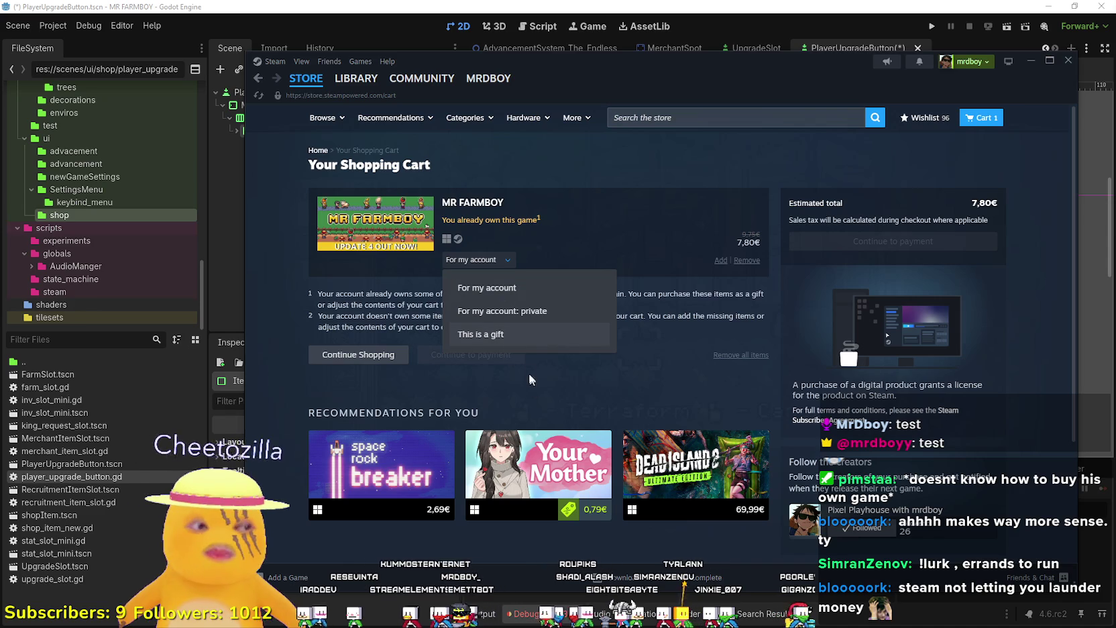
{"action": "left_click", "coordinate": [527, 334]}
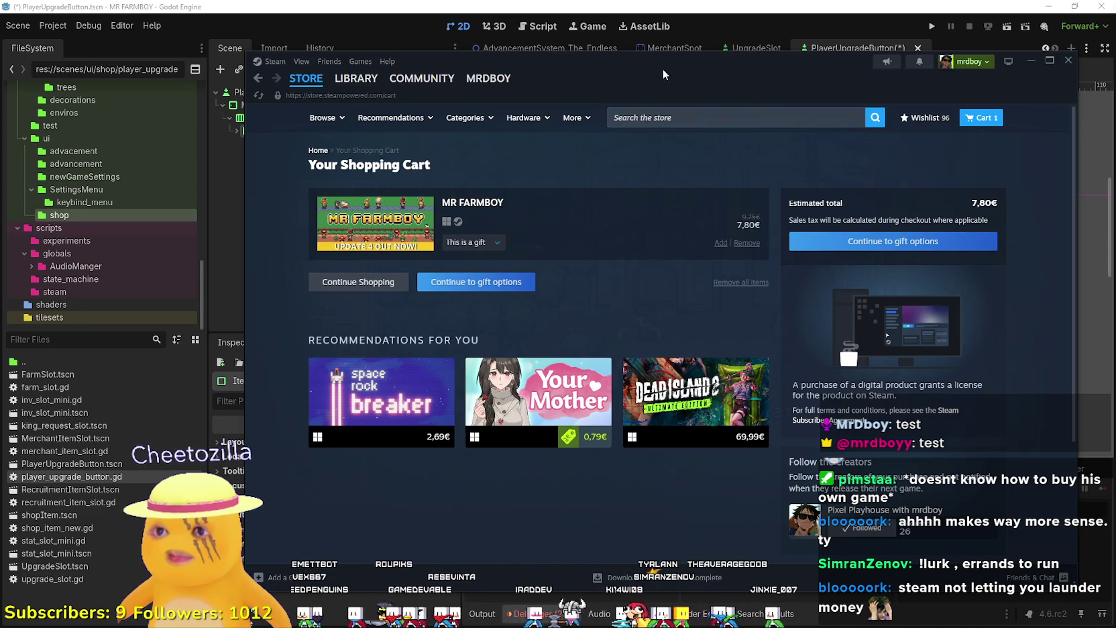
{"action": "key", "text": "alt+Tab"}
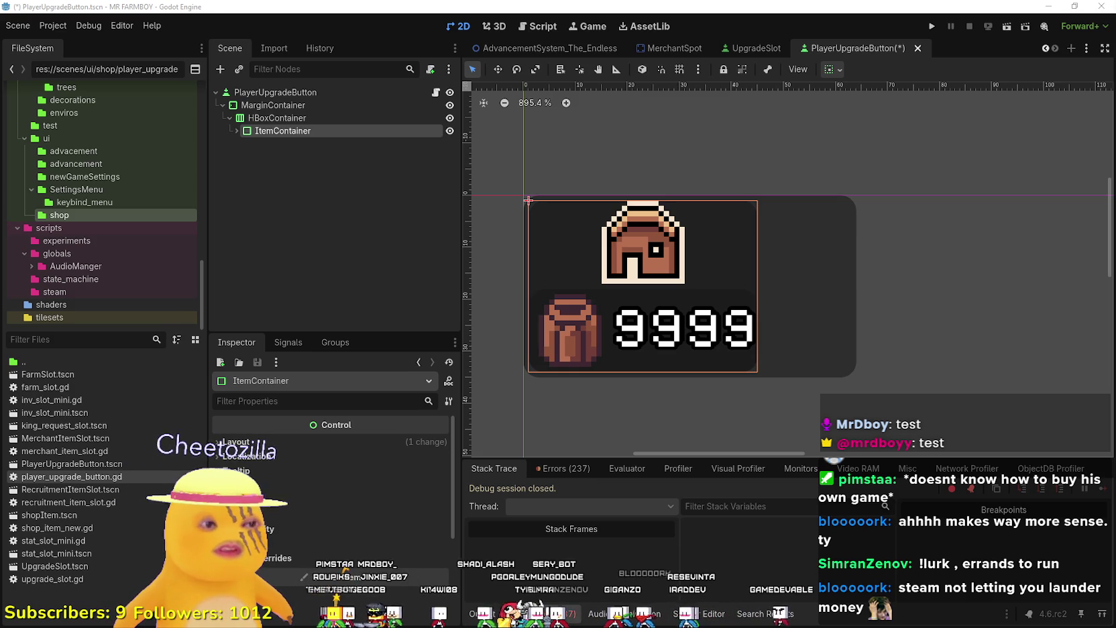
Resume the paused 'Centimeter' music video on YouTube and minimize the browser
{"action": "key", "text": "alt+Tab"}
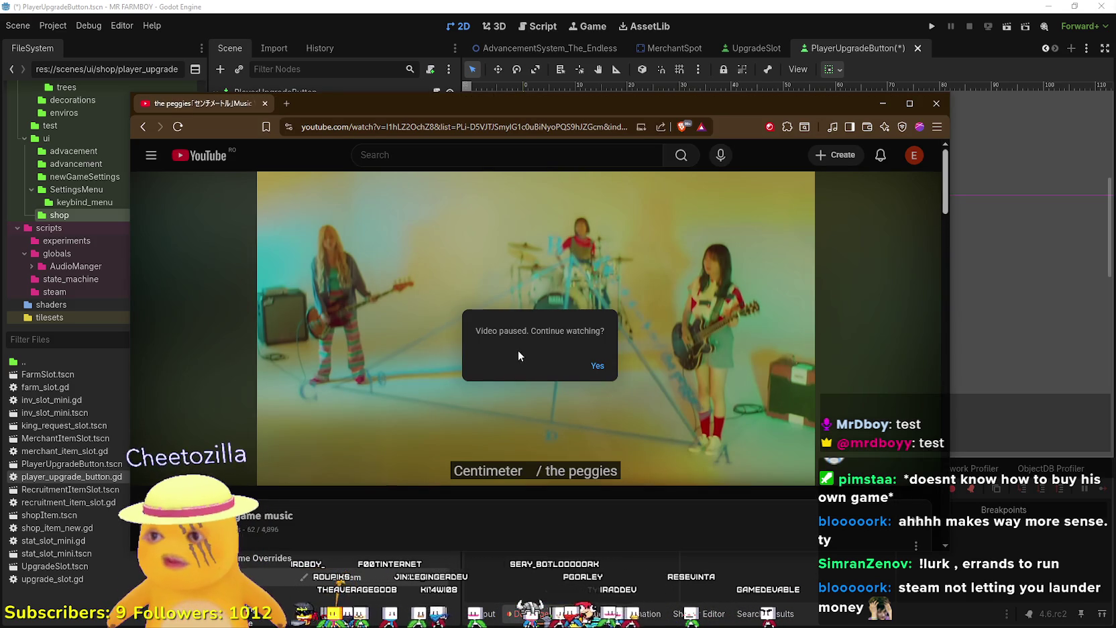
{"action": "left_click", "coordinate": [598, 367]}
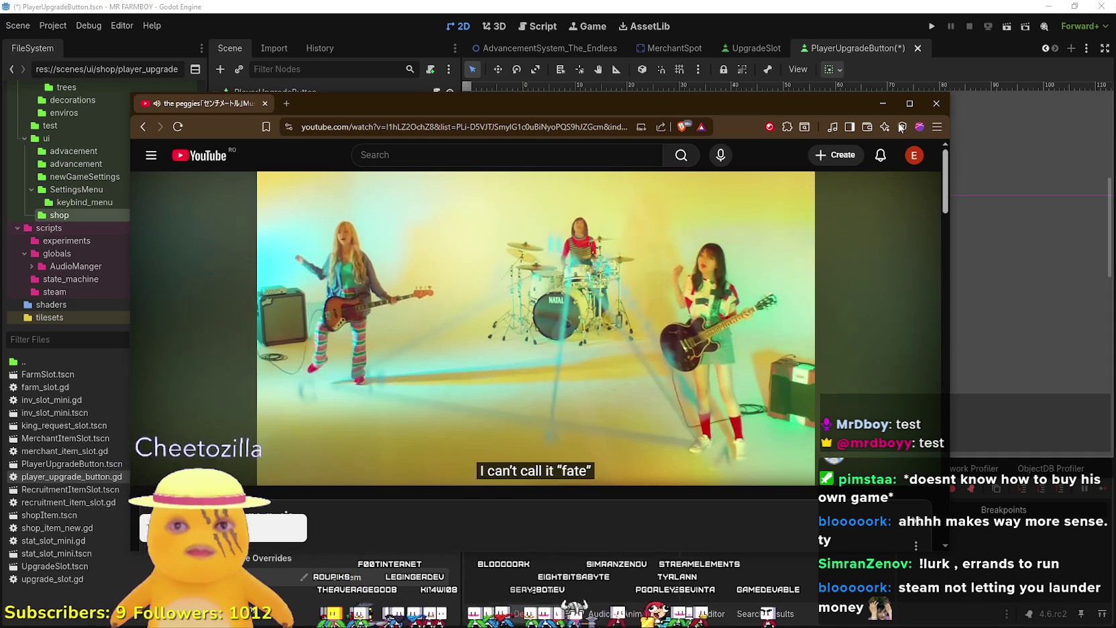
{"action": "left_click", "coordinate": [873, 106]}
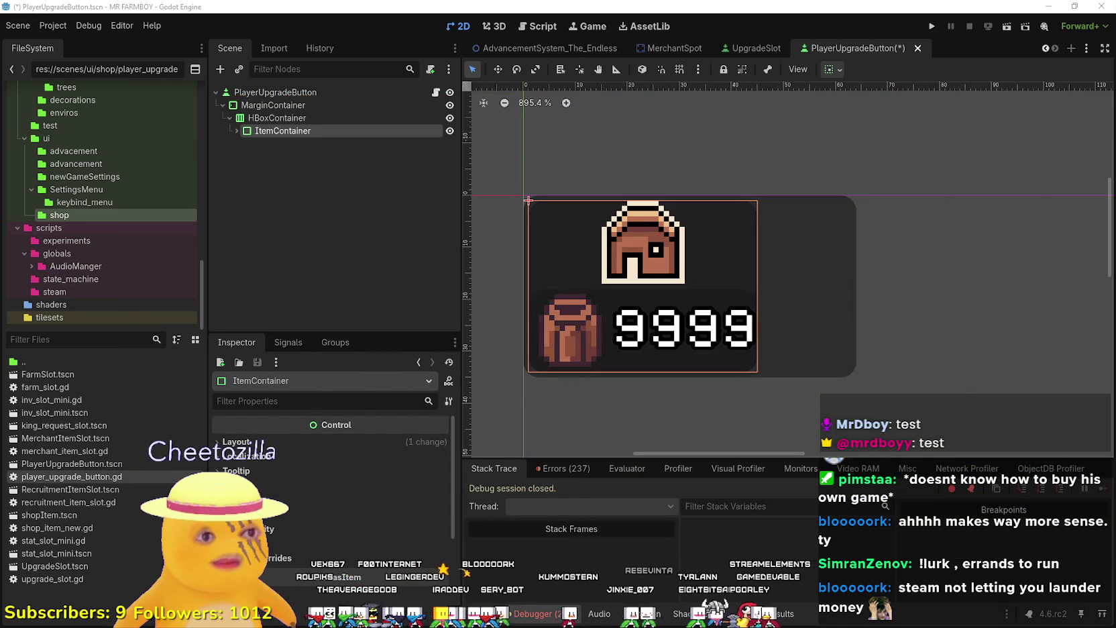
{"action": "key", "text": "alt+Tab"}
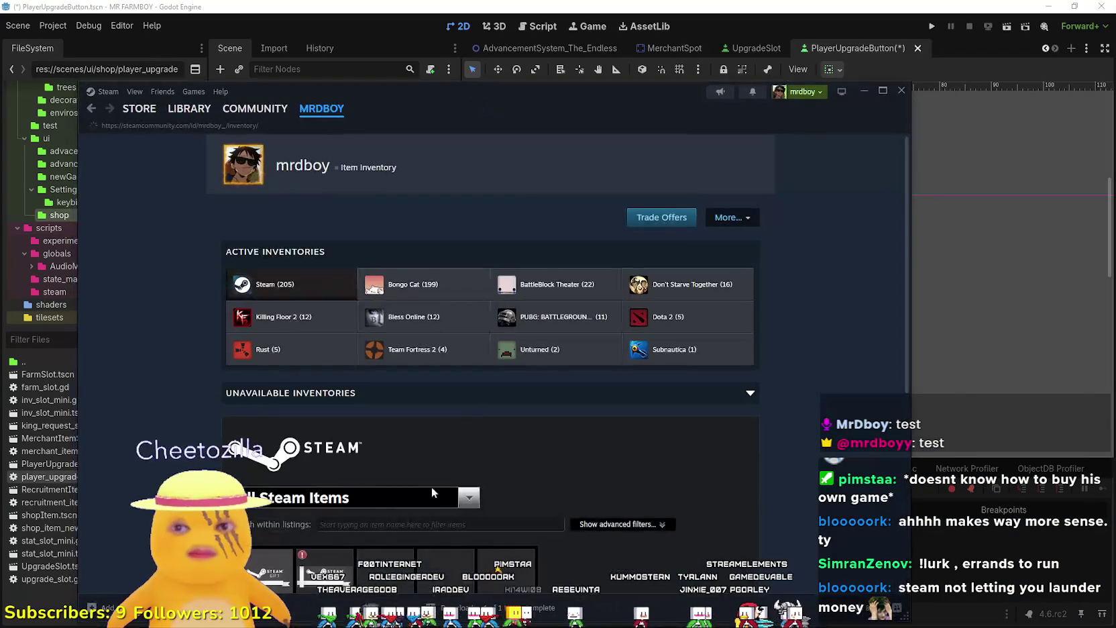
{"action": "scroll", "coordinate": [434, 492], "scroll_direction": "down", "scroll_amount": 5}
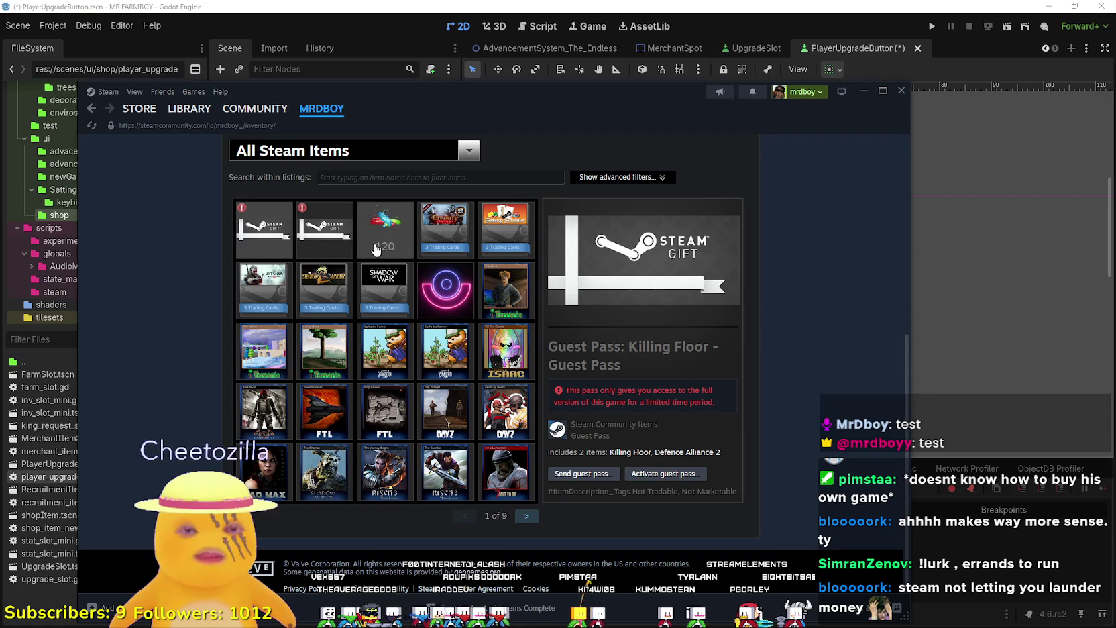
{"action": "scroll", "coordinate": [395, 423], "scroll_direction": "up", "scroll_amount": 3}
{"action": "scroll", "coordinate": [395, 419], "scroll_direction": "up", "scroll_amount": 1}
{"action": "scroll", "coordinate": [394, 401], "scroll_direction": "down", "scroll_amount": 4}
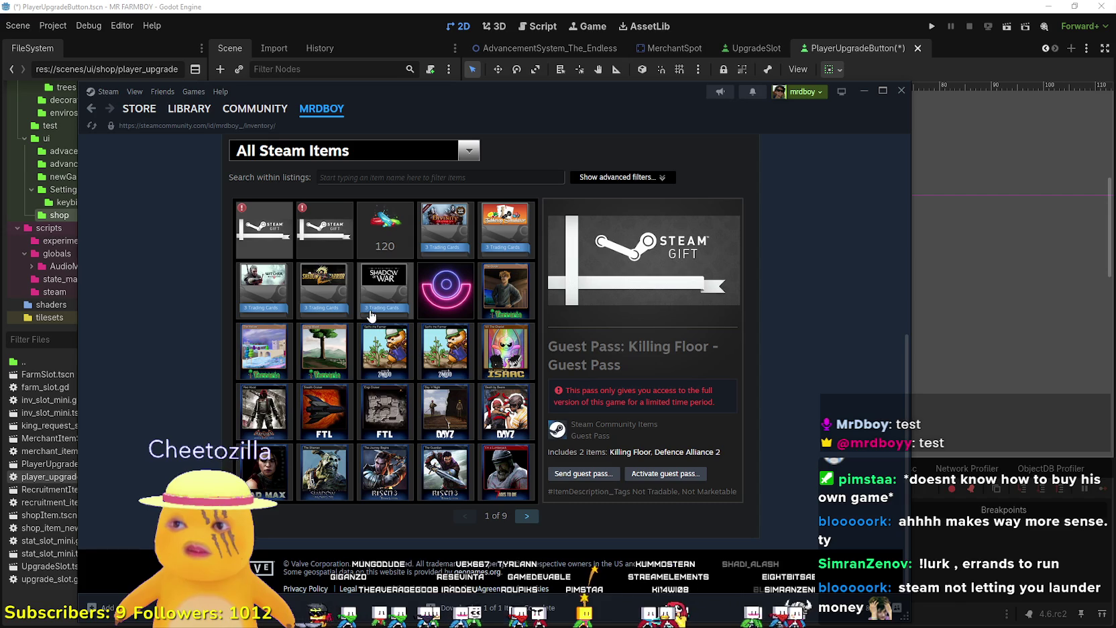
{"action": "left_click", "coordinate": [524, 518]}
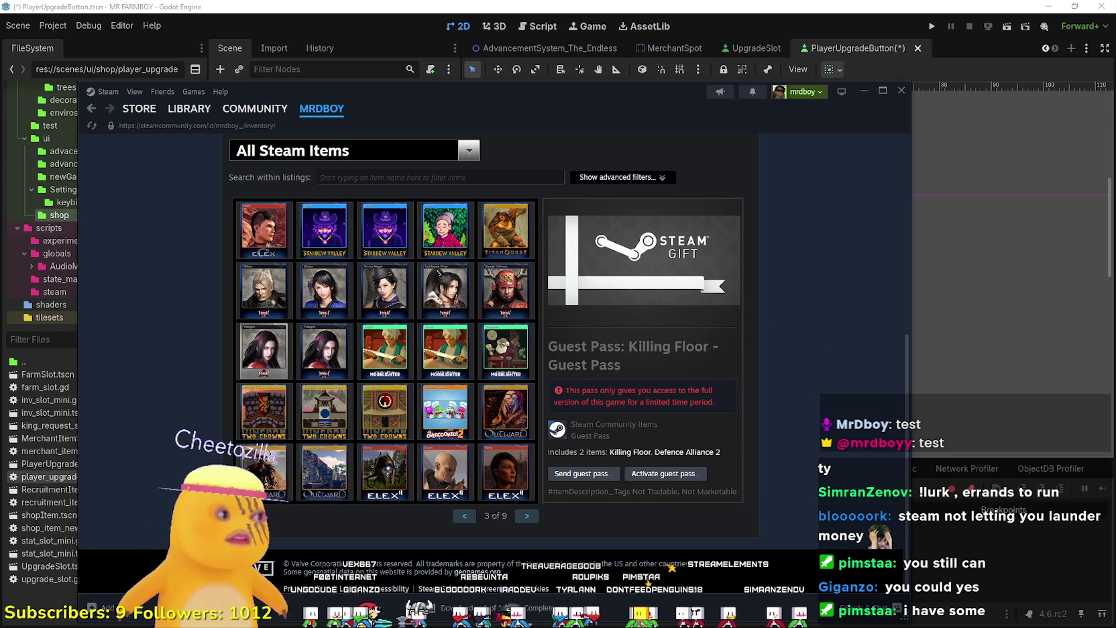
{"action": "left_click", "coordinate": [863, 90]}
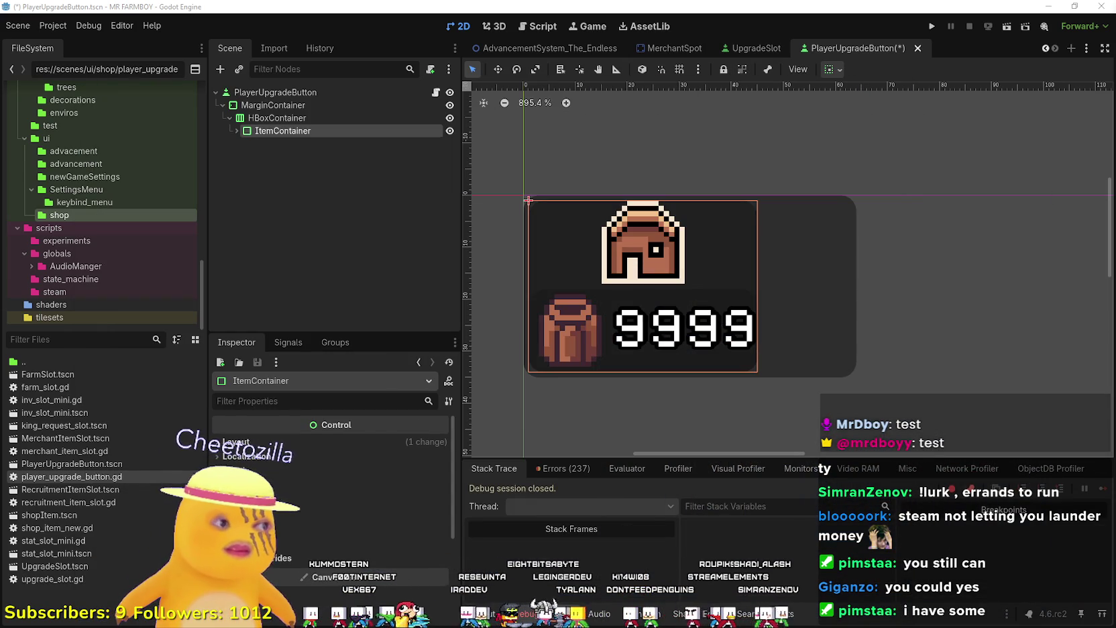
Quick Load game_ui_theme.tres as PlayerUpgradeButton's theme and open it in the Theme editor
{"action": "left_click", "coordinate": [266, 92]}
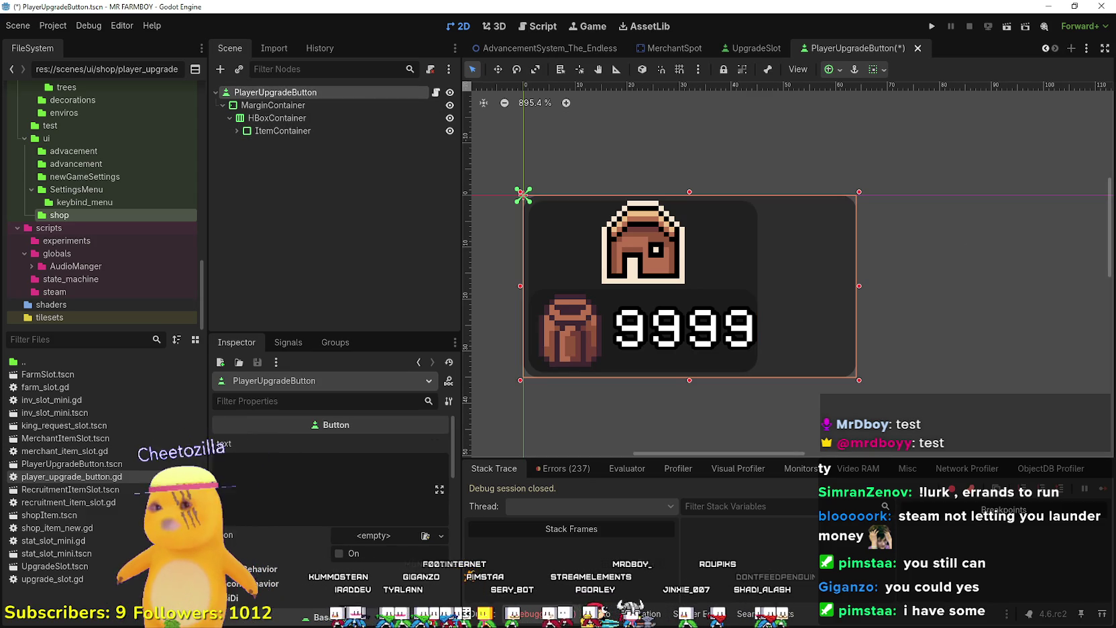
{"action": "left_click", "coordinate": [277, 105]}
{"action": "left_click", "coordinate": [289, 94]}
{"action": "scroll", "coordinate": [331, 501], "scroll_direction": "down", "scroll_amount": 10}
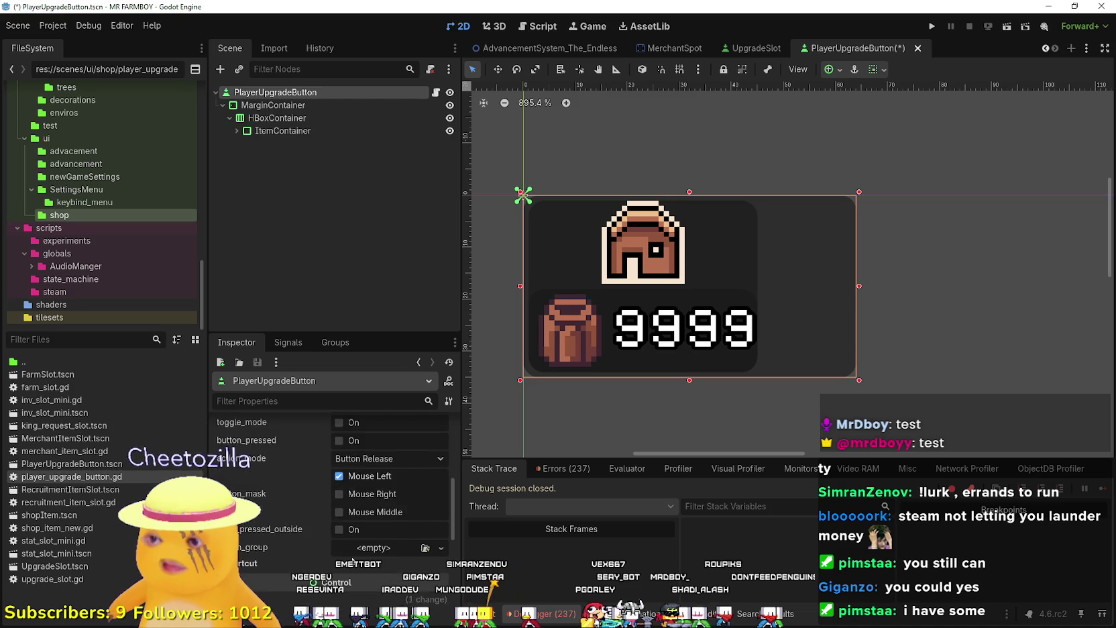
{"action": "scroll", "coordinate": [329, 503], "scroll_direction": "down", "scroll_amount": 5}
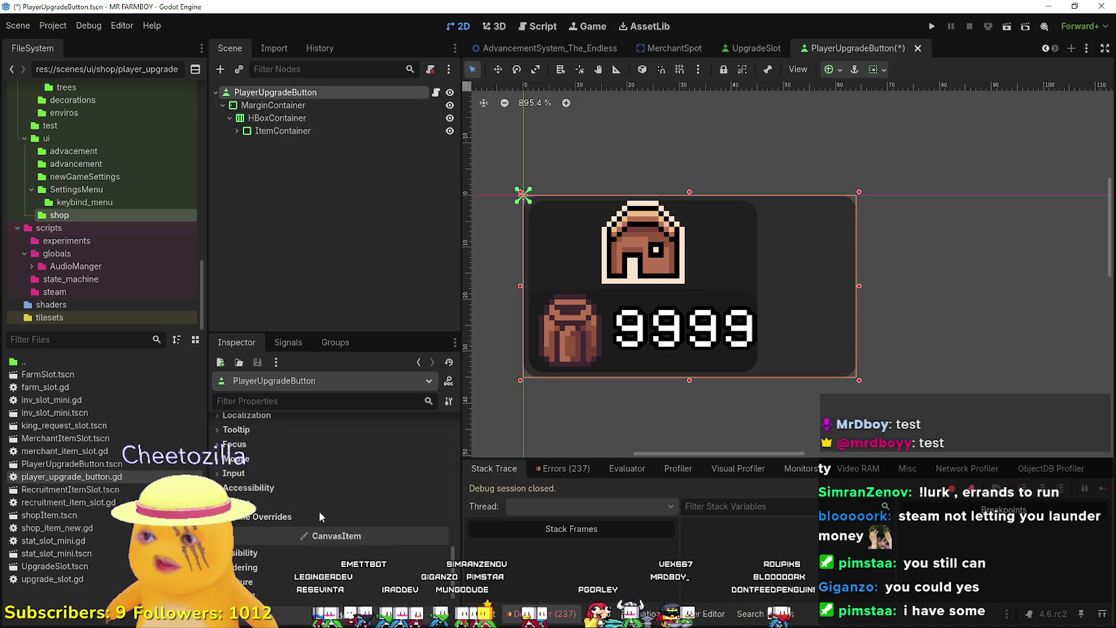
{"action": "scroll", "coordinate": [277, 484], "scroll_direction": "up", "scroll_amount": 2}
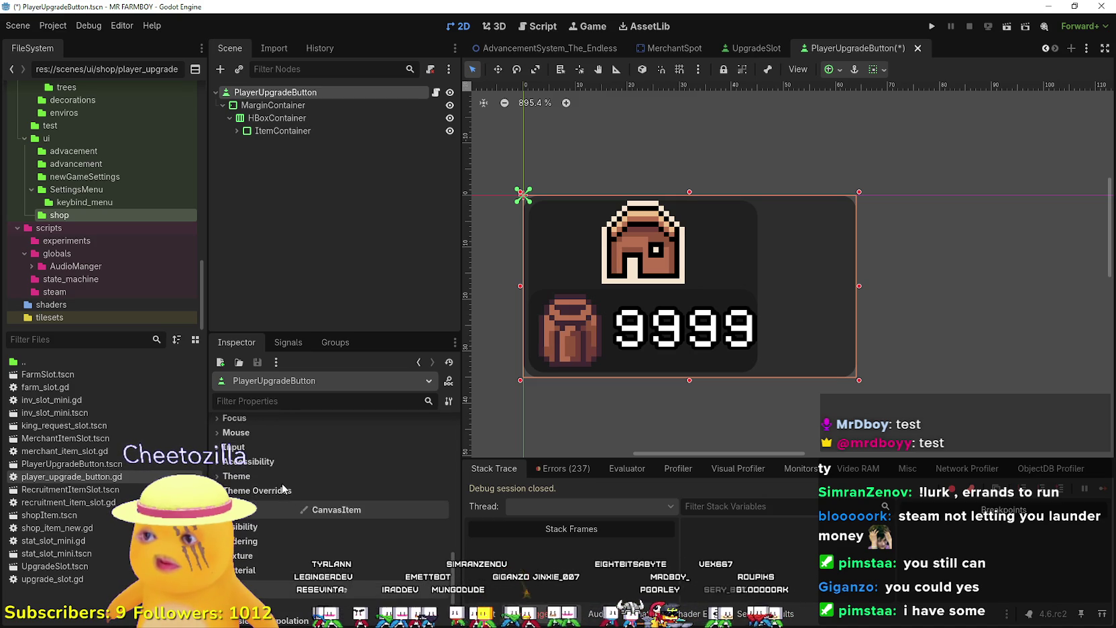
{"action": "left_click", "coordinate": [295, 476]}
{"action": "left_click", "coordinate": [375, 491]}
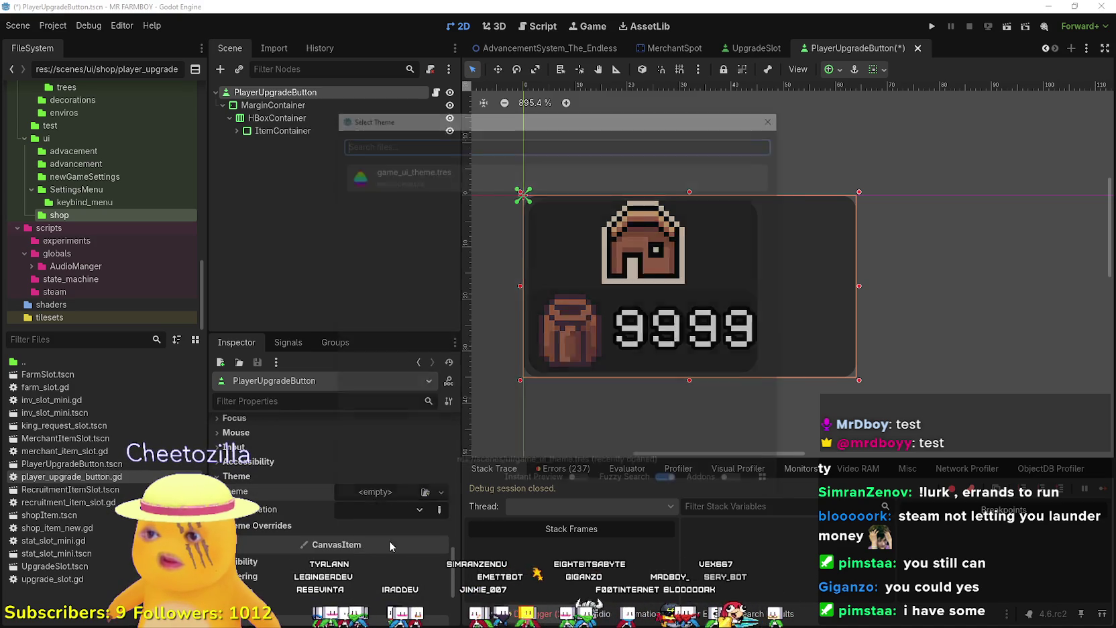
{"action": "left_click", "coordinate": [390, 541]}
{"action": "left_click", "coordinate": [378, 176]}
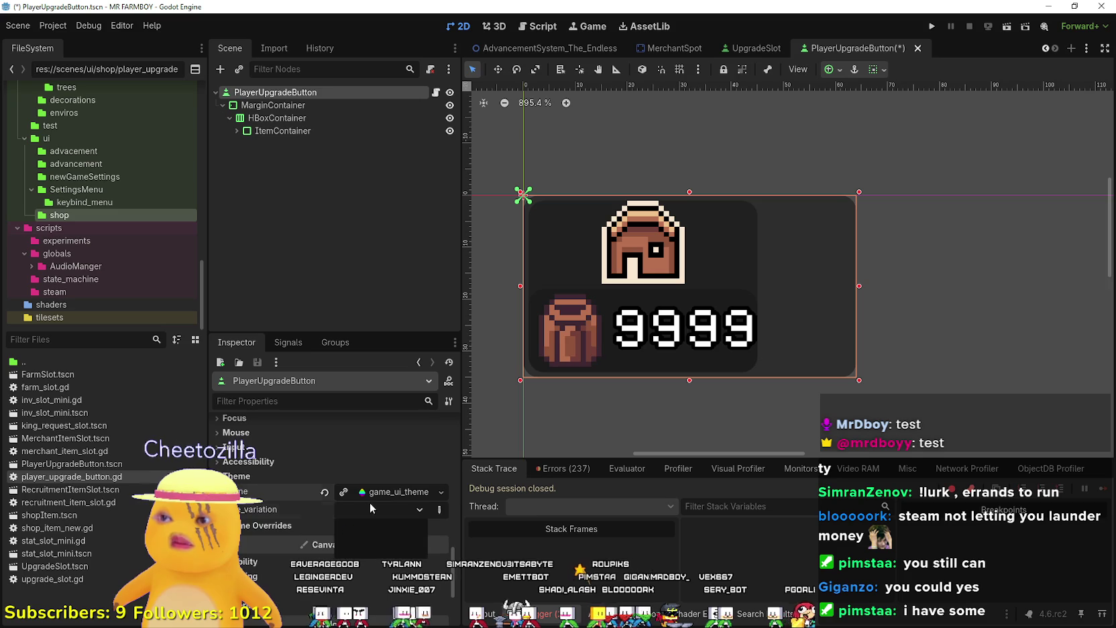
{"action": "left_click", "coordinate": [440, 509]}
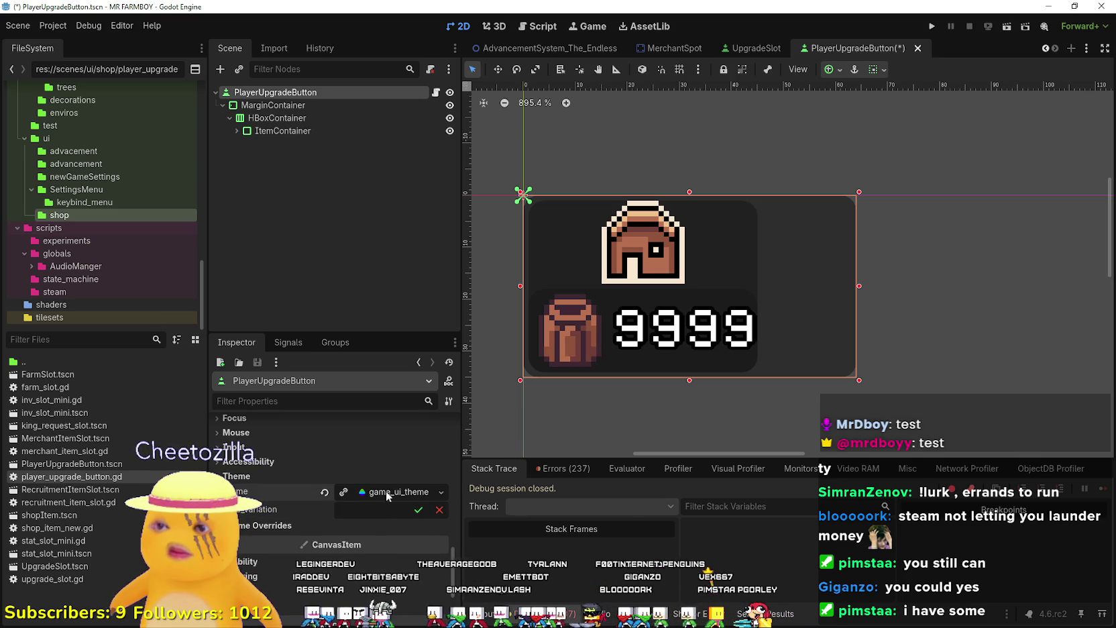
{"action": "left_click", "coordinate": [384, 493]}
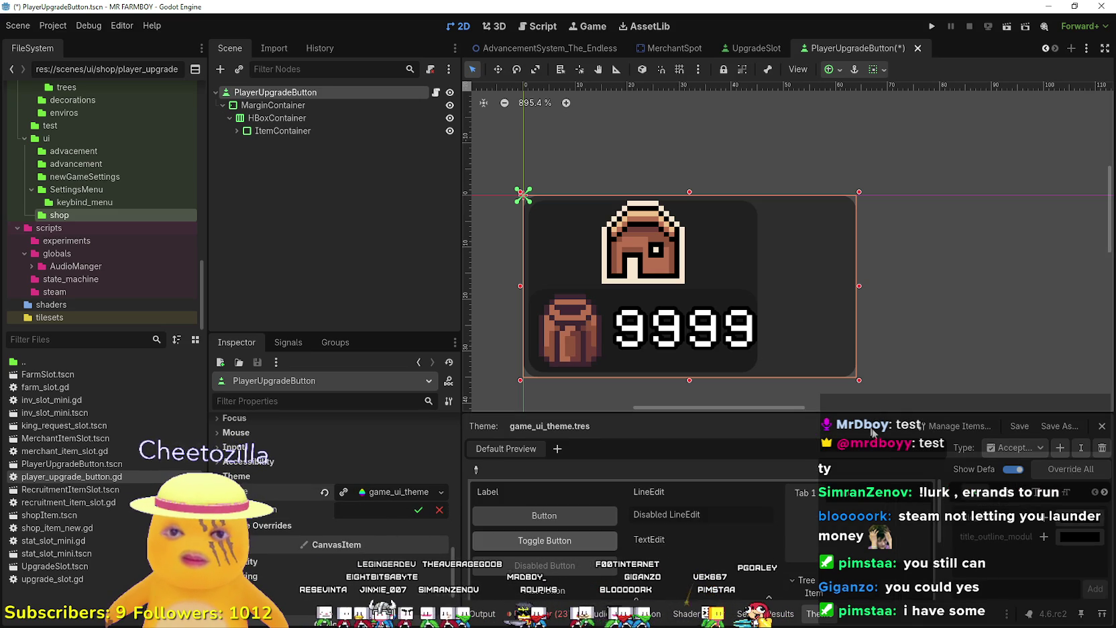
Set PlayerUpgradeButton's Theme Type Variation to MainMenuButton
{"action": "left_click", "coordinate": [1016, 448]}
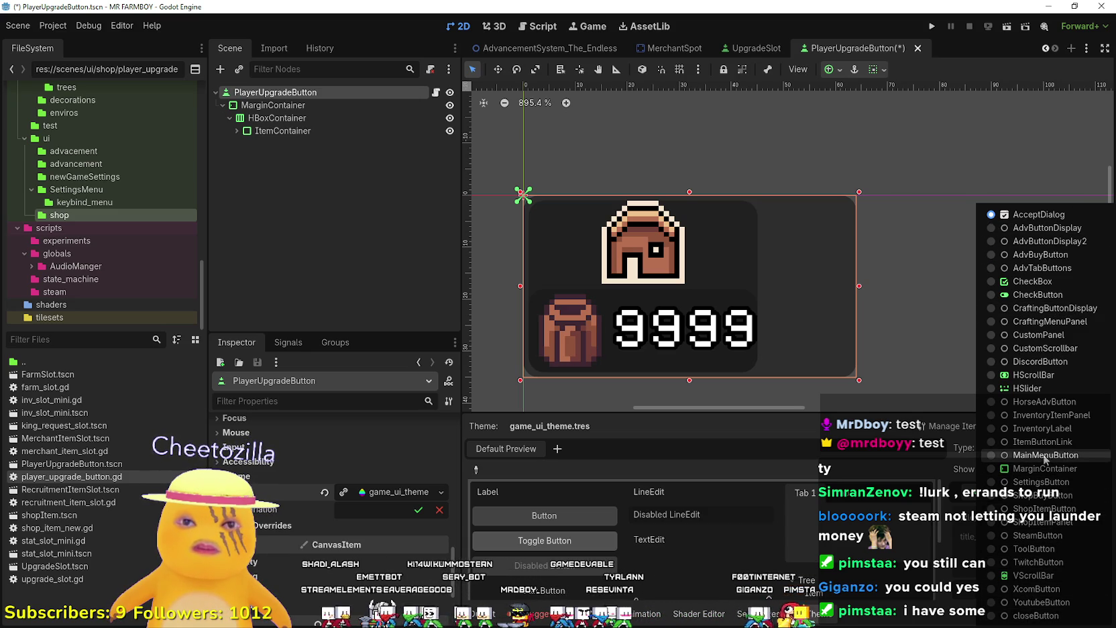
{"action": "left_click", "coordinate": [362, 510]}
{"action": "type", "text": "MainMenut"}
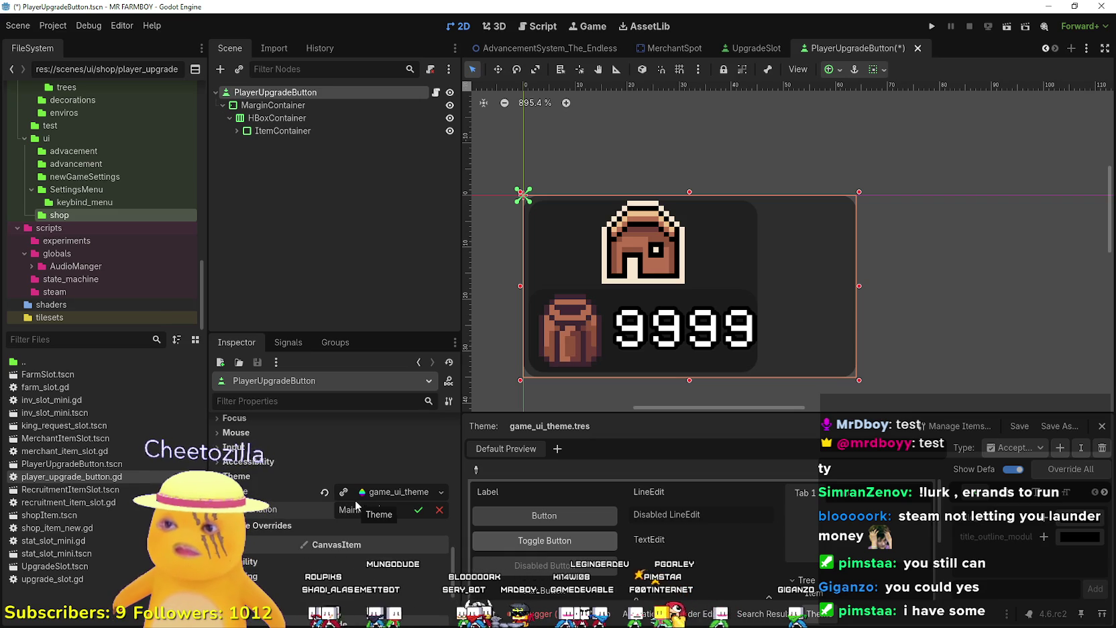
{"action": "key", "text": "BackSpace"}
{"action": "type", "text": "Button"}
{"action": "key", "text": "Return"}
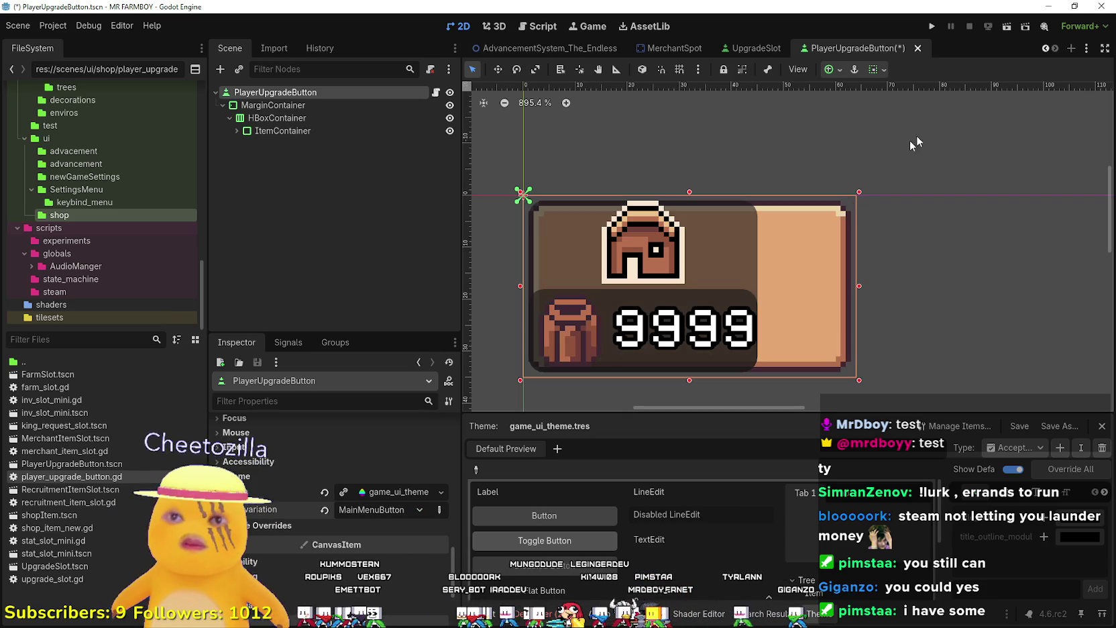
Drag PlayerUpgradeButton's top and bottom-right handles outward to enlarge the panel
{"action": "scroll", "coordinate": [833, 225], "scroll_direction": "up", "scroll_amount": 1}
{"action": "scroll", "coordinate": [742, 260], "scroll_direction": "down", "scroll_amount": 3}
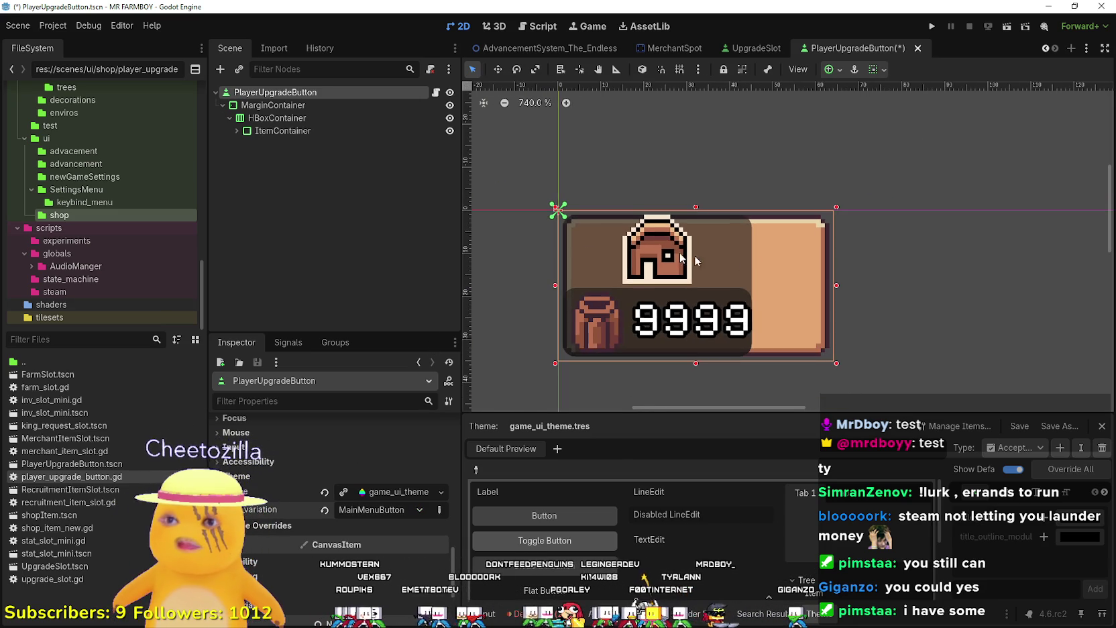
{"action": "left_click", "coordinate": [310, 109]}
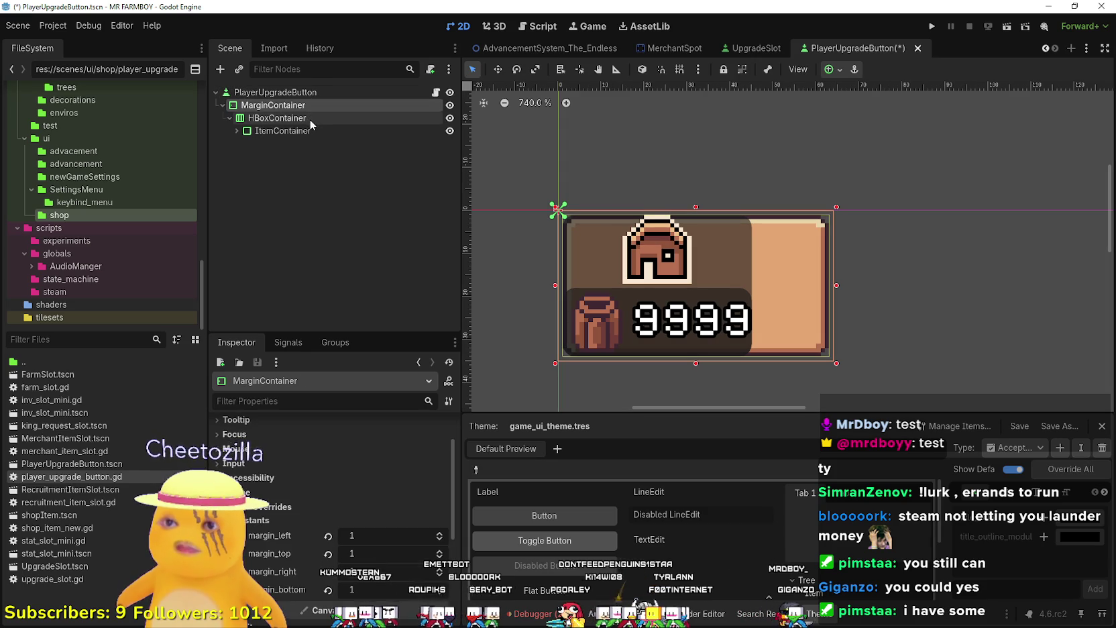
{"action": "scroll", "coordinate": [685, 201], "scroll_direction": "up", "scroll_amount": 6}
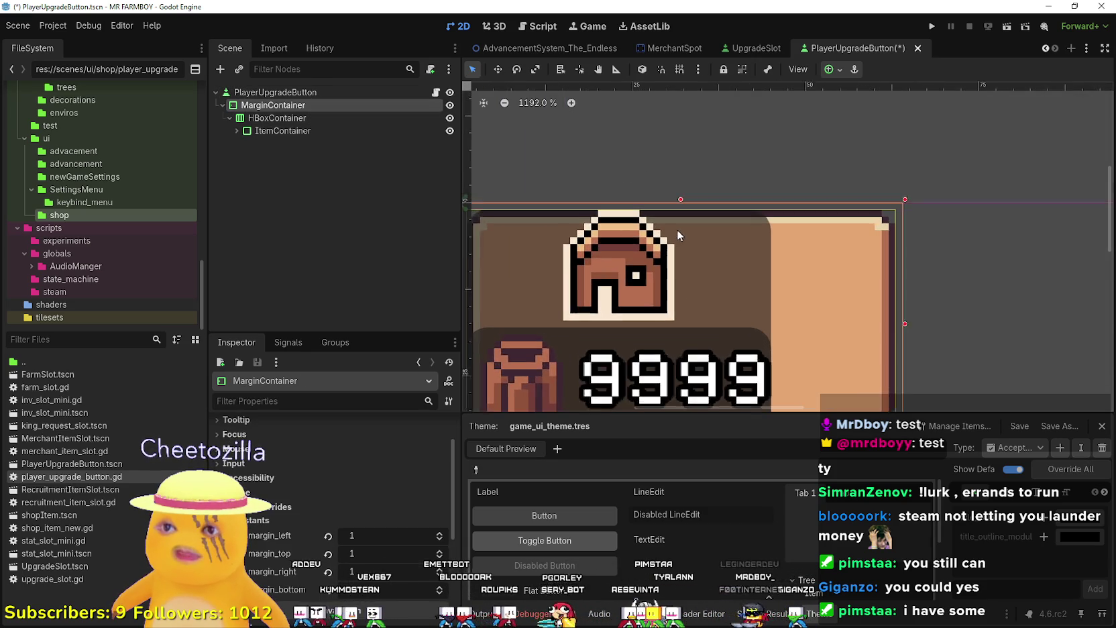
{"action": "scroll", "coordinate": [687, 212], "scroll_direction": "down", "scroll_amount": 4}
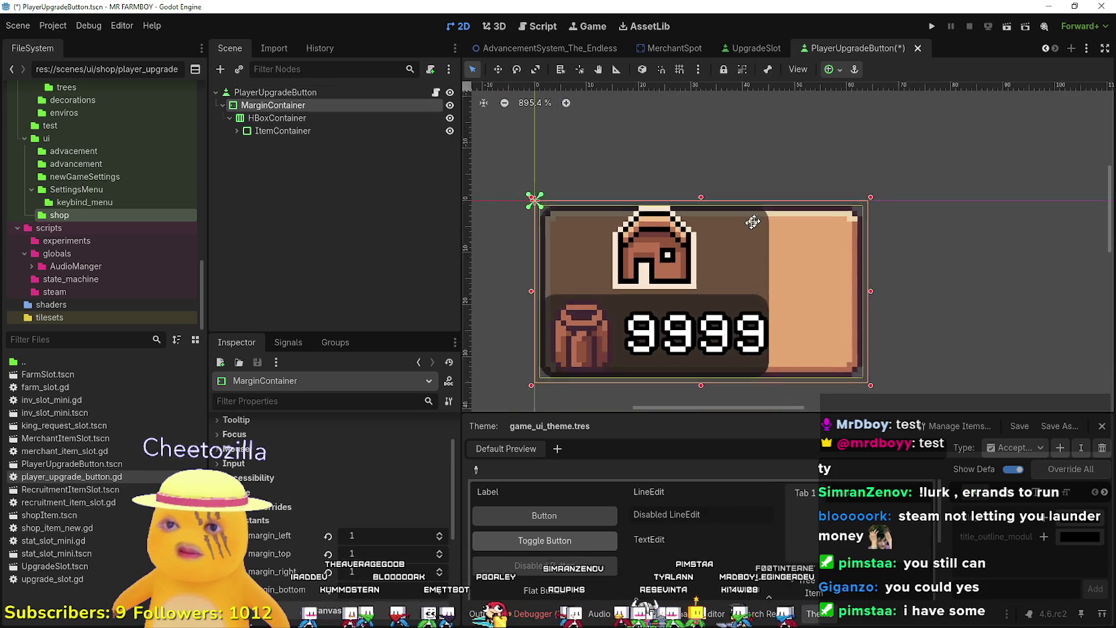
{"action": "left_click", "coordinate": [279, 93]}
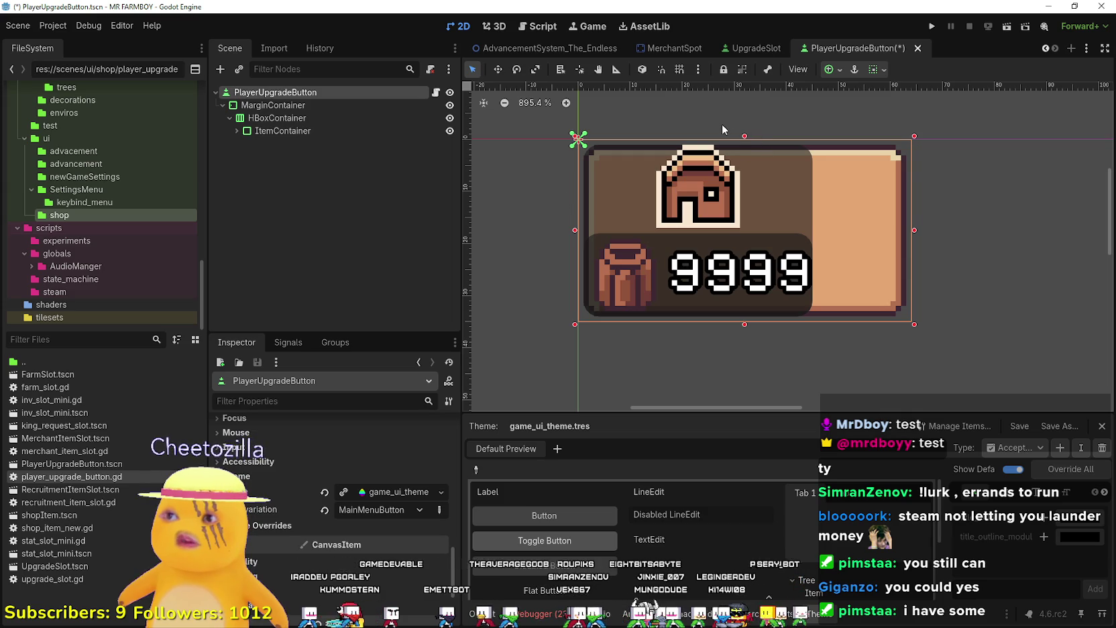
{"action": "mouse_move", "coordinate": [745, 138]}
{"action": "left_mouse_down"}
{"action": "mouse_move", "coordinate": [740, 119]}
{"action": "mouse_move", "coordinate": [742, 129]}
{"action": "left_mouse_up"}
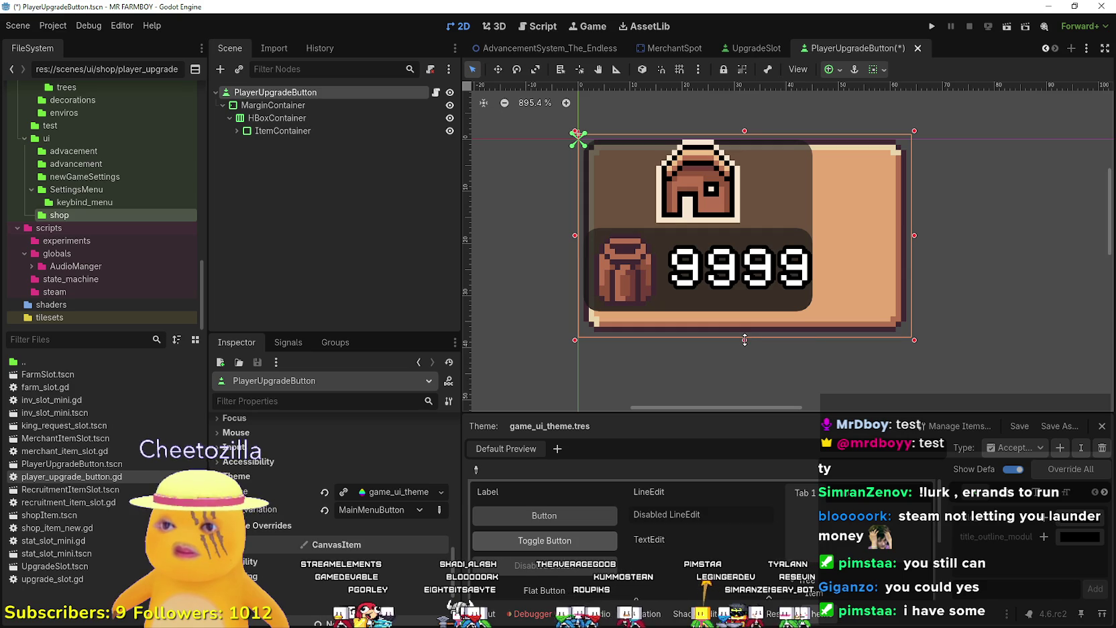
{"action": "left_click_drag", "start_coordinate": [919, 348], "coordinate": [917, 343]}
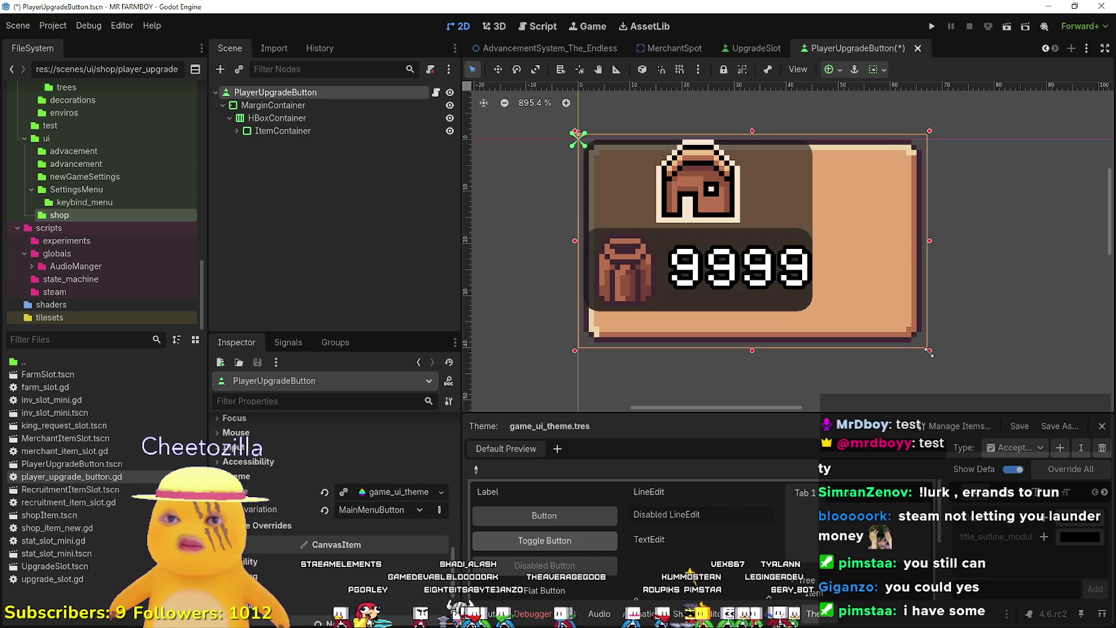
Nudge the MarginContainer so its left, top, right and bottom margin overrides become 1
{"action": "left_click", "coordinate": [271, 108]}
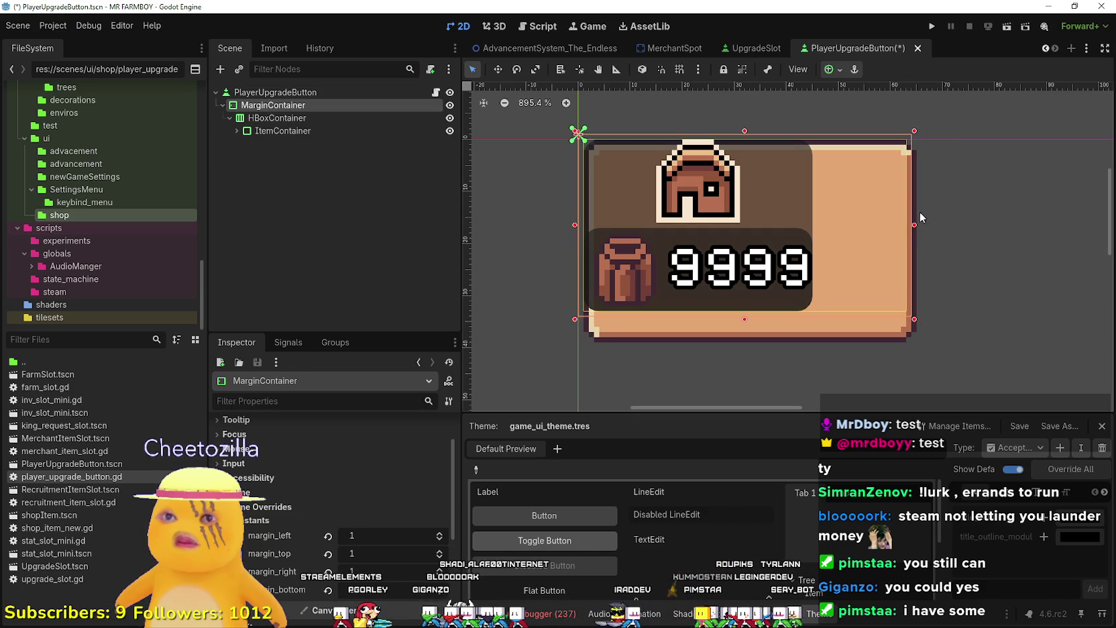
{"action": "scroll", "coordinate": [654, 178], "scroll_direction": "up", "scroll_amount": 1}
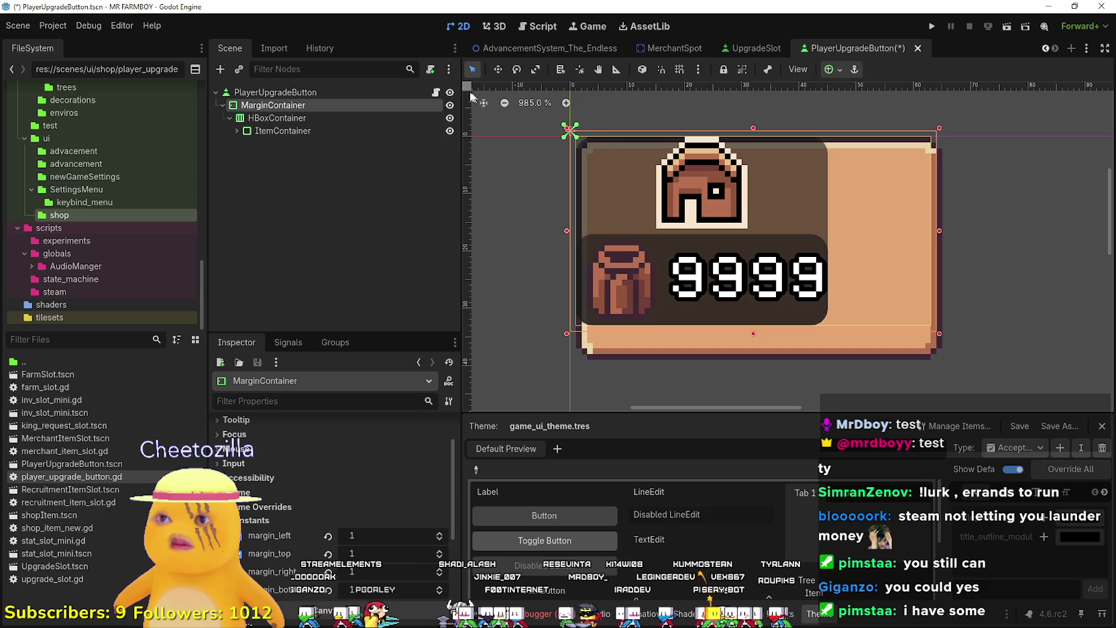
{"action": "left_click_drag", "start_coordinate": [668, 205], "coordinate": [680, 215]}
{"action": "scroll", "coordinate": [901, 296], "scroll_direction": "down", "scroll_amount": 2}
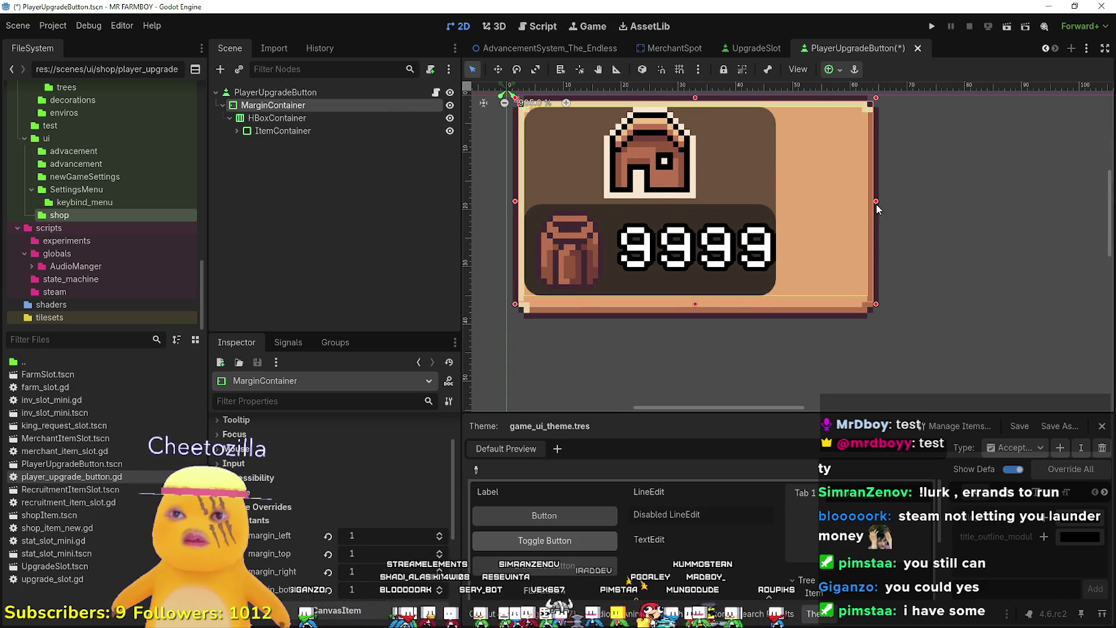
{"action": "scroll", "coordinate": [875, 203], "scroll_direction": "down", "scroll_amount": 3}
{"action": "scroll", "coordinate": [778, 259], "scroll_direction": "up", "scroll_amount": 2}
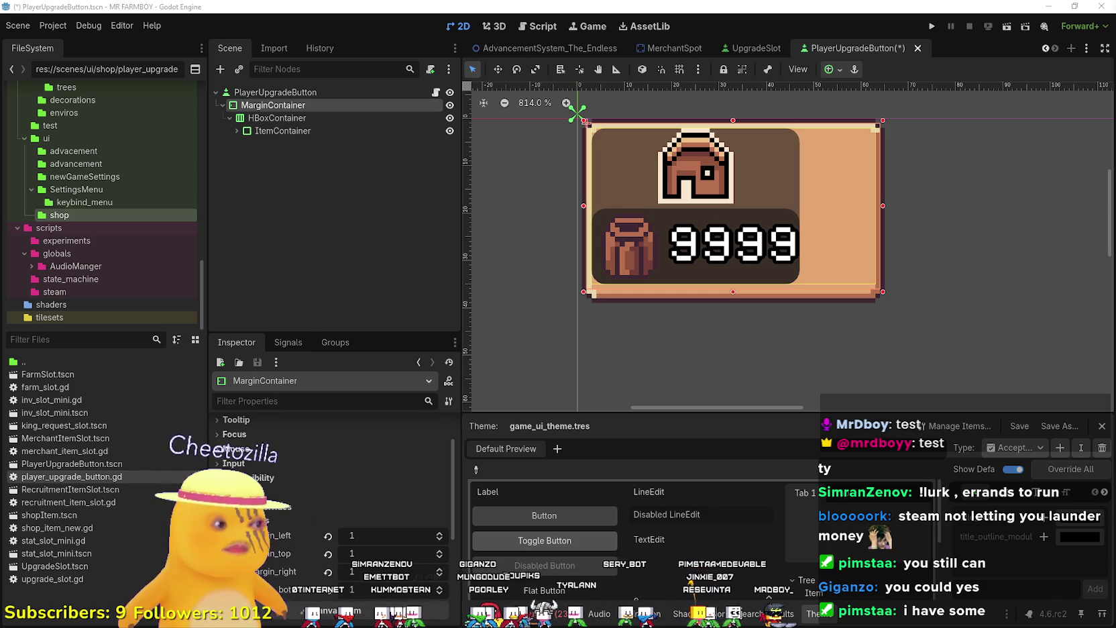
{"action": "scroll", "coordinate": [564, 149], "scroll_direction": "down", "scroll_amount": 3}
{"action": "scroll", "coordinate": [565, 149], "scroll_direction": "up", "scroll_amount": 4}
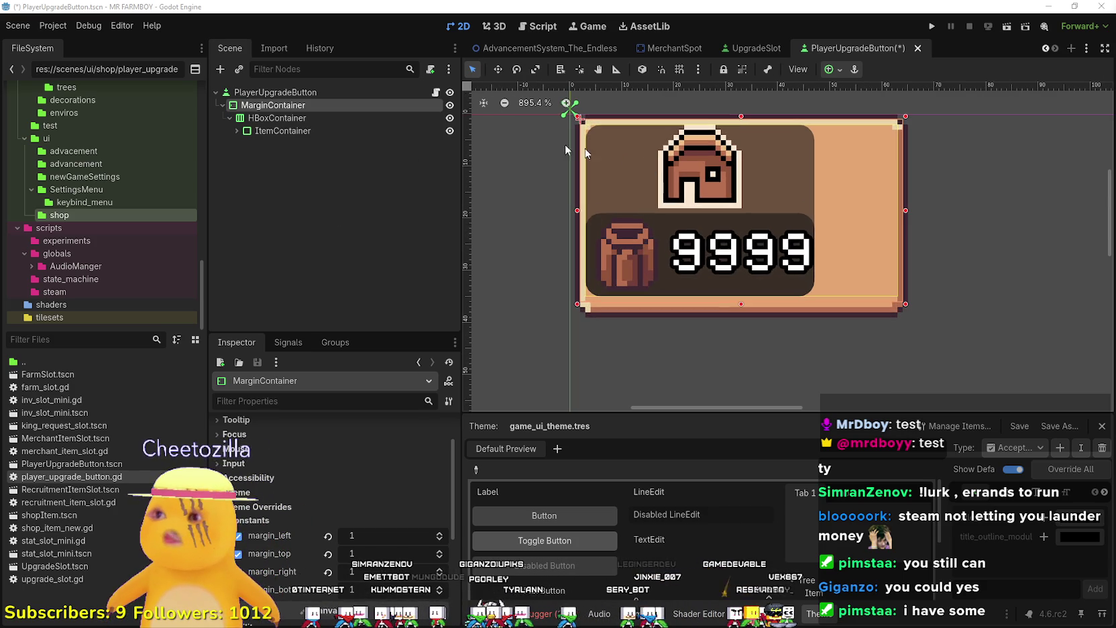
Expand ItemContainer under HBoxContainer to show VBoxContainer, TextureRect, PanelContainer and currency, and select it
{"action": "left_click", "coordinate": [341, 115]}
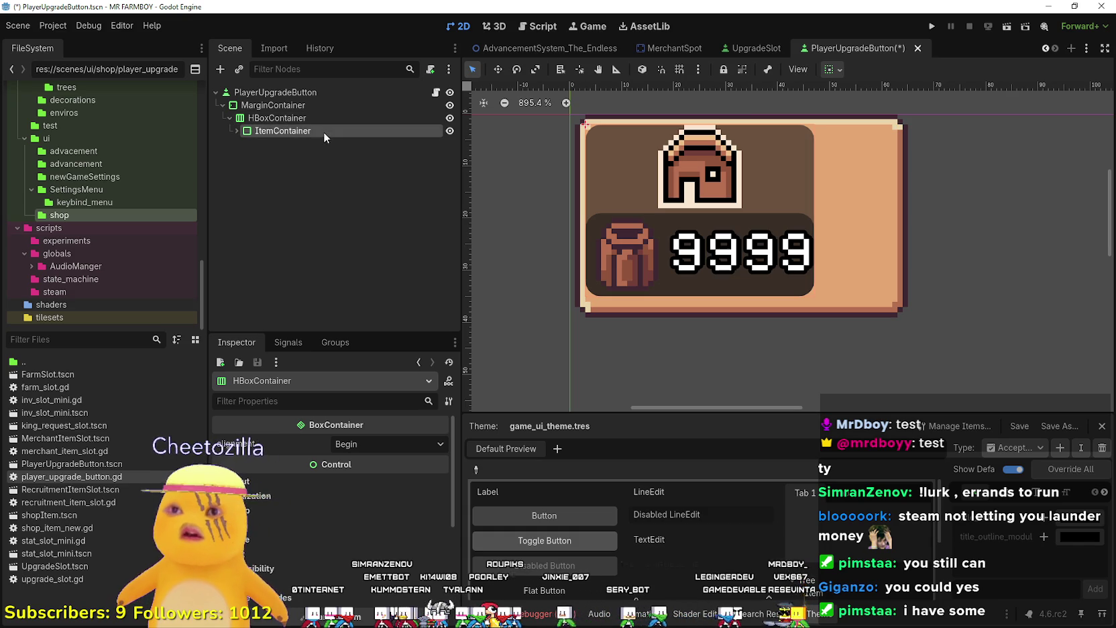
{"action": "left_click", "coordinate": [282, 105]}
{"action": "left_click", "coordinate": [280, 118]}
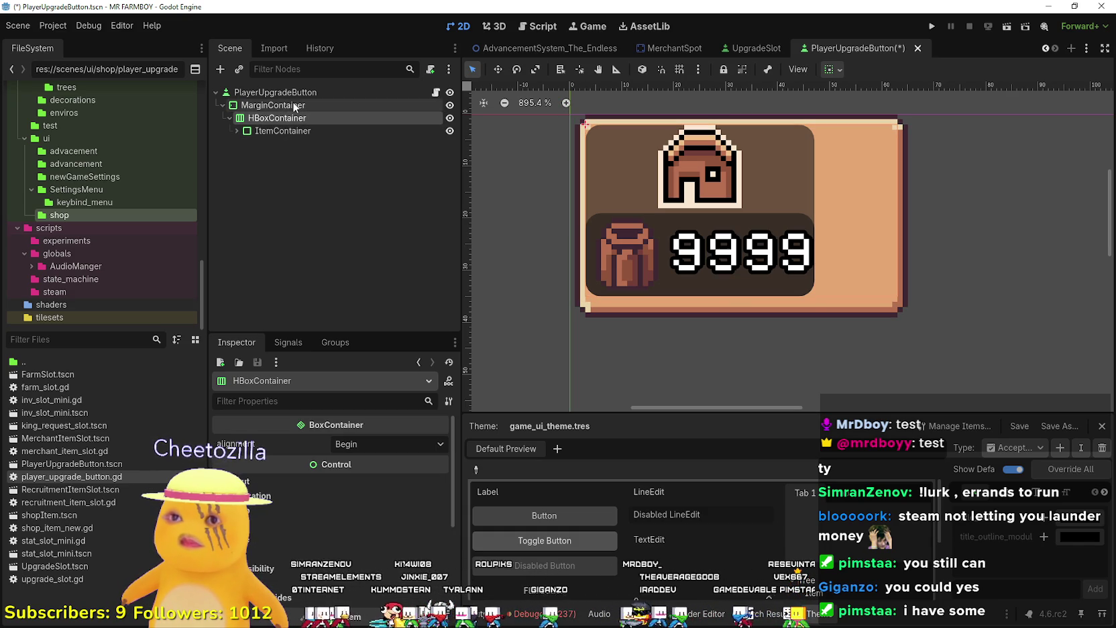
{"action": "left_click", "coordinate": [236, 131]}
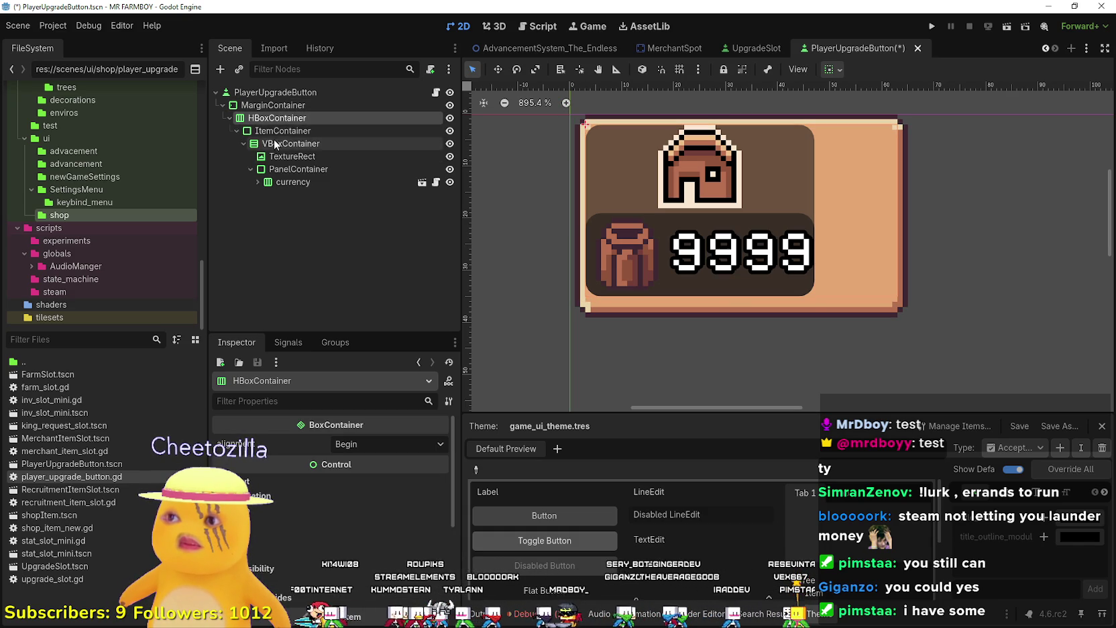
{"action": "left_click", "coordinate": [285, 131]}
{"action": "scroll", "coordinate": [672, 181], "scroll_direction": "up", "scroll_amount": 2}
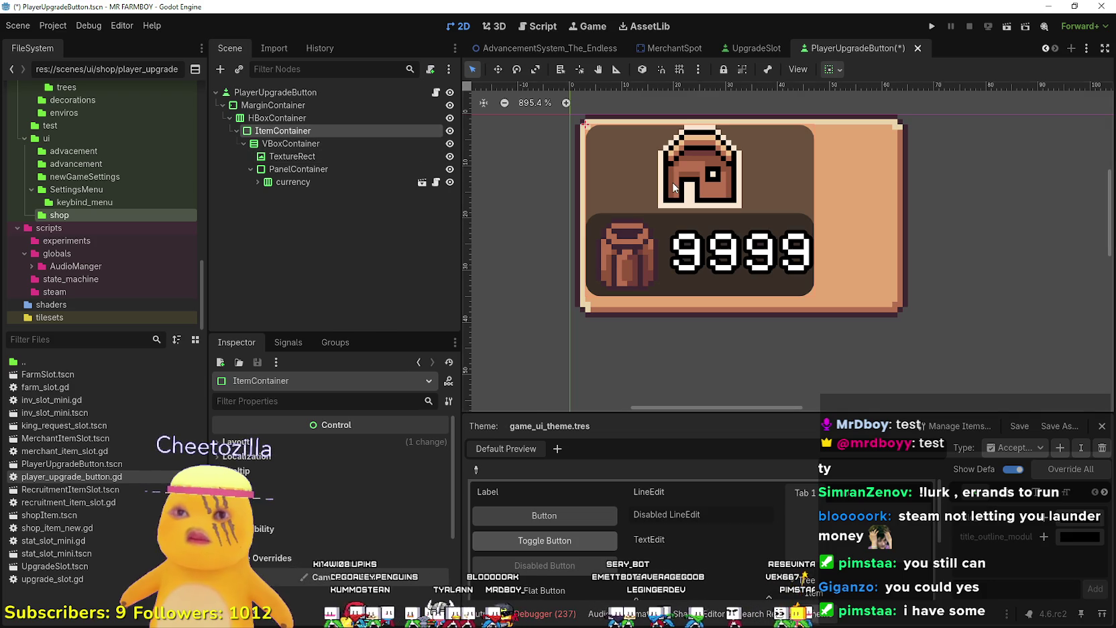
{"action": "scroll", "coordinate": [672, 181], "scroll_direction": "down", "scroll_amount": 2}
{"action": "scroll", "coordinate": [543, 215], "scroll_direction": "up", "scroll_amount": 1}
{"action": "scroll", "coordinate": [672, 230], "scroll_direction": "up", "scroll_amount": 1}
{"action": "scroll", "coordinate": [671, 230], "scroll_direction": "down", "scroll_amount": 1}
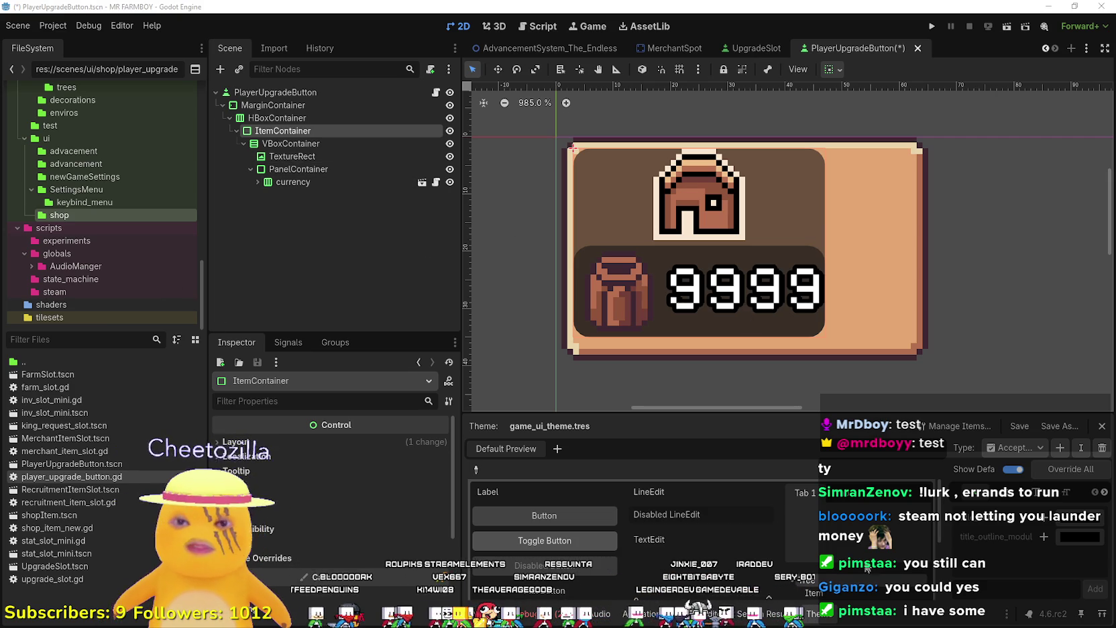
Apply the CustomPanel theme type variation to ItemContainer
{"action": "left_click", "coordinate": [338, 543]}
{"action": "scroll", "coordinate": [349, 523], "scroll_direction": "down", "scroll_amount": 2}
{"action": "left_click", "coordinate": [361, 497]}
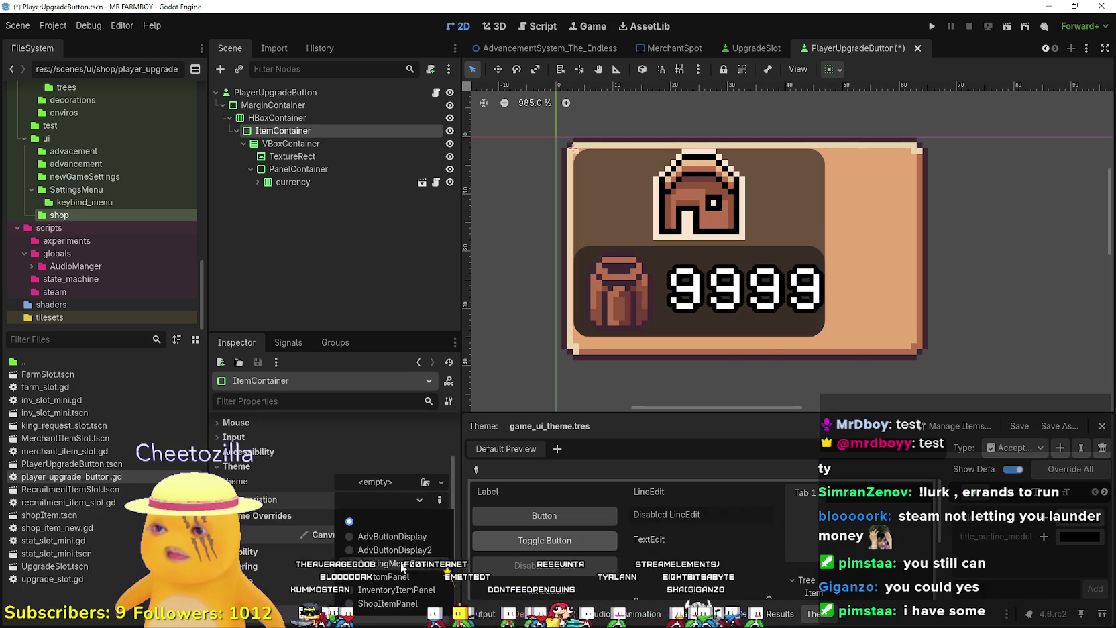
{"action": "left_click", "coordinate": [386, 576]}
{"action": "scroll", "coordinate": [698, 309], "scroll_direction": "down", "scroll_amount": 2}
{"action": "scroll", "coordinate": [644, 198], "scroll_direction": "up", "scroll_amount": 2}
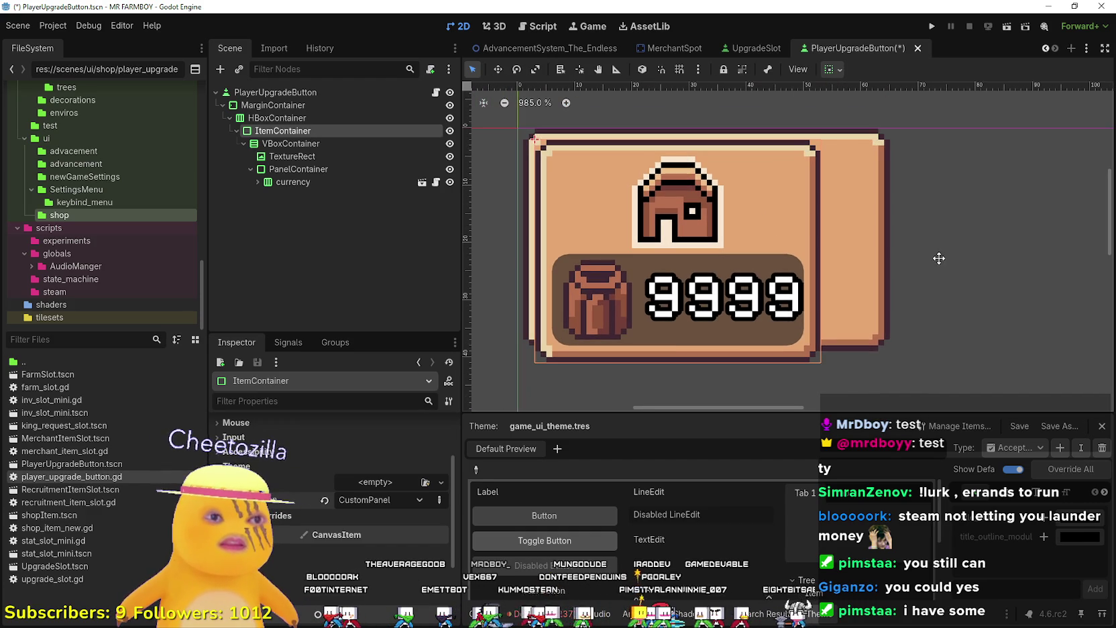
{"action": "scroll", "coordinate": [849, 229], "scroll_direction": "down", "scroll_amount": 1}
{"action": "scroll", "coordinate": [849, 229], "scroll_direction": "down", "scroll_amount": 3}
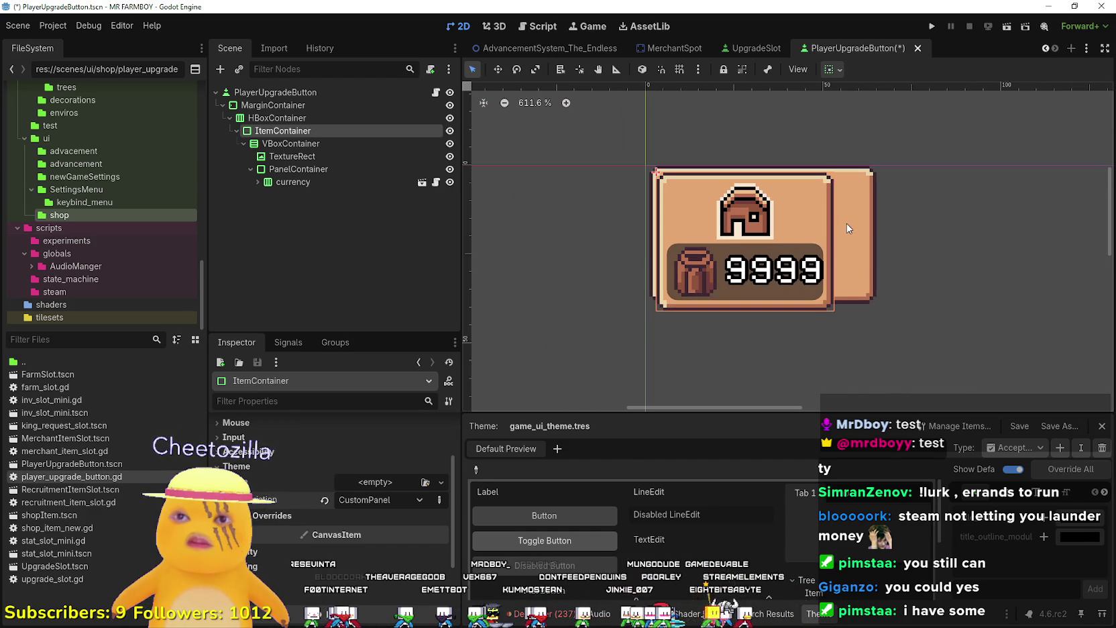
{"action": "scroll", "coordinate": [846, 223], "scroll_direction": "up", "scroll_amount": 1}
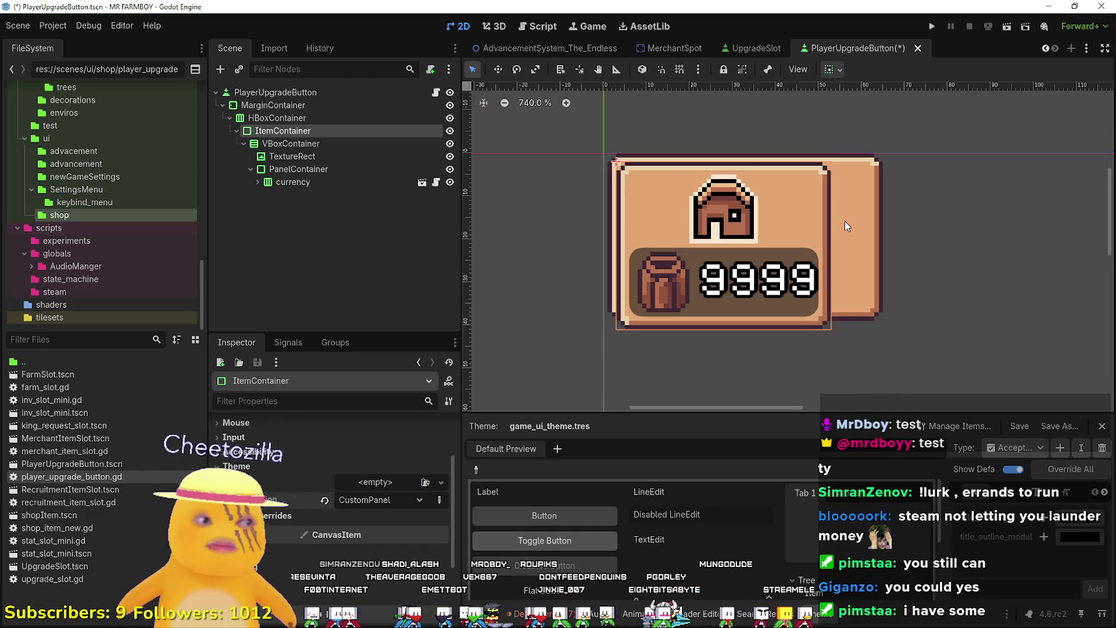
Switch ItemContainer's type variation to InventoryItemPanel for a darker framed panel
{"action": "left_click", "coordinate": [357, 501]}
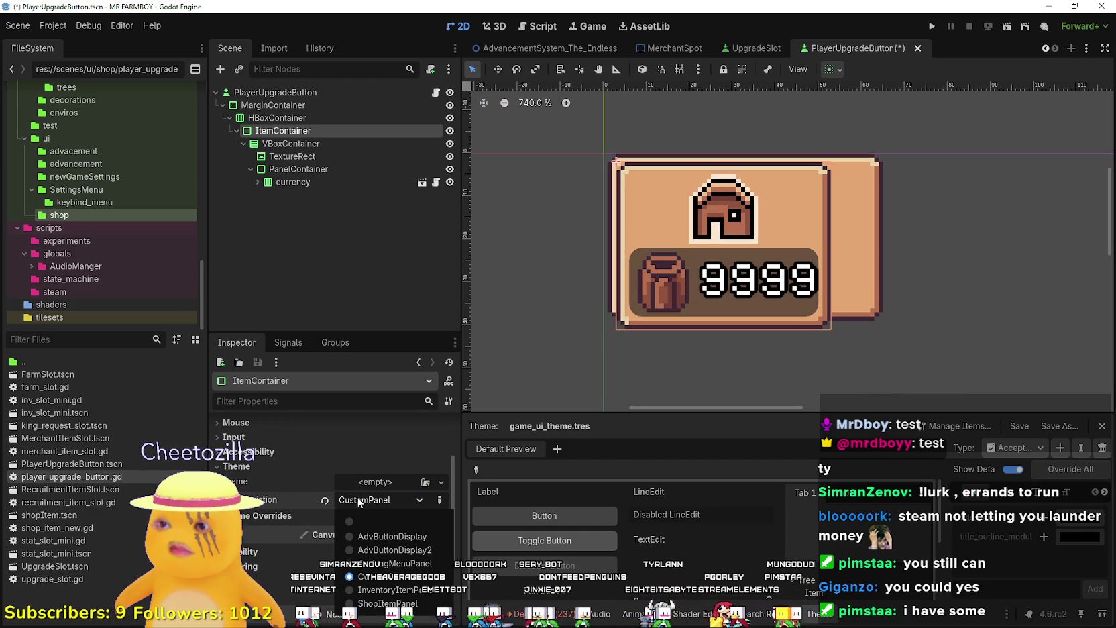
{"action": "left_click", "coordinate": [405, 590]}
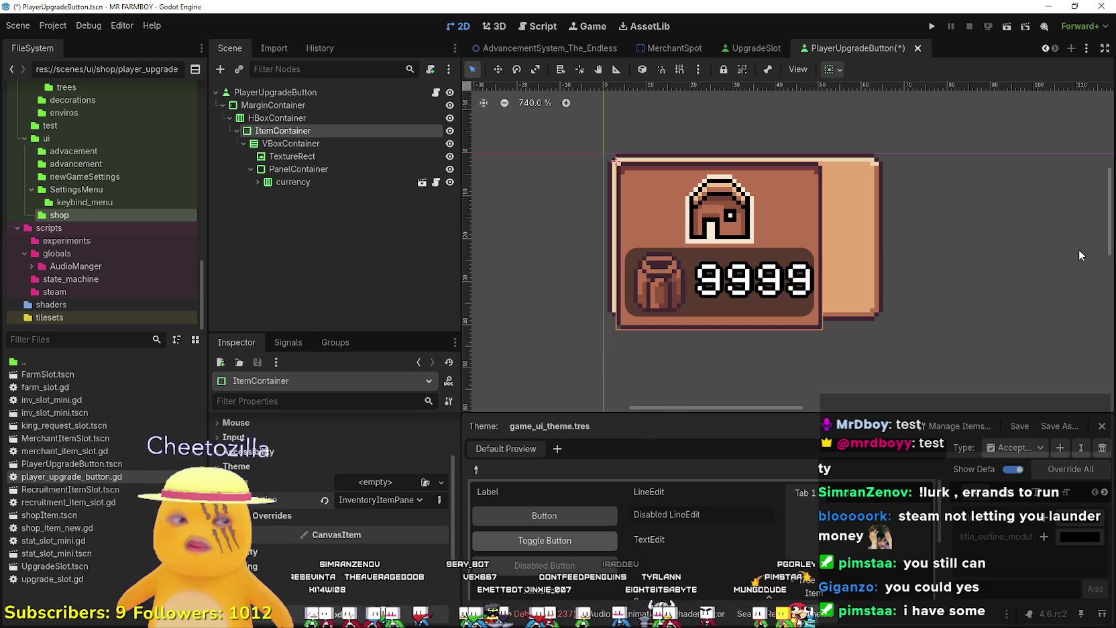
{"action": "scroll", "coordinate": [935, 254], "scroll_direction": "down", "scroll_amount": 3}
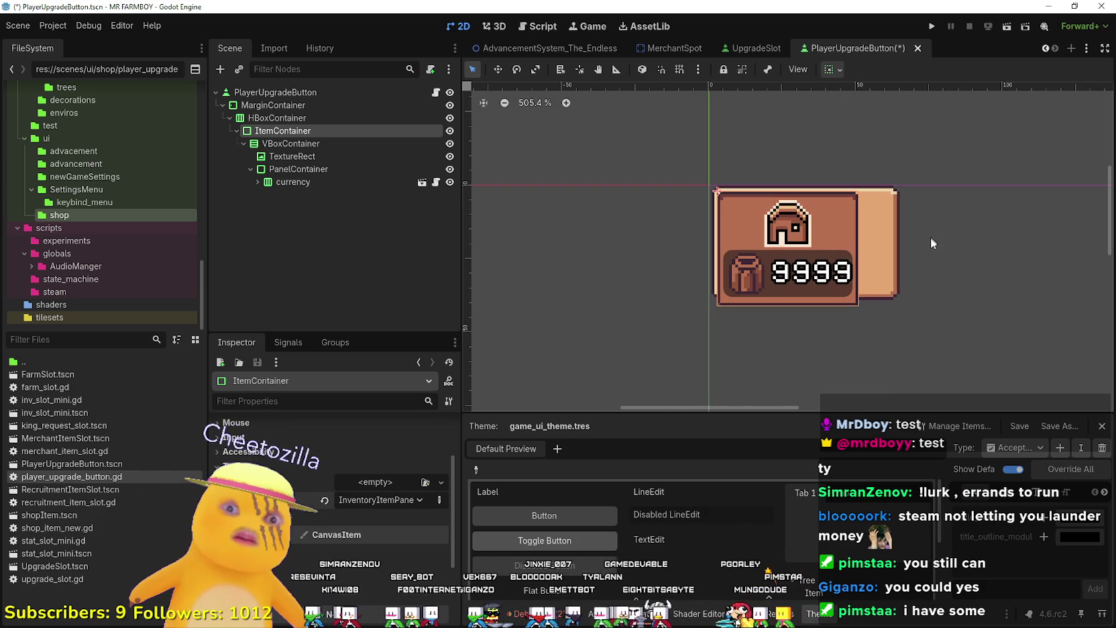
{"action": "scroll", "coordinate": [920, 255], "scroll_direction": "up", "scroll_amount": 2}
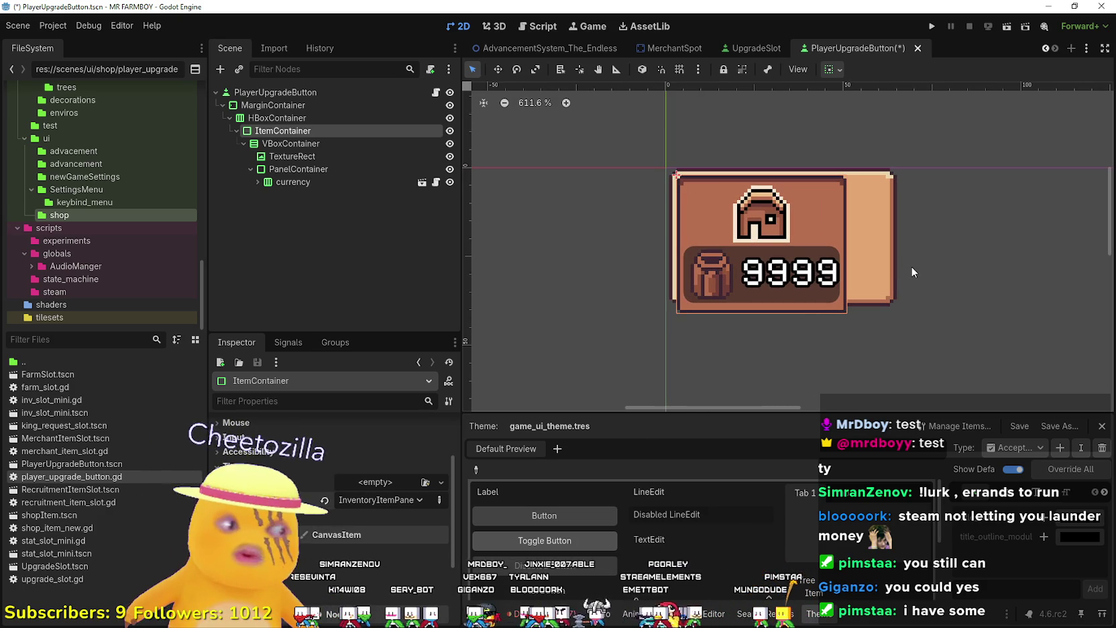
{"action": "scroll", "coordinate": [868, 276], "scroll_direction": "up", "scroll_amount": 1}
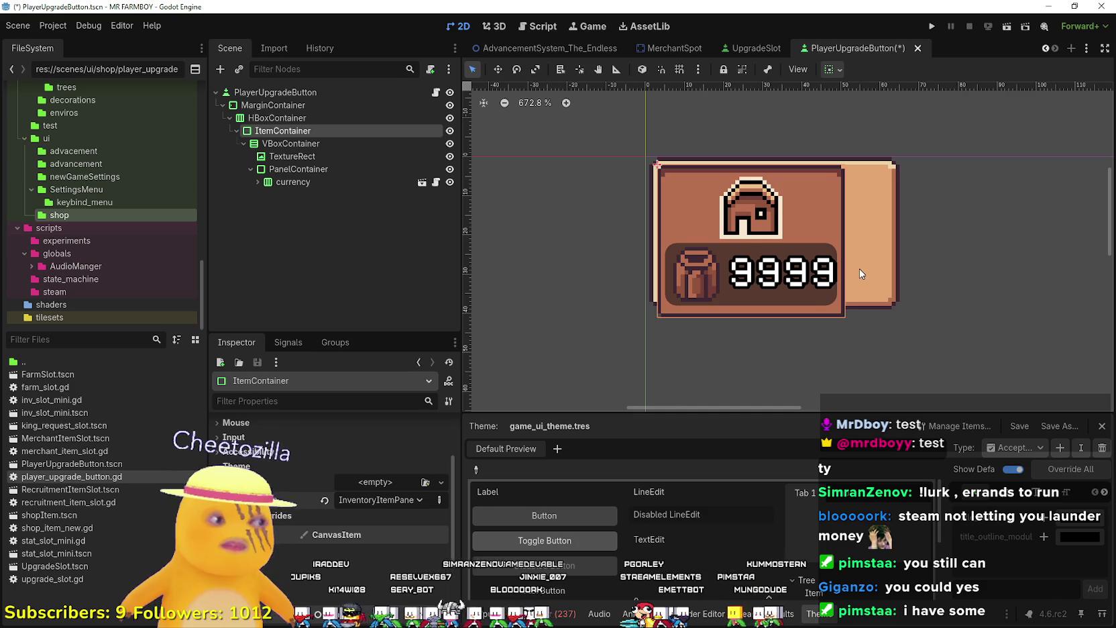
{"action": "scroll", "coordinate": [858, 268], "scroll_direction": "down", "scroll_amount": 1}
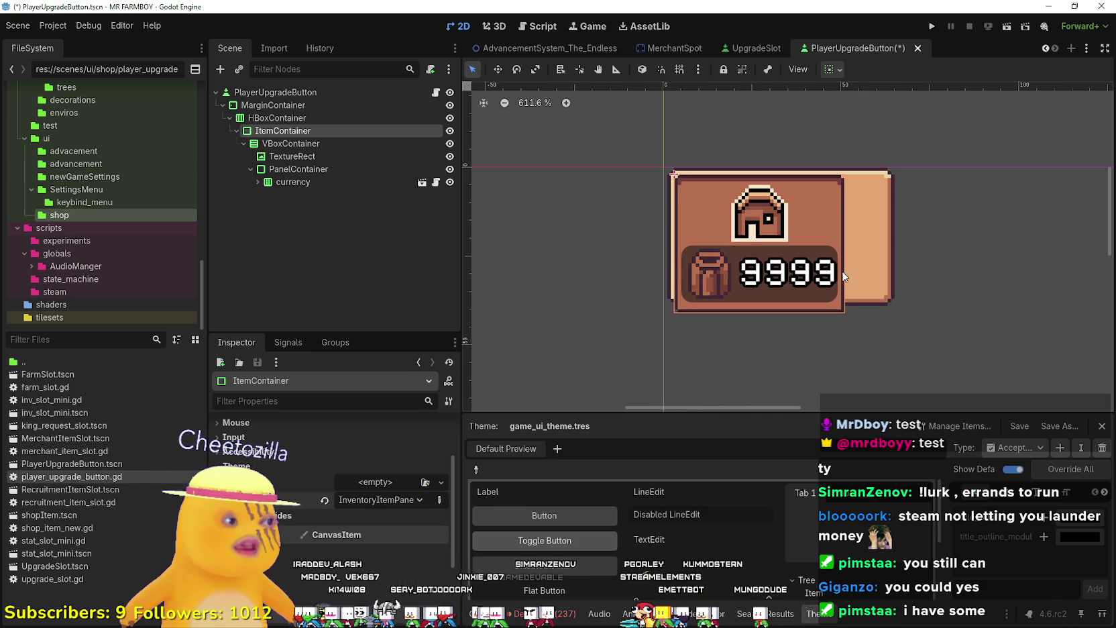
{"action": "scroll", "coordinate": [826, 285], "scroll_direction": "up", "scroll_amount": 1}
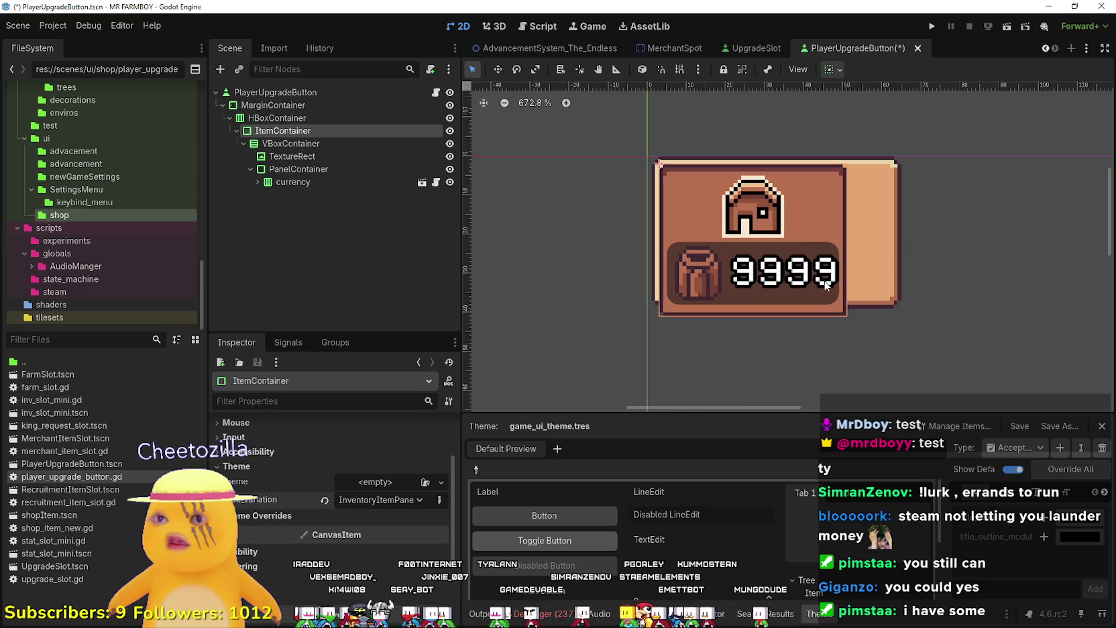
Lower PlayerUpgradeButton's bottom edge so a light border shows beneath the currency panel
{"action": "left_click", "coordinate": [288, 93]}
{"action": "left_click_drag", "start_coordinate": [776, 317], "coordinate": [776, 334]}
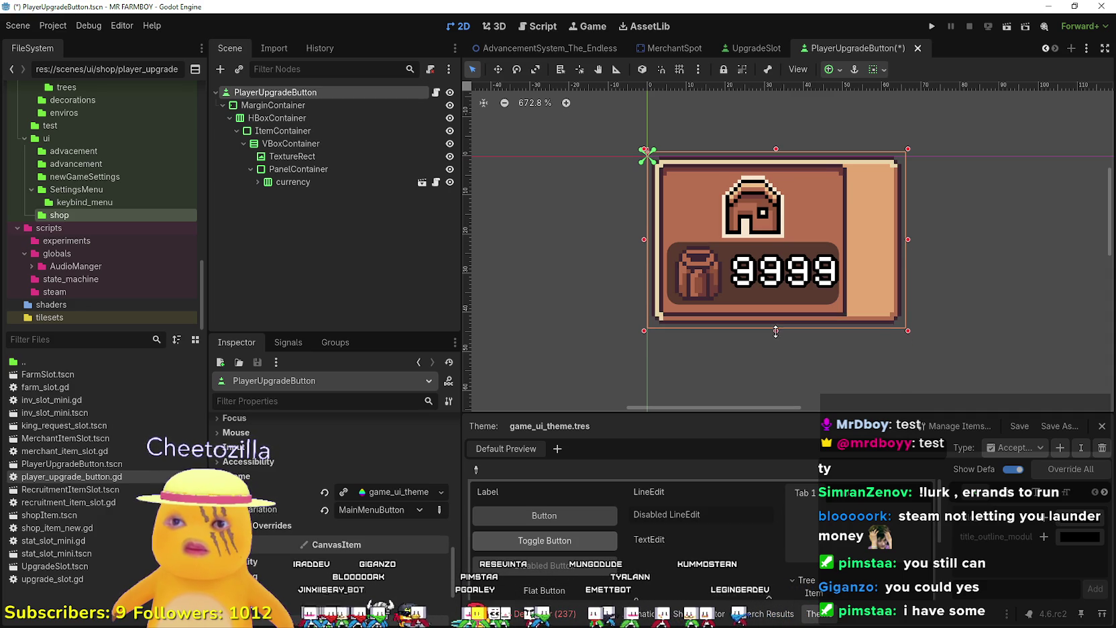
{"action": "scroll", "coordinate": [697, 218], "scroll_direction": "up", "scroll_amount": 3}
{"action": "scroll", "coordinate": [744, 206], "scroll_direction": "right", "scroll_amount": 5}
{"action": "scroll", "coordinate": [740, 223], "scroll_direction": "down", "scroll_amount": 3}
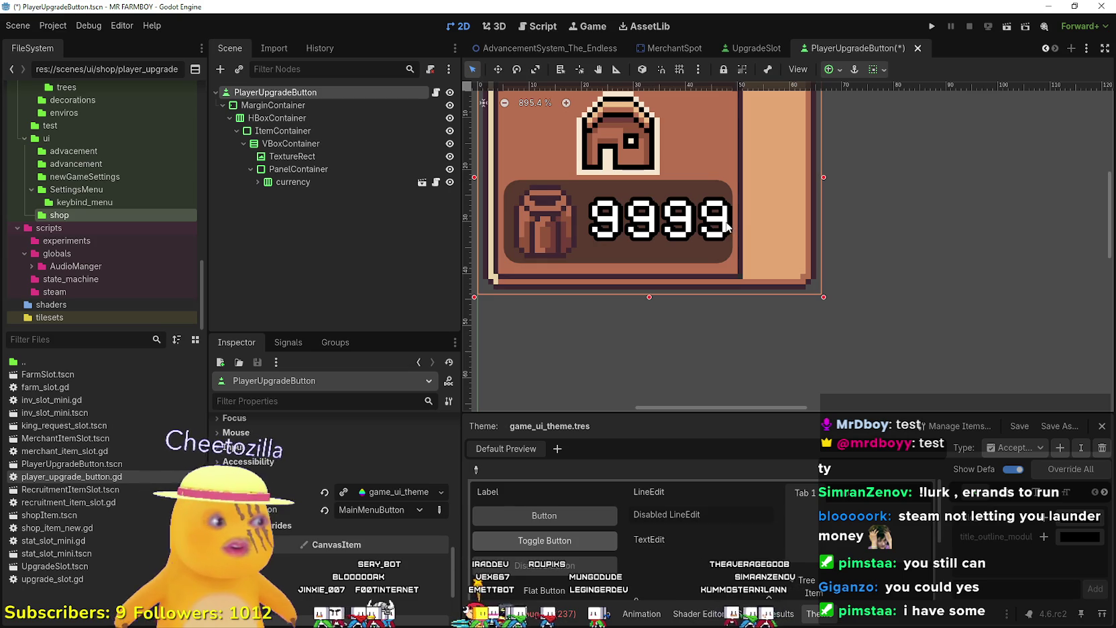
{"action": "scroll", "coordinate": [728, 226], "scroll_direction": "up", "scroll_amount": 3}
{"action": "scroll", "coordinate": [727, 226], "scroll_direction": "left", "scroll_amount": 1}
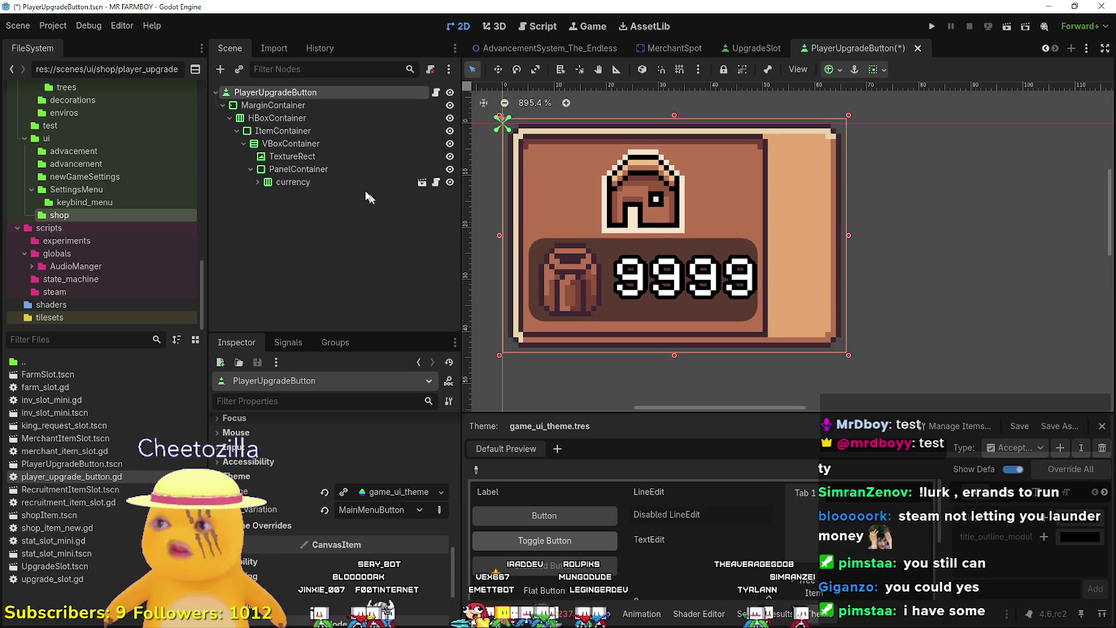
{"action": "left_click", "coordinate": [322, 169]}
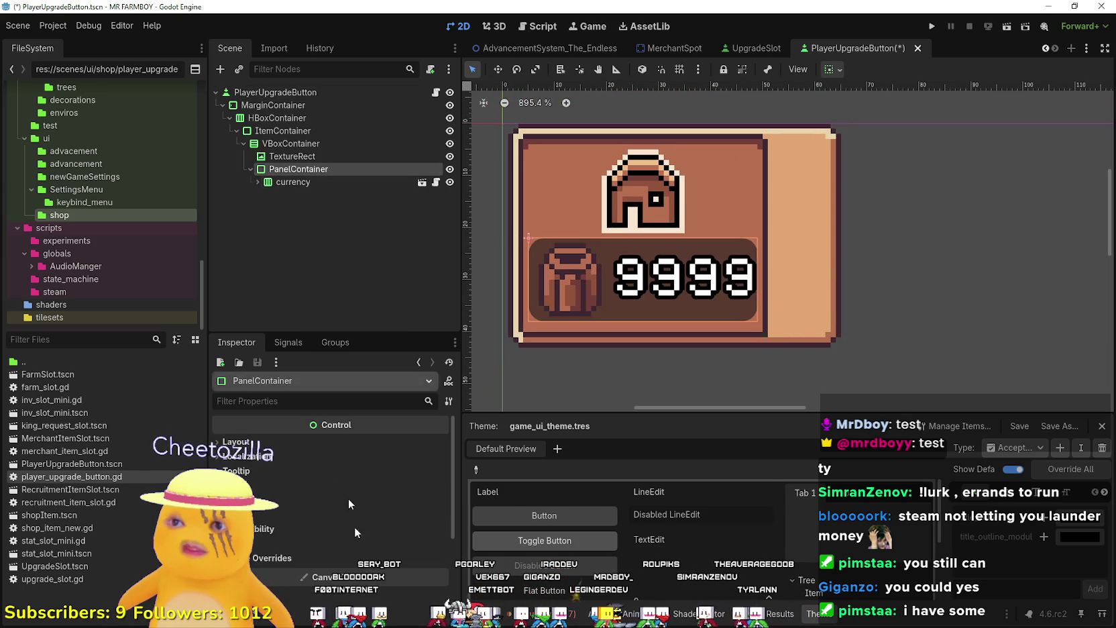
Try several type variations on the currency PanelContainer, including InventoryItemPanel and crafting styles
{"action": "left_click", "coordinate": [268, 543]}
{"action": "left_click", "coordinate": [413, 578]}
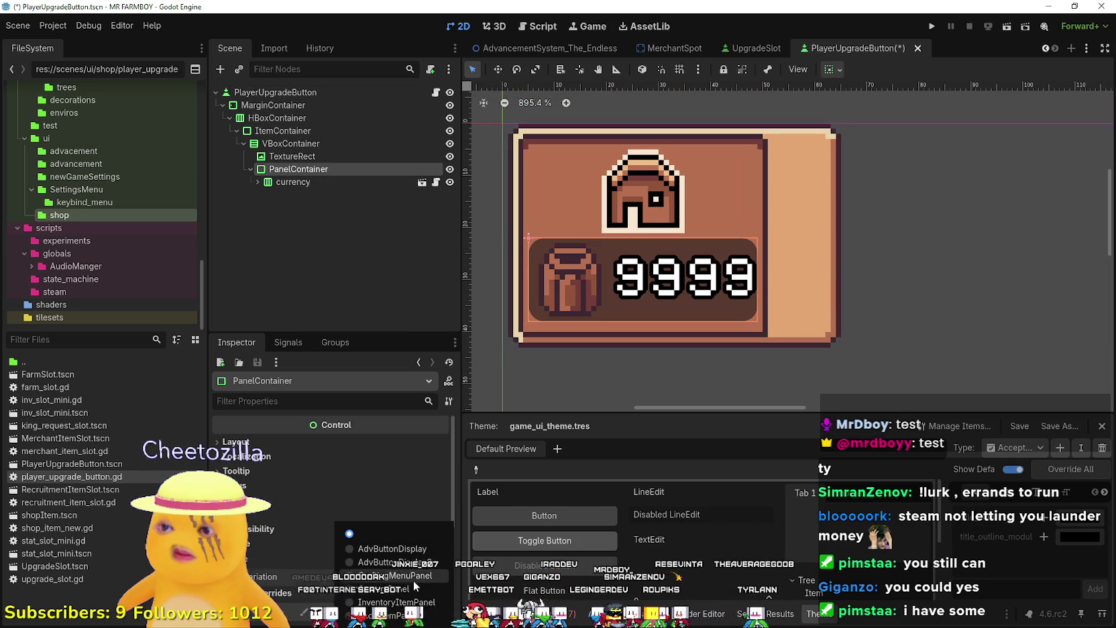
{"action": "left_click", "coordinate": [413, 579]}
{"action": "left_click", "coordinate": [402, 576]}
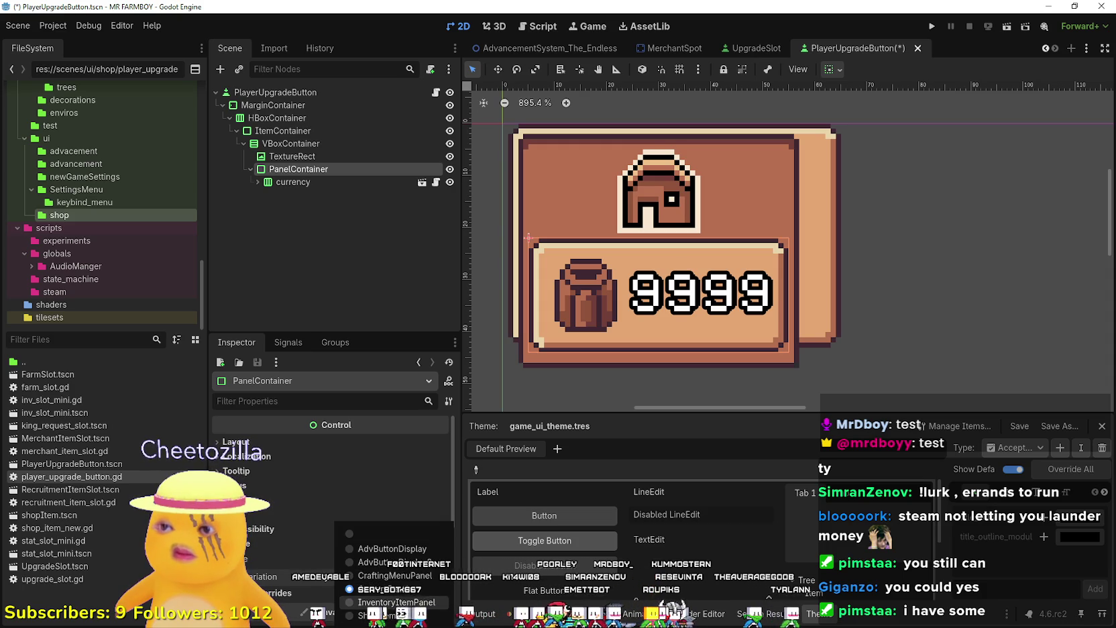
{"action": "left_click", "coordinate": [399, 602]}
{"action": "scroll", "coordinate": [630, 275], "scroll_direction": "down", "scroll_amount": 3}
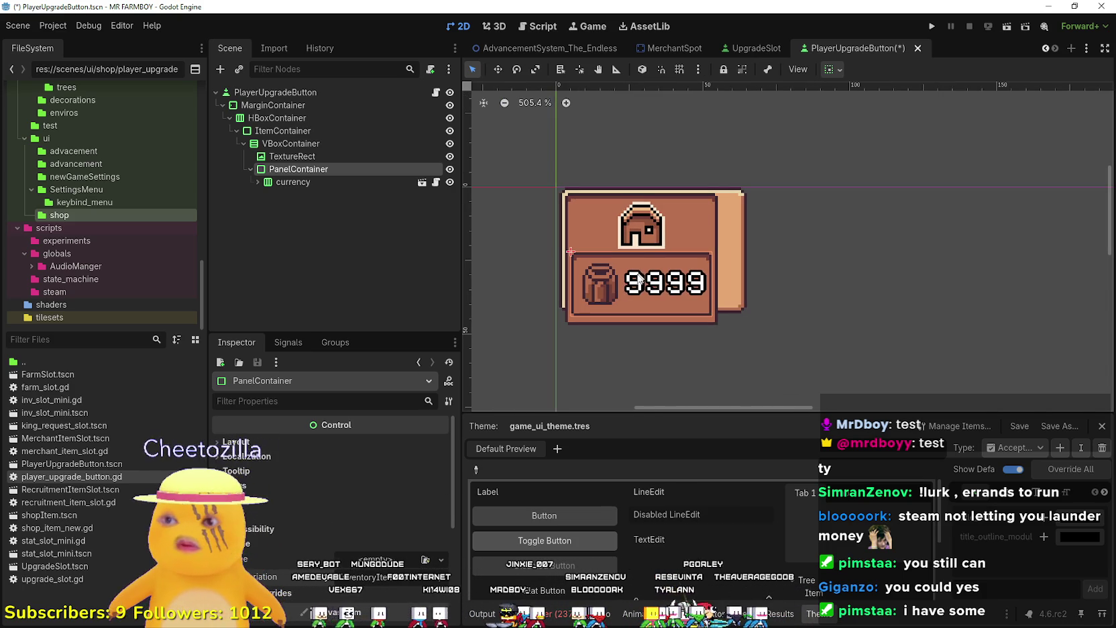
{"action": "left_click", "coordinate": [387, 578]}
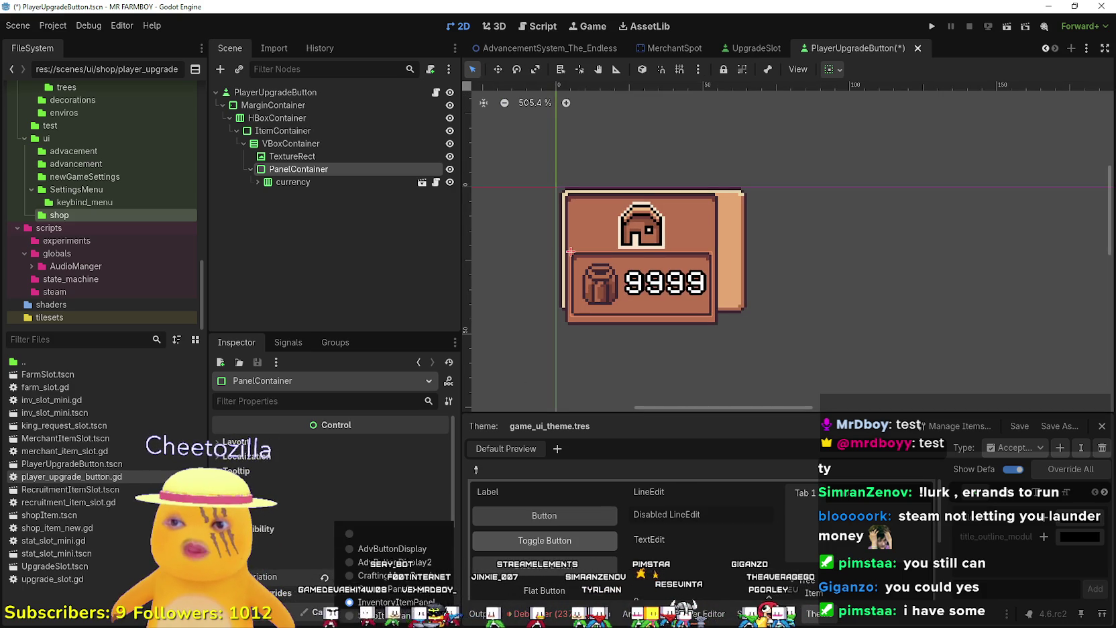
{"action": "left_click", "coordinate": [403, 581]}
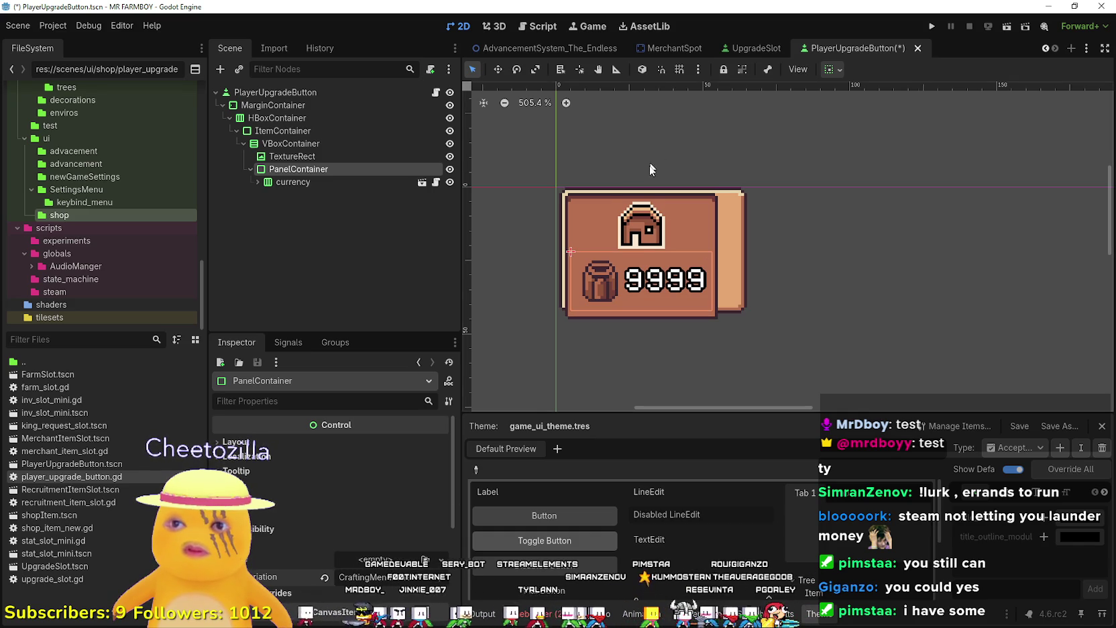
{"action": "scroll", "coordinate": [645, 208], "scroll_direction": "up", "scroll_amount": 3}
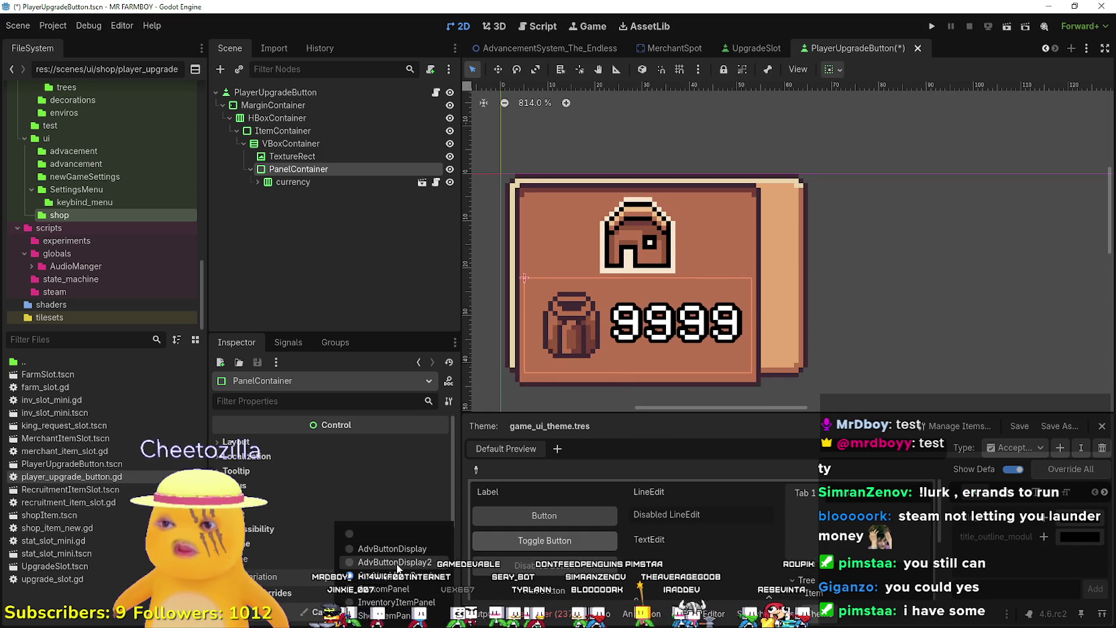
{"action": "left_click", "coordinate": [382, 601]}
{"action": "left_click", "coordinate": [382, 578]}
{"action": "left_click", "coordinate": [385, 551]}
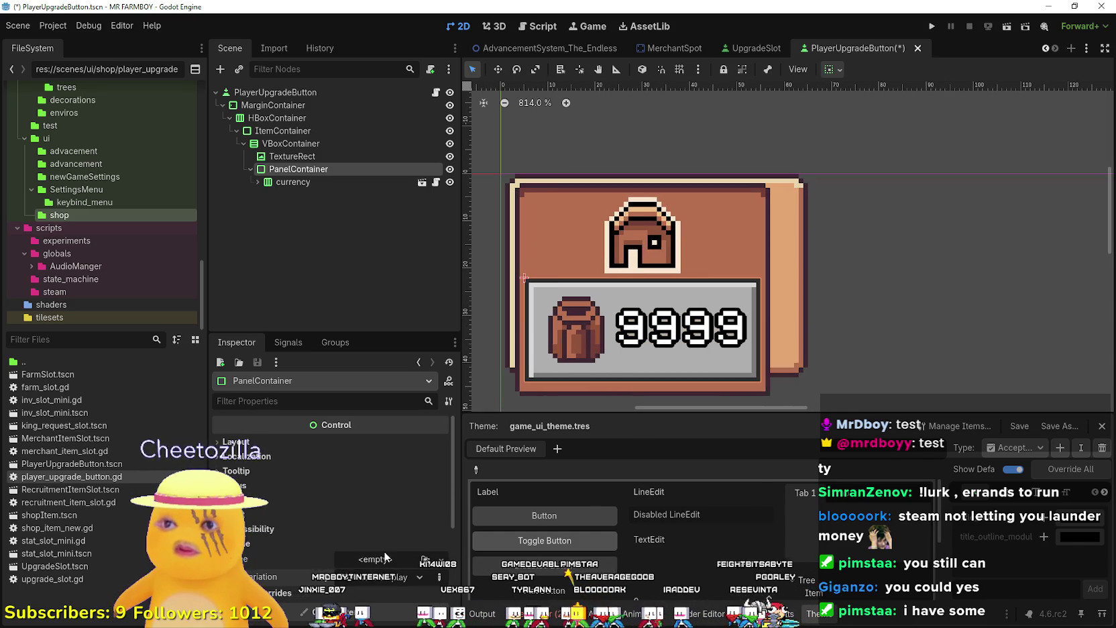
{"action": "scroll", "coordinate": [634, 275], "scroll_direction": "down", "scroll_amount": 2}
{"action": "scroll", "coordinate": [634, 275], "scroll_direction": "up", "scroll_amount": 4}
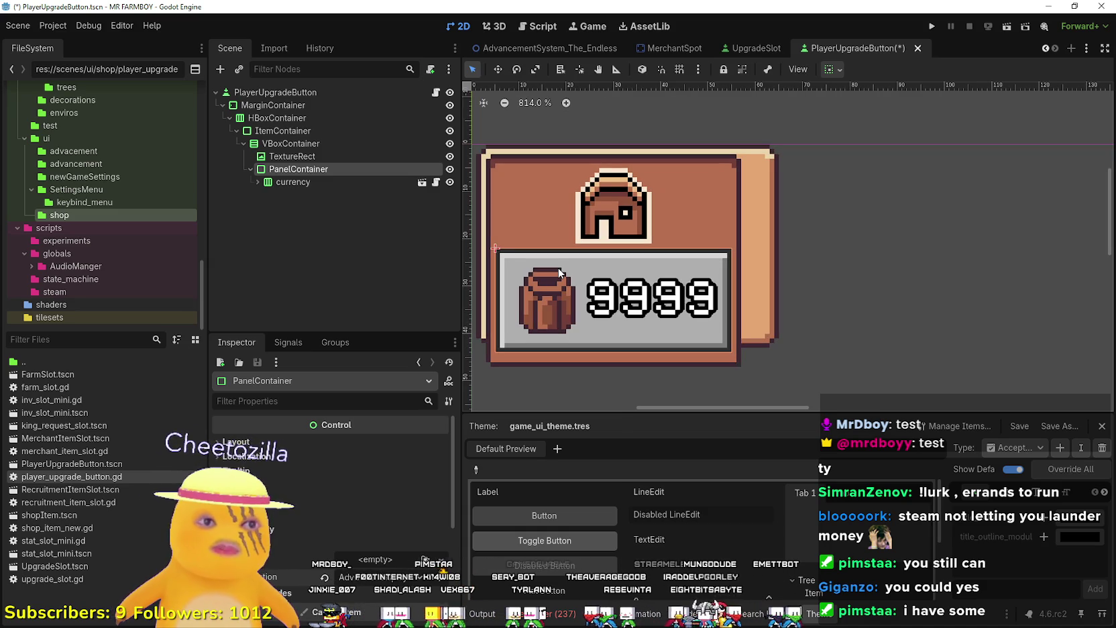
{"action": "scroll", "coordinate": [560, 273], "scroll_direction": "down", "scroll_amount": 1}
Settle on the AdvButtonDisplay2 type variation for the currency panel
{"action": "left_click", "coordinate": [375, 577]}
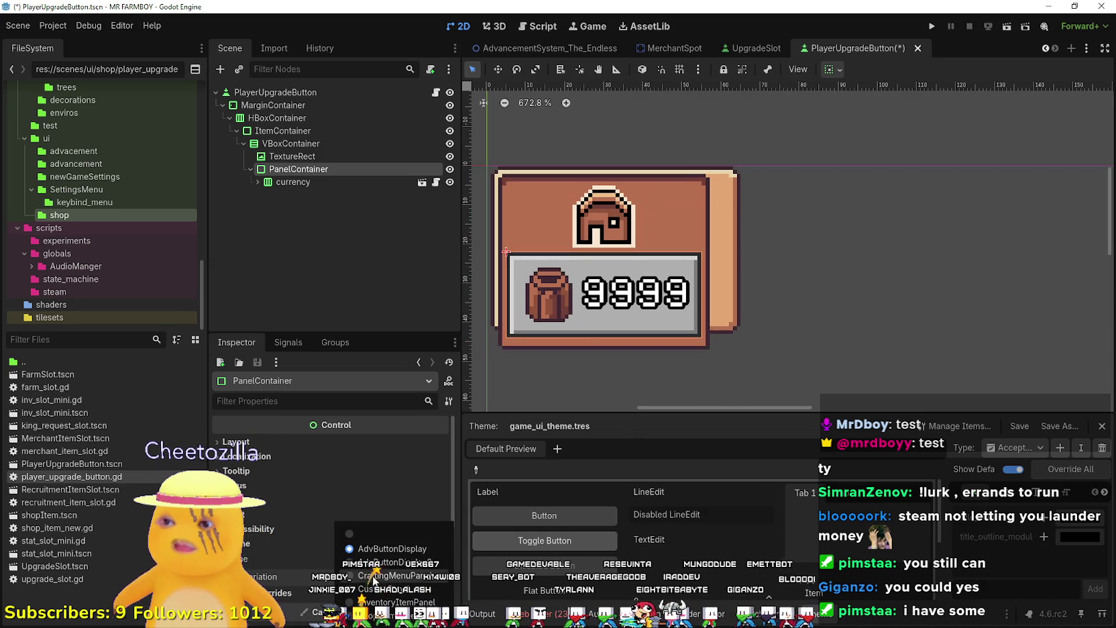
{"action": "left_click", "coordinate": [373, 562]}
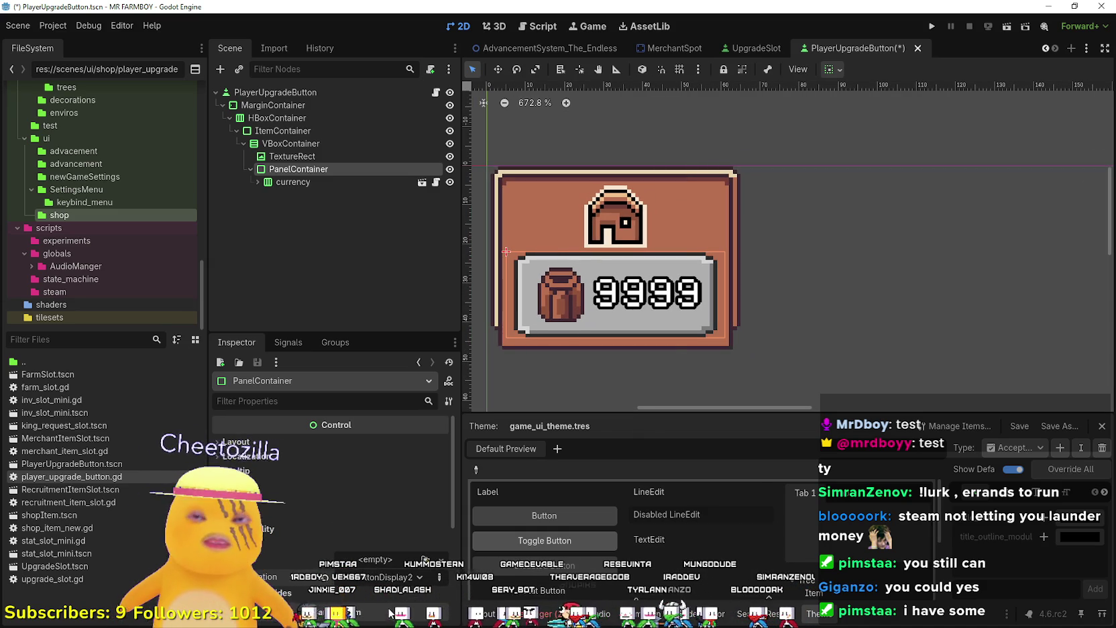
{"action": "scroll", "coordinate": [673, 348], "scroll_direction": "up", "scroll_amount": 1}
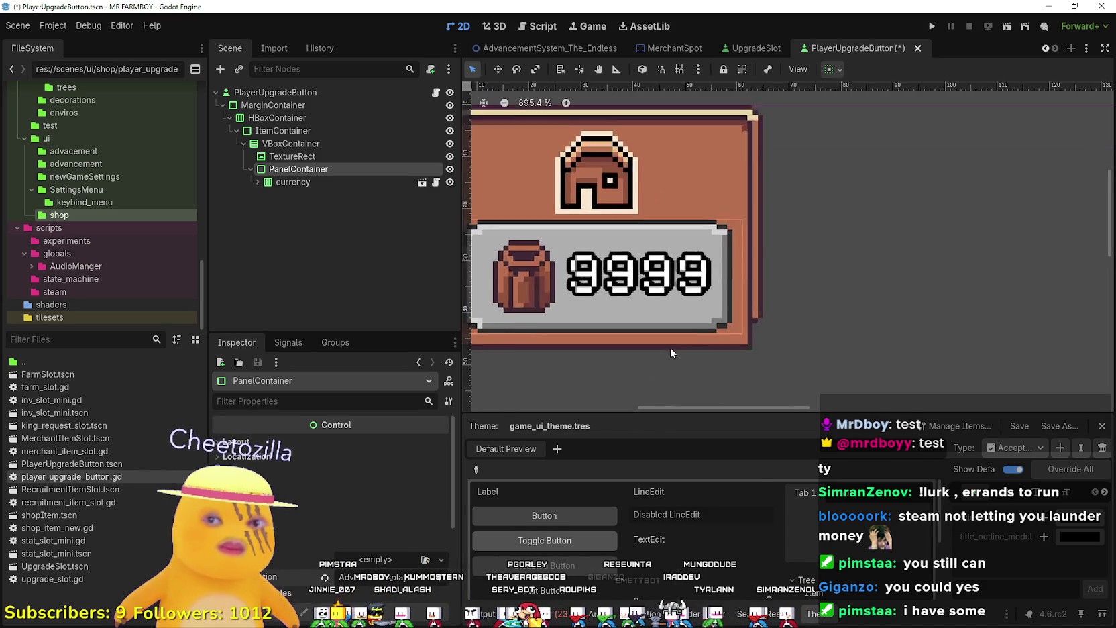
{"action": "scroll", "coordinate": [671, 346], "scroll_direction": "down", "scroll_amount": 2}
{"action": "scroll", "coordinate": [670, 343], "scroll_direction": "up", "scroll_amount": 1}
{"action": "scroll", "coordinate": [668, 339], "scroll_direction": "down", "scroll_amount": 1}
{"action": "scroll", "coordinate": [668, 339], "scroll_direction": "up", "scroll_amount": 1}
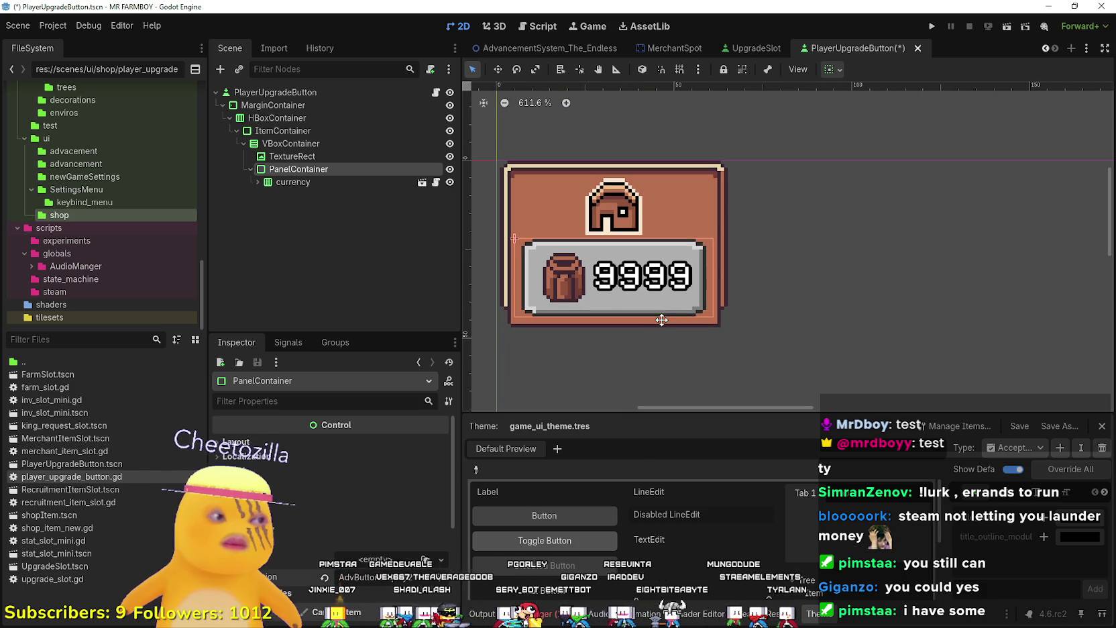
{"action": "scroll", "coordinate": [661, 319], "scroll_direction": "up", "scroll_amount": 1}
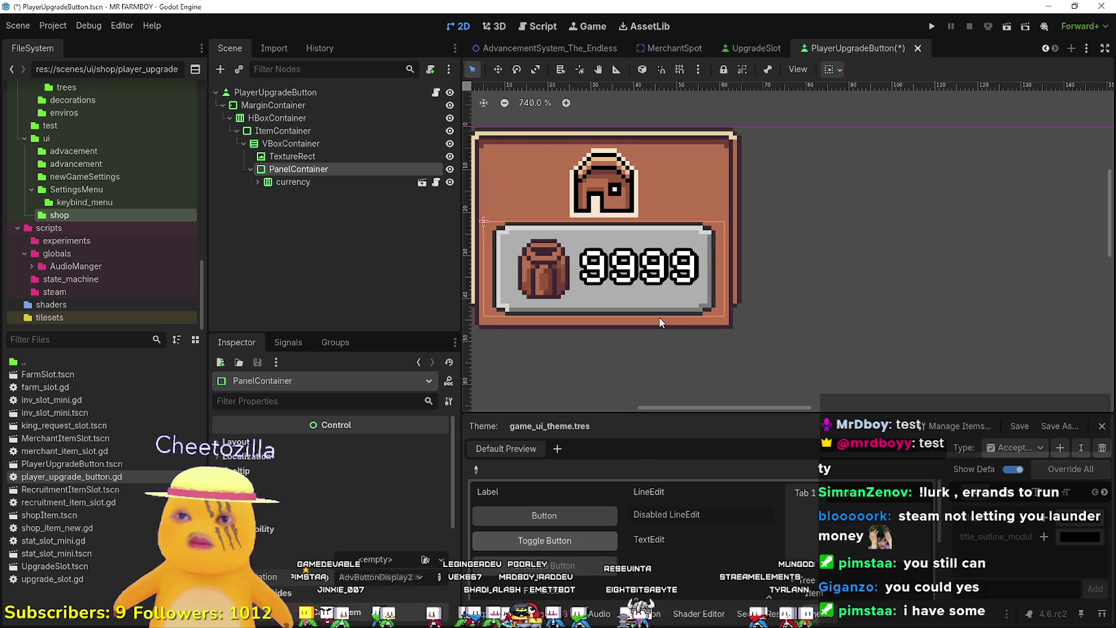
{"action": "scroll", "coordinate": [658, 316], "scroll_direction": "down", "scroll_amount": 1}
{"action": "left_click", "coordinate": [305, 94]}
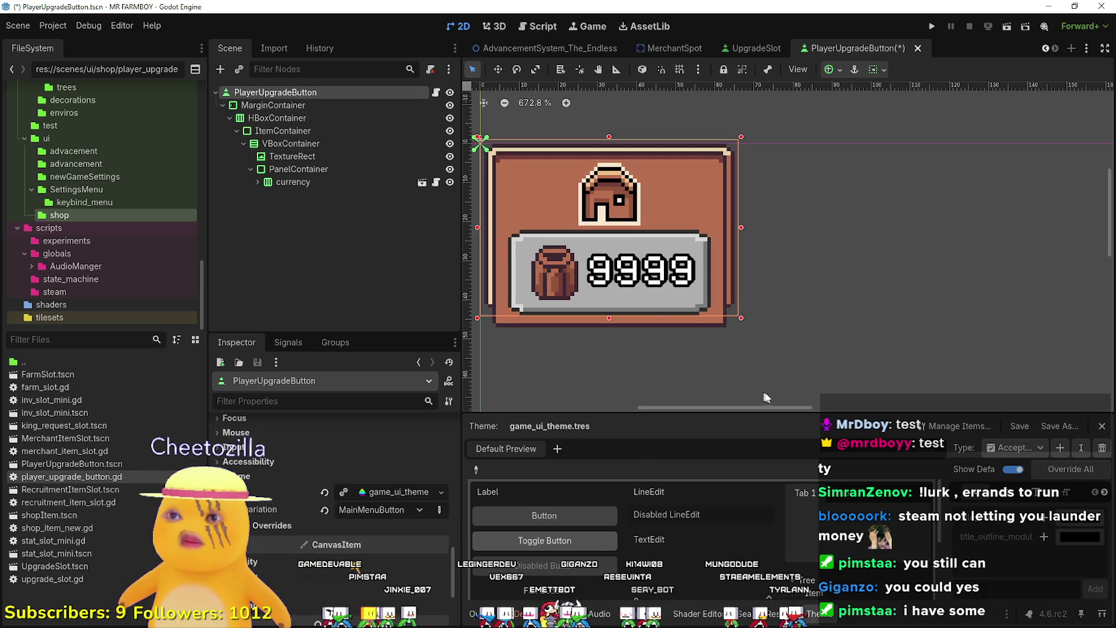
Drag PlayerUpgradeButton's bottom handle to trim the panel slightly shorter
{"action": "left_click_drag", "start_coordinate": [610, 333], "coordinate": [611, 347]}
{"action": "scroll", "coordinate": [651, 327], "scroll_direction": "down", "scroll_amount": 2}
{"action": "scroll", "coordinate": [703, 303], "scroll_direction": "up", "scroll_amount": 1}
{"action": "scroll", "coordinate": [738, 322], "scroll_direction": "up", "scroll_amount": 4}
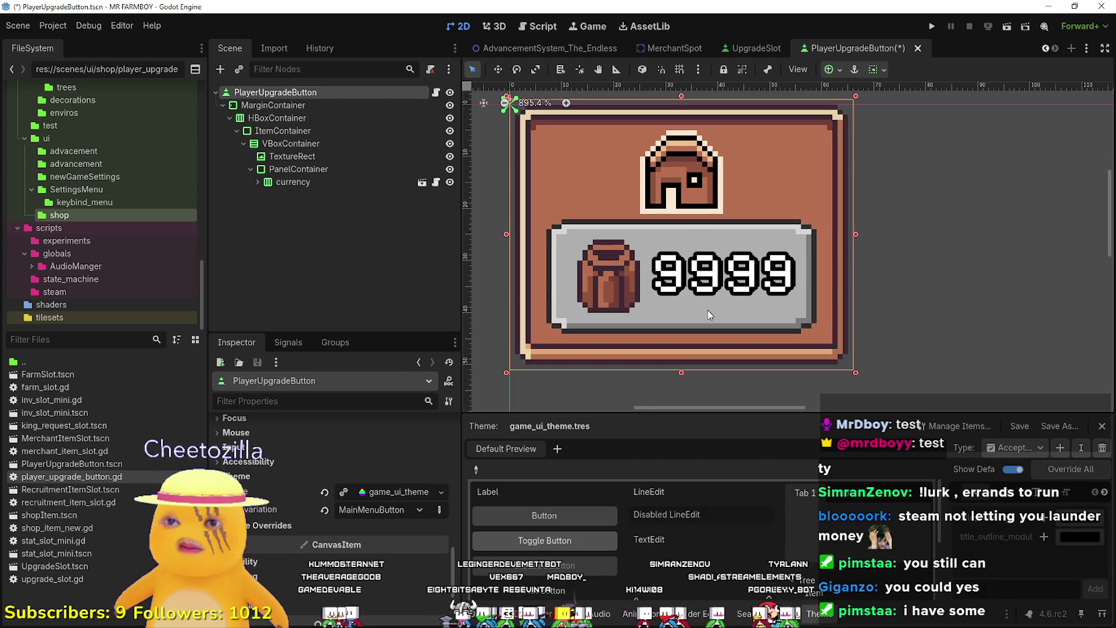
{"action": "left_click", "coordinate": [283, 182]}
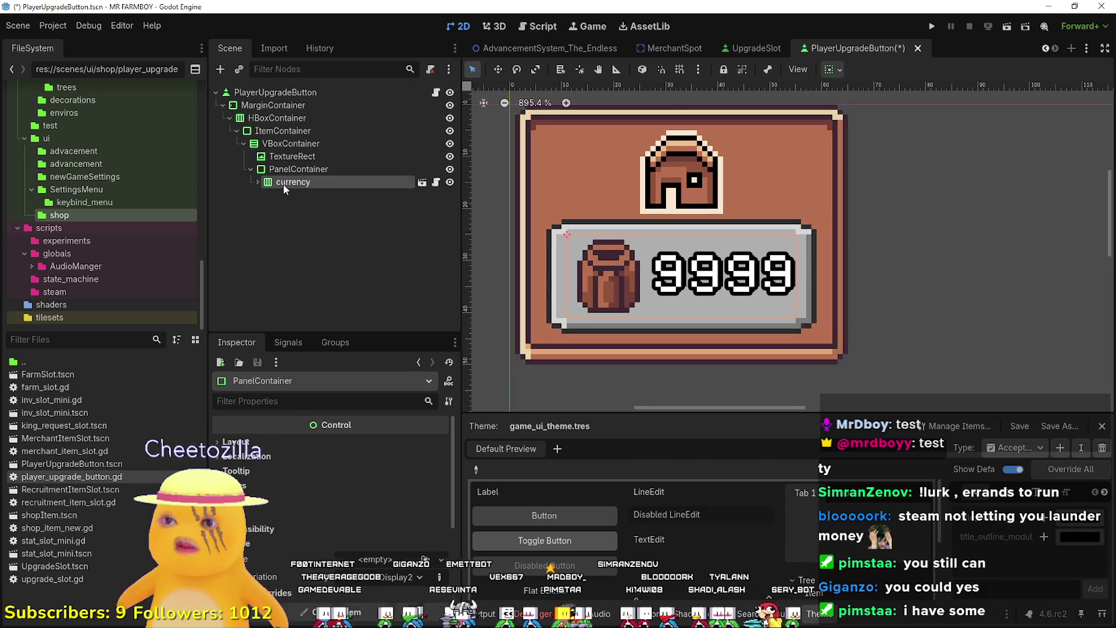
{"action": "left_click", "coordinate": [286, 158]}
{"action": "left_click", "coordinate": [290, 144]}
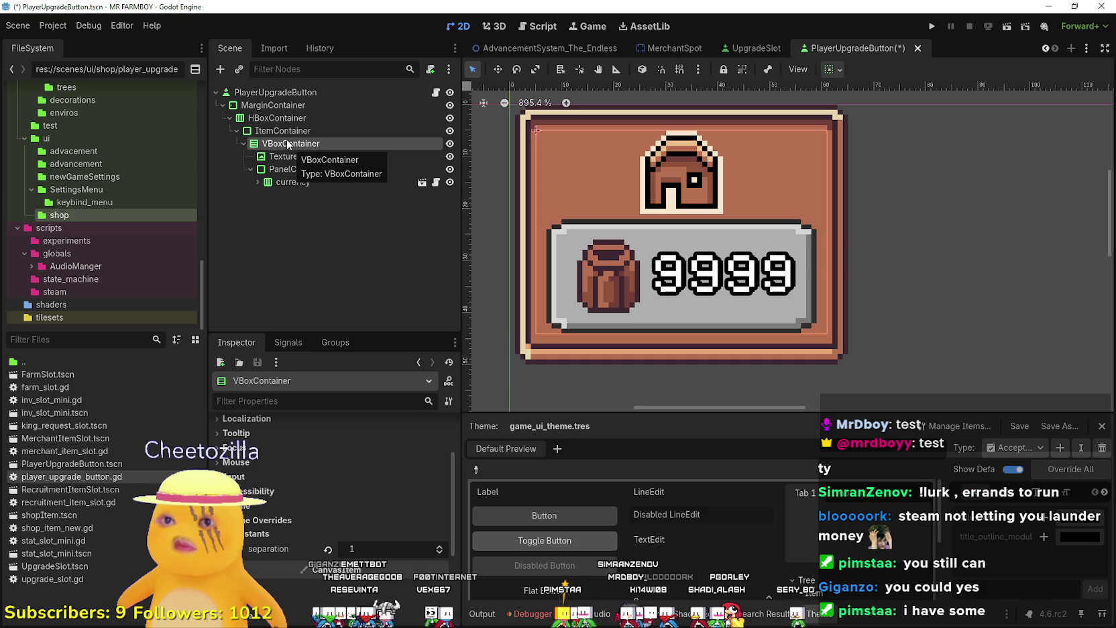
{"action": "left_click", "coordinate": [275, 92]}
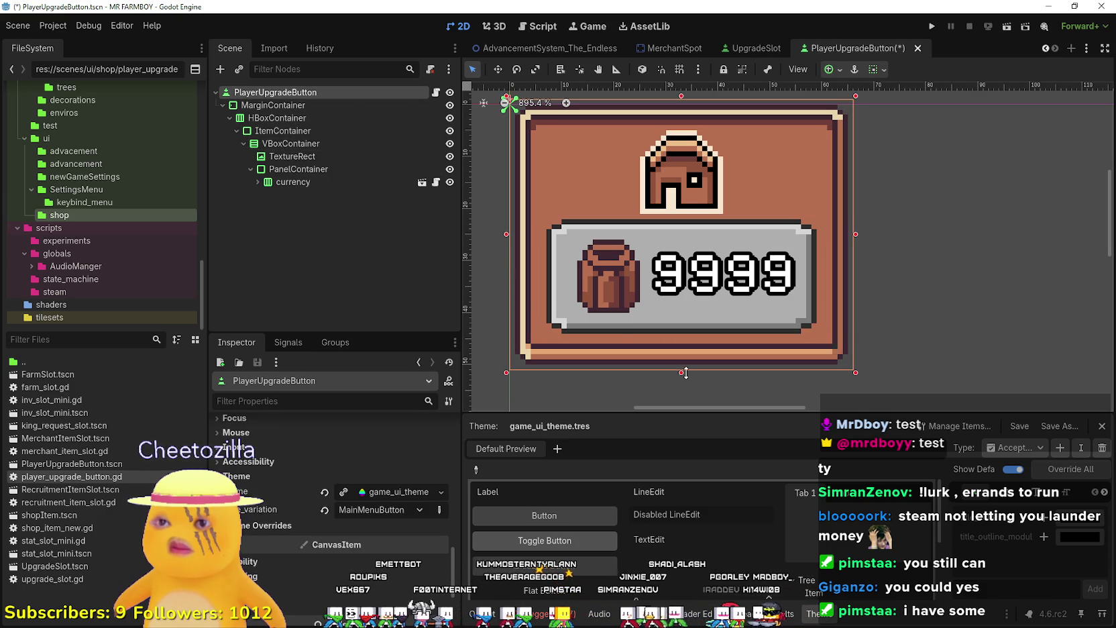
{"action": "left_click", "coordinate": [684, 372]}
{"action": "left_click", "coordinate": [230, 91]}
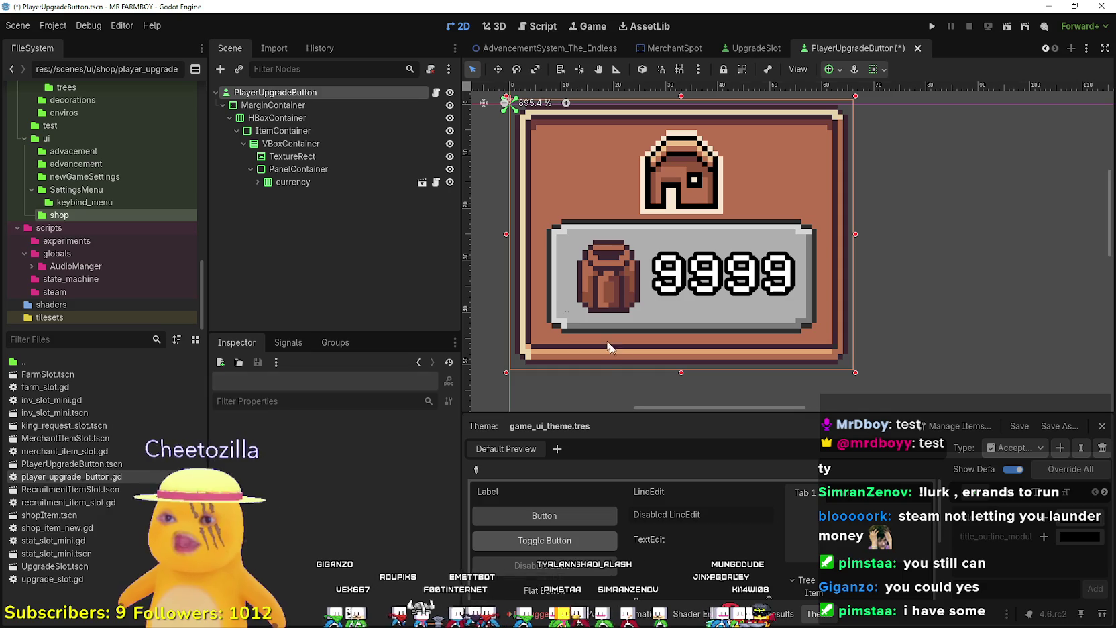
{"action": "left_click_drag", "start_coordinate": [680, 371], "coordinate": [680, 366]}
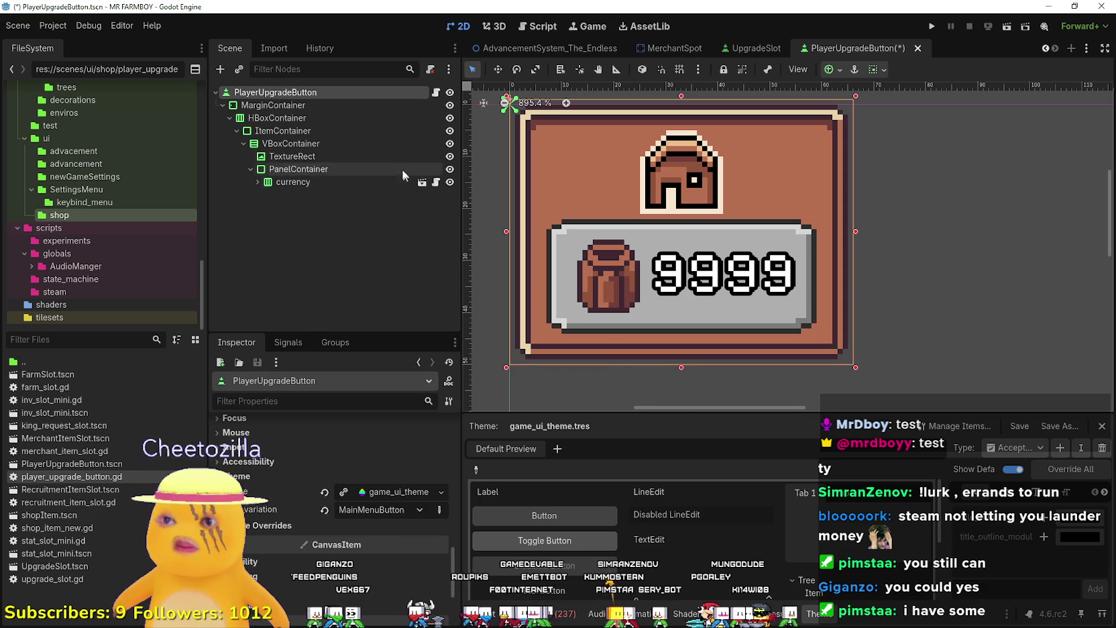
Set the VBoxContainer's separation constant override to 2
{"action": "left_click", "coordinate": [602, 253]}
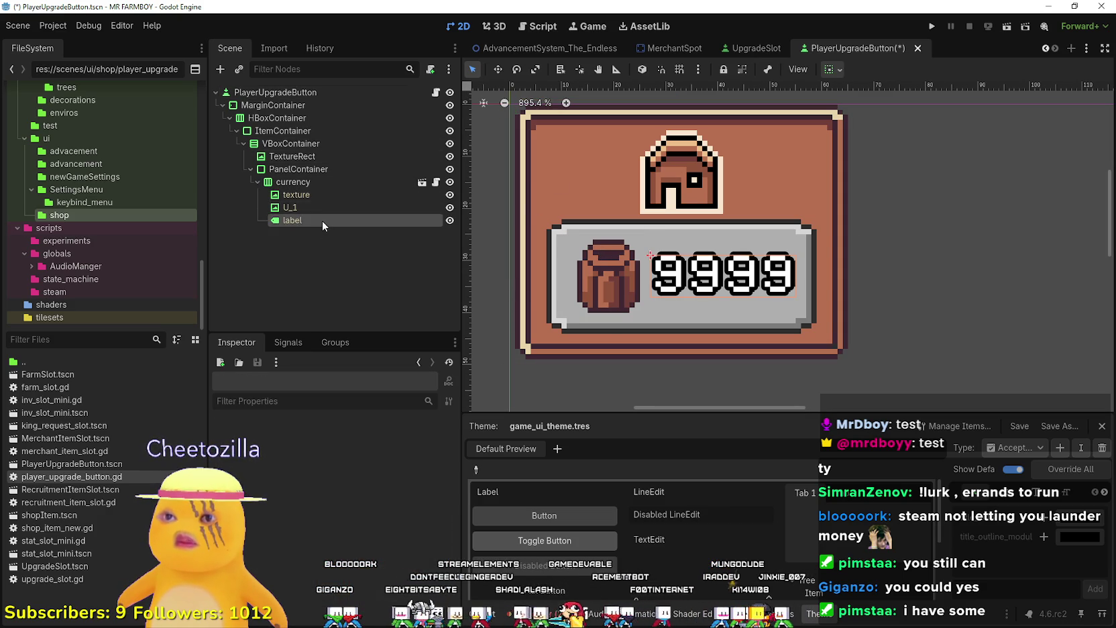
{"action": "left_click", "coordinate": [323, 195]}
{"action": "left_click", "coordinate": [318, 170]}
{"action": "left_click", "coordinate": [316, 146]}
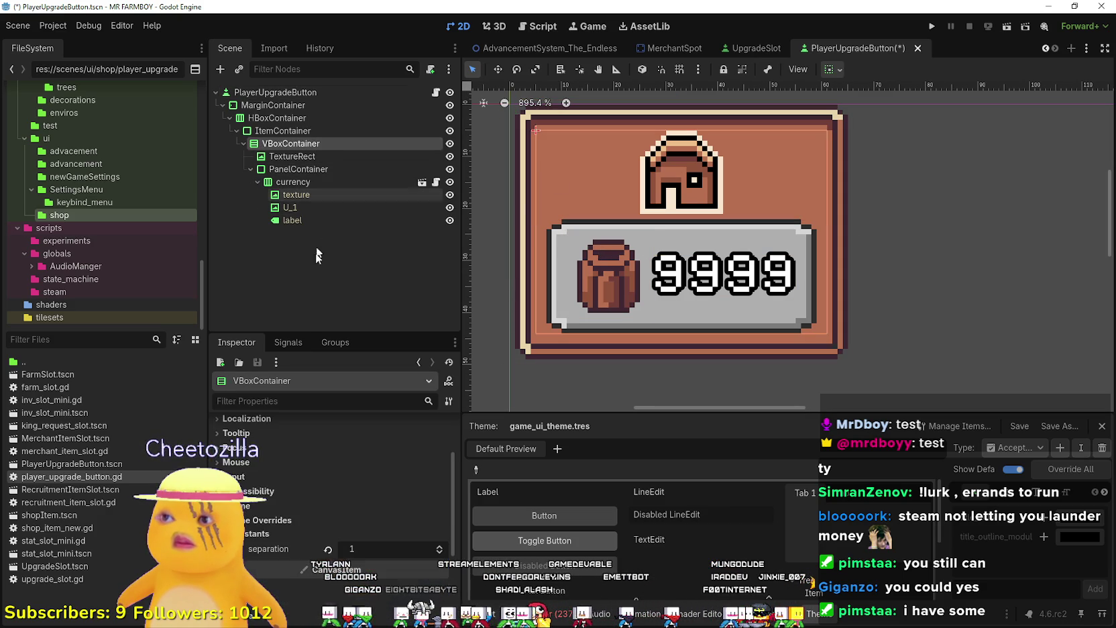
{"action": "left_click", "coordinate": [440, 547]}
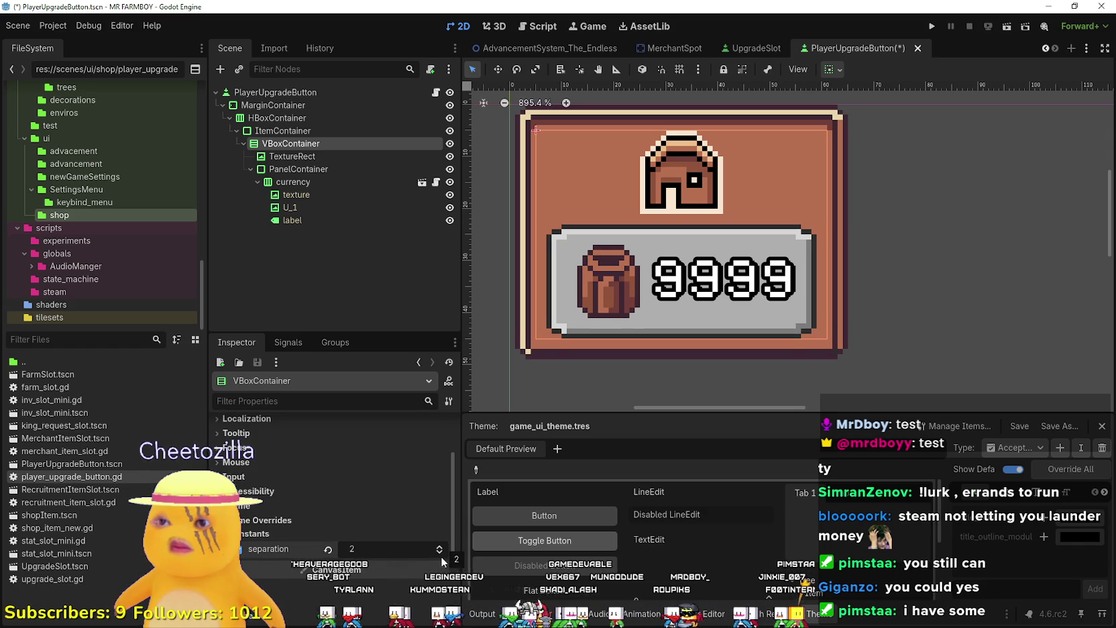
Undo the spacing increase and select the ItemContainer node
{"action": "left_click", "coordinate": [440, 554]}
{"action": "left_click", "coordinate": [322, 131]}
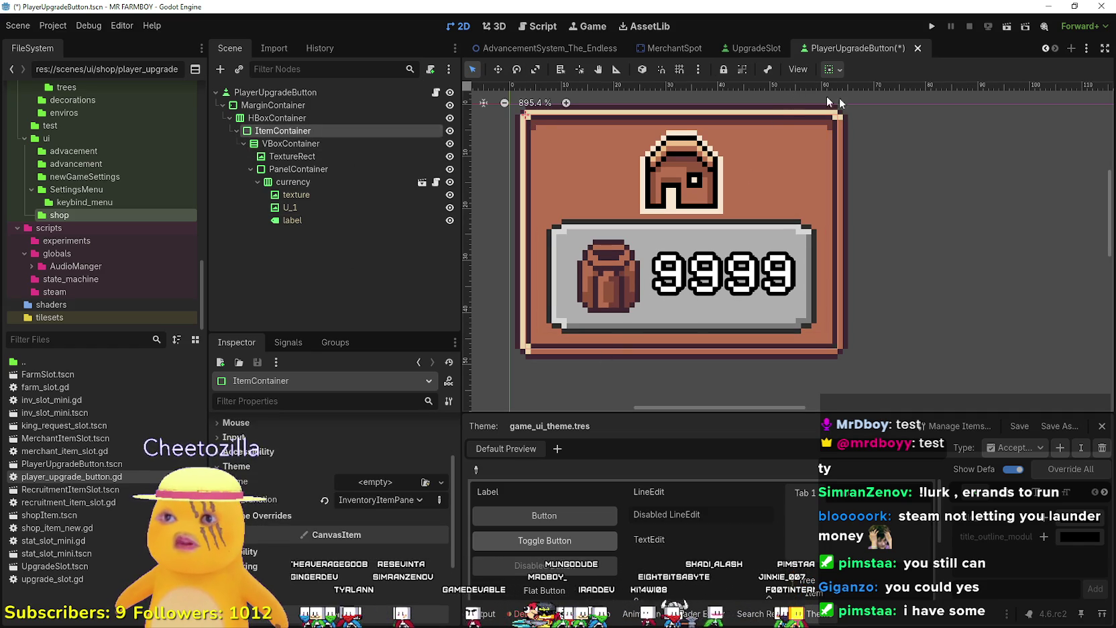
{"action": "scroll", "coordinate": [520, 299], "scroll_direction": "up", "scroll_amount": 1}
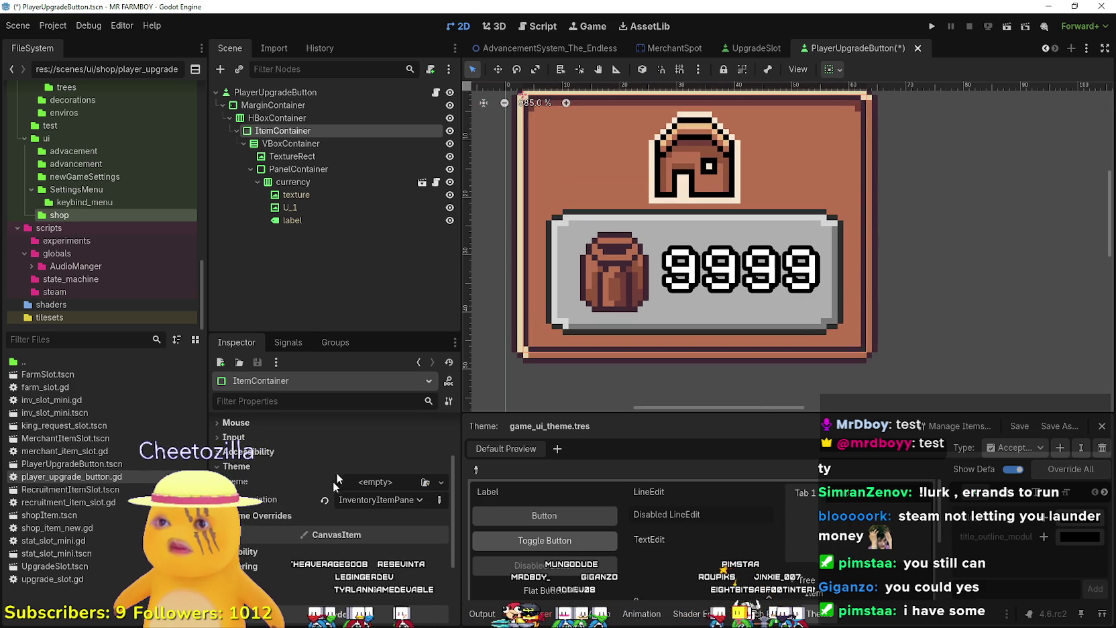
{"action": "scroll", "coordinate": [312, 536], "scroll_direction": "up", "scroll_amount": 3}
{"action": "scroll", "coordinate": [265, 534], "scroll_direction": "down", "scroll_amount": 3}
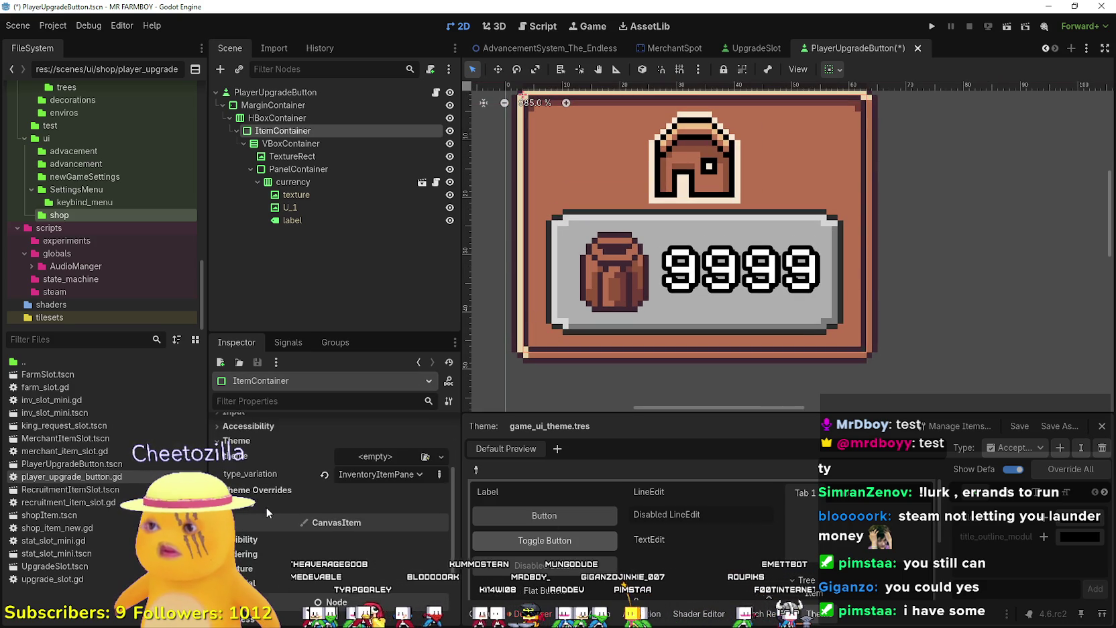
{"action": "scroll", "coordinate": [264, 503], "scroll_direction": "up", "scroll_amount": 2}
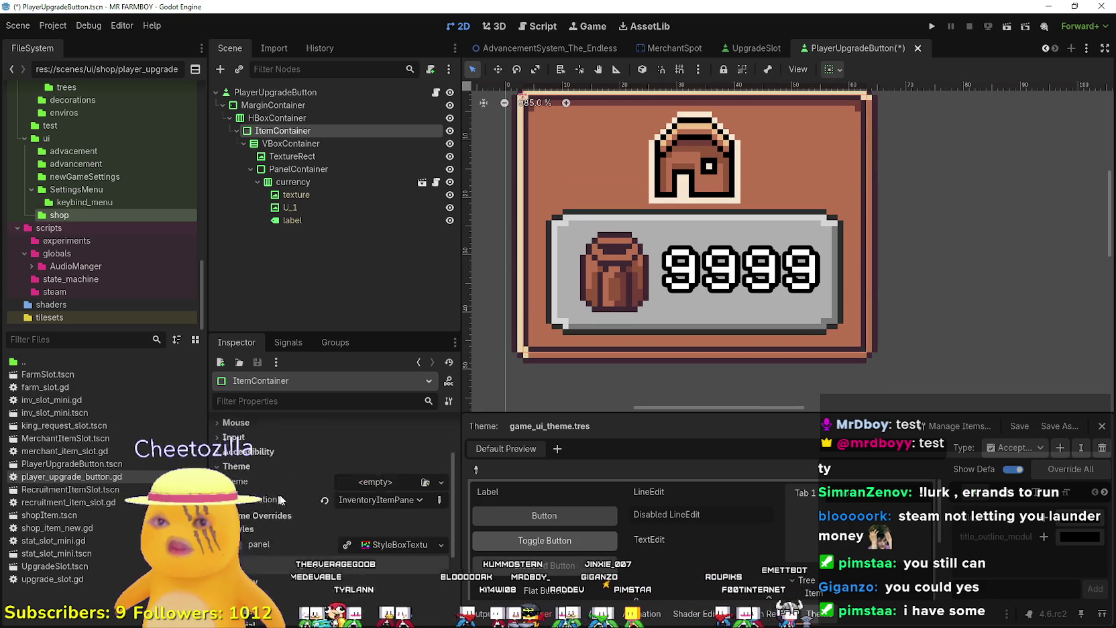
Override the HBoxContainer's separation constant to 0
{"action": "left_click", "coordinate": [311, 120]}
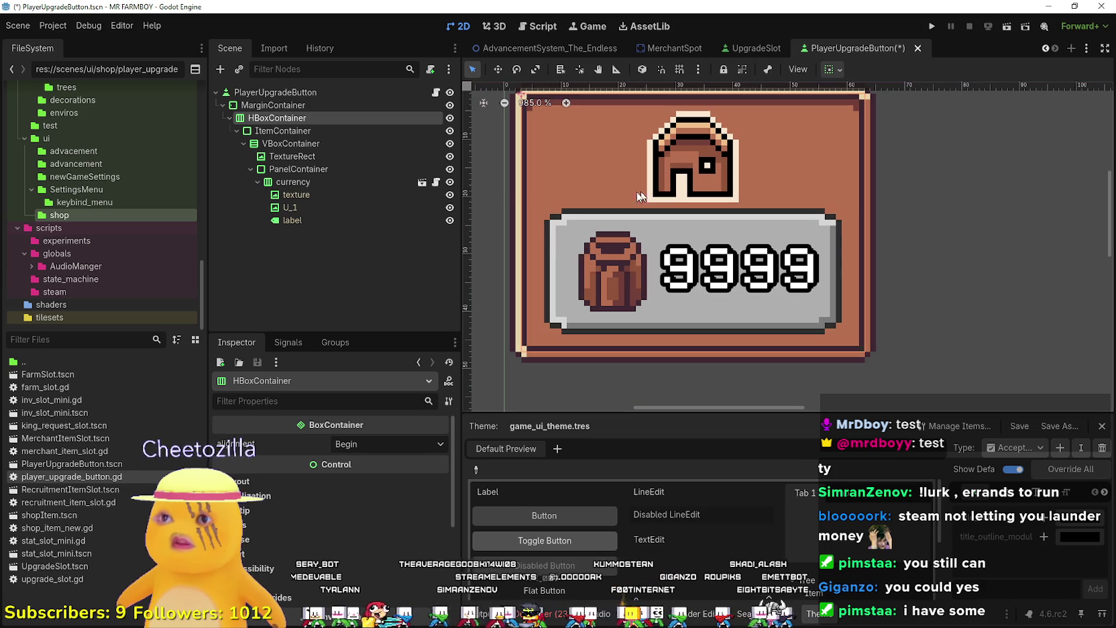
{"action": "scroll", "coordinate": [268, 516], "scroll_direction": "down", "scroll_amount": 5}
{"action": "left_click", "coordinate": [268, 514]}
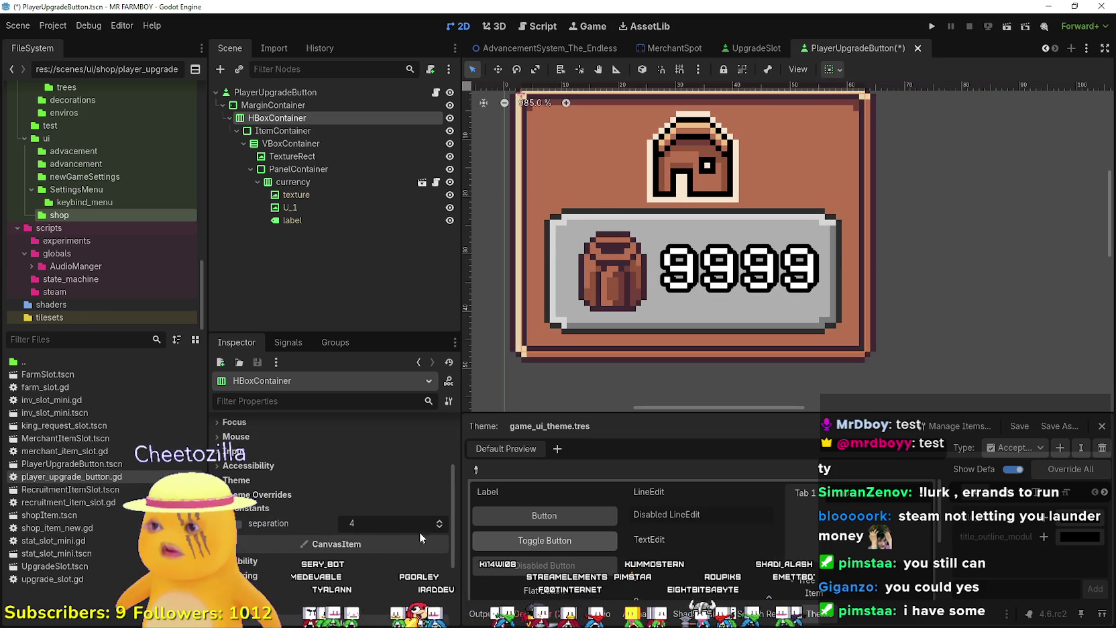
{"action": "left_click", "coordinate": [440, 527]}
{"action": "left_click", "coordinate": [439, 528]}
{"action": "left_click", "coordinate": [439, 528]}
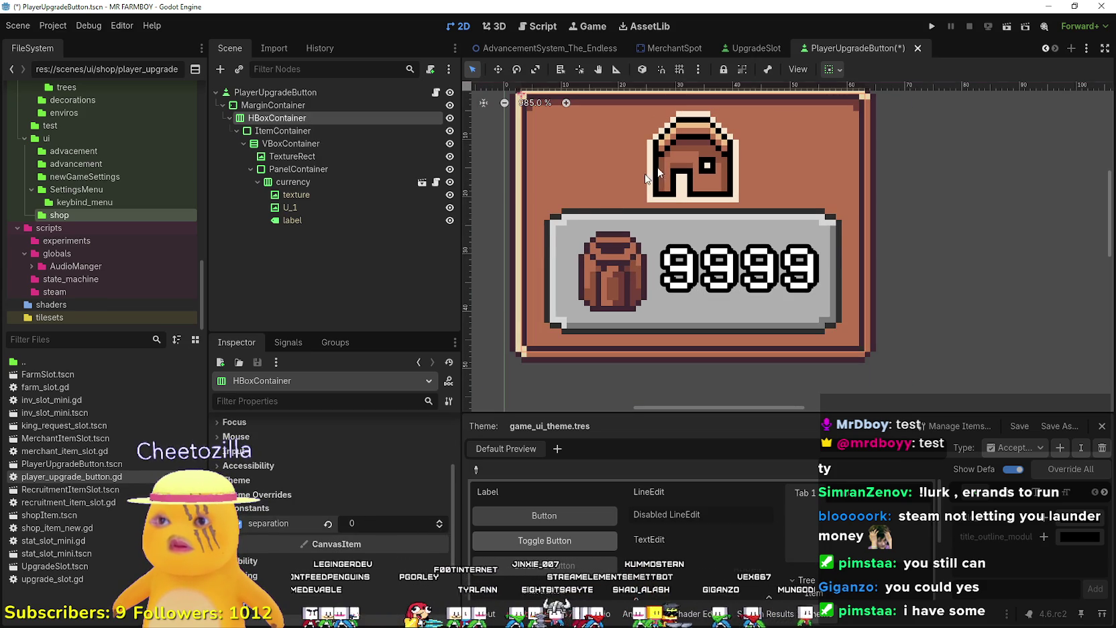
{"action": "scroll", "coordinate": [664, 315], "scroll_direction": "down", "scroll_amount": 3}
{"action": "left_click", "coordinate": [833, 69]}
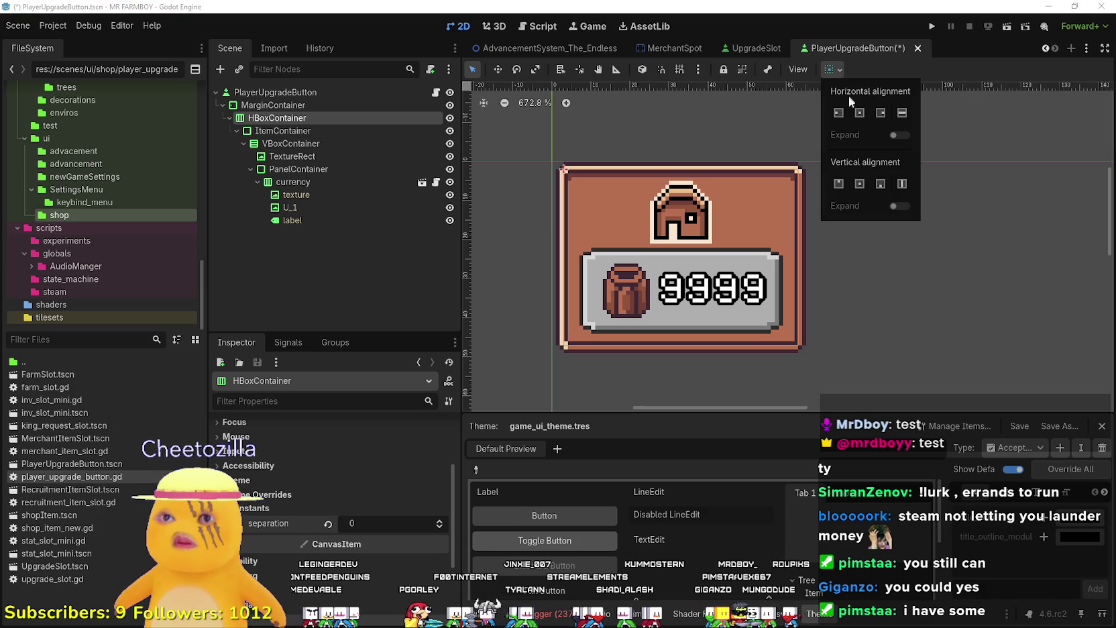
Inspect ItemContainer's container sizing options, closing the popup without changes
{"action": "left_click", "coordinate": [898, 69]}
{"action": "scroll", "coordinate": [334, 538], "scroll_direction": "up", "scroll_amount": 3}
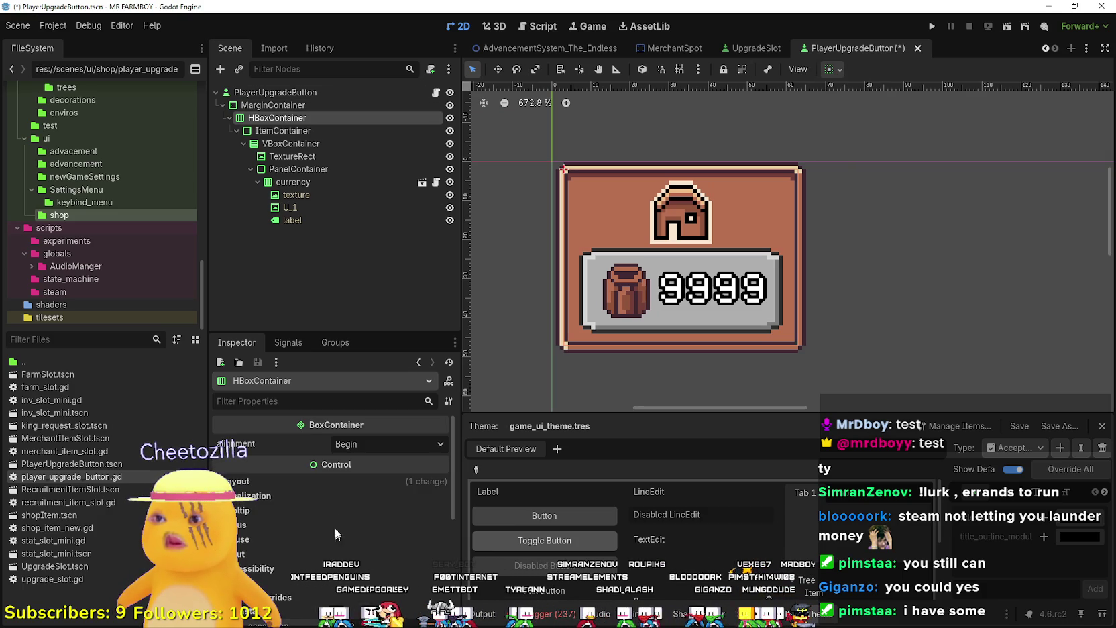
{"action": "left_click", "coordinate": [273, 131]}
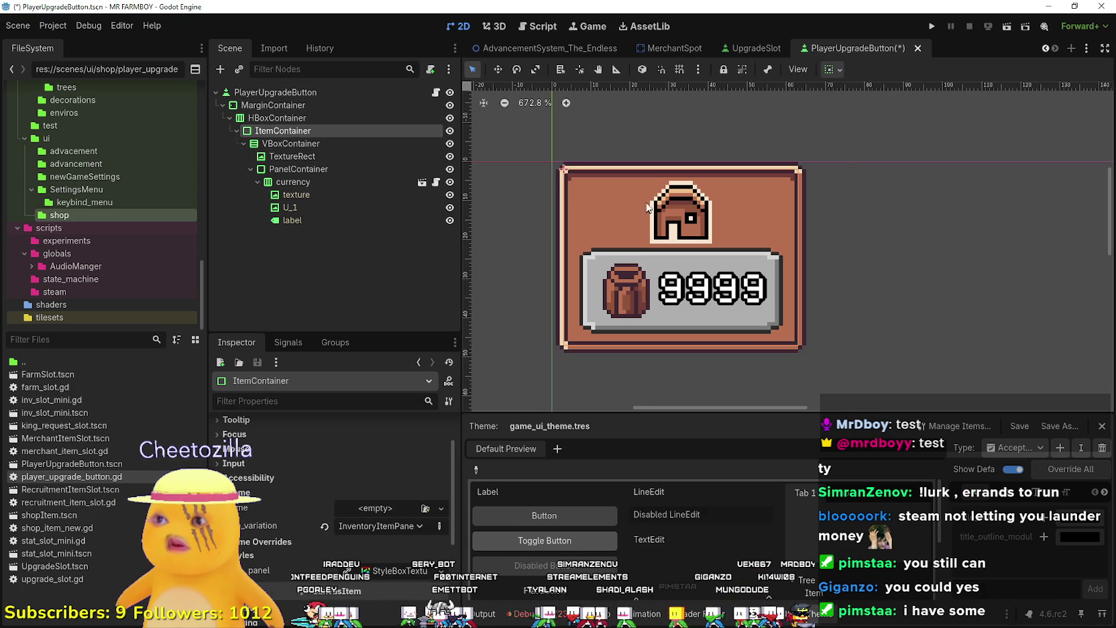
{"action": "scroll", "coordinate": [636, 211], "scroll_direction": "up", "scroll_amount": 3}
{"action": "scroll", "coordinate": [646, 172], "scroll_direction": "up", "scroll_amount": 1}
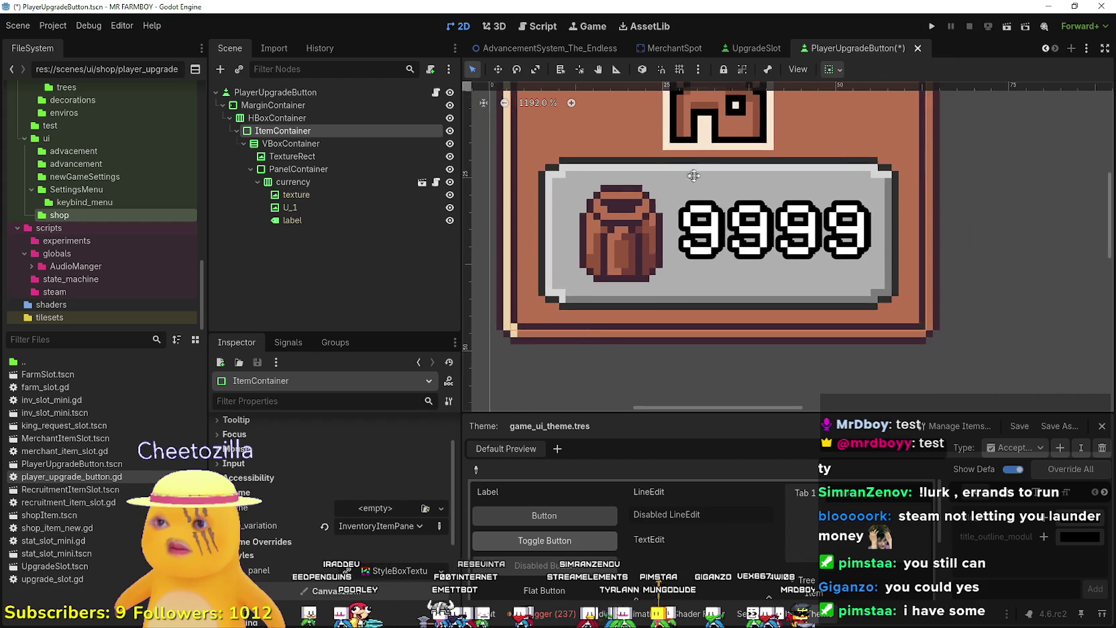
{"action": "scroll", "coordinate": [339, 510], "scroll_direction": "down", "scroll_amount": 1}
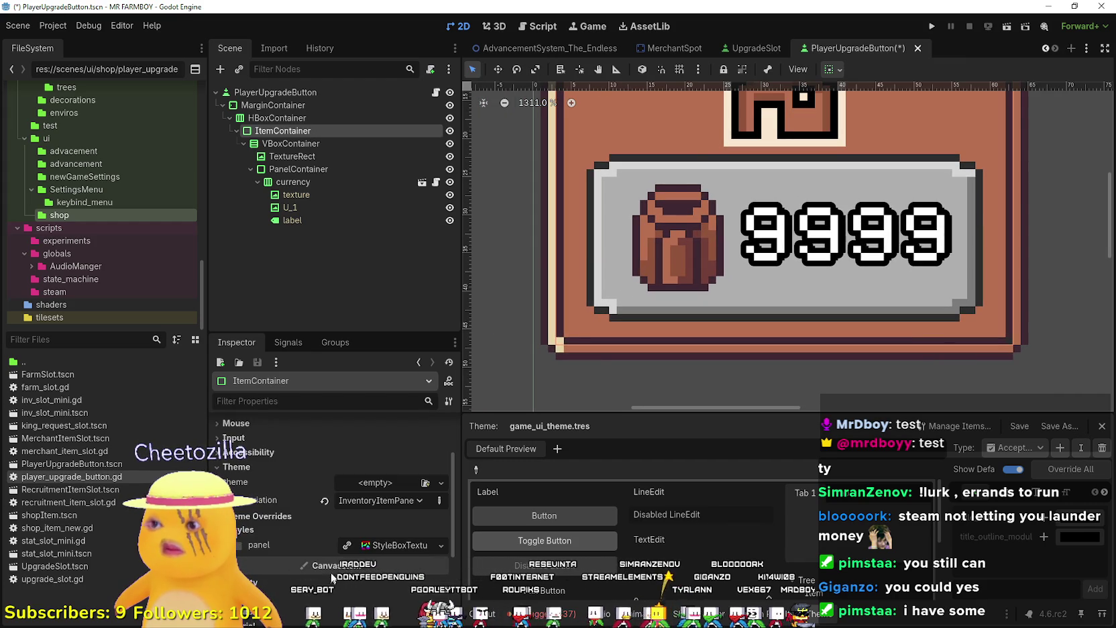
{"action": "left_click", "coordinate": [832, 69]}
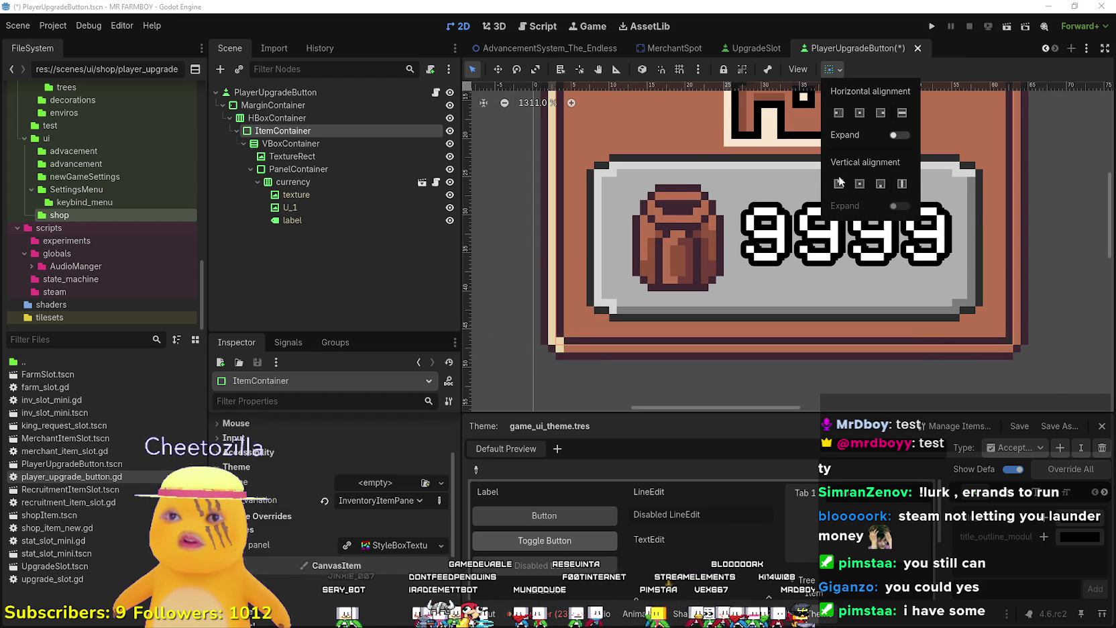
{"action": "left_click", "coordinate": [950, 75]}
Check the TextureRect house icon and the VBoxContainer in the Scene dock
{"action": "left_click_drag", "start_coordinate": [758, 201], "coordinate": [712, 353]}
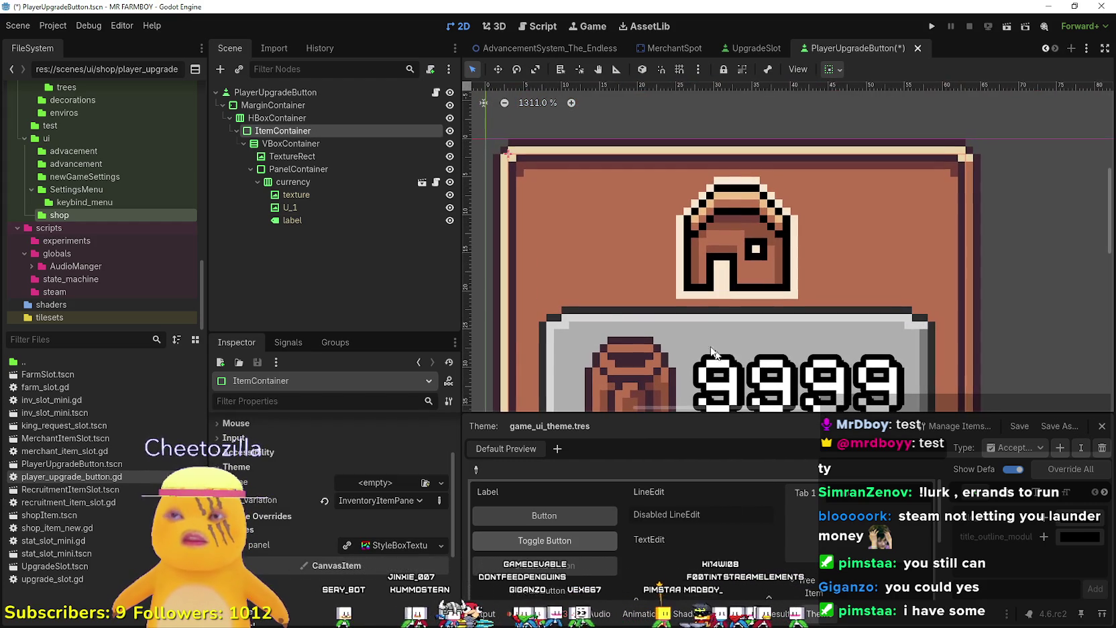
{"action": "left_click", "coordinate": [331, 156]}
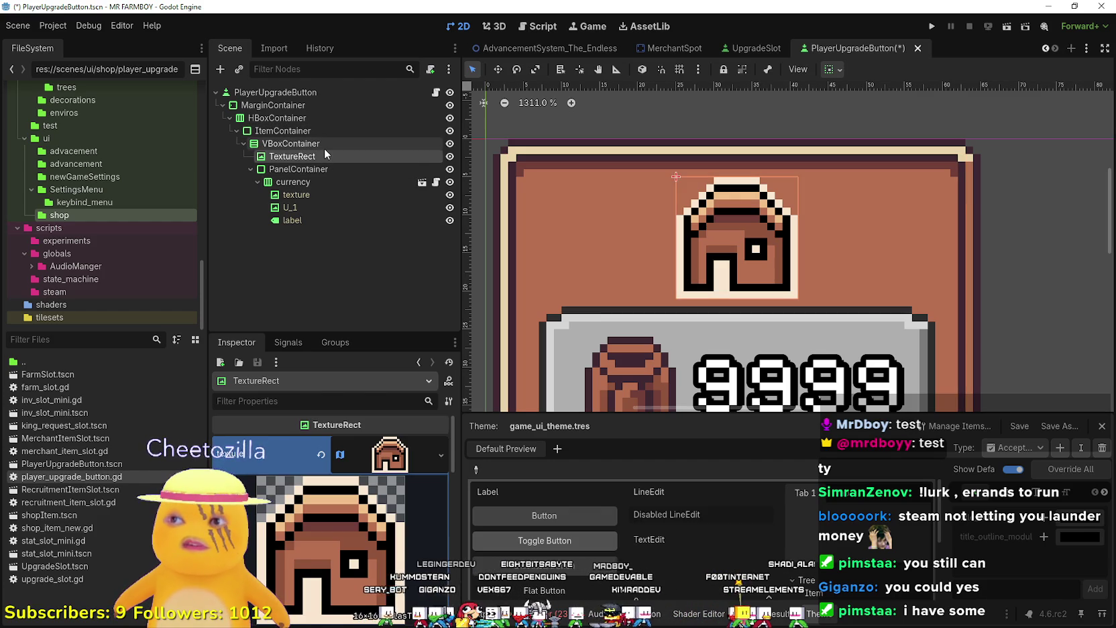
{"action": "left_click", "coordinate": [325, 144]}
{"action": "scroll", "coordinate": [641, 212], "scroll_direction": "down", "scroll_amount": 1}
{"action": "mouse_move", "coordinate": [641, 211]}
{"action": "left_mouse_down"}
{"action": "mouse_move", "coordinate": [665, 129]}
{"action": "mouse_move", "coordinate": [654, 238]}
{"action": "left_mouse_up"}
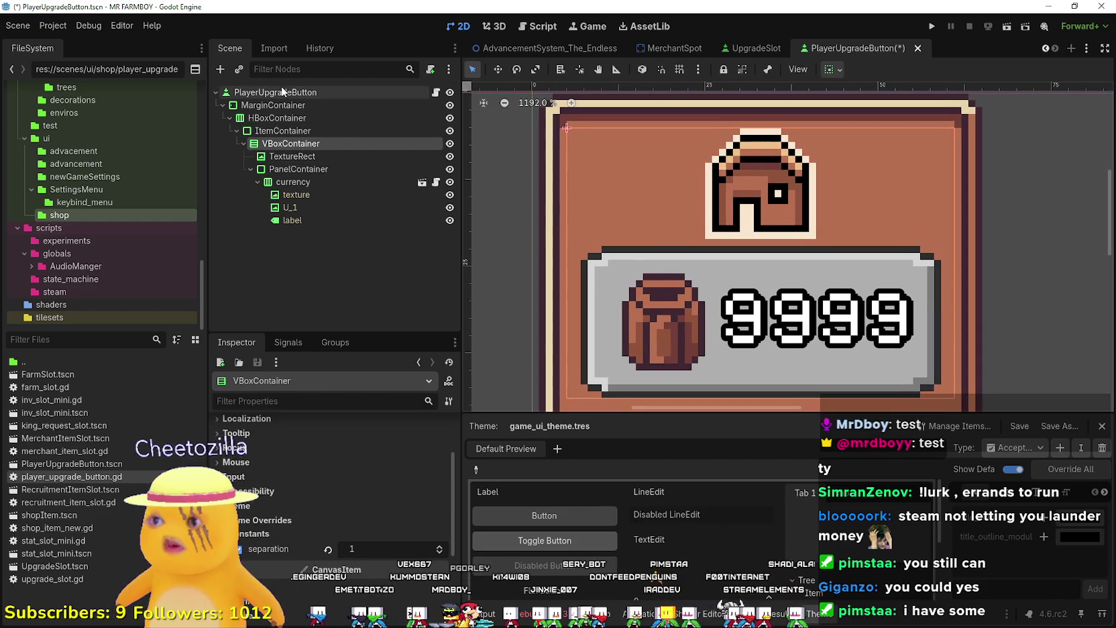
Reselect ItemContainer, review its properties, and save the PlayerUpgradeButton scene
{"action": "left_click", "coordinate": [282, 128]}
{"action": "scroll", "coordinate": [560, 207], "scroll_direction": "down", "scroll_amount": 3}
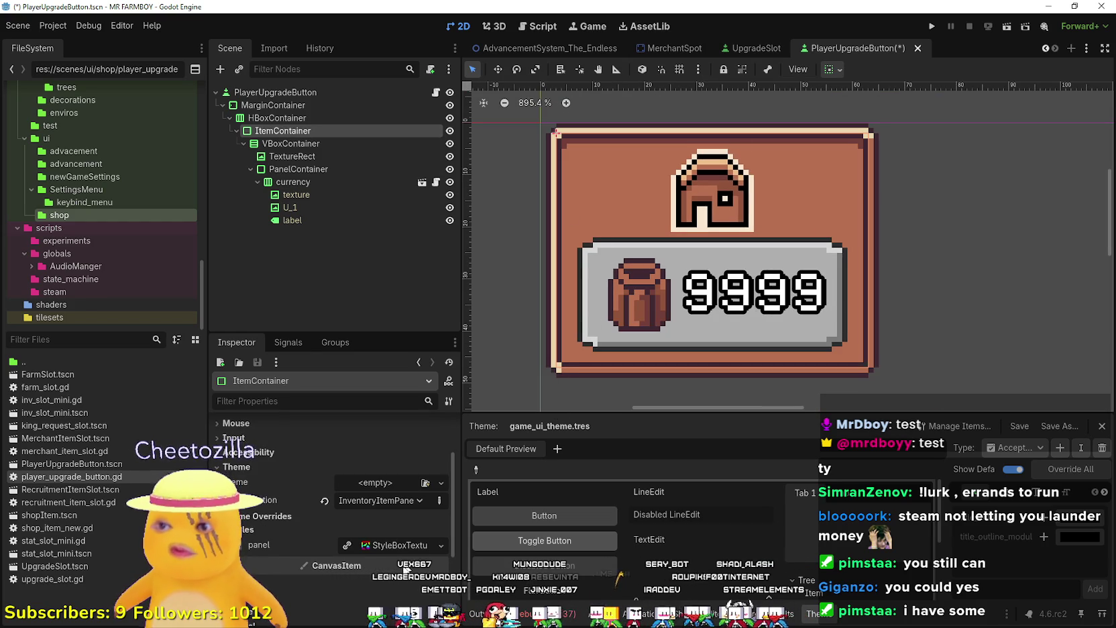
{"action": "scroll", "coordinate": [356, 597], "scroll_direction": "down", "scroll_amount": 2}
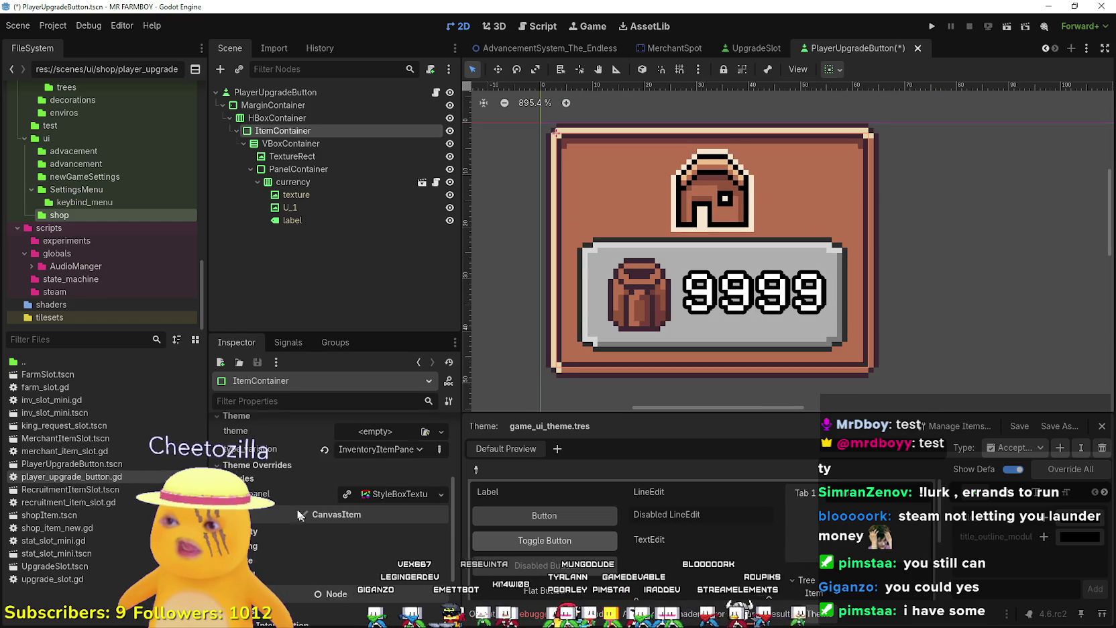
{"action": "scroll", "coordinate": [607, 375], "scroll_direction": "down", "scroll_amount": 3}
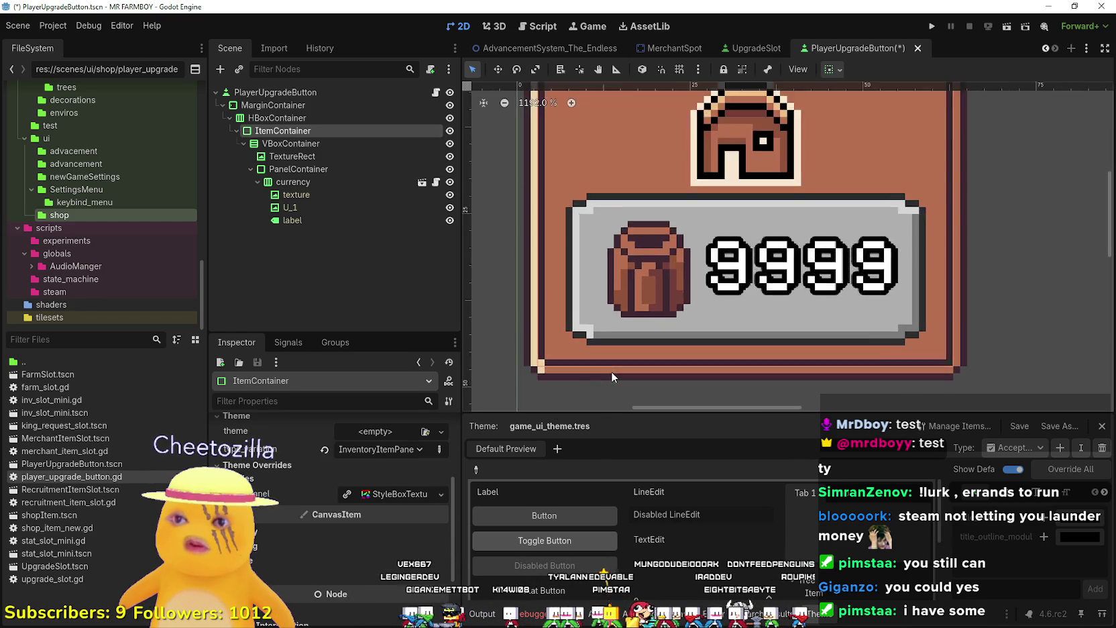
{"action": "scroll", "coordinate": [826, 273], "scroll_direction": "down", "scroll_amount": 2}
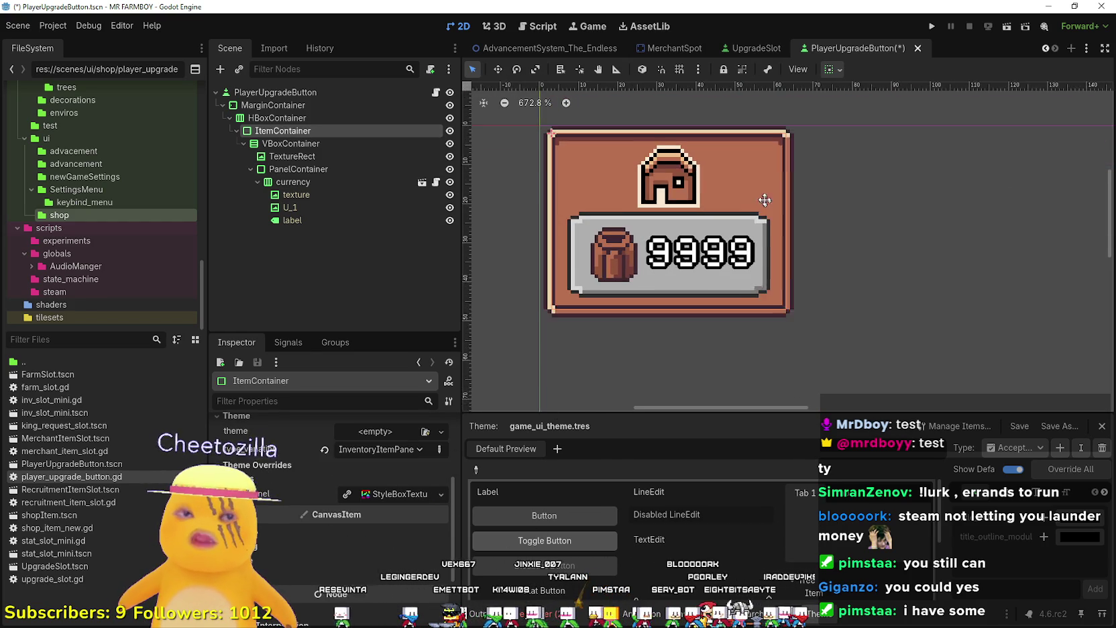
{"action": "left_click_drag", "start_coordinate": [768, 196], "coordinate": [760, 228]}
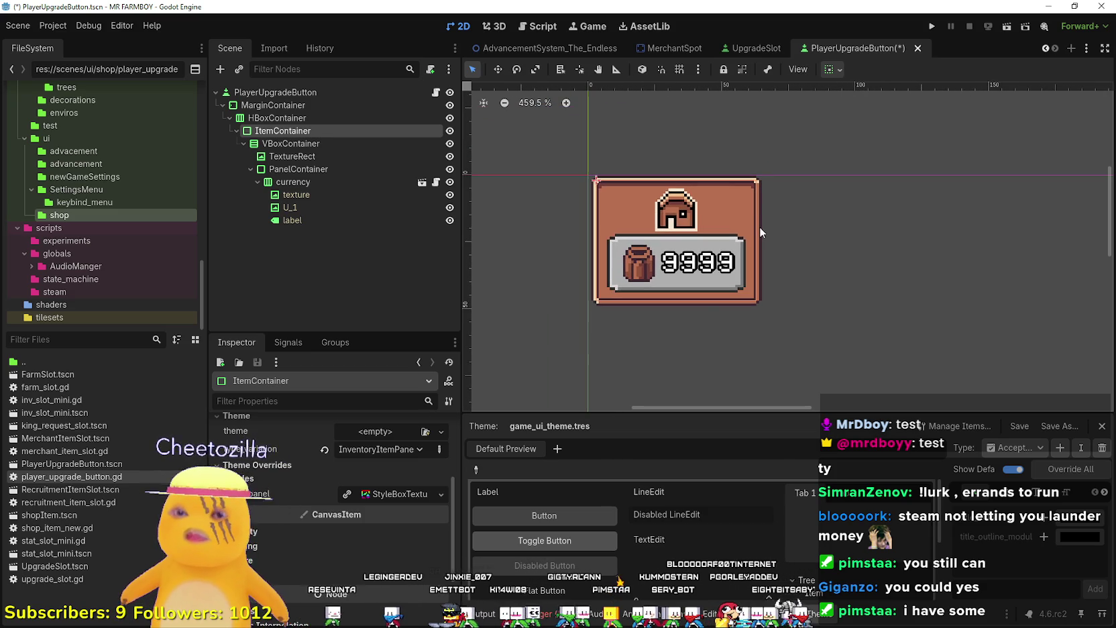
{"action": "key", "text": "ctrl+s"}
{"action": "scroll", "coordinate": [760, 232], "scroll_direction": "up", "scroll_amount": 3}
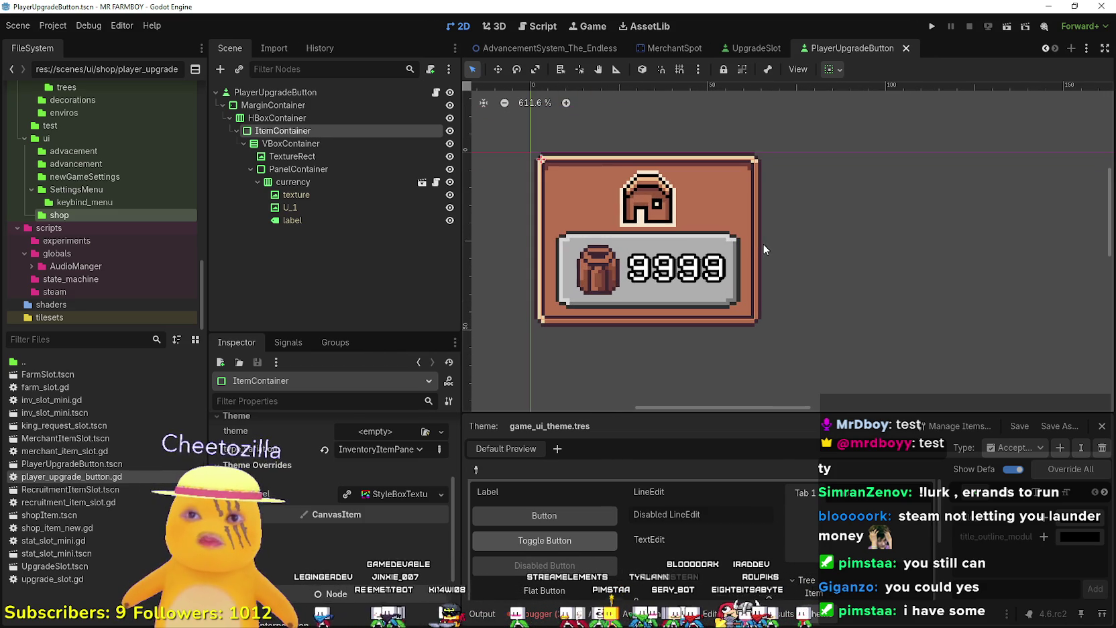
Drag the PlayerUpgradeButton root's right edge until it is about 176 units wide
{"action": "left_click", "coordinate": [352, 92]}
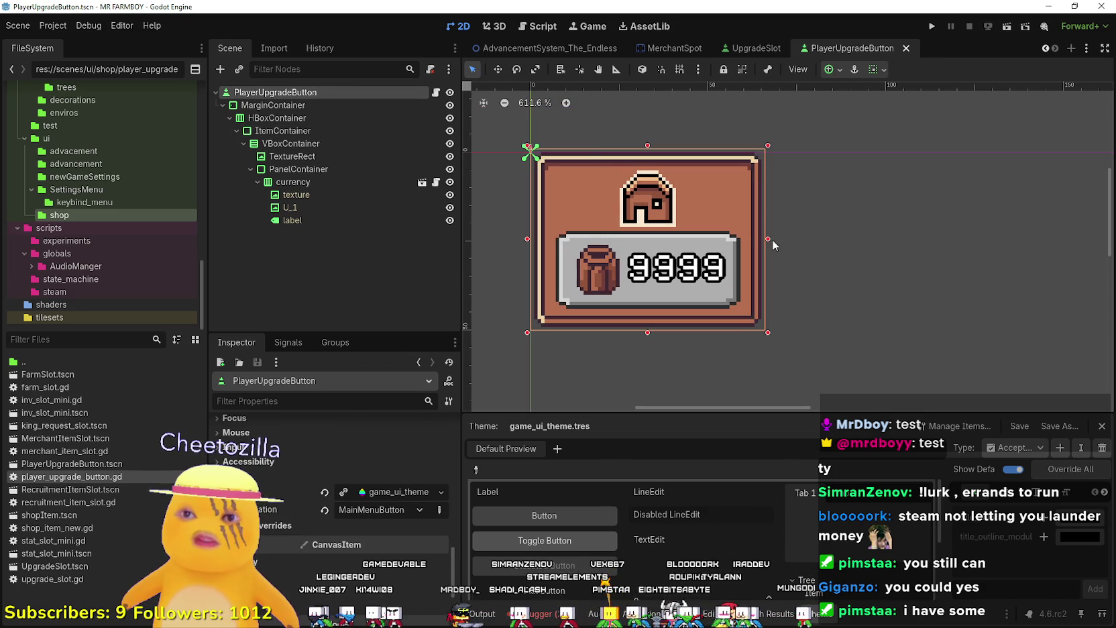
{"action": "left_click_drag", "start_coordinate": [768, 239], "coordinate": [1065, 241]}
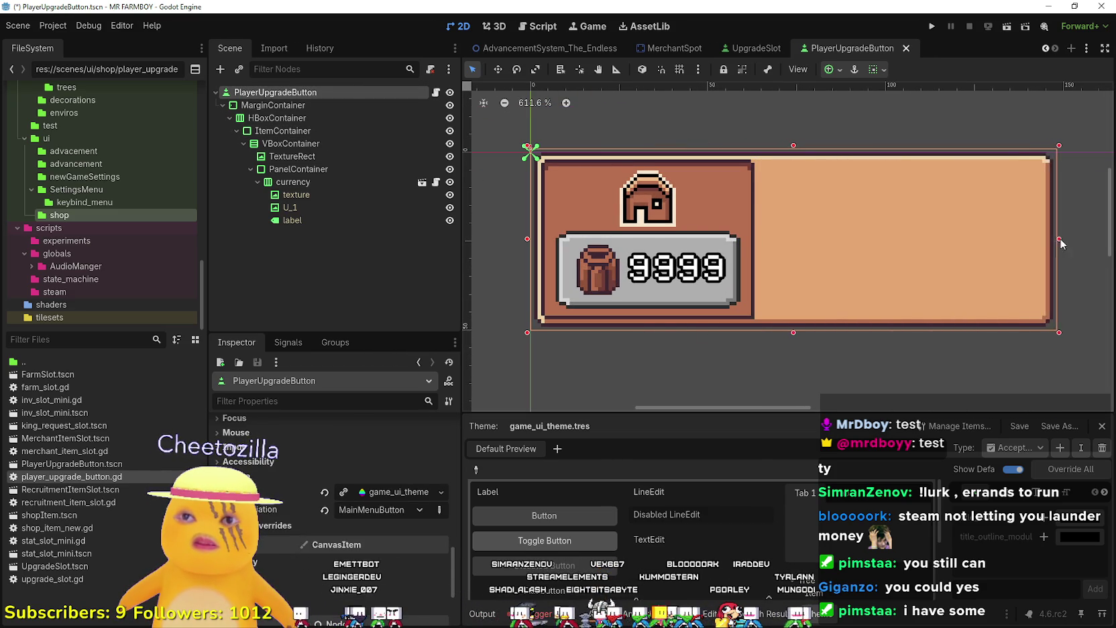
{"action": "scroll", "coordinate": [1056, 240], "scroll_direction": "down", "scroll_amount": 8}
{"action": "left_click_drag", "start_coordinate": [853, 231], "coordinate": [898, 231]}
{"action": "scroll", "coordinate": [872, 225], "scroll_direction": "down", "scroll_amount": 3}
{"action": "scroll", "coordinate": [753, 221], "scroll_direction": "up", "scroll_amount": 3}
{"action": "scroll", "coordinate": [754, 220], "scroll_direction": "down", "scroll_amount": 3}
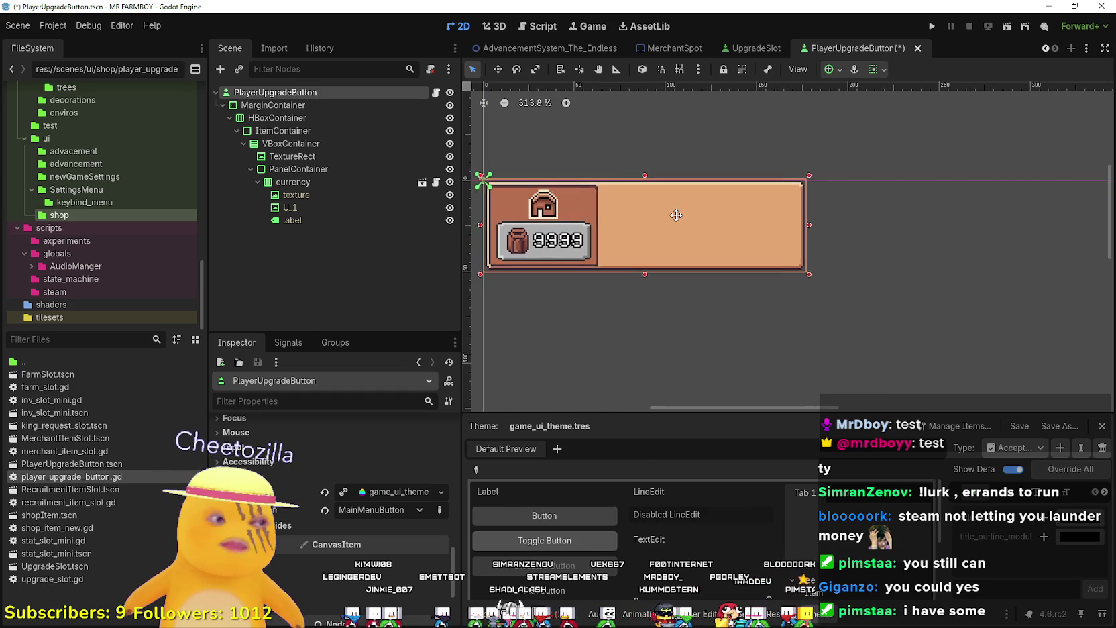
{"action": "scroll", "coordinate": [634, 233], "scroll_direction": "up", "scroll_amount": 4}
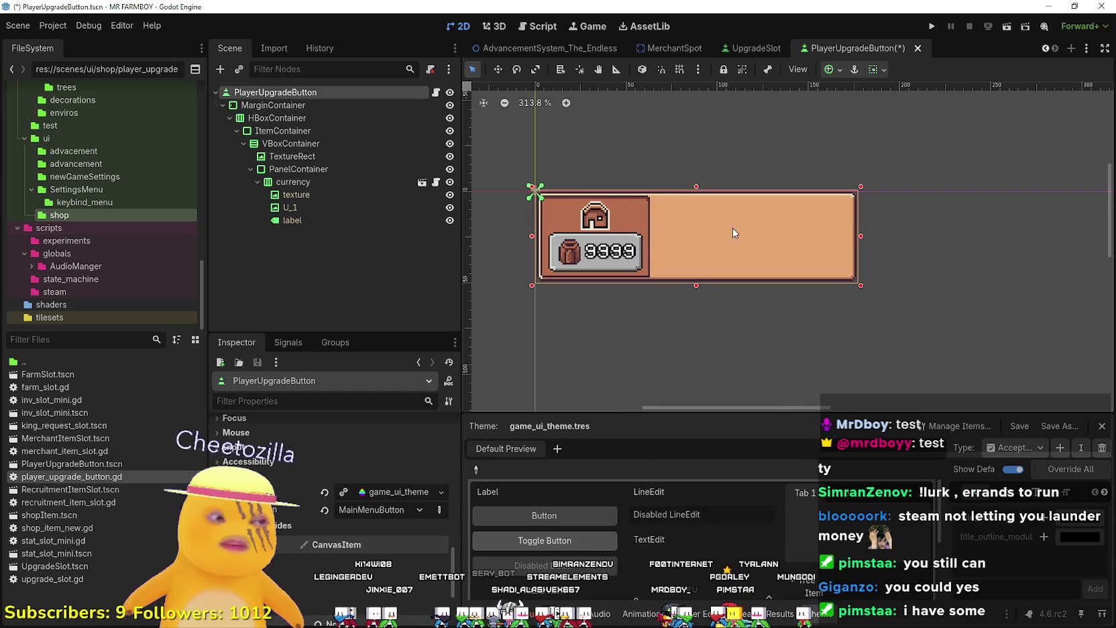
{"action": "scroll", "coordinate": [714, 224], "scroll_direction": "up", "scroll_amount": 2}
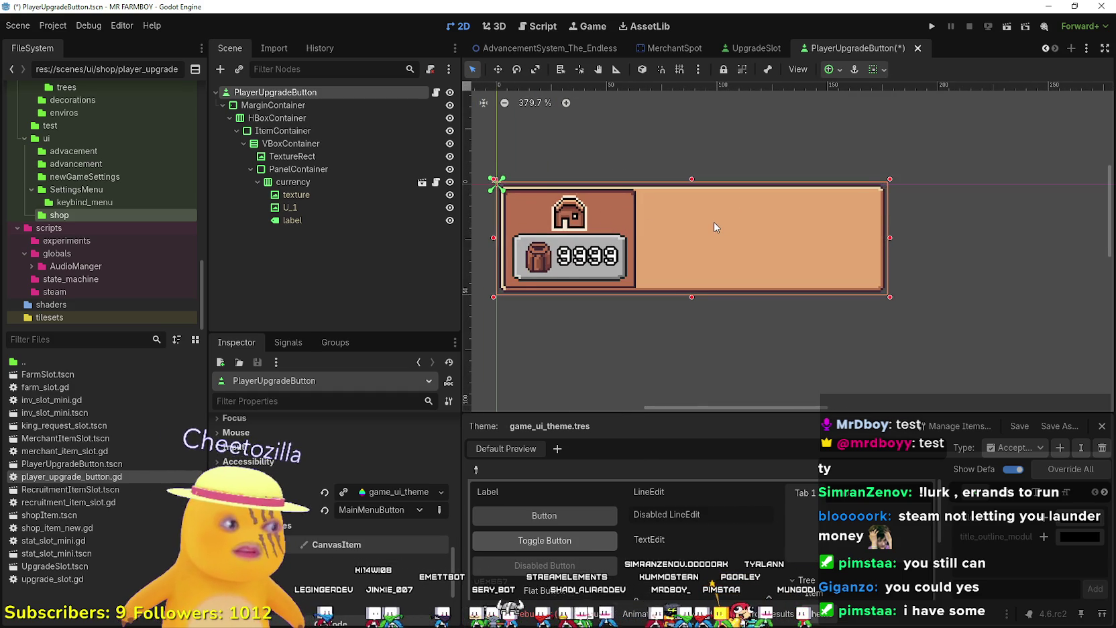
{"action": "scroll", "coordinate": [715, 225], "scroll_direction": "down", "scroll_amount": 2}
{"action": "scroll", "coordinate": [717, 223], "scroll_direction": "up", "scroll_amount": 4}
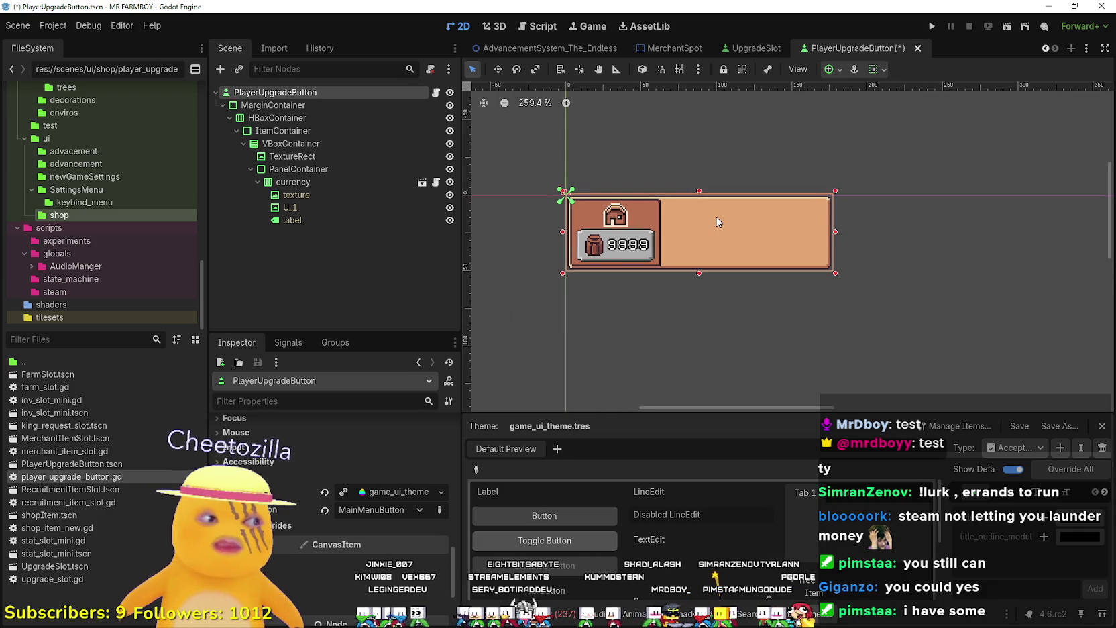
{"action": "scroll", "coordinate": [714, 222], "scroll_direction": "down", "scroll_amount": 4}
{"action": "scroll", "coordinate": [699, 219], "scroll_direction": "up", "scroll_amount": 1}
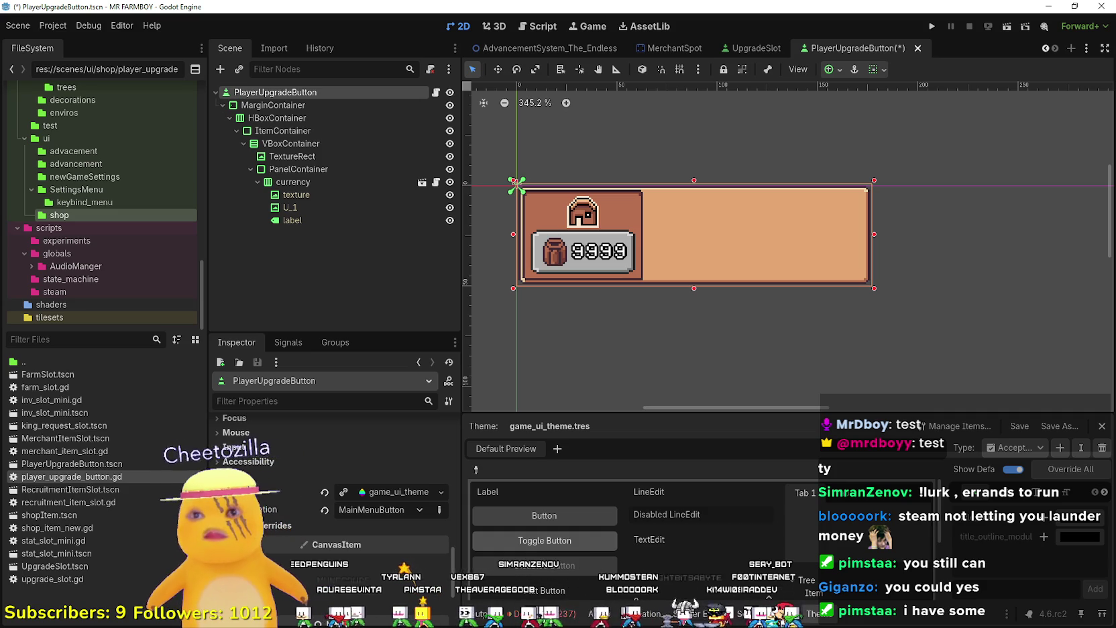
{"action": "scroll", "coordinate": [825, 389], "scroll_direction": "up", "scroll_amount": 1}
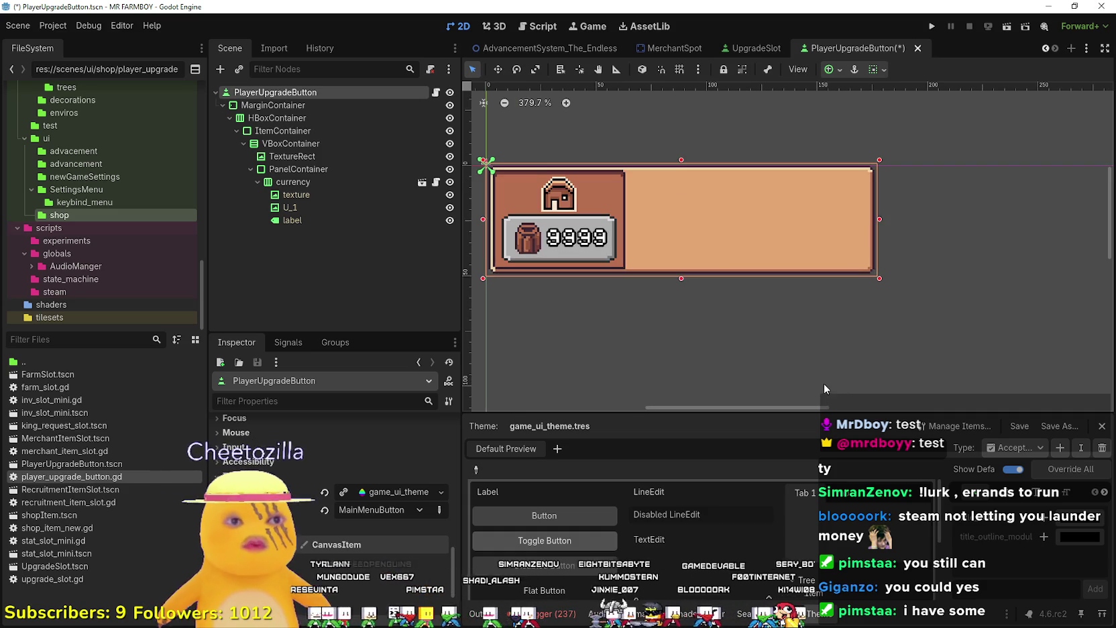
{"action": "scroll", "coordinate": [774, 334], "scroll_direction": "down", "scroll_amount": 2}
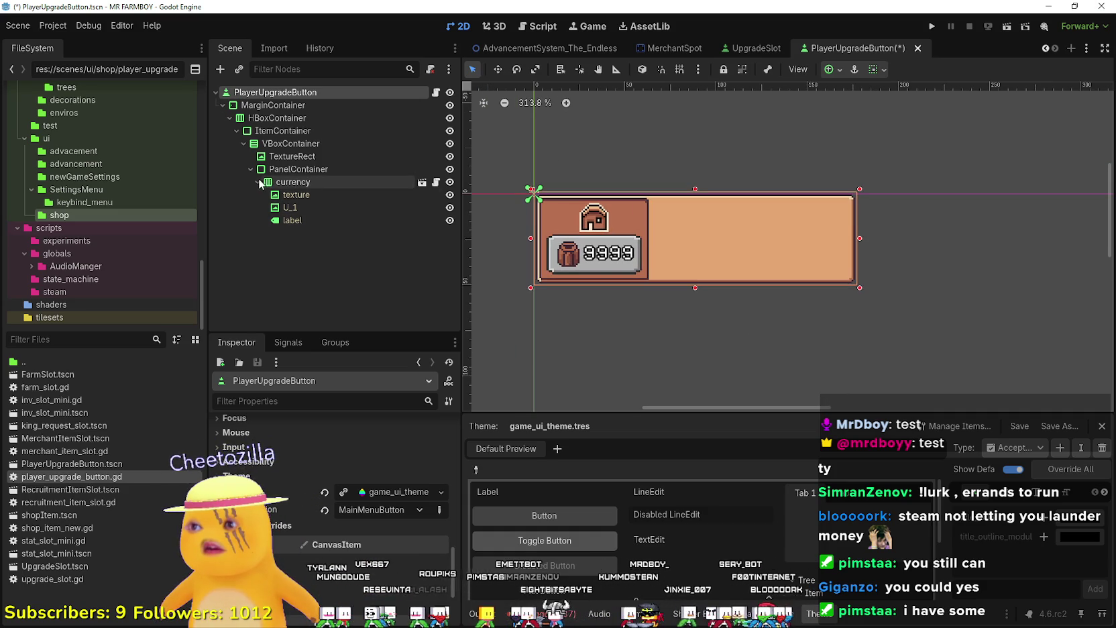
Collapse the Scene tree, select HBoxContainer, and briefly expand ItemContainer's VBoxContainer
{"action": "key", "text": "Left"}
{"action": "key", "text": "Left"}
{"action": "key", "text": "Left"}
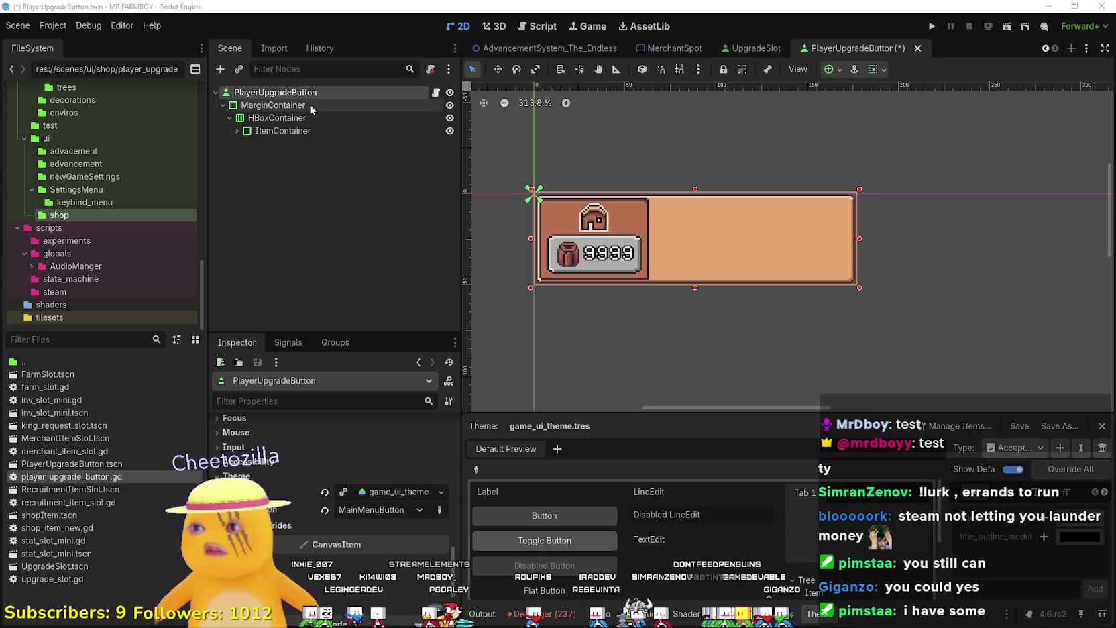
{"action": "left_click", "coordinate": [219, 118]}
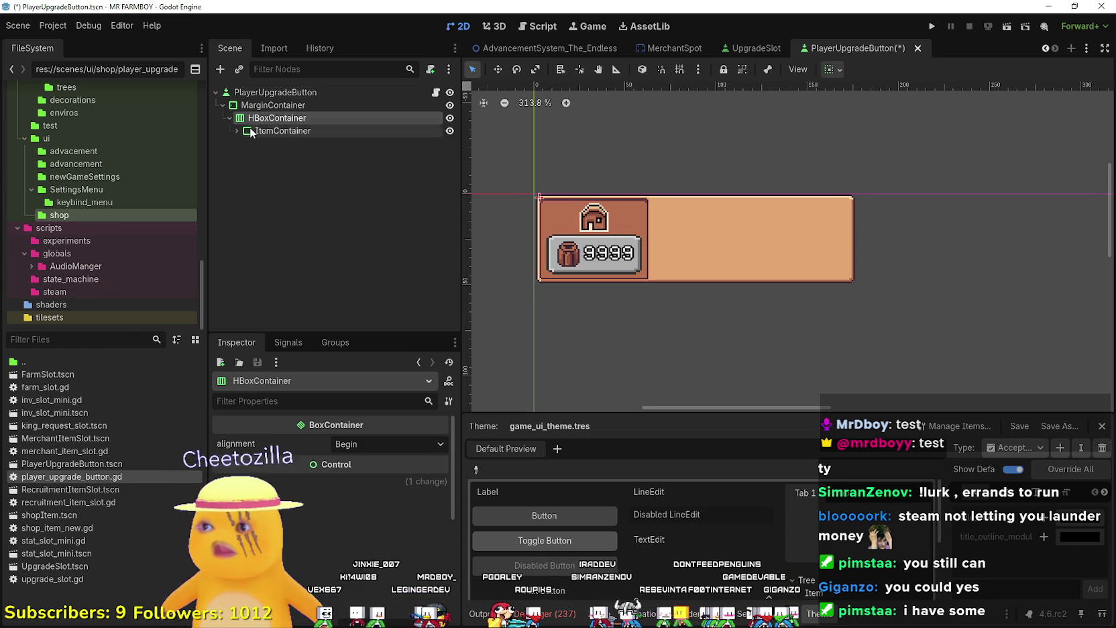
{"action": "left_click", "coordinate": [236, 130]}
{"action": "key", "text": "Up"}
{"action": "left_click", "coordinate": [236, 132]}
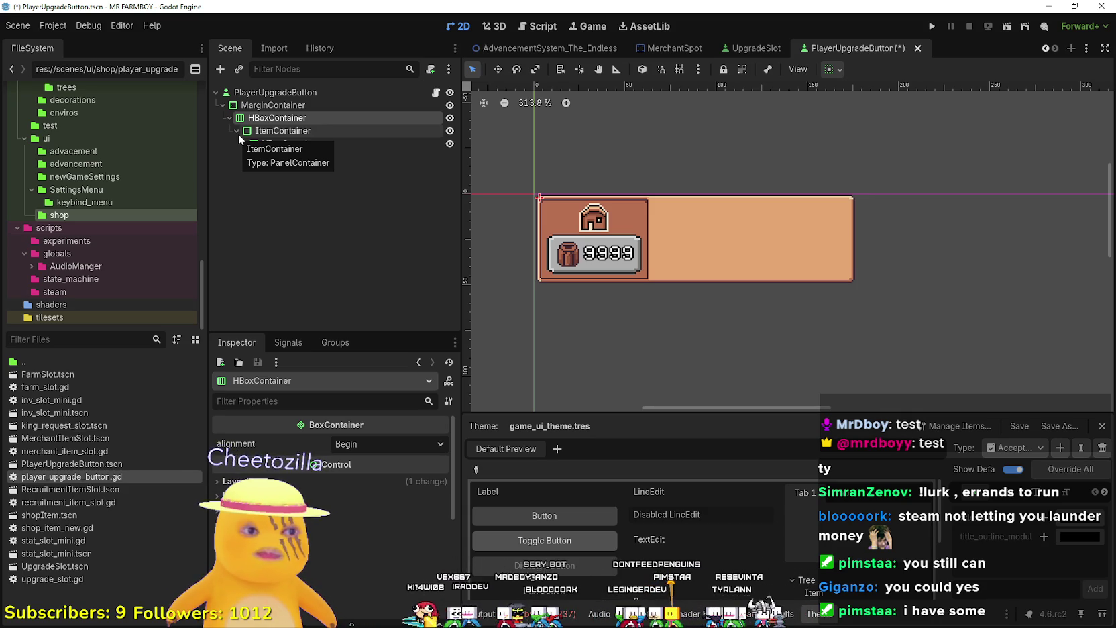
{"action": "left_click", "coordinate": [240, 145]}
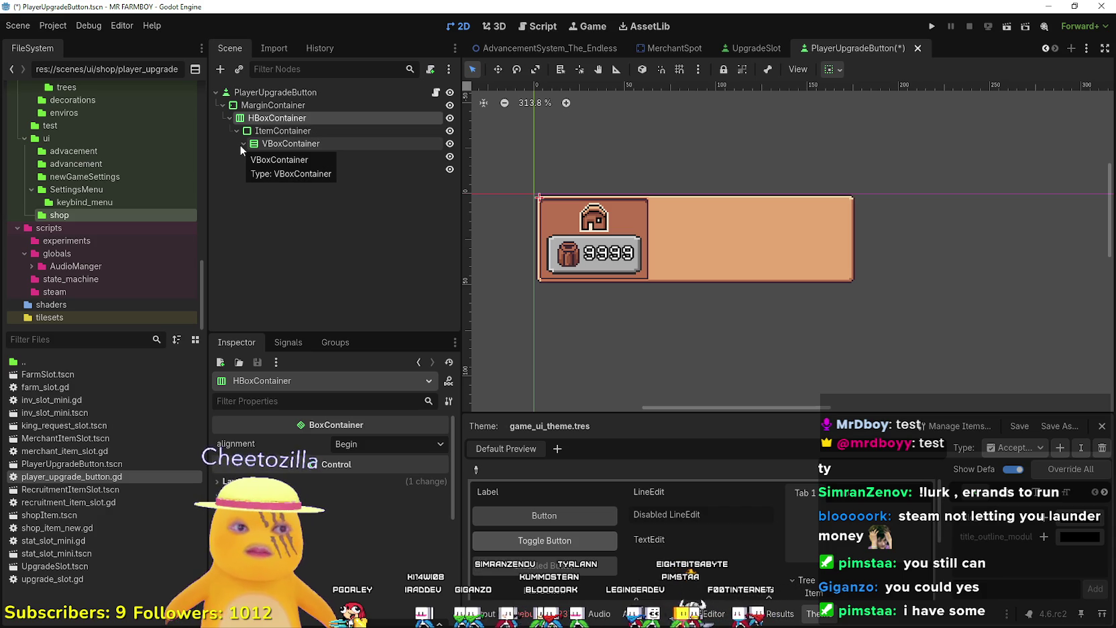
{"action": "left_click", "coordinate": [240, 144]}
{"action": "right_click", "coordinate": [279, 118]}
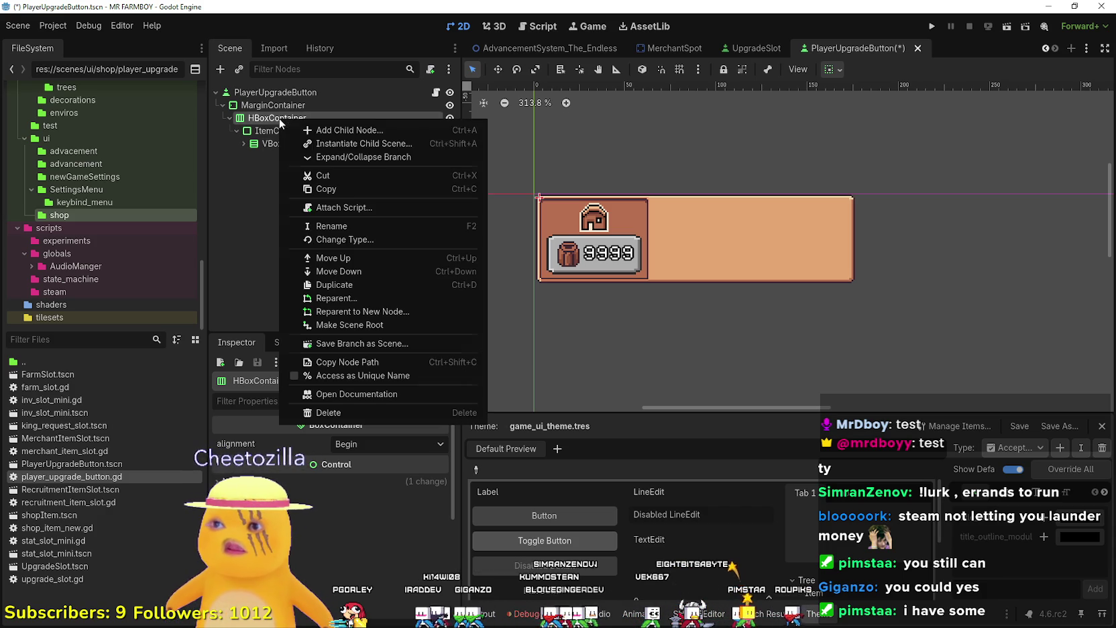
Add a PanelContainer child to HBoxContainer by searching 'panelCo' in Create New Node
{"action": "left_click", "coordinate": [334, 131]}
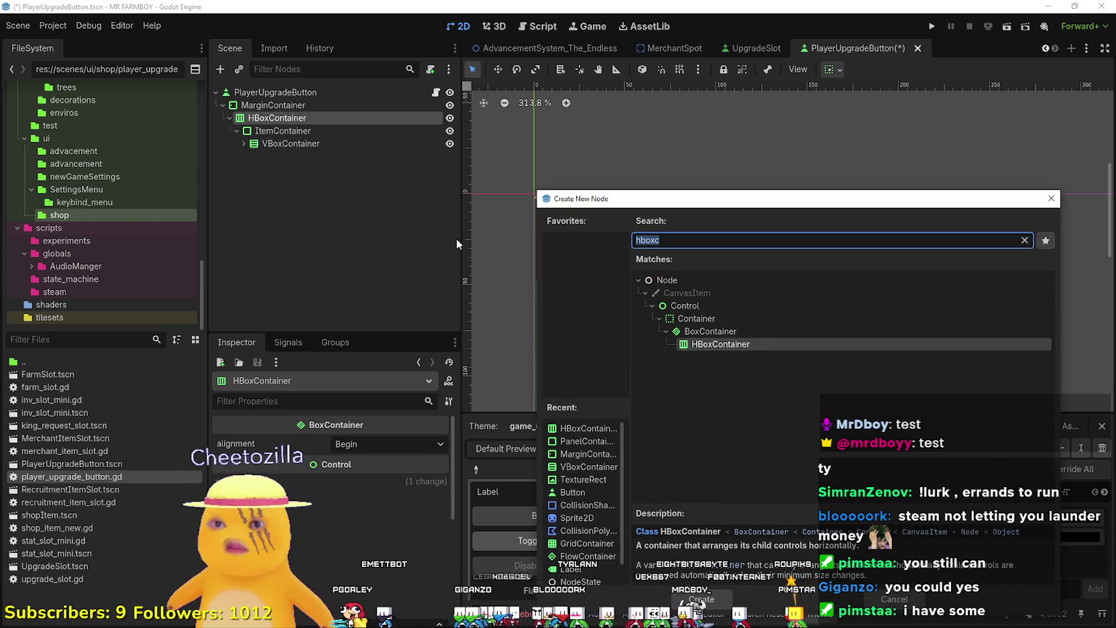
{"action": "type", "text": "panelCo"}
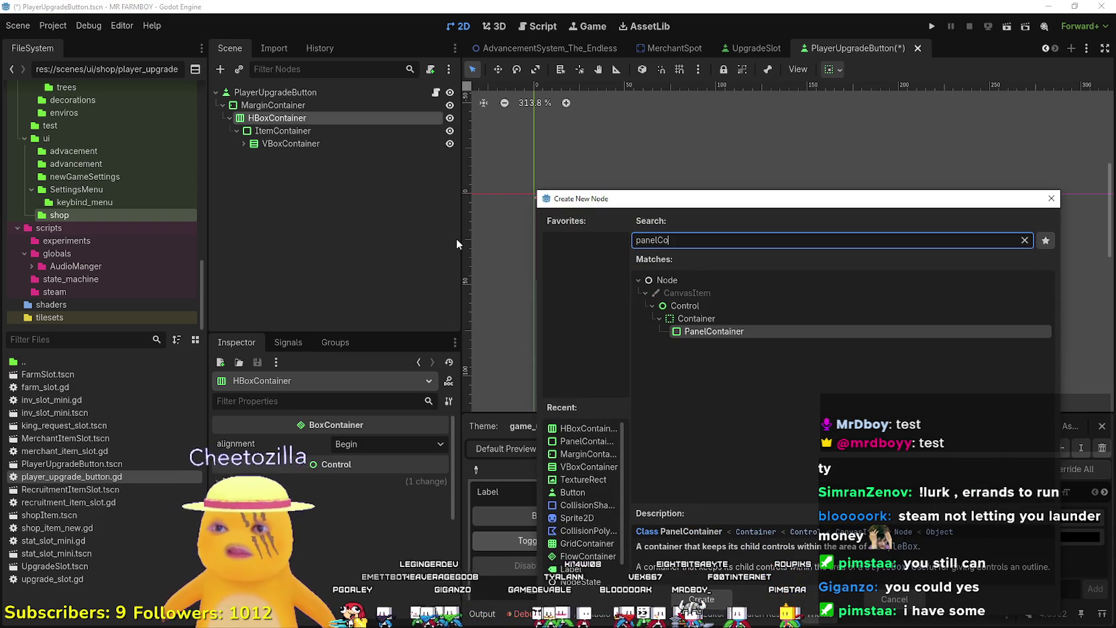
{"action": "key", "text": "Return"}
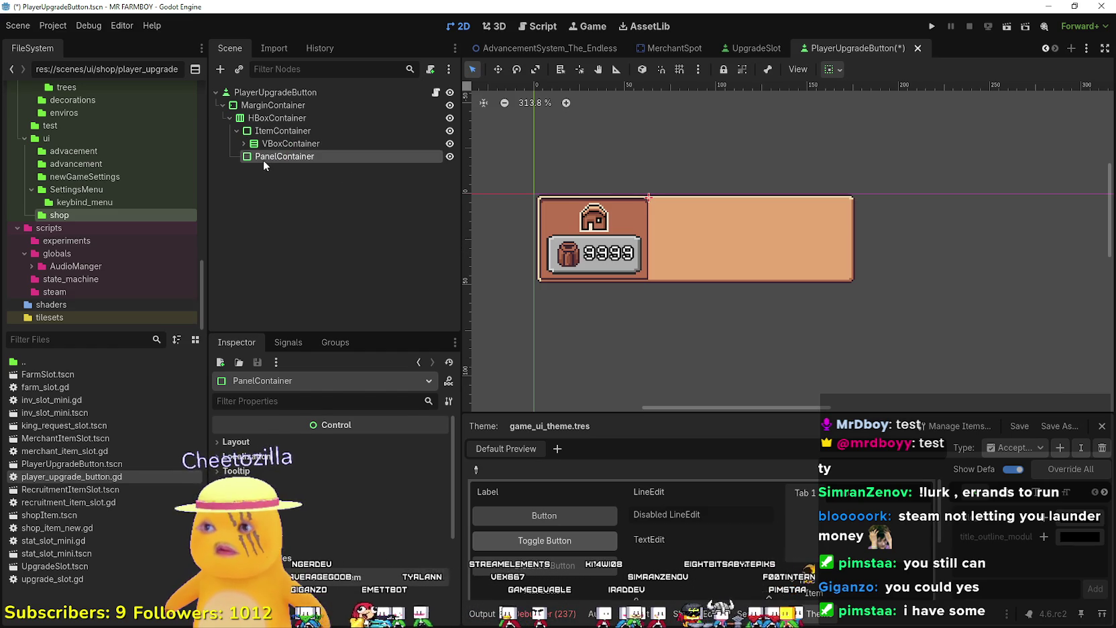
{"action": "right_click", "coordinate": [263, 161]}
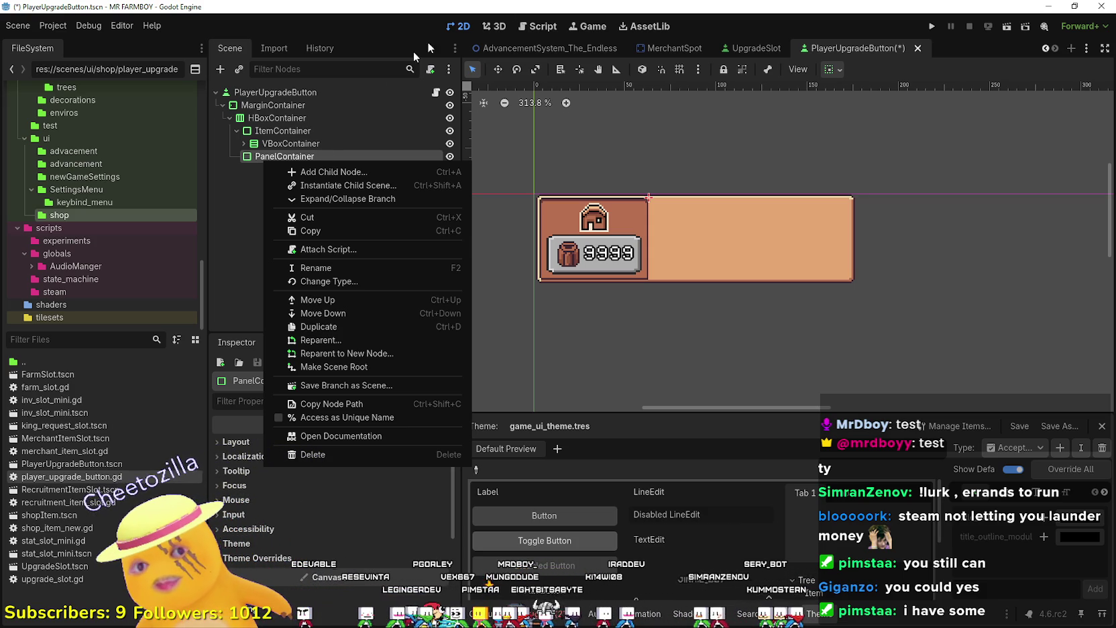
Dismiss the open menu, then right-click the PanelContainer node again for its actions
{"action": "key", "text": "Escape"}
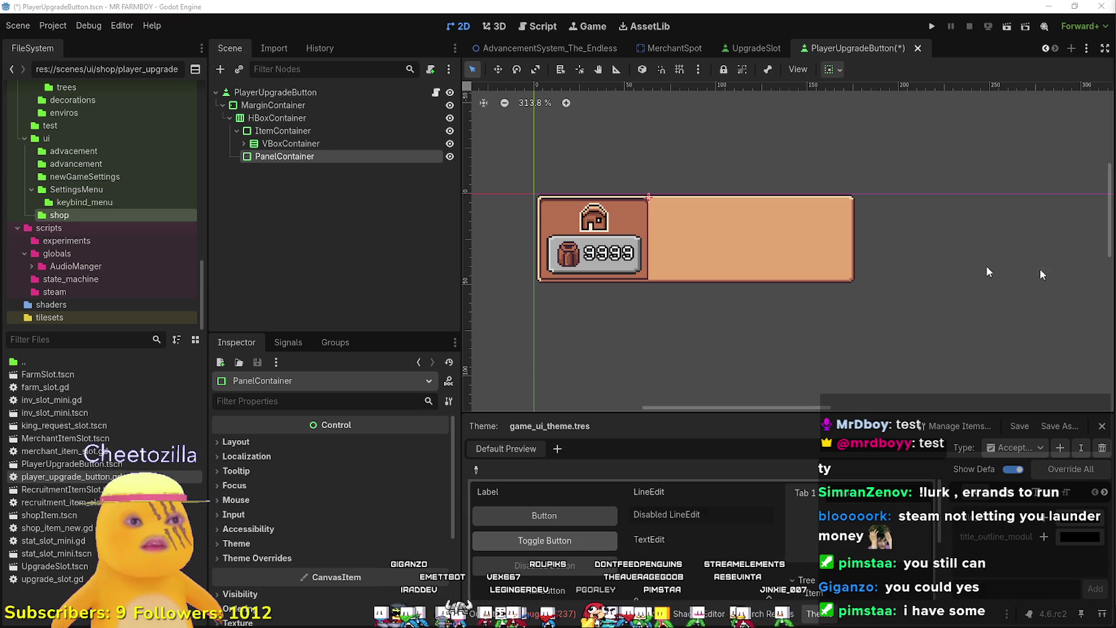
{"action": "scroll", "coordinate": [688, 190], "scroll_direction": "up", "scroll_amount": 1}
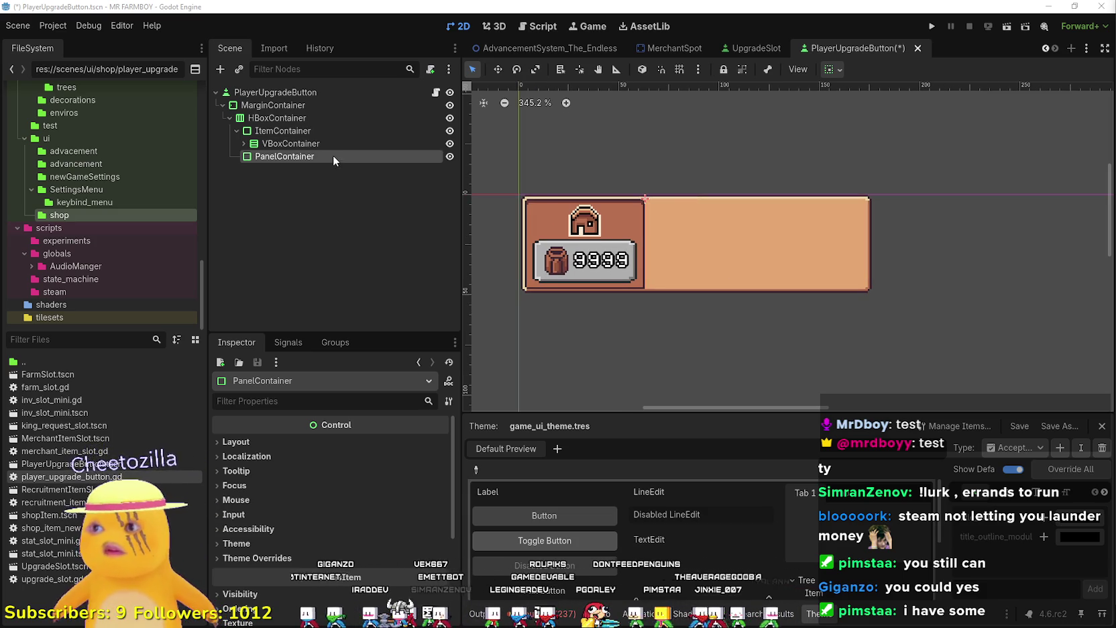
{"action": "right_click", "coordinate": [332, 157]}
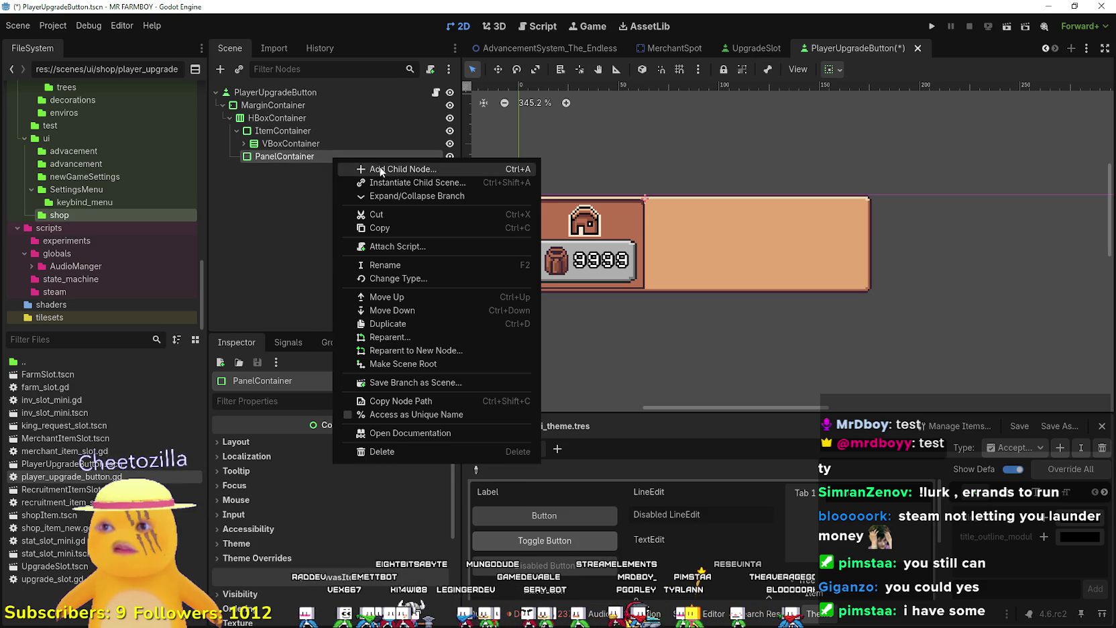
Create a VBoxContainer inside the PanelContainer by searching 'vbo'
{"action": "left_click", "coordinate": [402, 169]}
{"action": "type", "text": "vbo"}
{"action": "key", "text": "Return"}
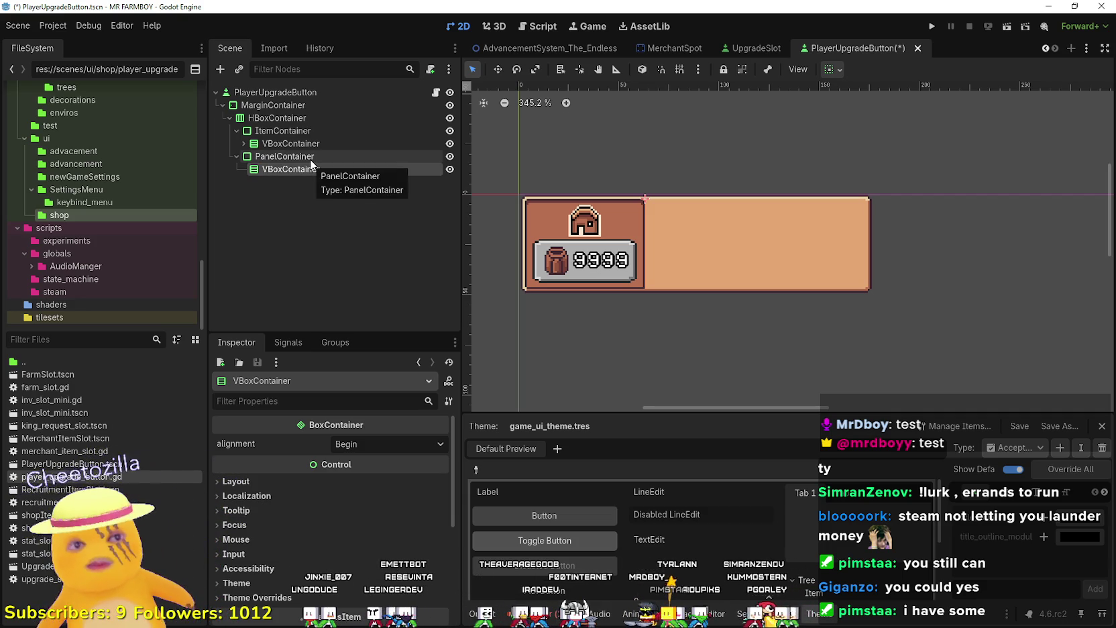
{"action": "right_click", "coordinate": [309, 171]}
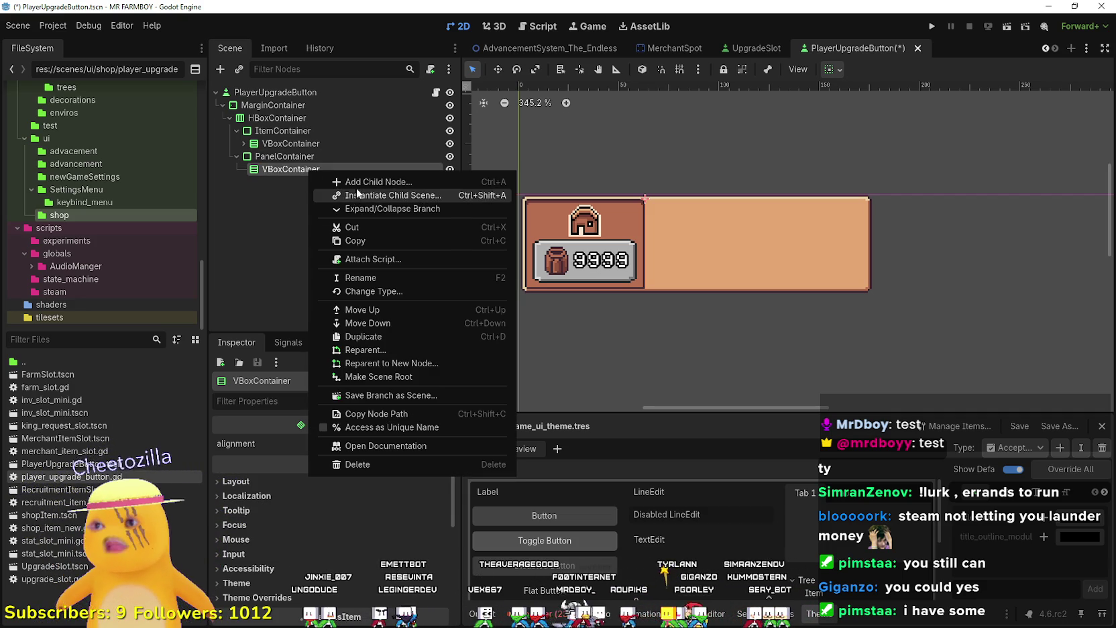
Create a Label under the PanelContainer's VBoxContainer via the 'Label' node search
{"action": "left_click", "coordinate": [355, 182]}
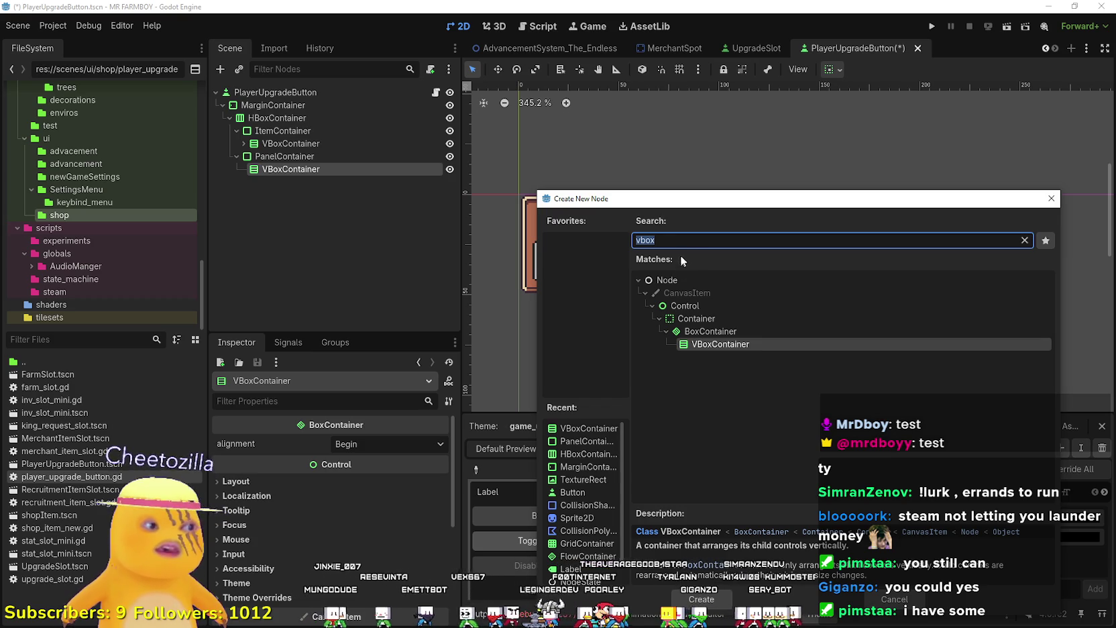
{"action": "type", "text": "Label"}
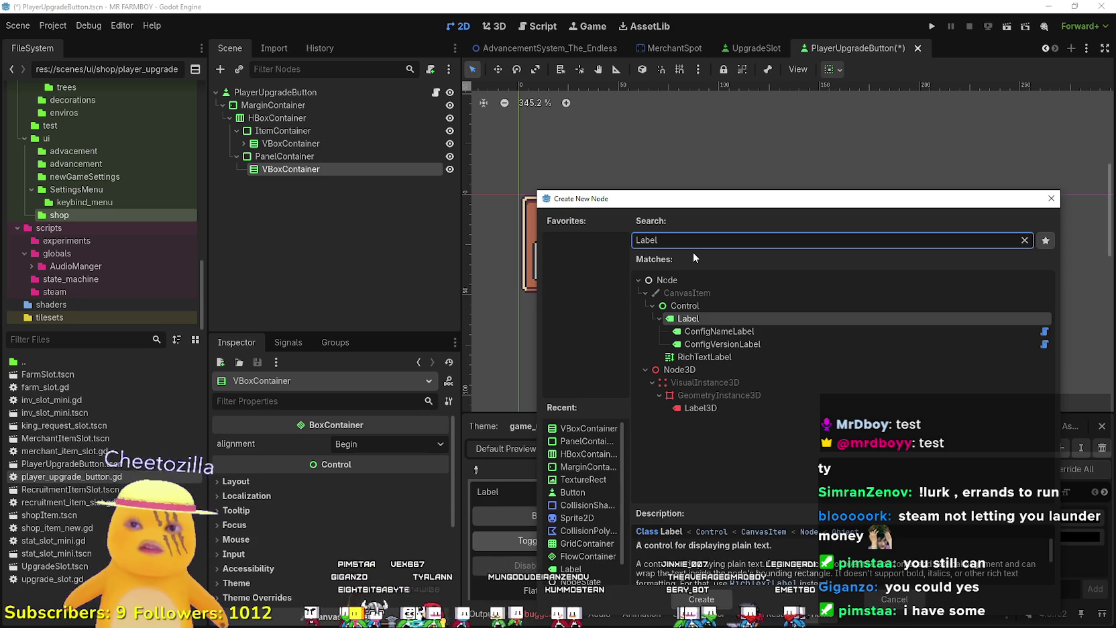
{"action": "mouse_move", "coordinate": [743, 201]}
{"action": "left_mouse_down"}
{"action": "mouse_move", "coordinate": [685, 569]}
{"action": "mouse_move", "coordinate": [671, 423]}
{"action": "left_mouse_up"}
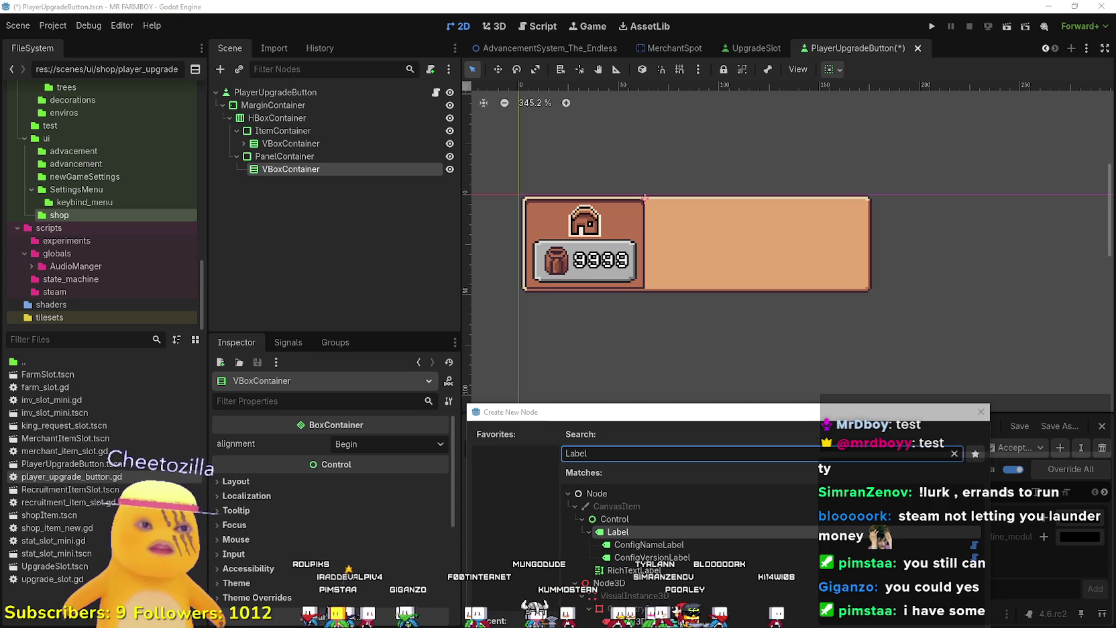
{"action": "mouse_move", "coordinate": [650, 413]}
{"action": "left_mouse_down"}
{"action": "mouse_move", "coordinate": [636, 328]}
{"action": "mouse_move", "coordinate": [608, 284]}
{"action": "mouse_move", "coordinate": [608, 117]}
{"action": "left_mouse_up"}
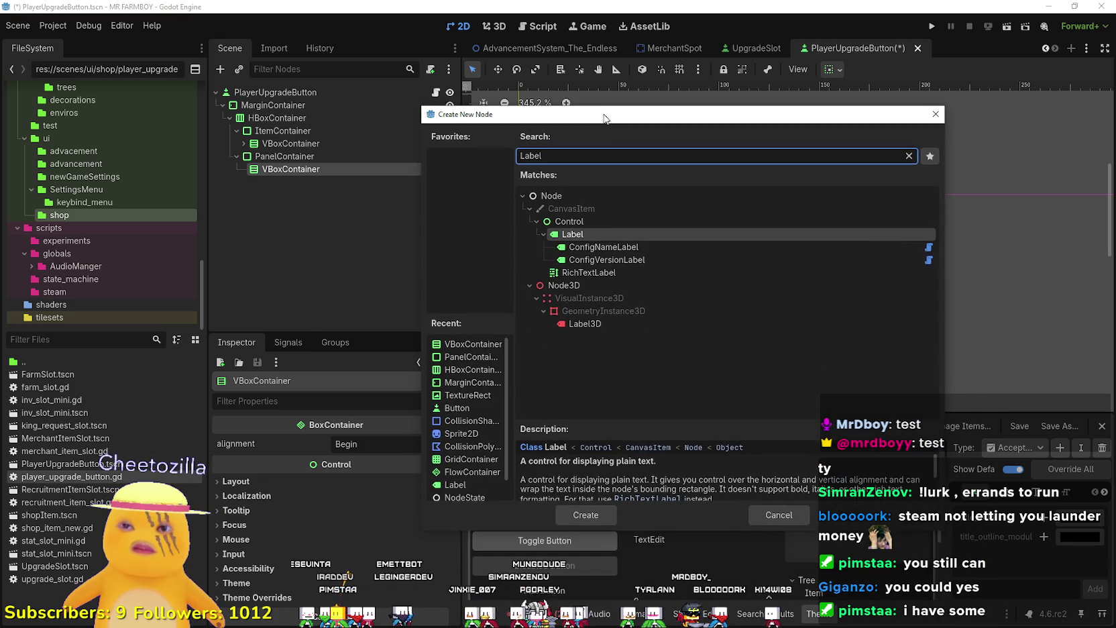
{"action": "left_click", "coordinate": [584, 502]}
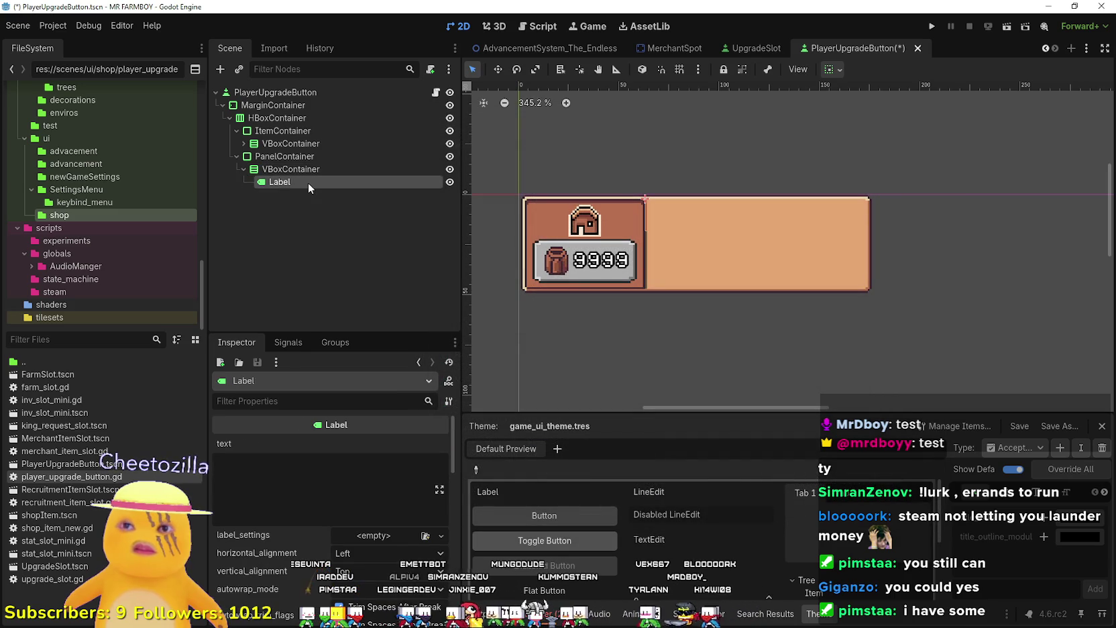
Set the Label's text to 'Map Expansion' and select the PanelContainer
{"action": "left_click", "coordinate": [257, 484]}
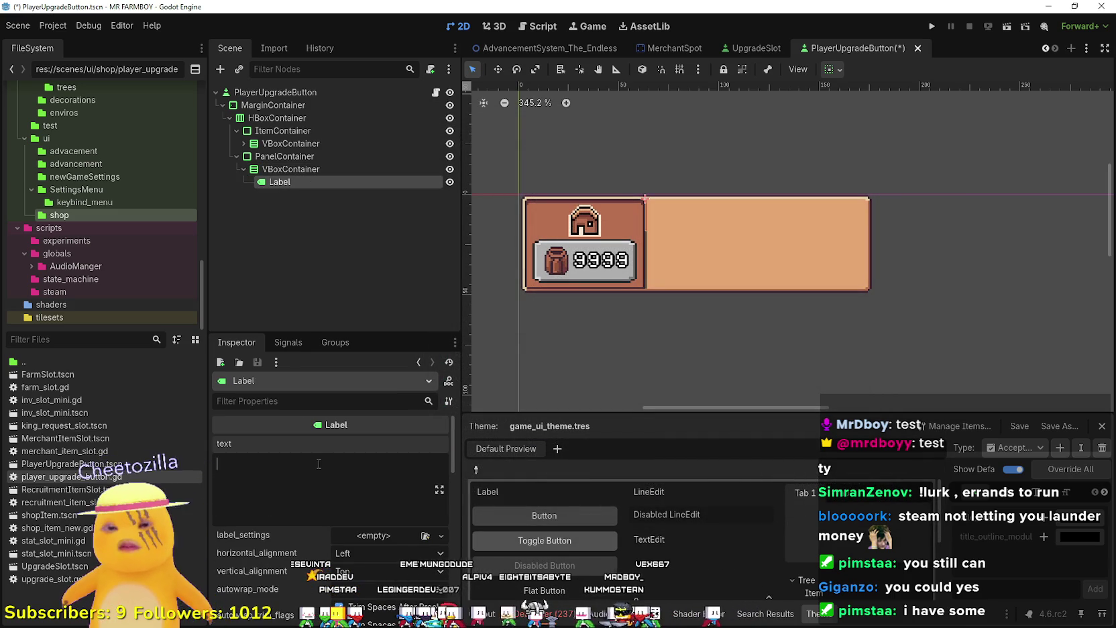
{"action": "type", "text": "Map E"}
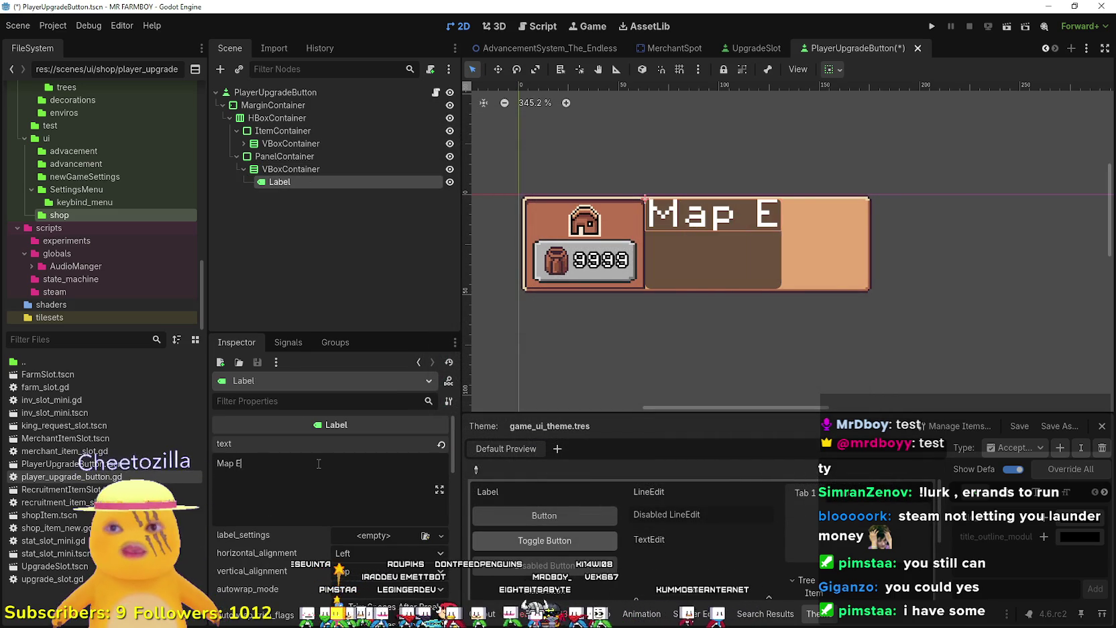
{"action": "type", "text": "xpansion"}
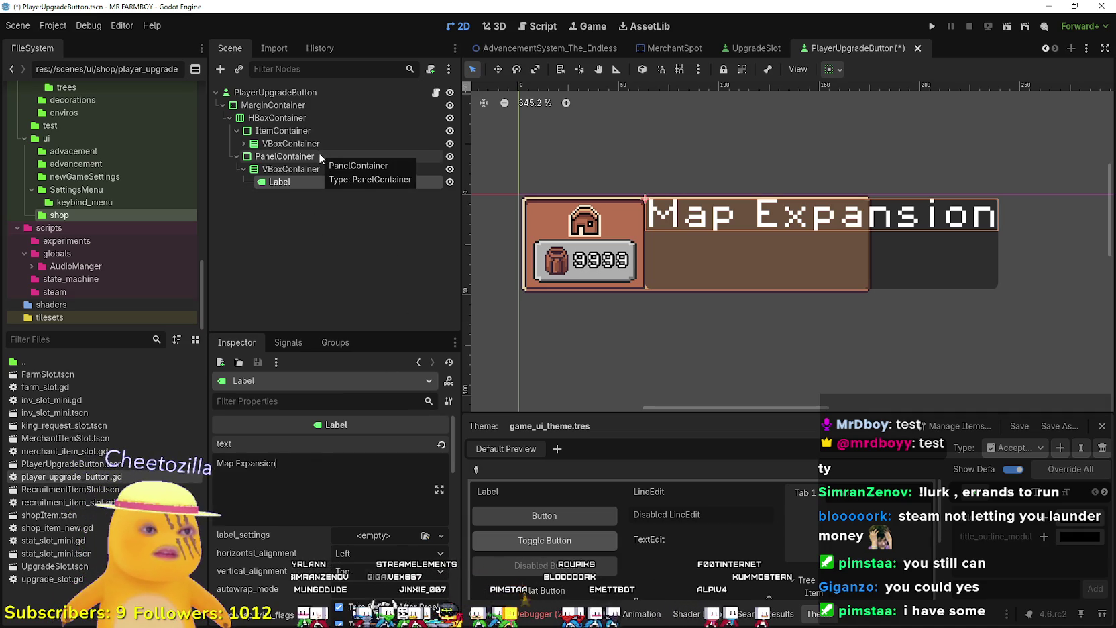
{"action": "left_click", "coordinate": [308, 168]}
{"action": "key", "text": "Up"}
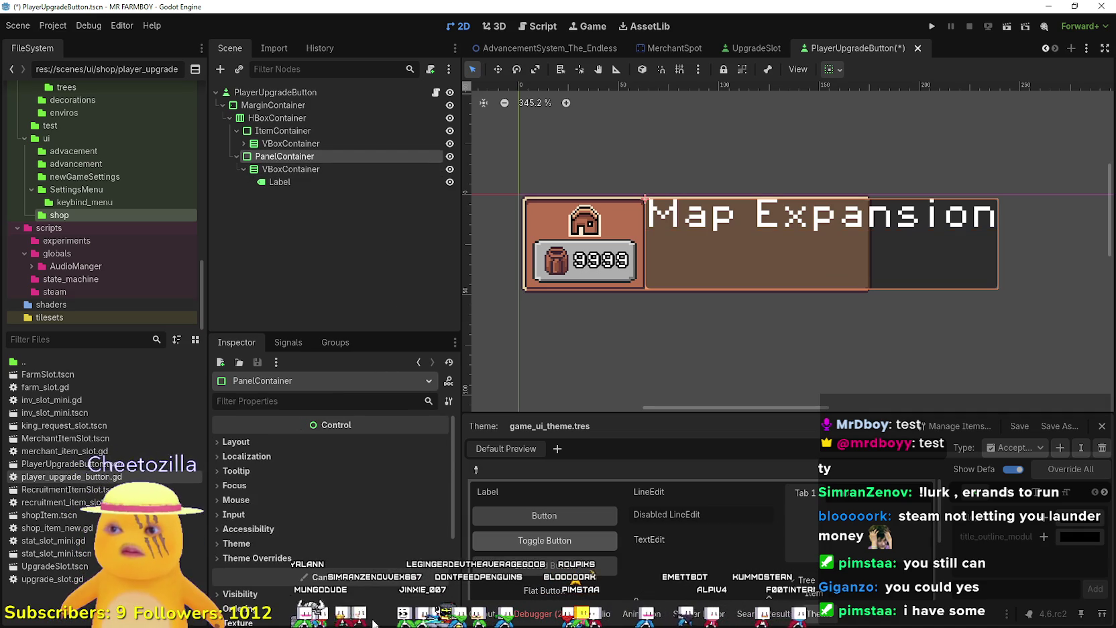
{"action": "left_click", "coordinate": [328, 556]}
Change the PanelContainer's panel style override from StyleBoxFlat to StyleBoxEmpty
{"action": "left_click", "coordinate": [382, 586]}
{"action": "scroll", "coordinate": [382, 537], "scroll_direction": "down", "scroll_amount": 5}
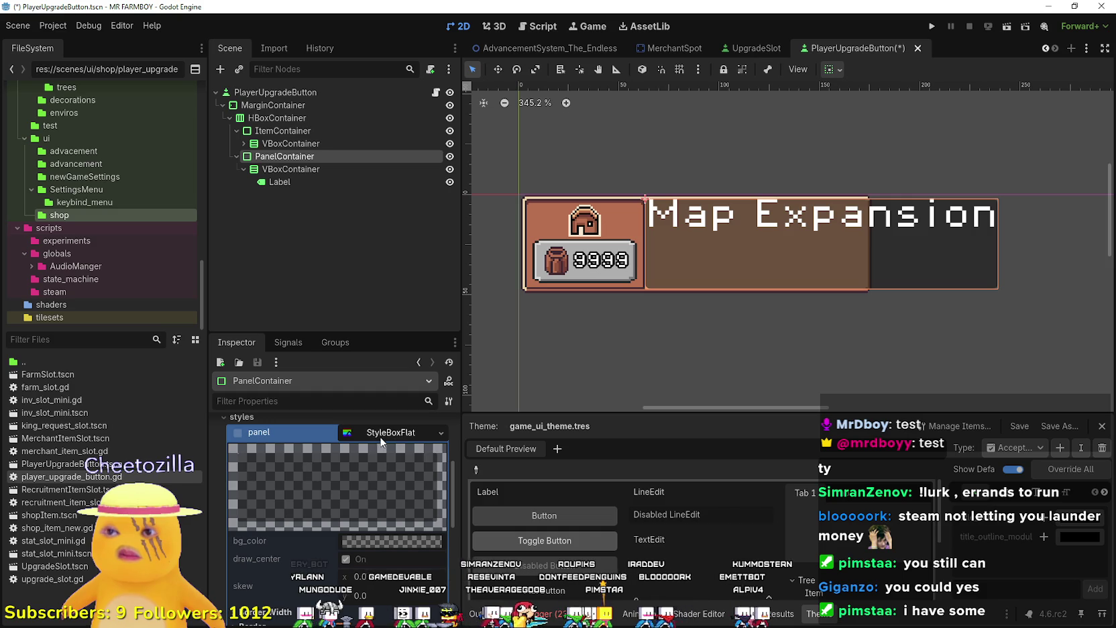
{"action": "left_click", "coordinate": [382, 434]}
{"action": "left_click", "coordinate": [430, 464]}
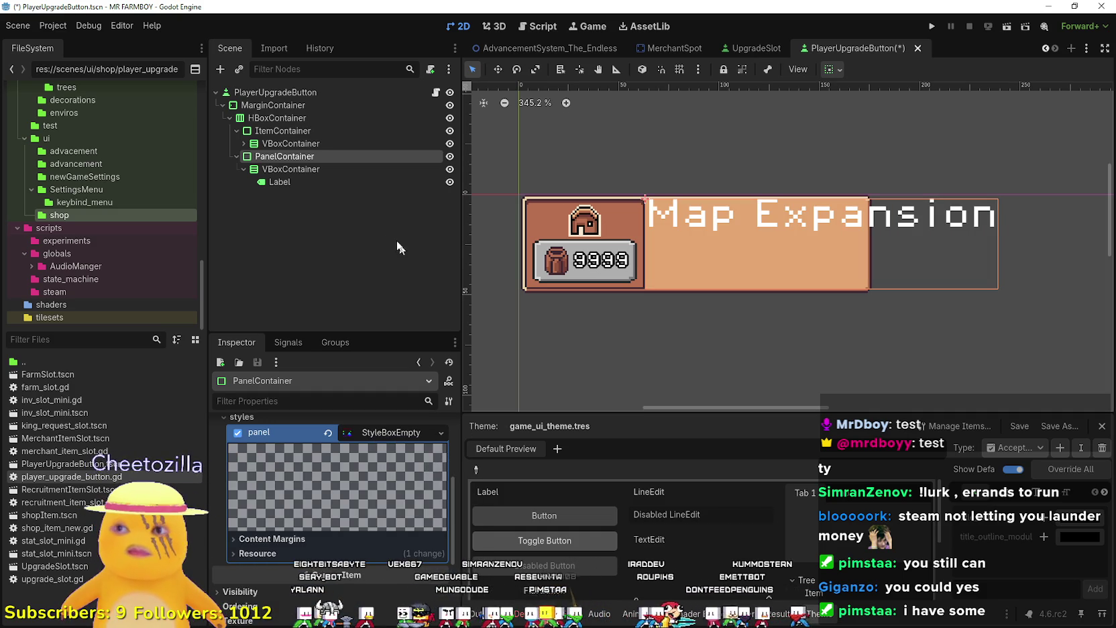
{"action": "left_click", "coordinate": [325, 92]}
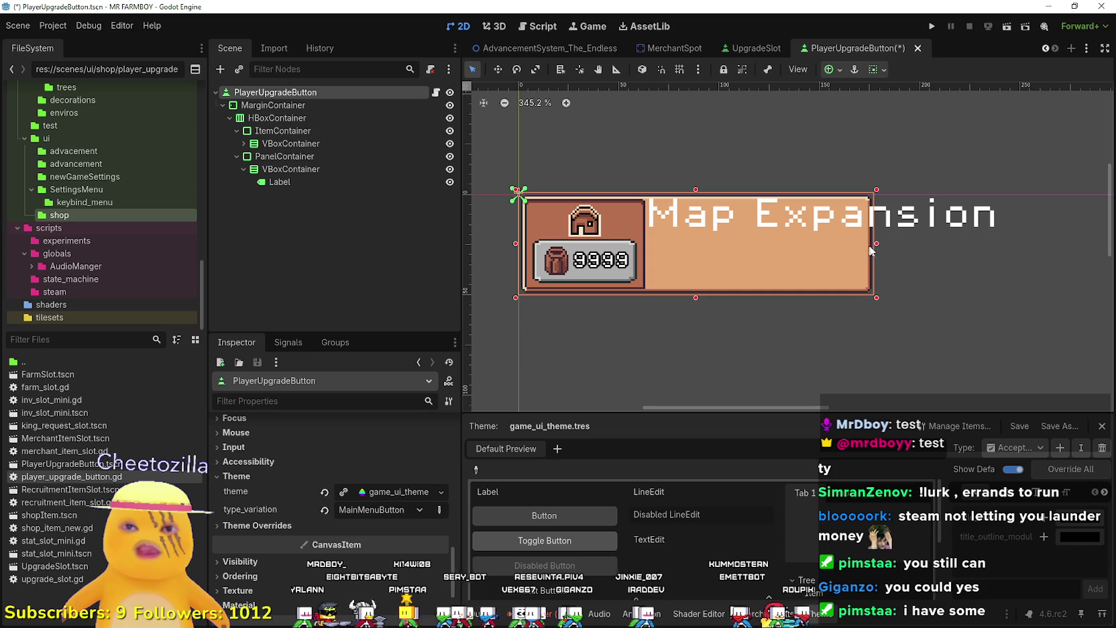
Drag the PlayerUpgradeButton's right edge outward so 'Map Expansion' fits inside, then zoom to check
{"action": "mouse_move", "coordinate": [876, 245]}
{"action": "left_mouse_down"}
{"action": "mouse_move", "coordinate": [1020, 230]}
{"action": "mouse_move", "coordinate": [1008, 230]}
{"action": "left_mouse_up"}
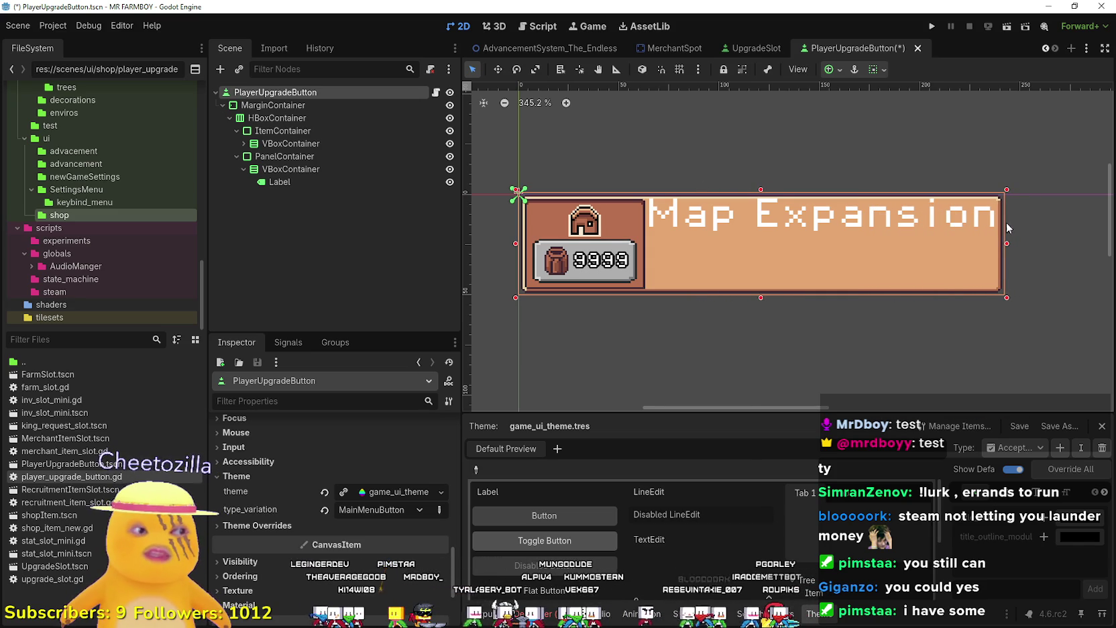
{"action": "scroll", "coordinate": [1008, 231], "scroll_direction": "up", "scroll_amount": 2}
{"action": "scroll", "coordinate": [1008, 228], "scroll_direction": "down", "scroll_amount": 4}
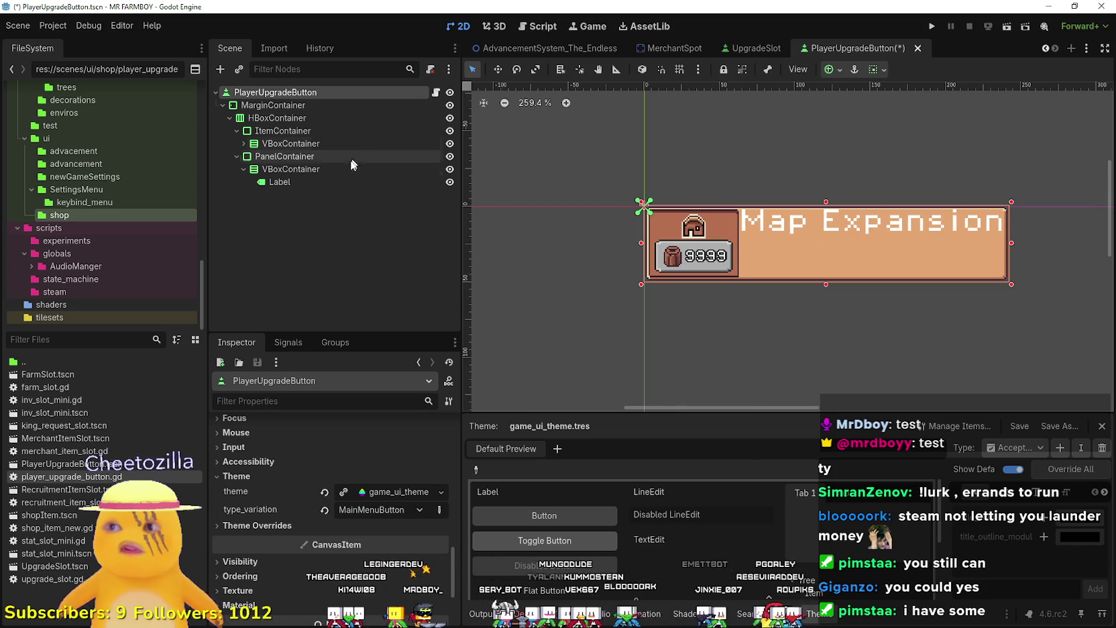
{"action": "scroll", "coordinate": [812, 215], "scroll_direction": "up", "scroll_amount": 6}
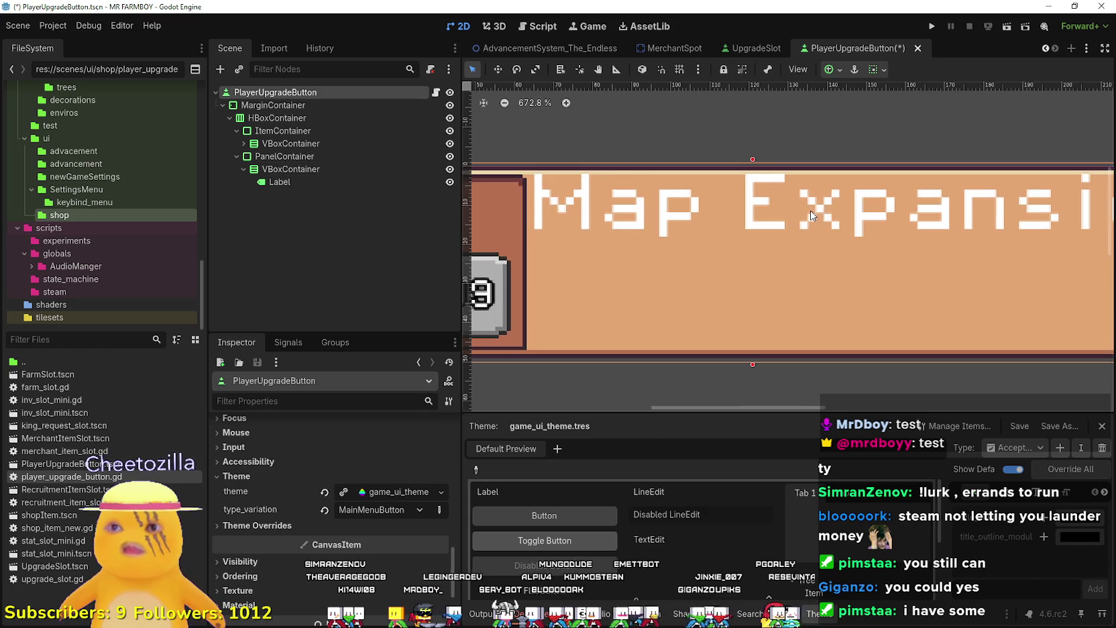
{"action": "scroll", "coordinate": [812, 215], "scroll_direction": "down", "scroll_amount": 5}
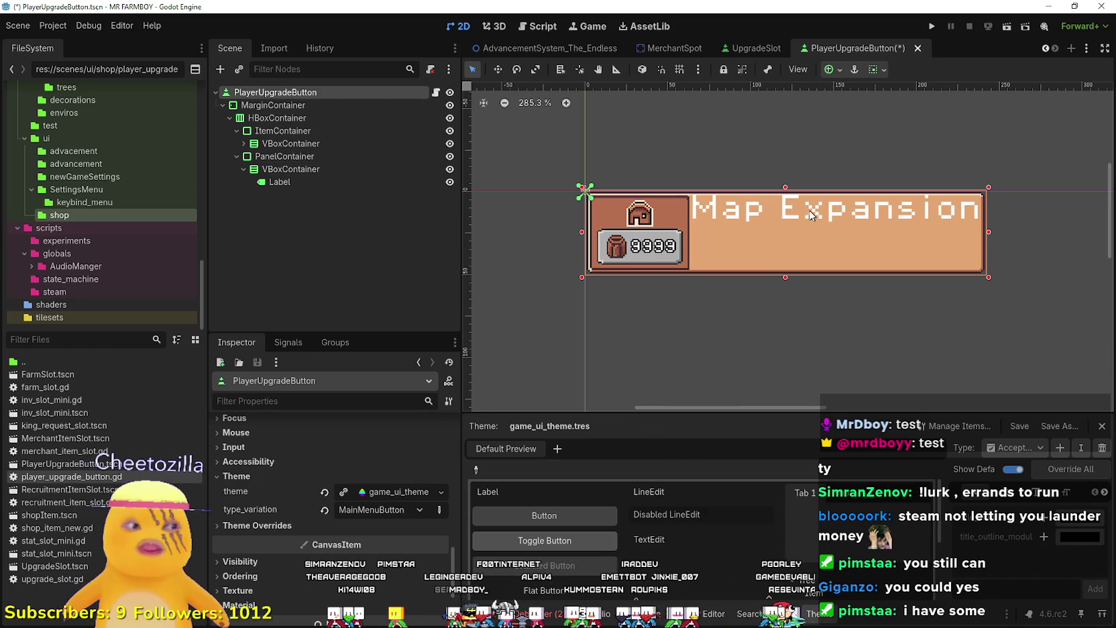
Walk down the Scene tree from HBoxContainer and select the title Label node
{"action": "left_click", "coordinate": [293, 119]}
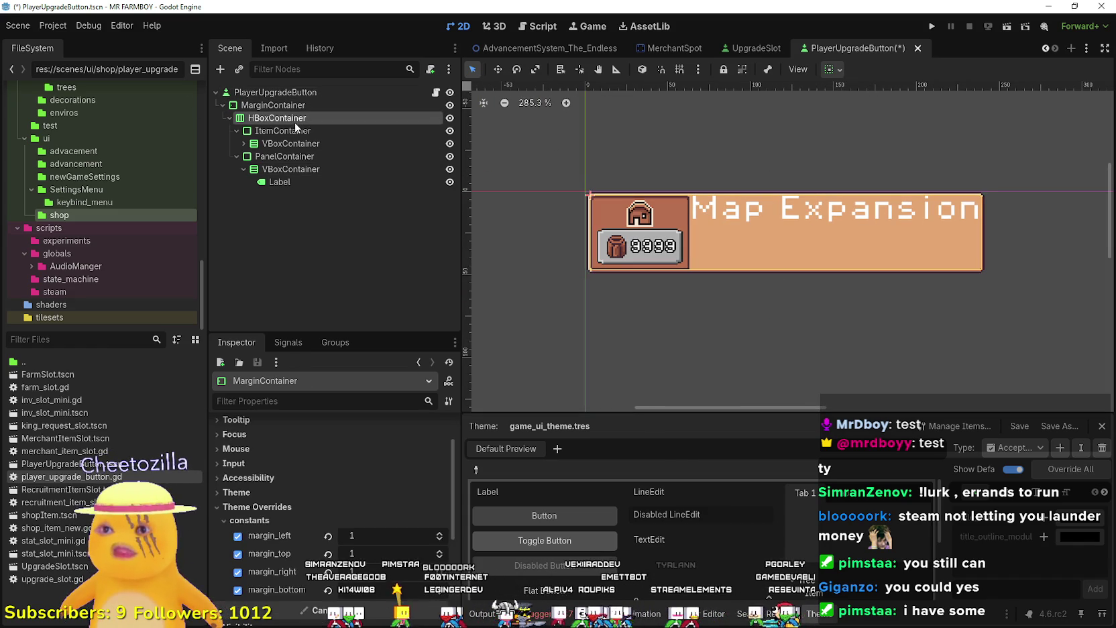
{"action": "left_click", "coordinate": [302, 157]}
{"action": "left_click", "coordinate": [297, 169]}
{"action": "left_click", "coordinate": [291, 182]}
{"action": "left_click", "coordinate": [292, 184]}
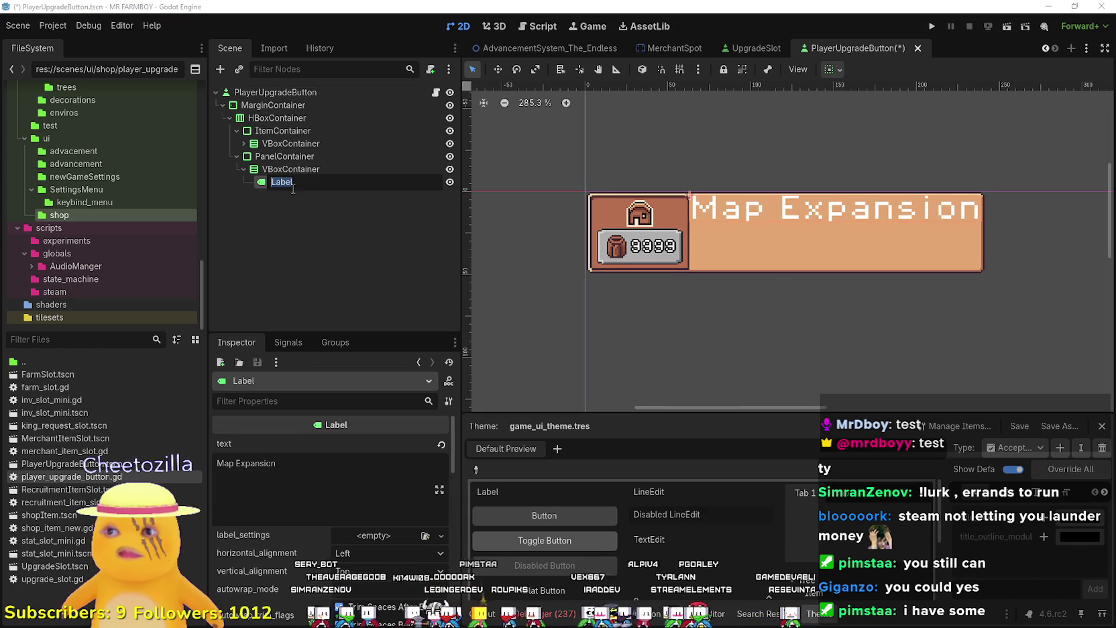
Set the Label's Theme type_variation to InventoryLabel for a smaller outlined title
{"action": "key", "text": "Escape"}
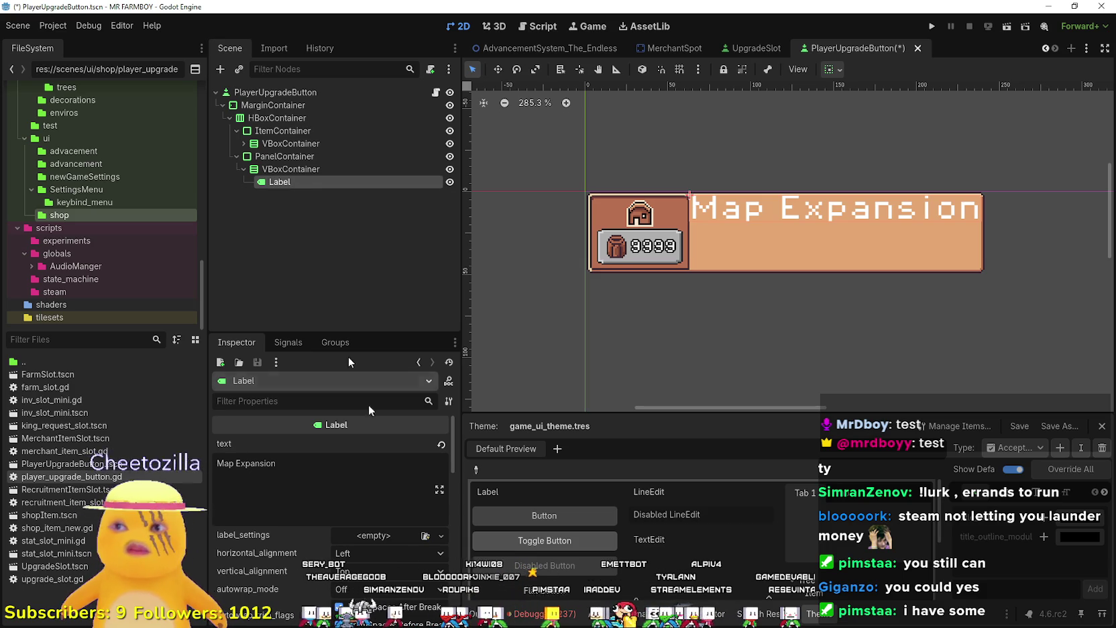
{"action": "scroll", "coordinate": [383, 591], "scroll_direction": "down", "scroll_amount": 10}
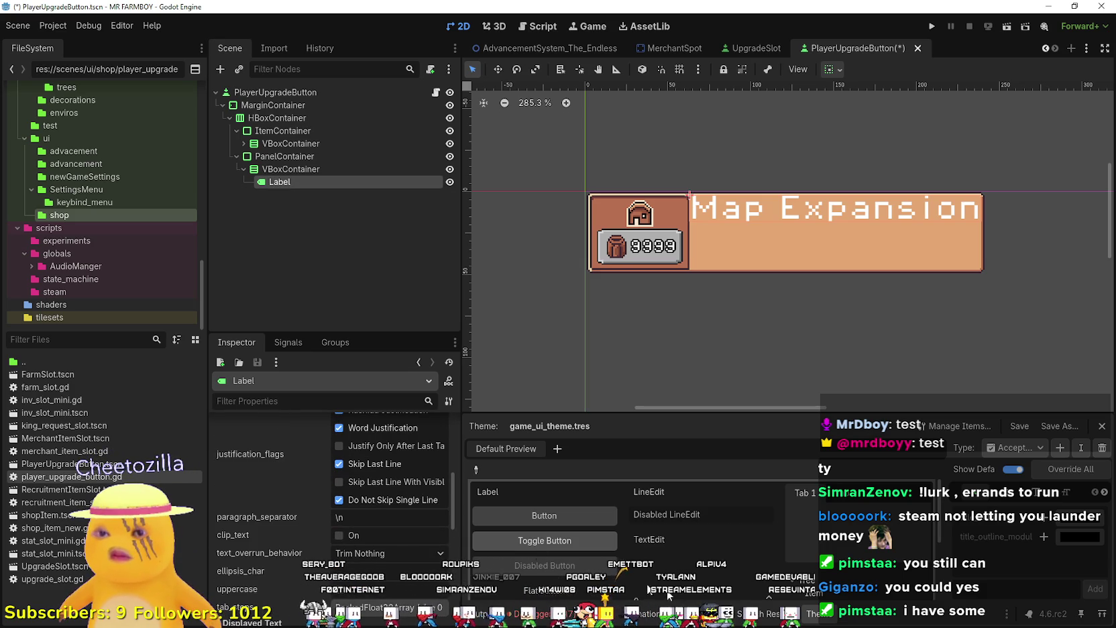
{"action": "left_click", "coordinate": [1016, 448]}
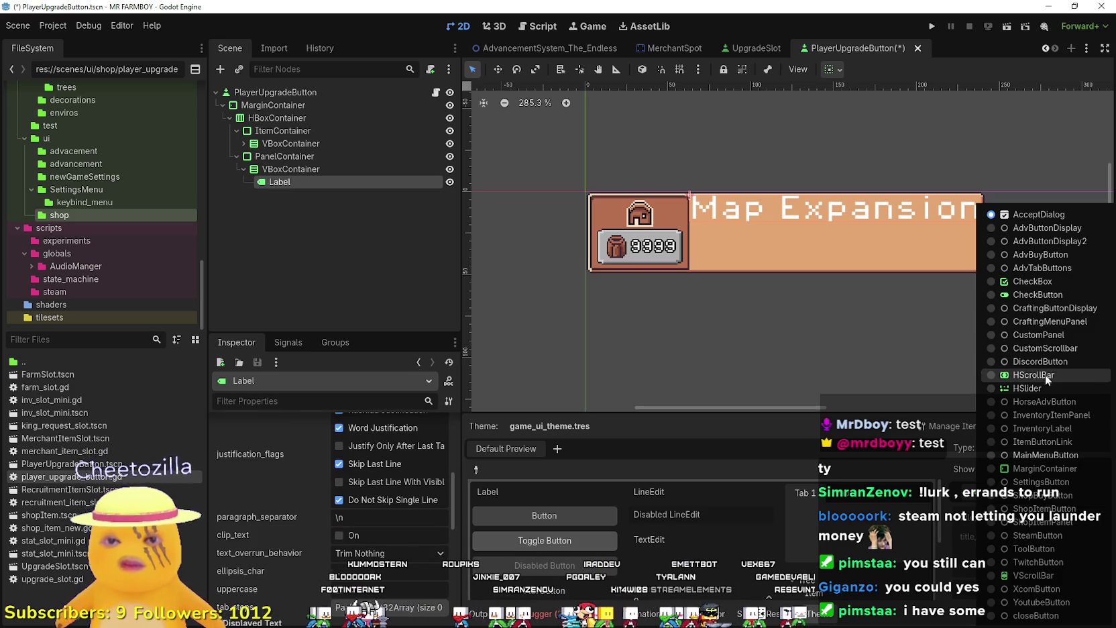
{"action": "left_click", "coordinate": [434, 285]}
{"action": "scroll", "coordinate": [290, 567], "scroll_direction": "down", "scroll_amount": 5}
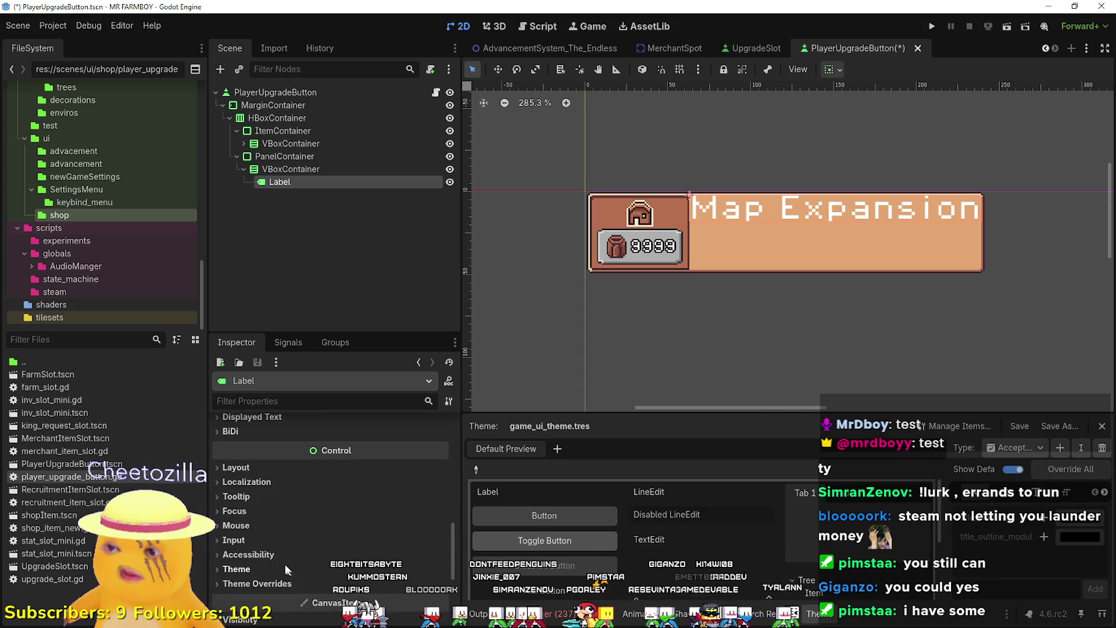
{"action": "left_click", "coordinate": [290, 567]}
{"action": "scroll", "coordinate": [290, 567], "scroll_direction": "down", "scroll_amount": 1}
{"action": "left_click", "coordinate": [423, 582]}
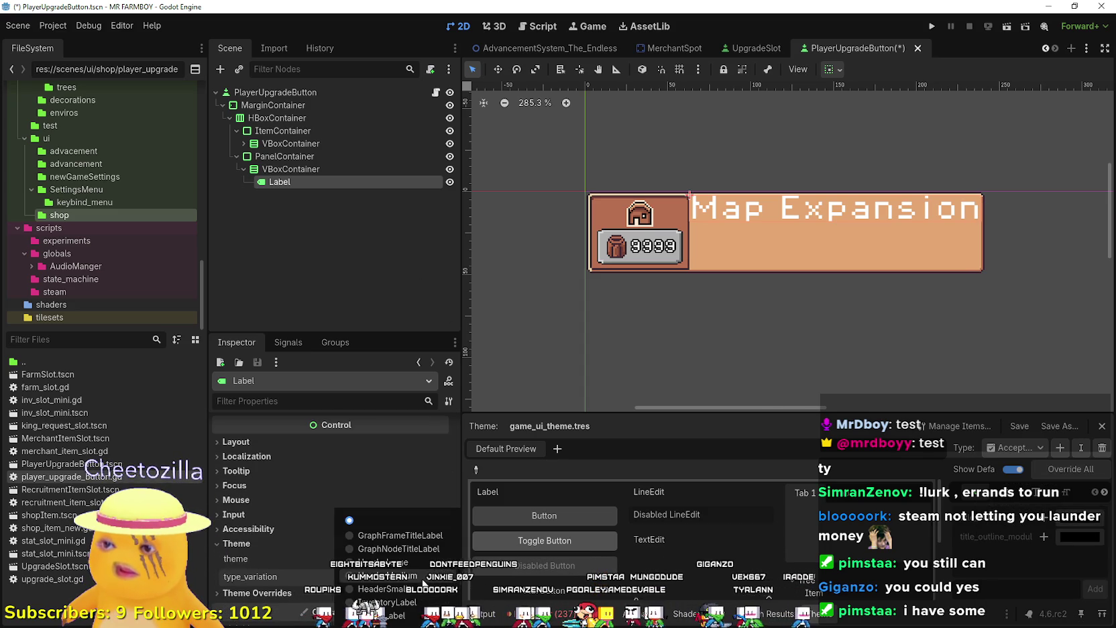
{"action": "left_click", "coordinate": [402, 535]}
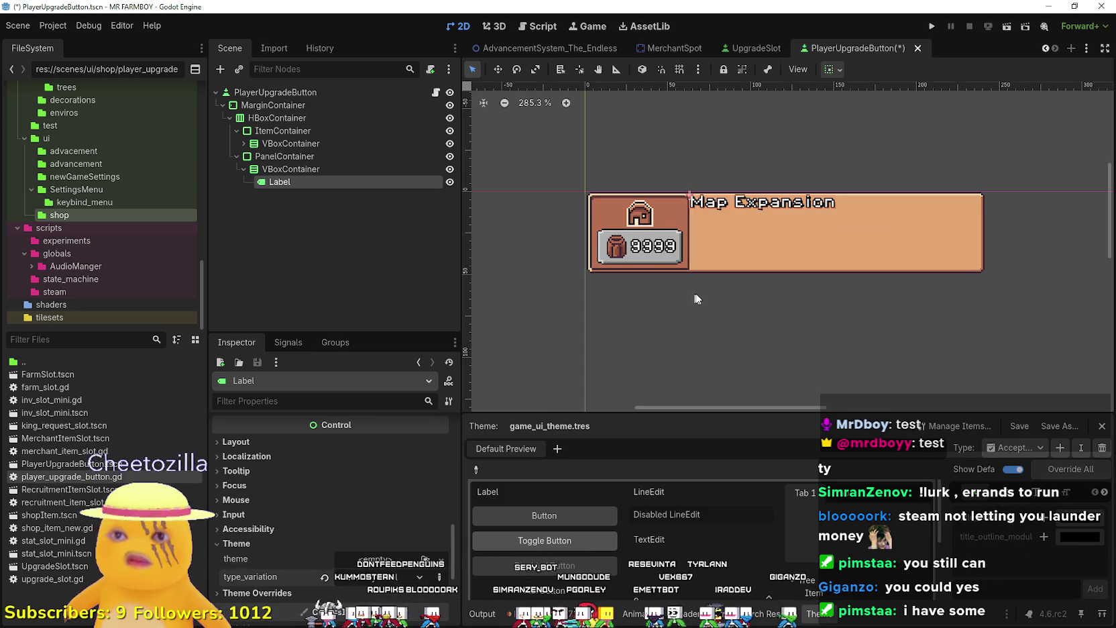
Review the restyled 'Map Expansion' title and select the VBoxContainer
{"action": "scroll", "coordinate": [690, 292], "scroll_direction": "up", "scroll_amount": 2}
{"action": "scroll", "coordinate": [758, 230], "scroll_direction": "down", "scroll_amount": 2}
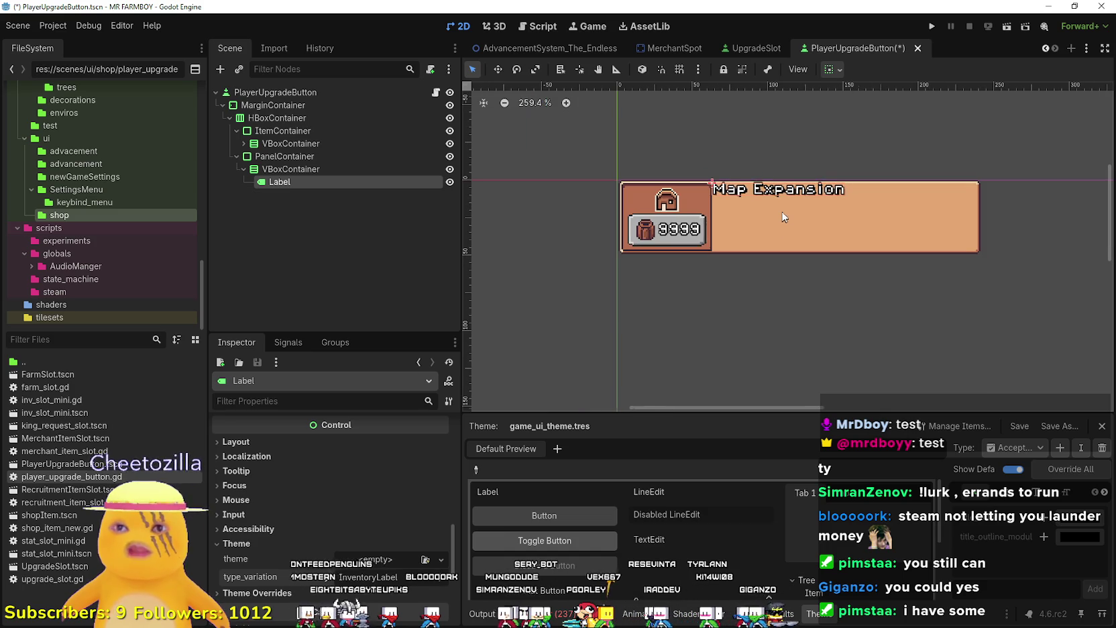
{"action": "scroll", "coordinate": [741, 144], "scroll_direction": "up", "scroll_amount": 1}
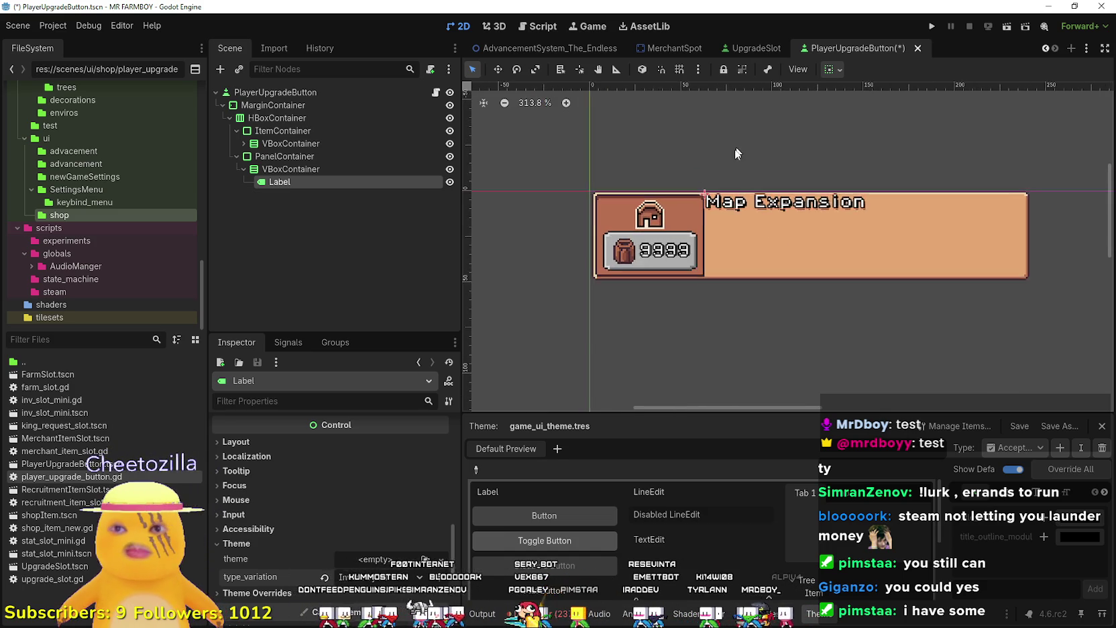
{"action": "scroll", "coordinate": [738, 201], "scroll_direction": "up", "scroll_amount": 6}
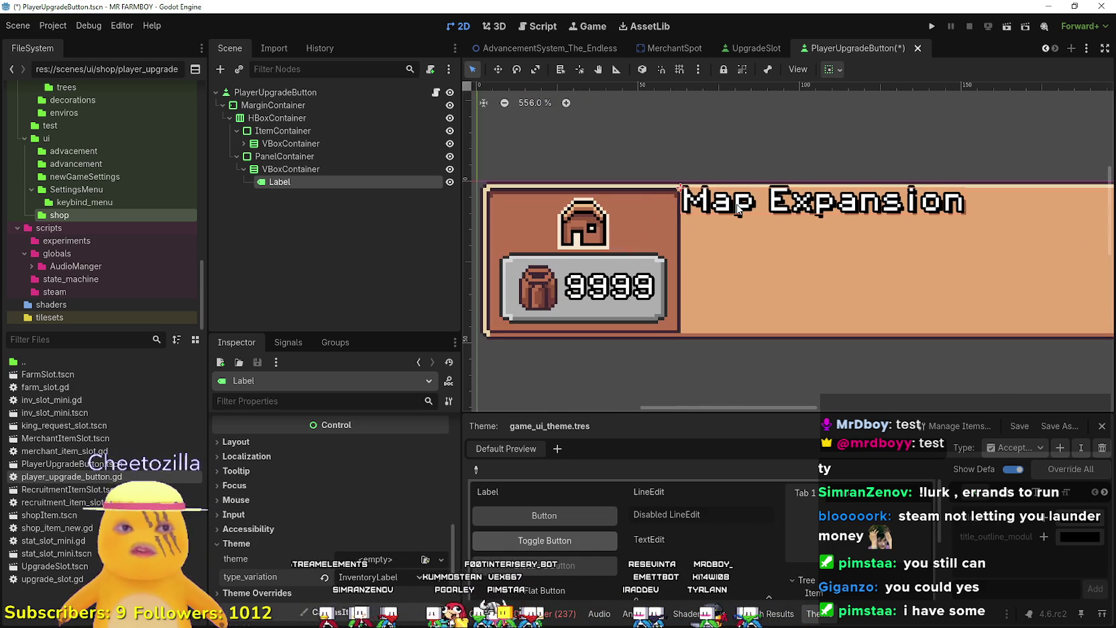
{"action": "left_click", "coordinate": [286, 170]}
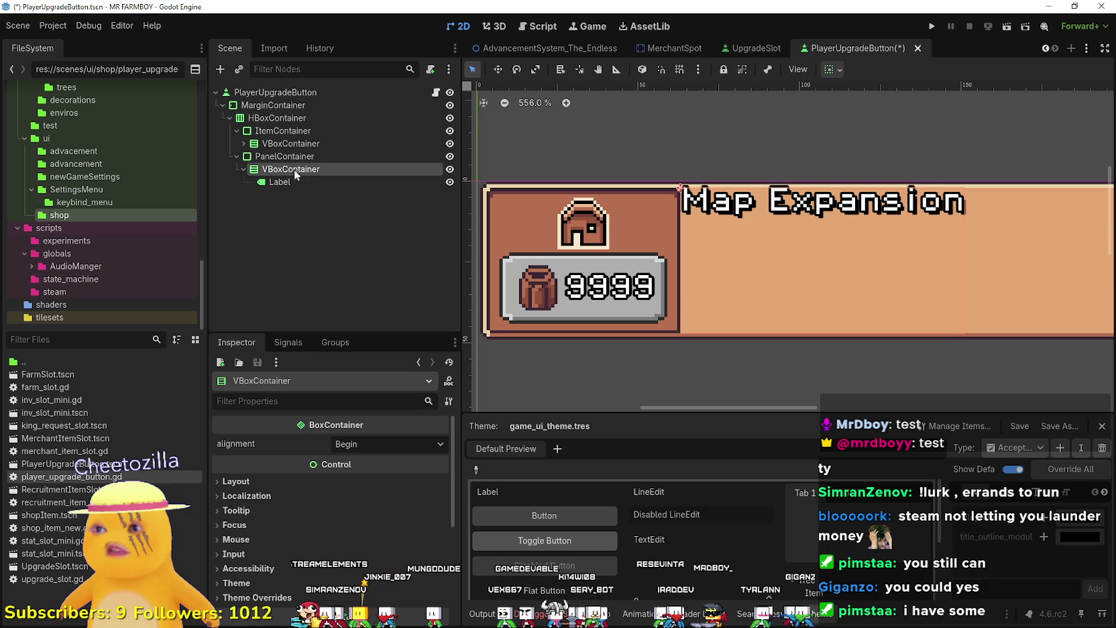
Select PanelContainer, collapse its StyleBoxEmpty panel preview, and bring up its node actions
{"action": "left_click", "coordinate": [289, 157]}
{"action": "scroll", "coordinate": [315, 471], "scroll_direction": "down", "scroll_amount": 5}
{"action": "scroll", "coordinate": [268, 467], "scroll_direction": "up", "scroll_amount": 5}
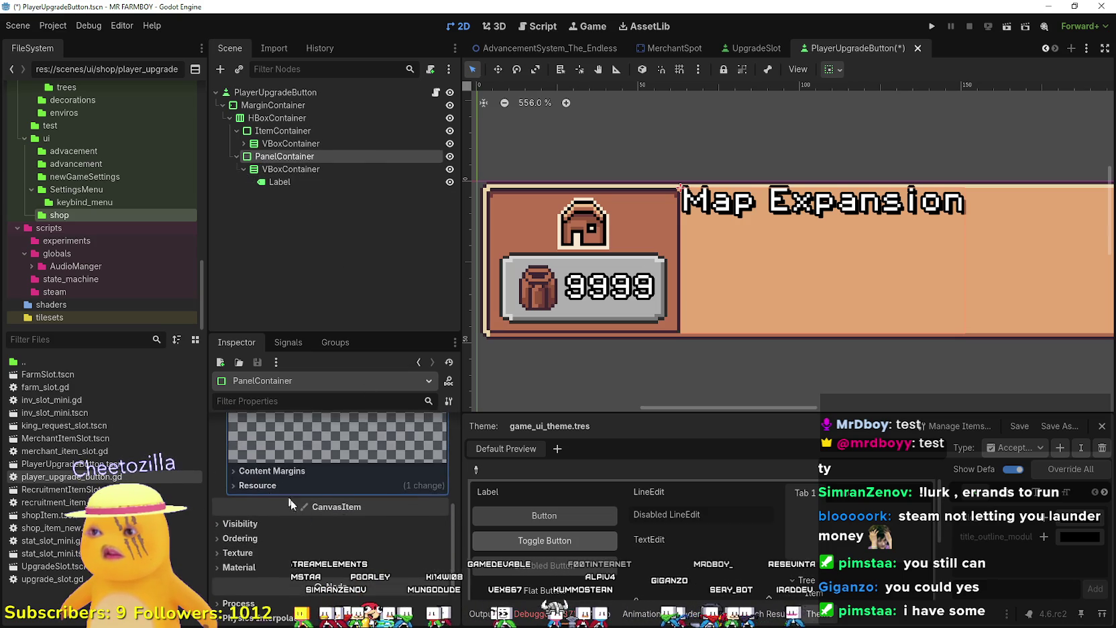
{"action": "left_click", "coordinate": [371, 490]}
{"action": "left_click", "coordinate": [299, 450]}
{"action": "left_click", "coordinate": [299, 451]}
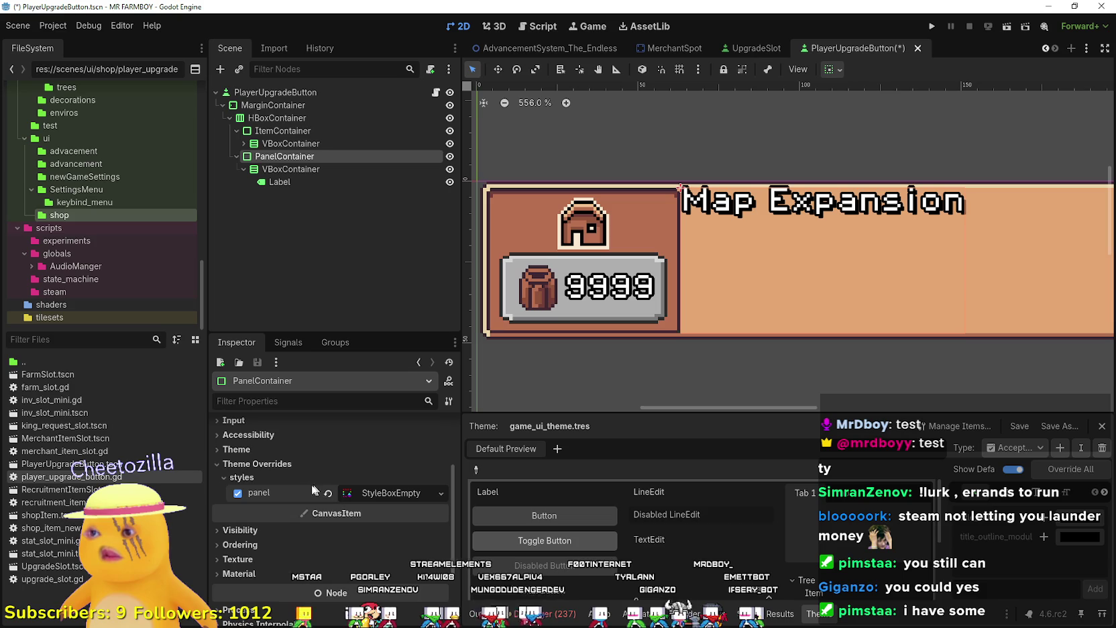
{"action": "scroll", "coordinate": [317, 487], "scroll_direction": "up", "scroll_amount": 2}
{"action": "right_click", "coordinate": [314, 155]}
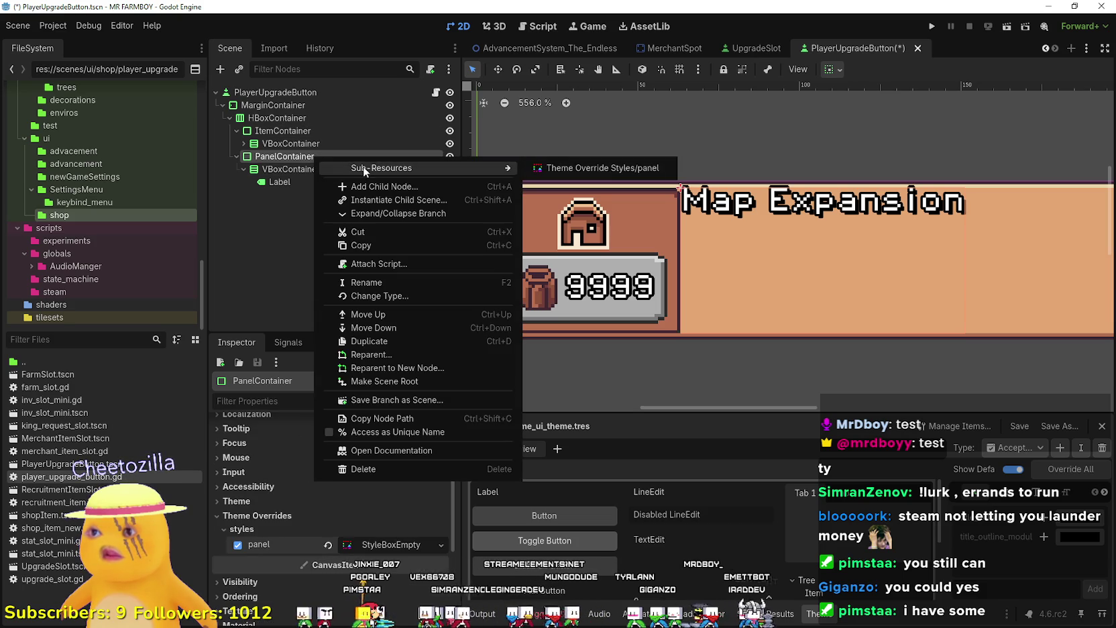
Add a MarginContainer child to PanelContainer and rearrange it to wrap the VBoxContainer
{"action": "left_click", "coordinate": [389, 186]}
{"action": "type", "text": "margin"}
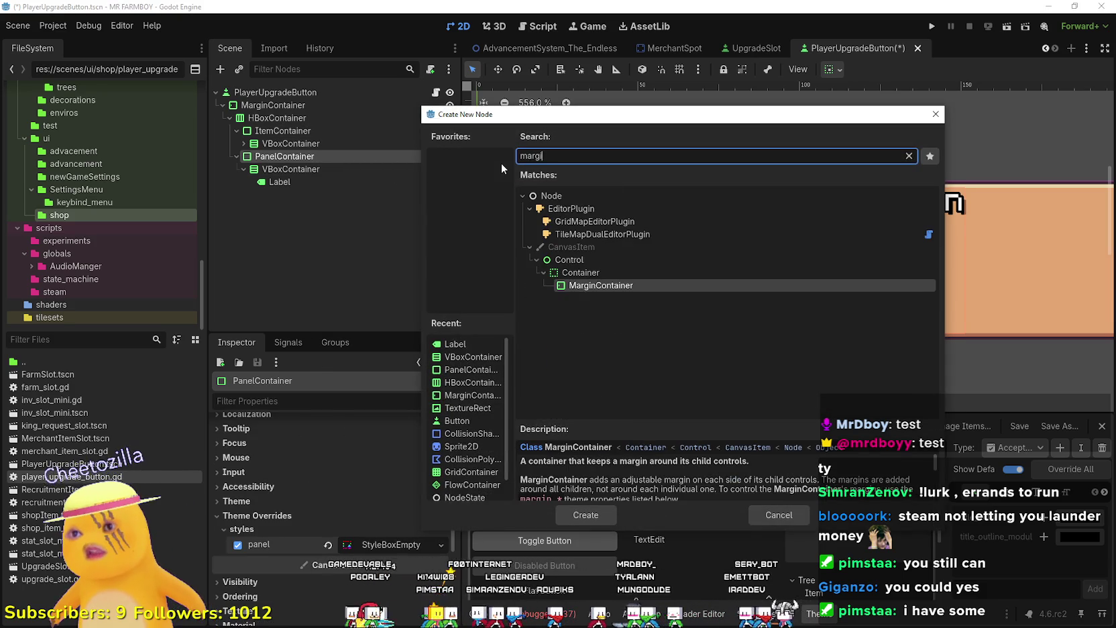
{"action": "key", "text": "Return"}
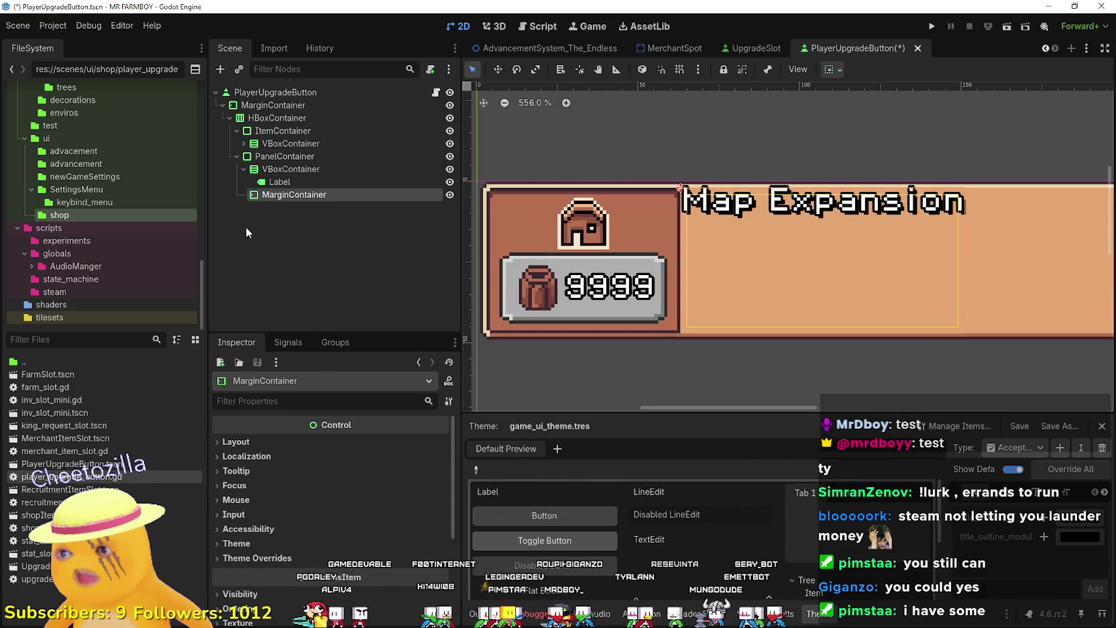
{"action": "mouse_move", "coordinate": [273, 195]}
{"action": "left_mouse_down"}
{"action": "mouse_move", "coordinate": [287, 165]}
{"action": "mouse_move", "coordinate": [295, 172]}
{"action": "left_mouse_up"}
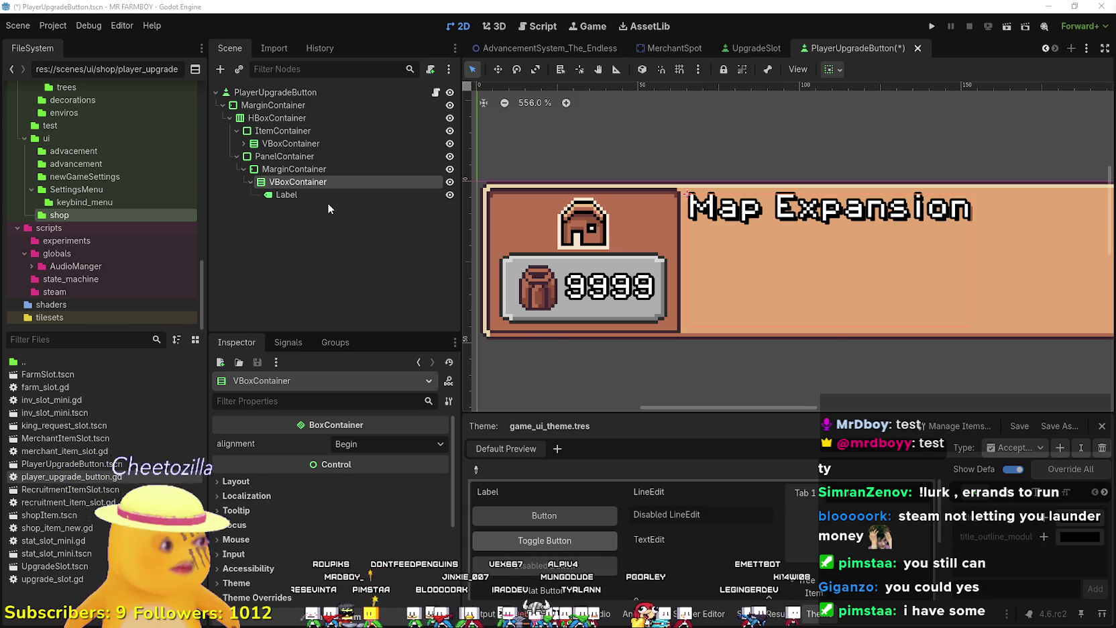
{"action": "left_click", "coordinate": [315, 169]}
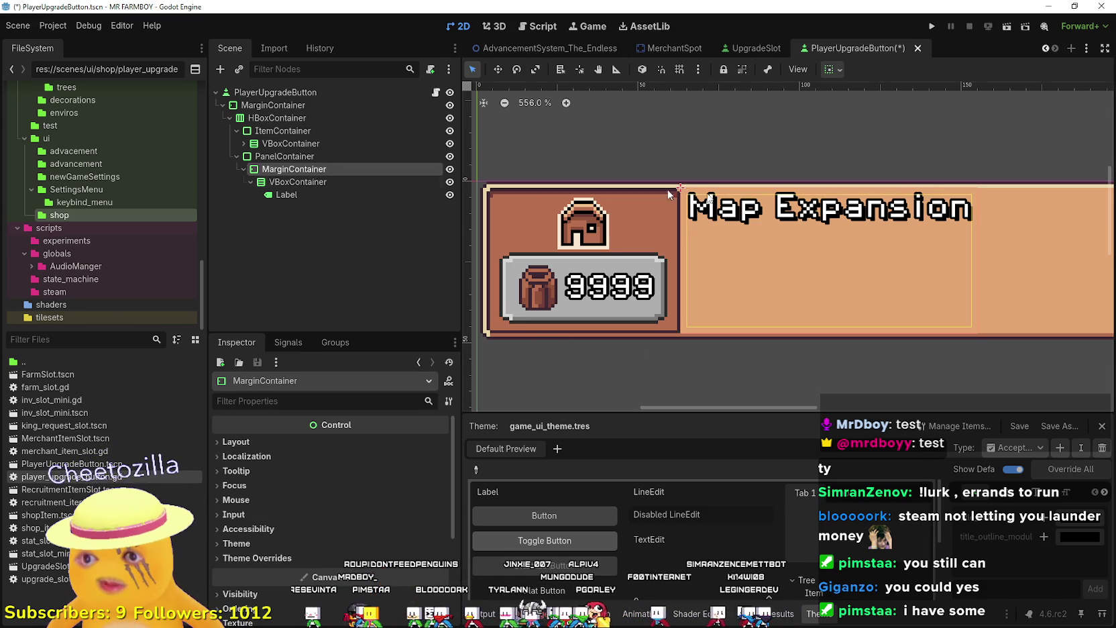
{"action": "scroll", "coordinate": [918, 202], "scroll_direction": "up", "scroll_amount": 1}
{"action": "scroll", "coordinate": [872, 217], "scroll_direction": "down", "scroll_amount": 3}
{"action": "left_click_drag", "start_coordinate": [872, 217], "coordinate": [753, 213]}
{"action": "scroll", "coordinate": [753, 213], "scroll_direction": "down", "scroll_amount": 2}
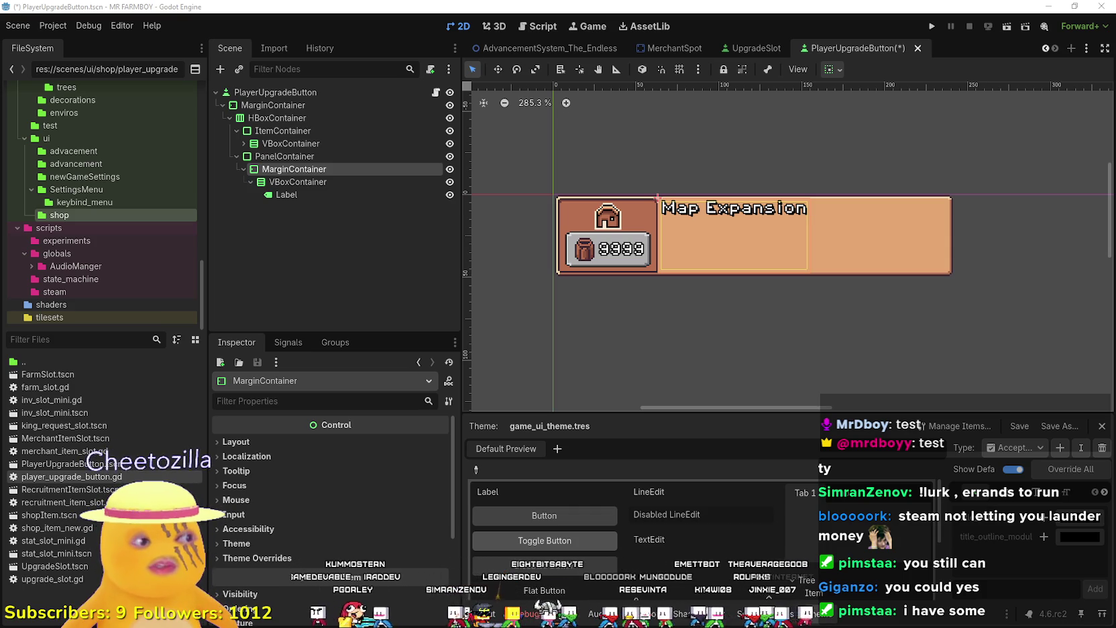
{"action": "scroll", "coordinate": [763, 225], "scroll_direction": "up", "scroll_amount": 1}
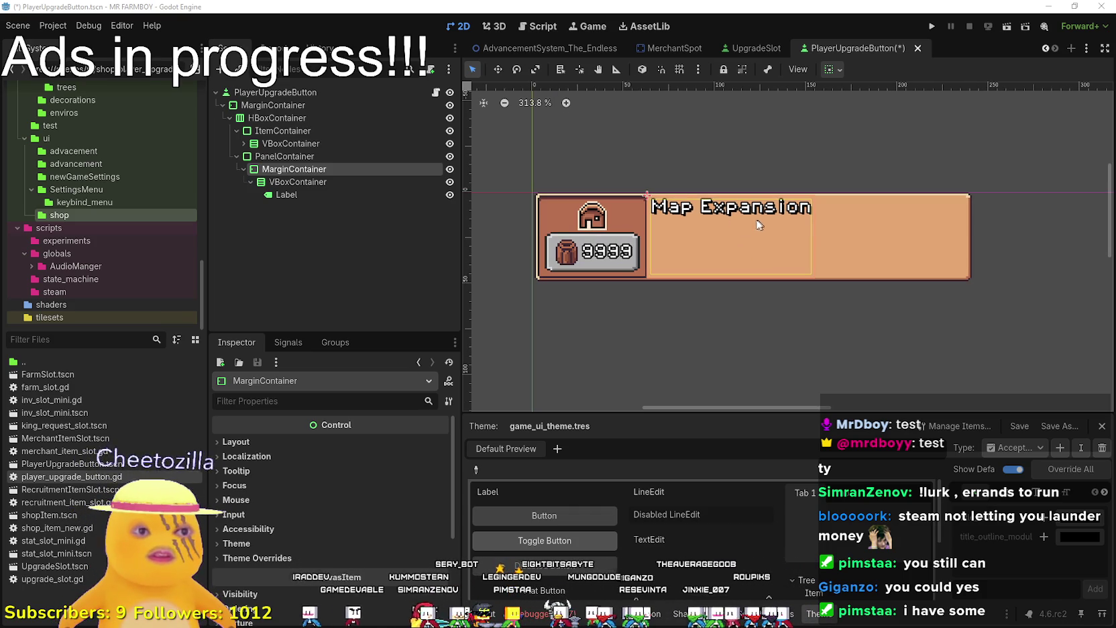
Duplicate the Map Expansion label into Label2 for the 'Lv.1' / 'Map Tiles 600' text
{"action": "left_click", "coordinate": [305, 194]}
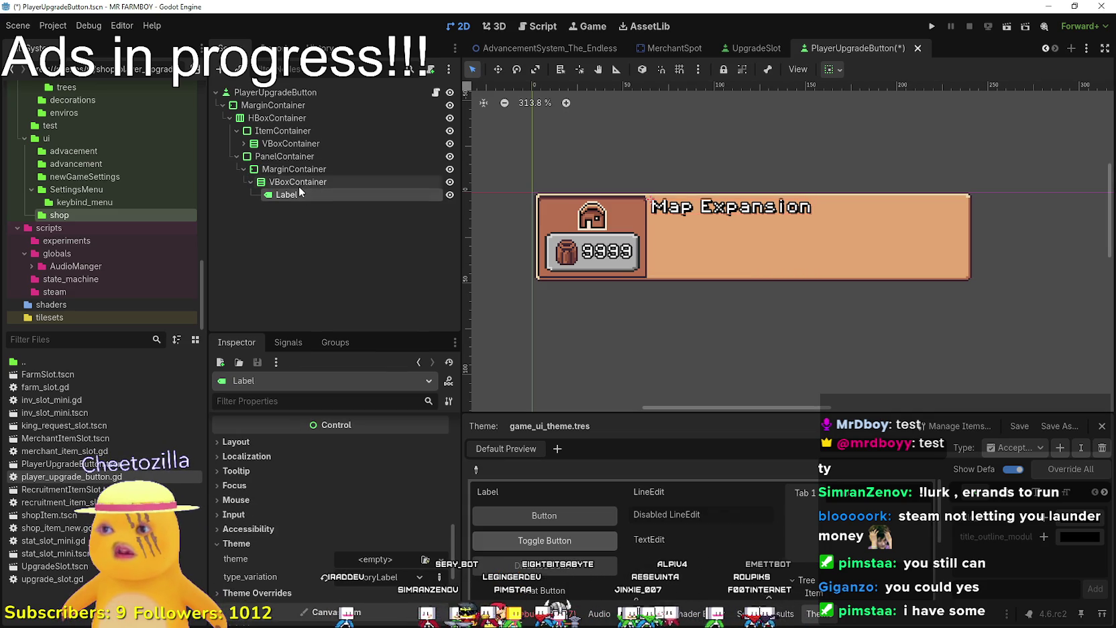
{"action": "key", "text": "ctrl+d"}
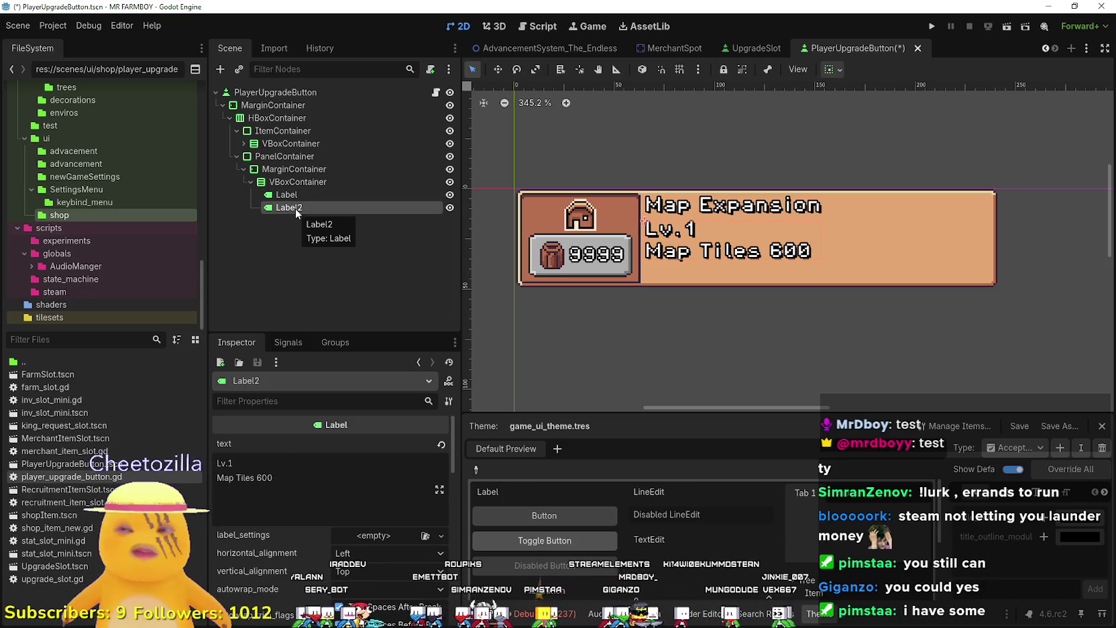
{"action": "right_click", "coordinate": [308, 181]}
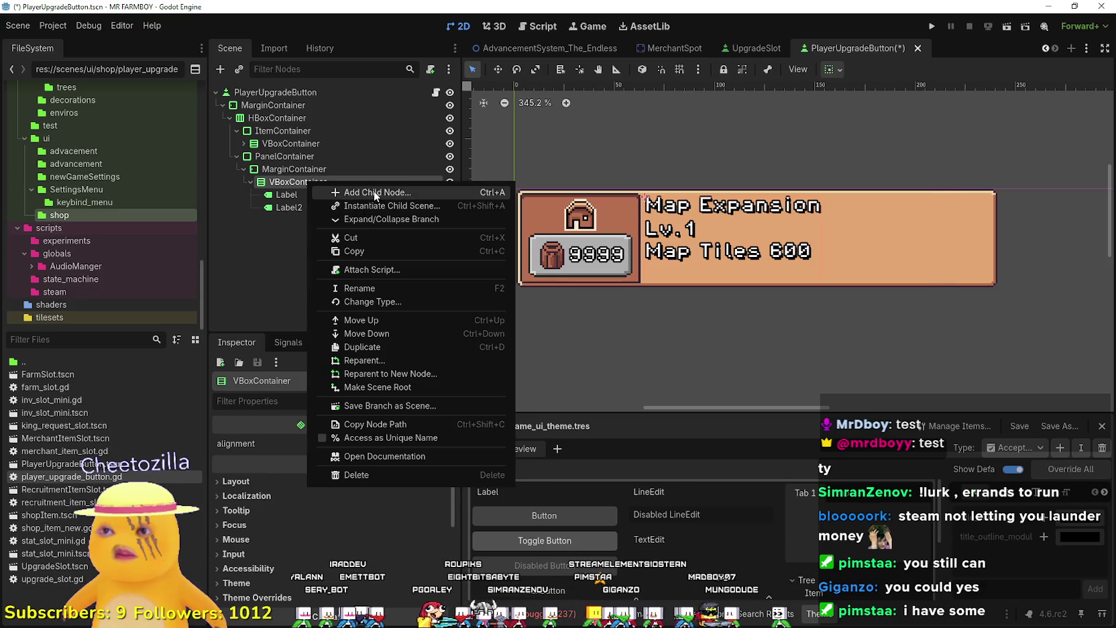
{"action": "left_click", "coordinate": [373, 189]}
Create an HBoxContainer and place it just below the title Label
{"action": "type", "text": "vbox"}
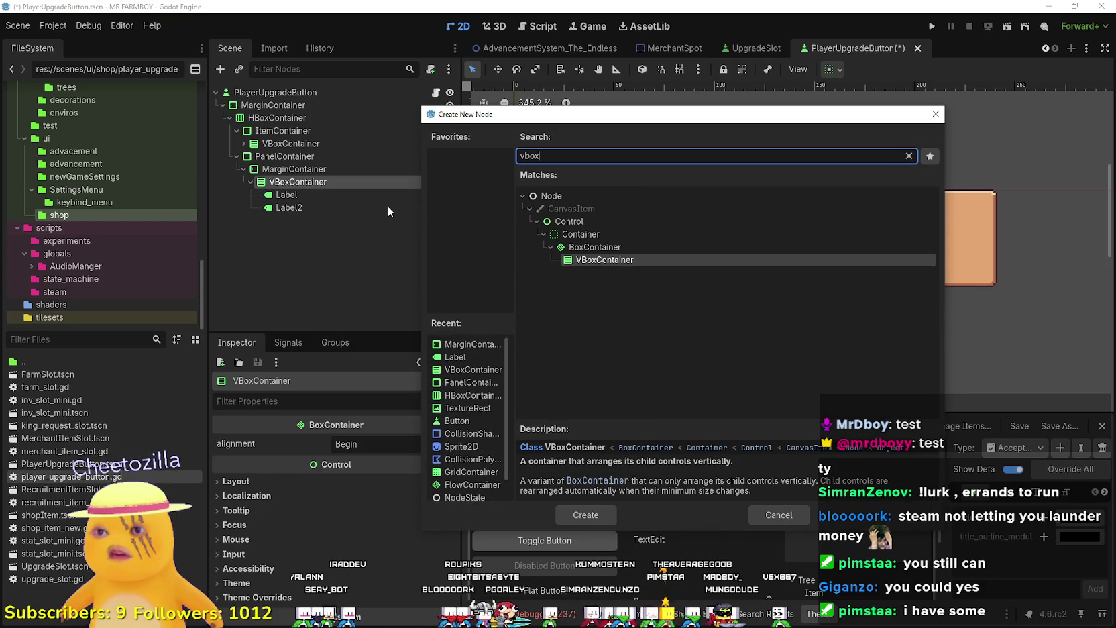
{"action": "key", "text": "BackSpace"}
{"action": "key", "text": "BackSpace"}
{"action": "key", "text": "BackSpace"}
{"action": "type", "text": "hbox"}
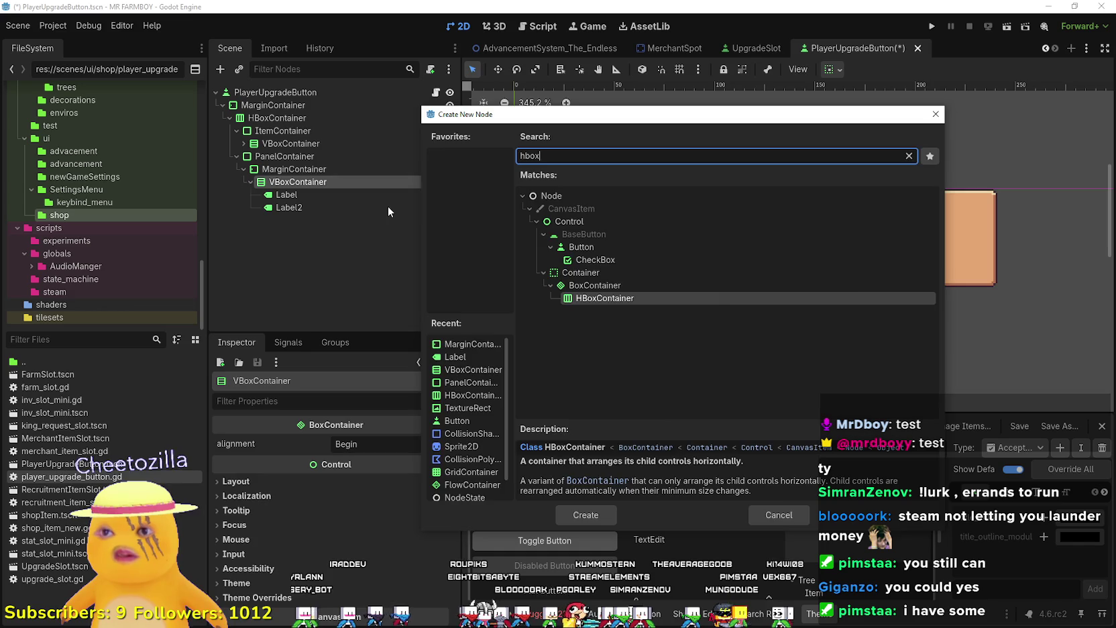
{"action": "key", "text": "Return"}
{"action": "mouse_move", "coordinate": [305, 220]}
{"action": "left_mouse_down"}
{"action": "mouse_move", "coordinate": [315, 207]}
{"action": "mouse_move", "coordinate": [317, 219]}
{"action": "mouse_move", "coordinate": [309, 207]}
{"action": "left_mouse_up"}
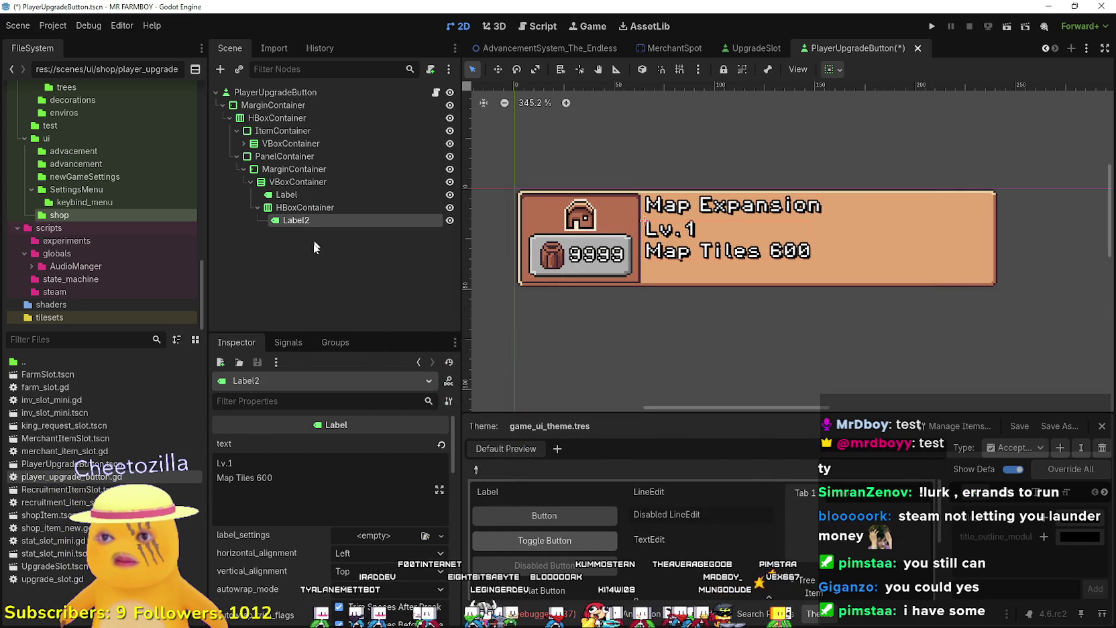
Duplicate the Lv.1 label into Label3 reading 'Lv.2' / 'Map Tiles 700' in the row
{"action": "key", "text": "ctrl+d"}
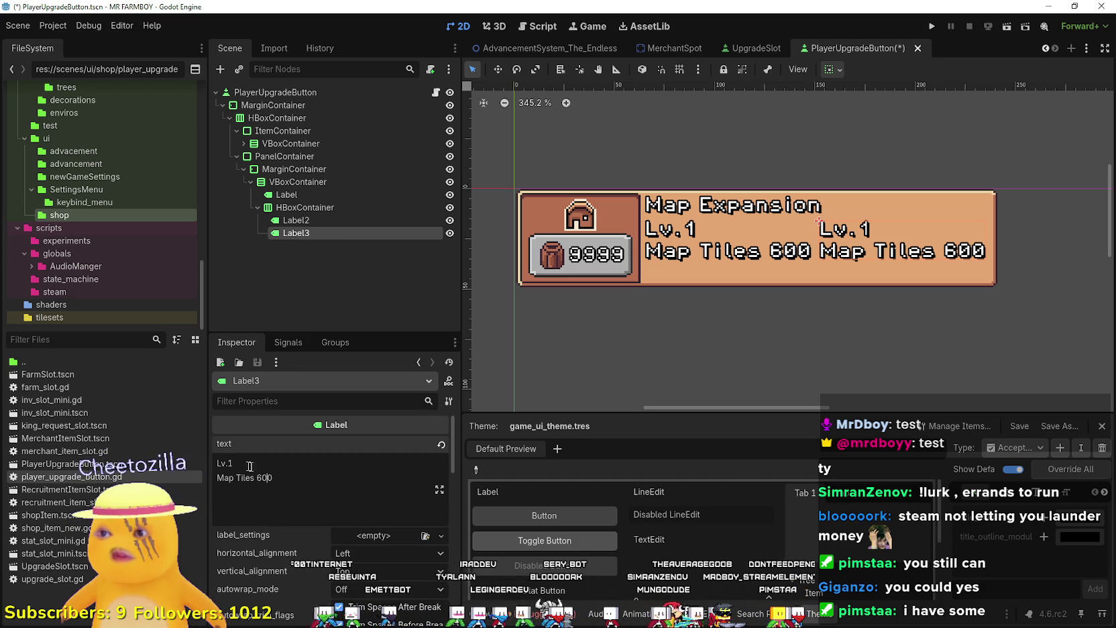
{"action": "type", "text": "2"}
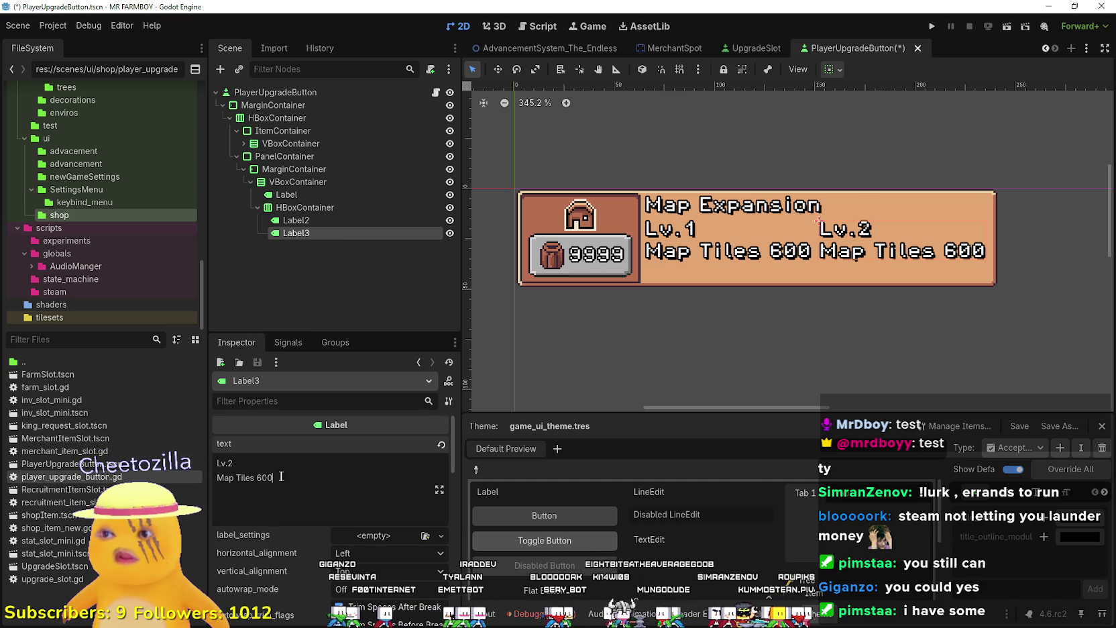
{"action": "type", "text": "7"}
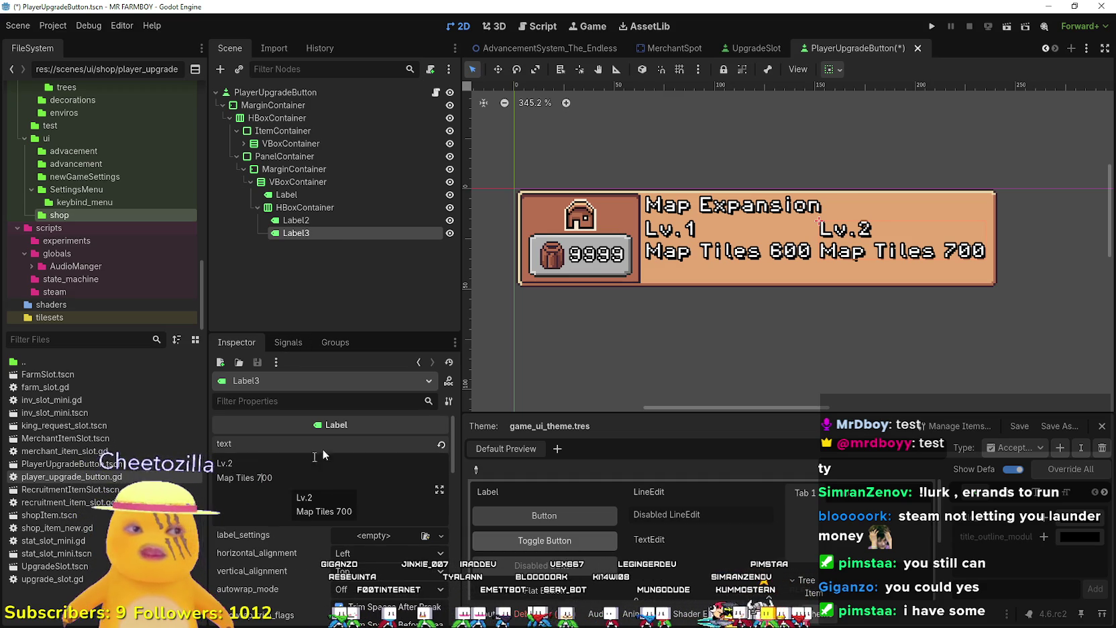
{"action": "scroll", "coordinate": [696, 217], "scroll_direction": "up", "scroll_amount": 1}
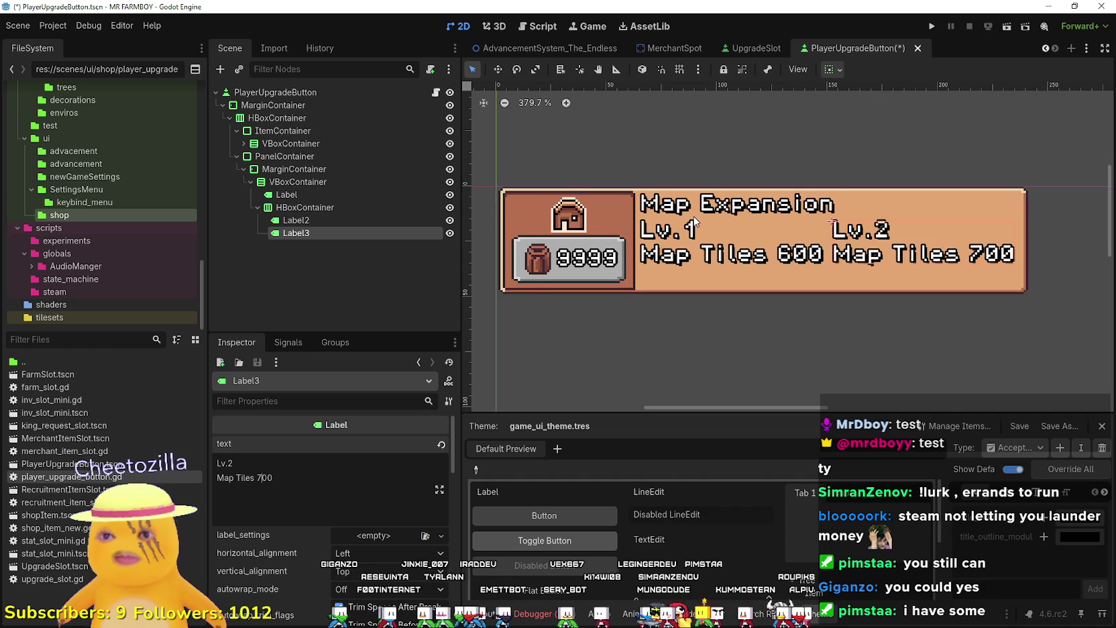
{"action": "scroll", "coordinate": [695, 221], "scroll_direction": "down", "scroll_amount": 2}
{"action": "left_click", "coordinate": [323, 222]}
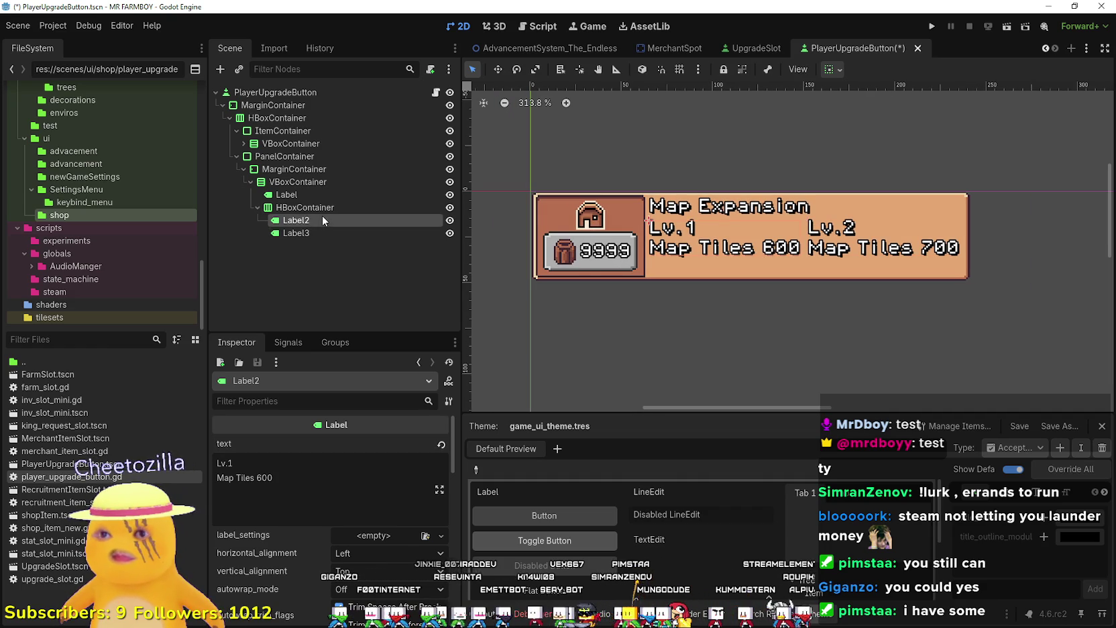
{"action": "left_click", "coordinate": [331, 209]}
Add a TextureRect to the HBoxContainer between the Lv.1 and Lv.2 labels
{"action": "right_click", "coordinate": [331, 209]}
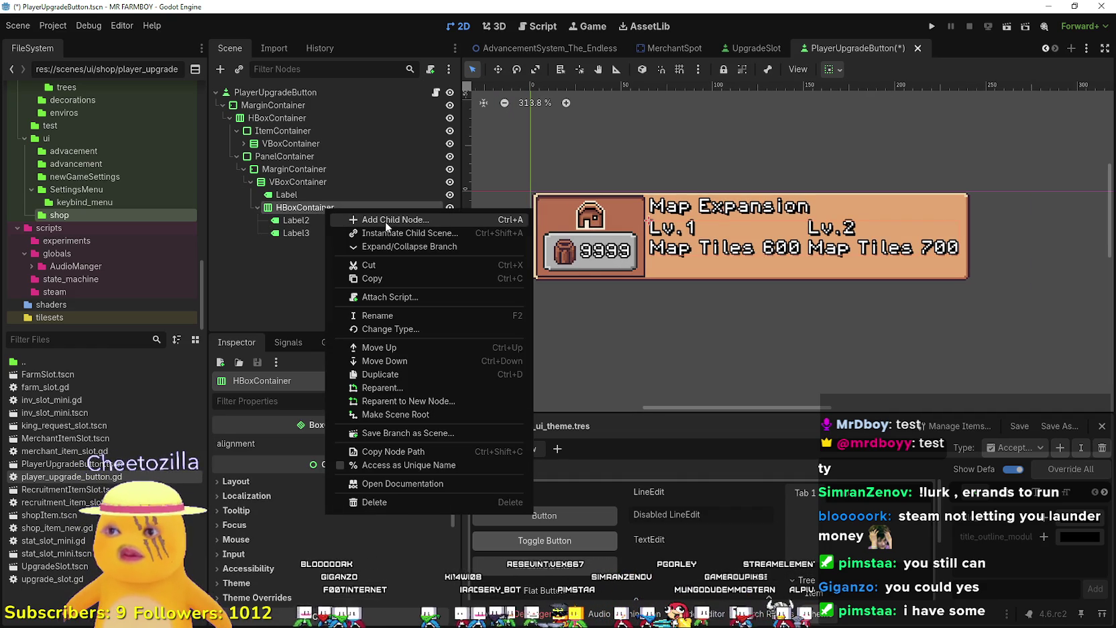
{"action": "left_click", "coordinate": [386, 226]}
{"action": "type", "text": "text"}
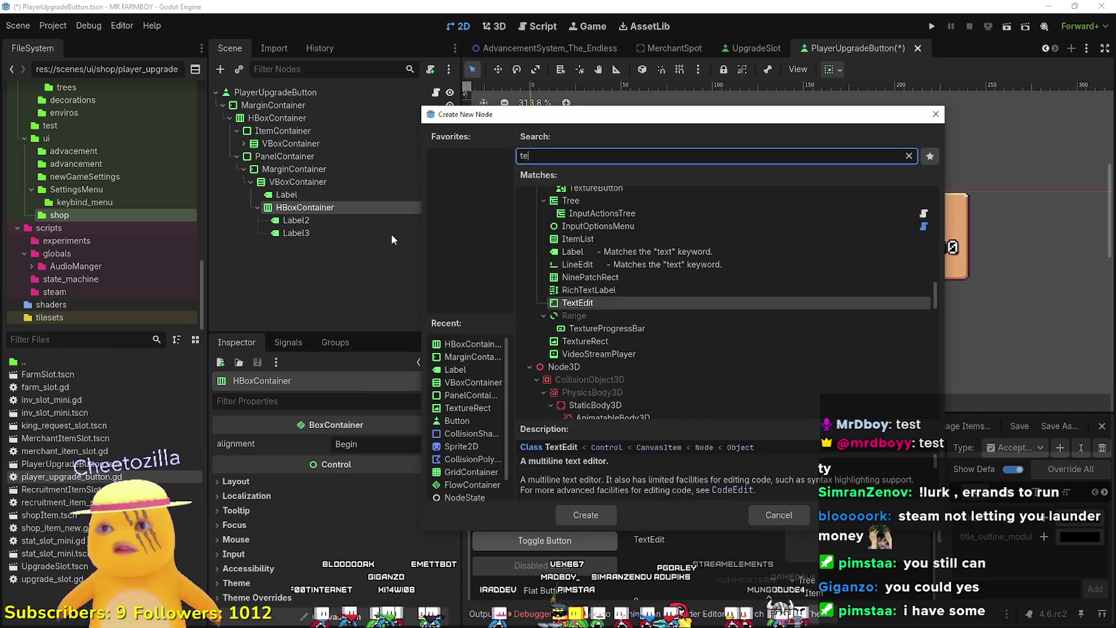
{"action": "type", "text": "ure"}
{"action": "key", "text": "Return"}
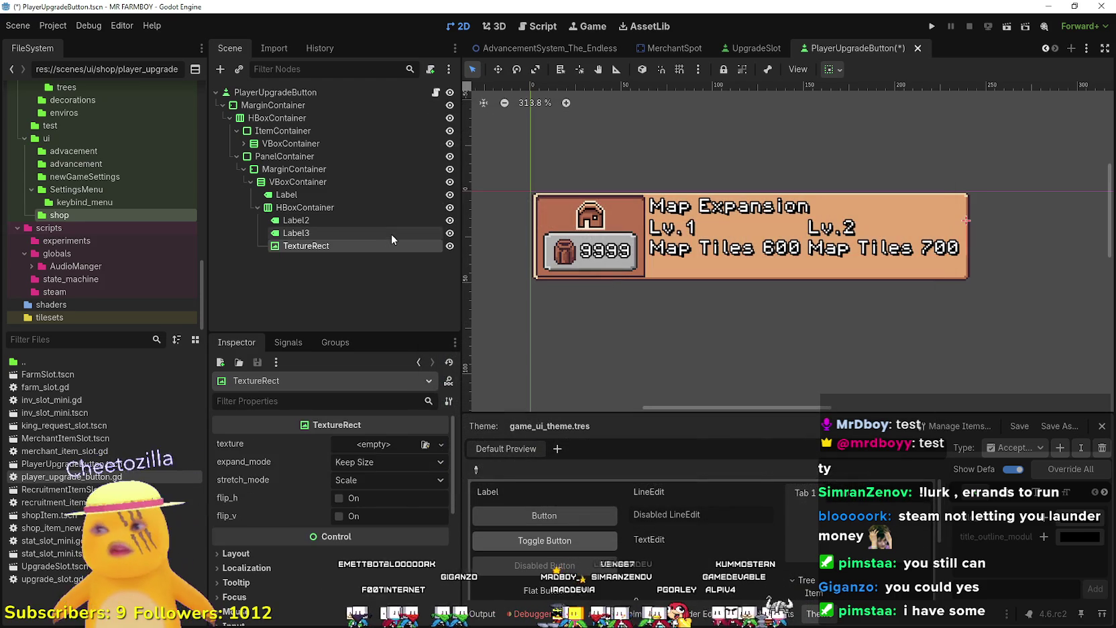
{"action": "mouse_move", "coordinate": [354, 247]}
{"action": "left_mouse_down"}
{"action": "mouse_move", "coordinate": [357, 227]}
{"action": "mouse_move", "coordinate": [331, 245]}
{"action": "mouse_move", "coordinate": [337, 228]}
{"action": "left_mouse_up"}
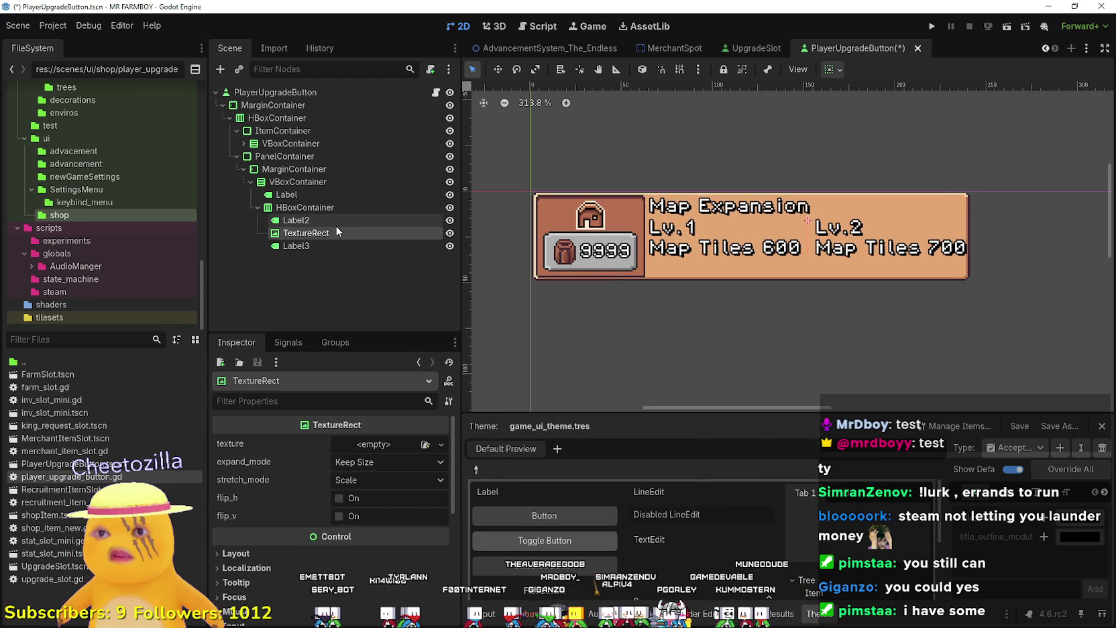
Give the TextureRect a new AtlasTexture and quick-load an image for its atlas
{"action": "left_click", "coordinate": [367, 449]}
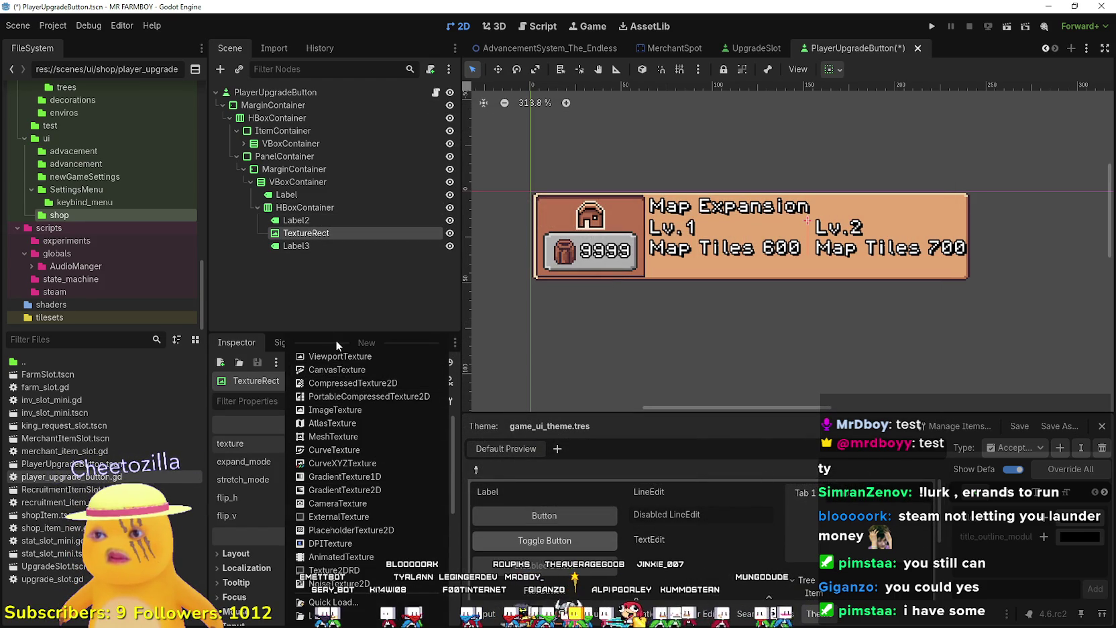
{"action": "left_click", "coordinate": [339, 423]}
{"action": "scroll", "coordinate": [368, 442], "scroll_direction": "down", "scroll_amount": 4}
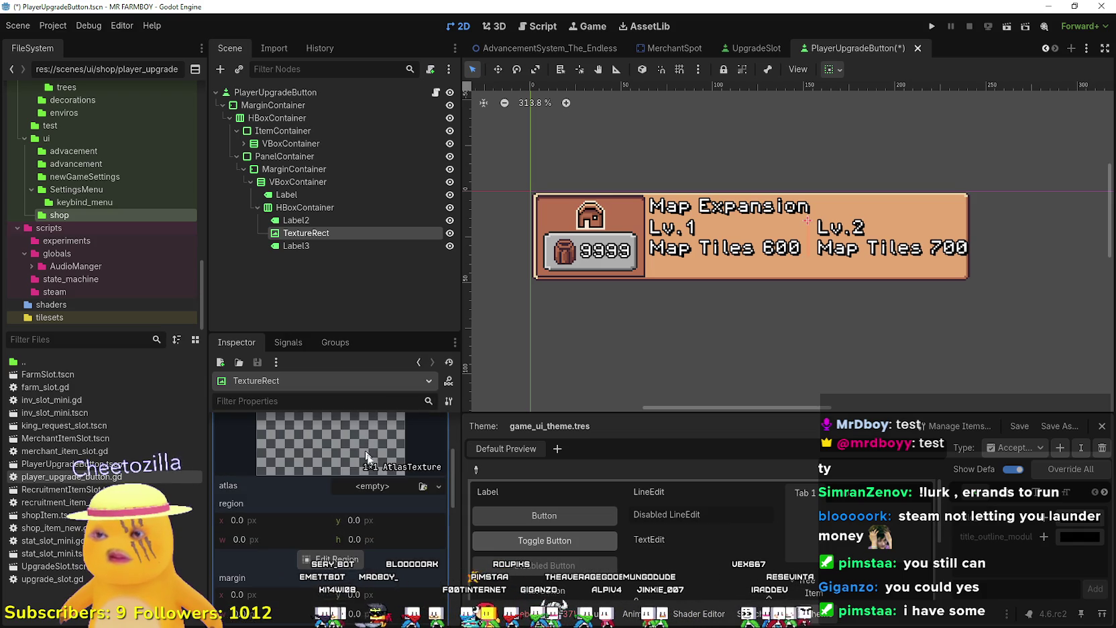
{"action": "left_click", "coordinate": [371, 486]}
{"action": "left_click", "coordinate": [322, 601]}
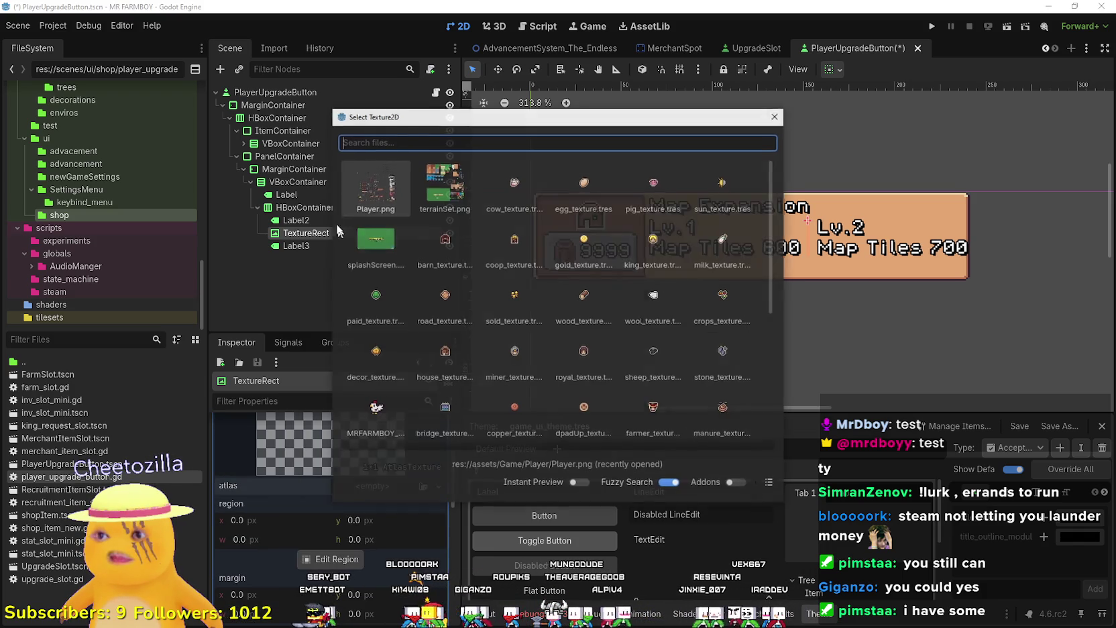
Load the sprite sheet into the atlas and browse it in the Region Editor
{"action": "double_click", "coordinate": [379, 199]}
{"action": "left_click", "coordinate": [329, 579]}
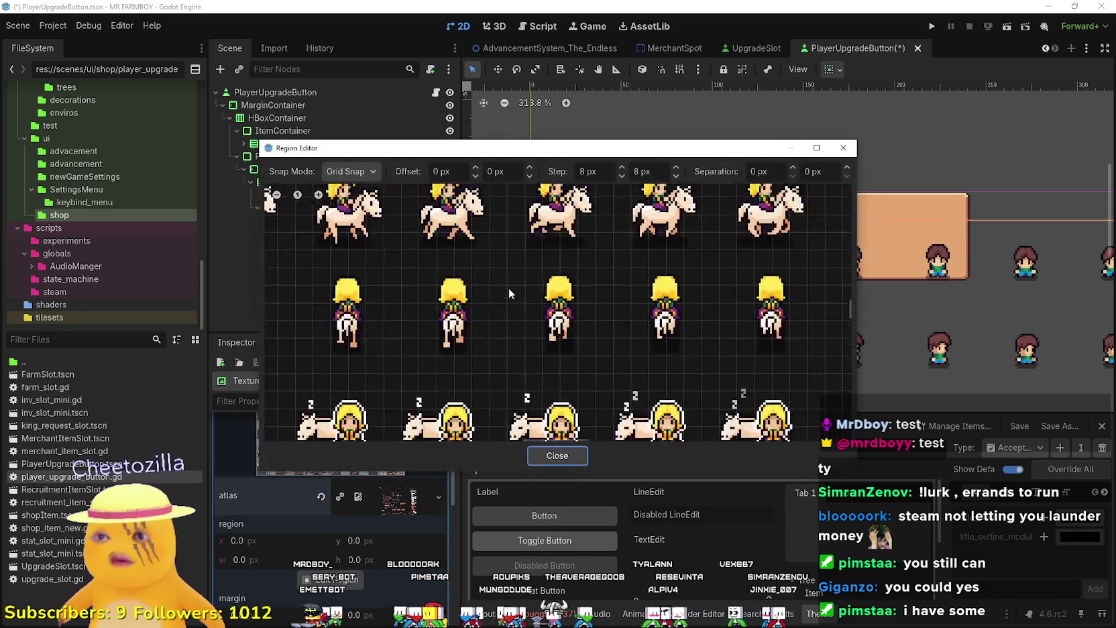
{"action": "scroll", "coordinate": [507, 287], "scroll_direction": "down", "scroll_amount": 6}
{"action": "scroll", "coordinate": [487, 330], "scroll_direction": "down", "scroll_amount": 7}
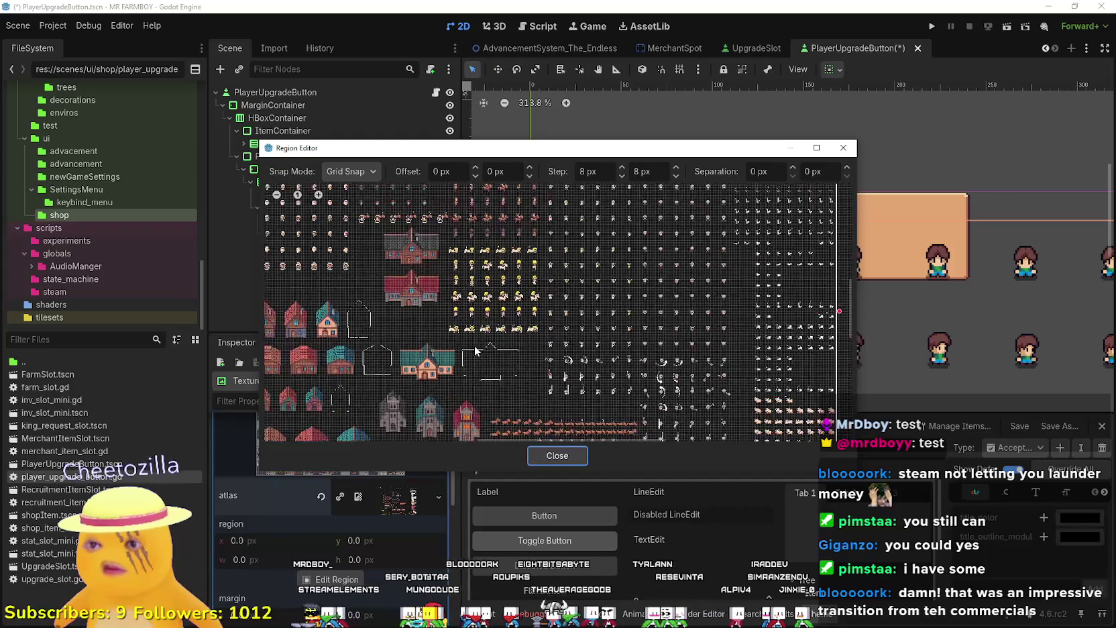
{"action": "scroll", "coordinate": [535, 286], "scroll_direction": "up", "scroll_amount": 5}
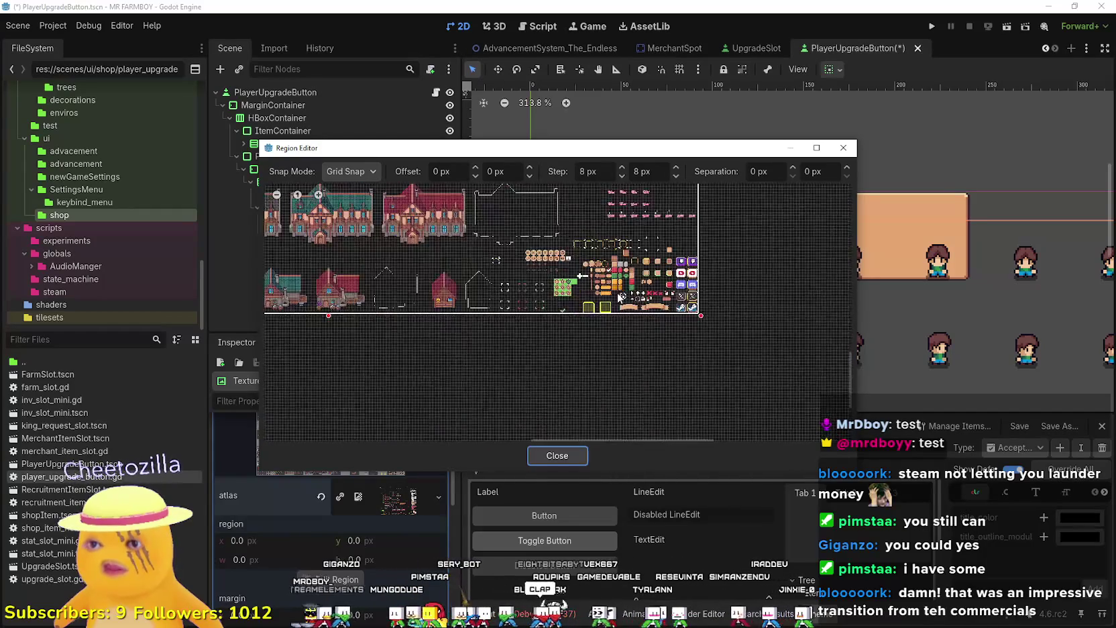
{"action": "scroll", "coordinate": [453, 273], "scroll_direction": "down", "scroll_amount": 1}
{"action": "scroll", "coordinate": [611, 306], "scroll_direction": "up", "scroll_amount": 5}
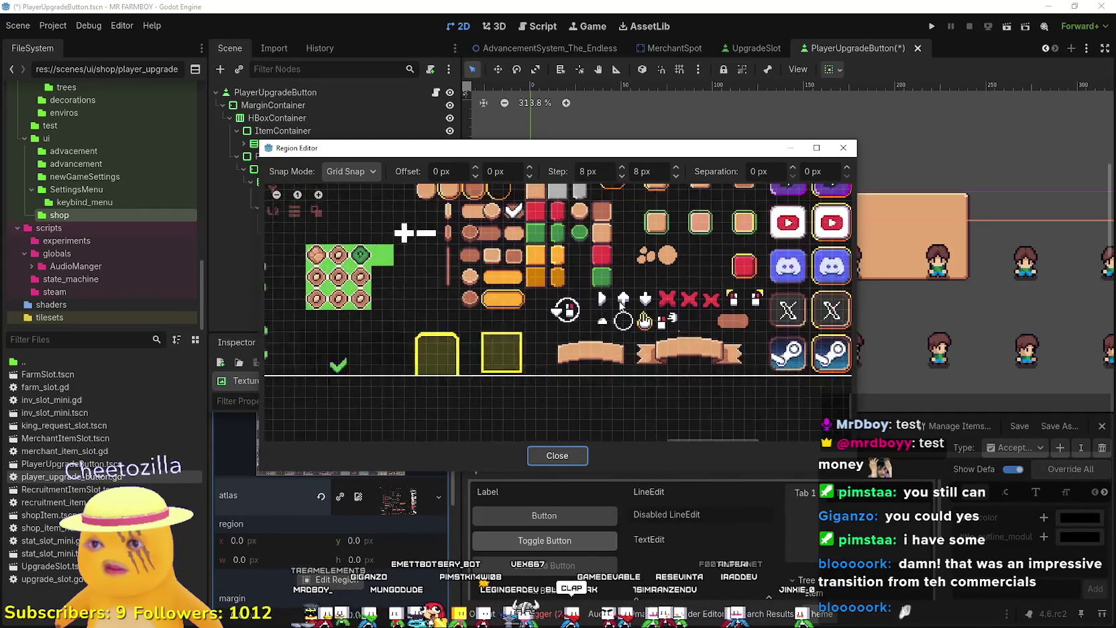
{"action": "scroll", "coordinate": [579, 312], "scroll_direction": "down", "scroll_amount": 3}
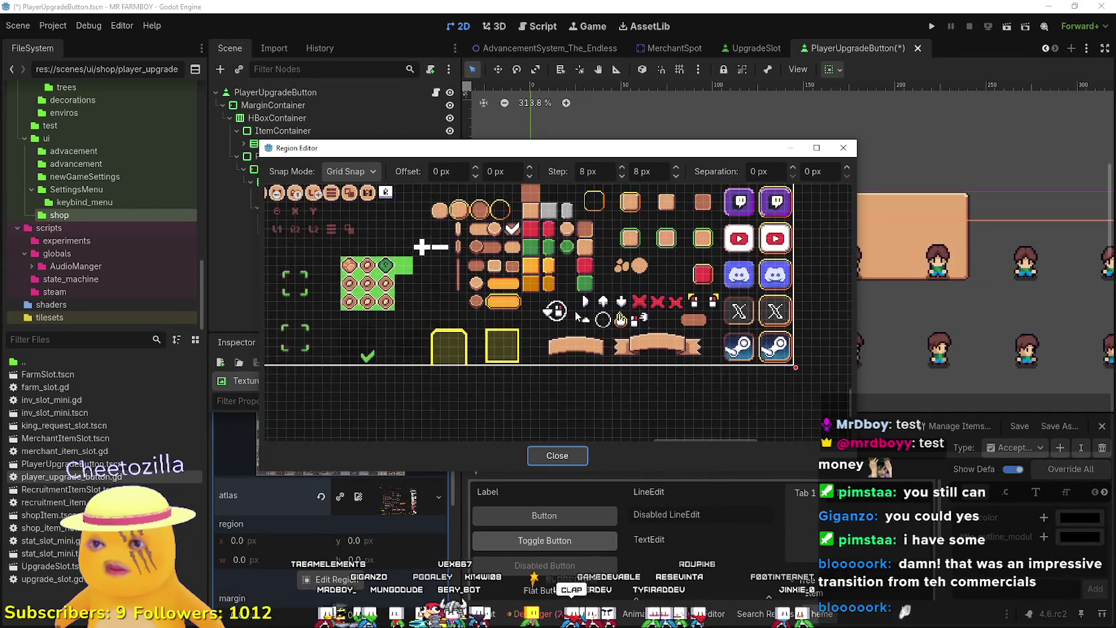
{"action": "scroll", "coordinate": [578, 310], "scroll_direction": "up", "scroll_amount": 3}
{"action": "scroll", "coordinate": [578, 309], "scroll_direction": "down", "scroll_amount": 2}
Frame the arrow icon as a 16×16 region at 1856, 1984 and close the editor
{"action": "mouse_move", "coordinate": [578, 308]}
{"action": "left_mouse_down"}
{"action": "mouse_move", "coordinate": [589, 303]}
{"action": "mouse_move", "coordinate": [575, 287]}
{"action": "left_mouse_up"}
{"action": "scroll", "coordinate": [577, 288], "scroll_direction": "down", "scroll_amount": 4}
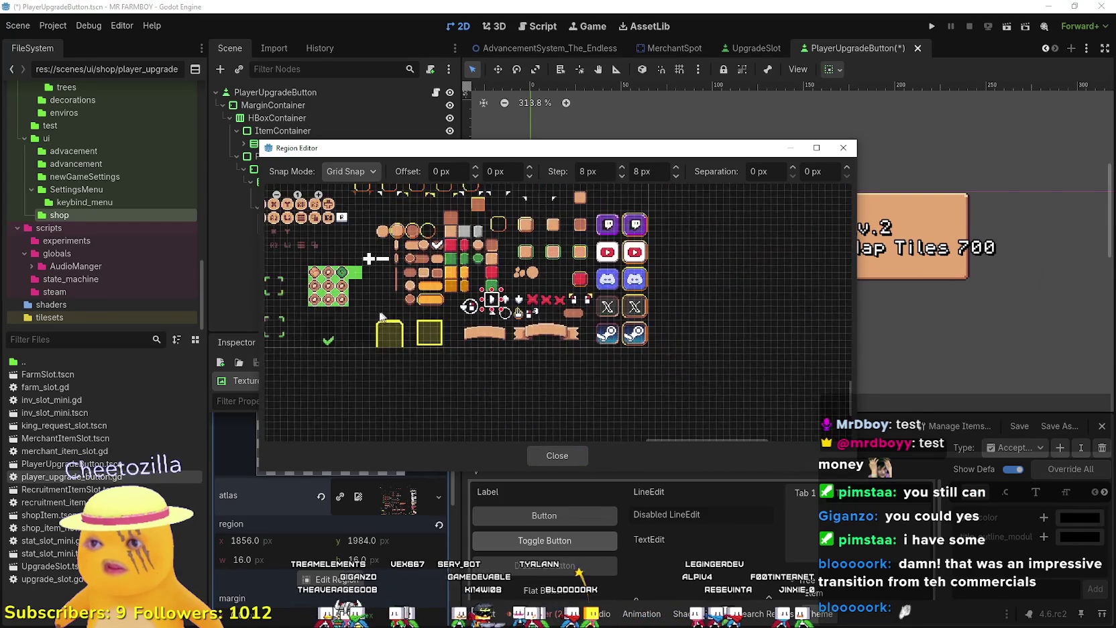
{"action": "scroll", "coordinate": [488, 288], "scroll_direction": "up", "scroll_amount": 4}
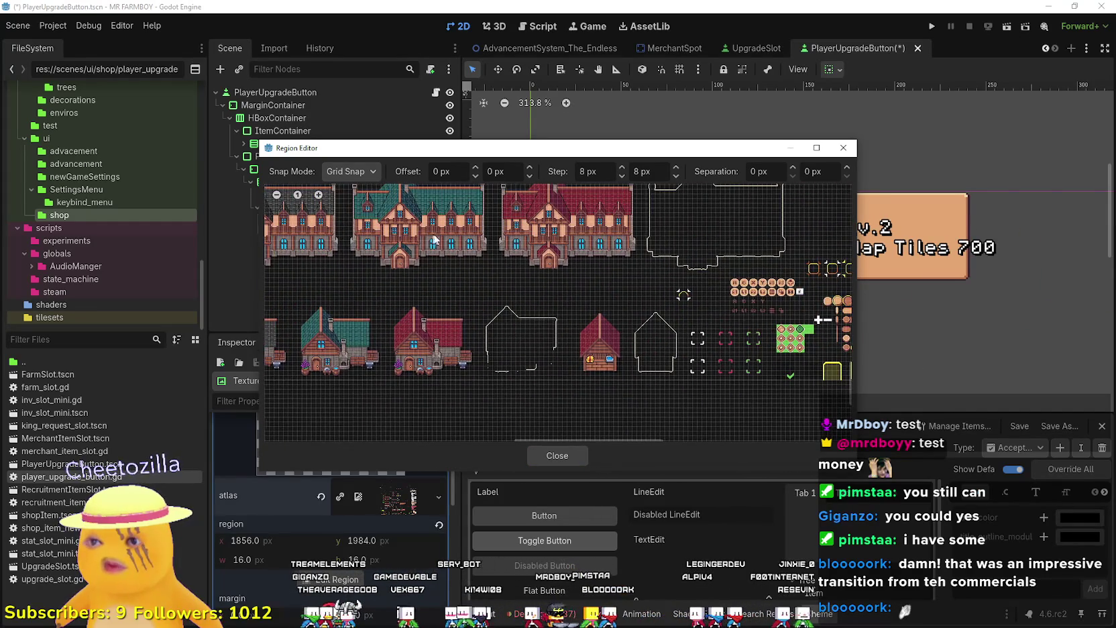
{"action": "scroll", "coordinate": [433, 239], "scroll_direction": "down", "scroll_amount": 3}
{"action": "scroll", "coordinate": [549, 297], "scroll_direction": "down", "scroll_amount": 2}
{"action": "scroll", "coordinate": [516, 306], "scroll_direction": "up", "scroll_amount": 3}
{"action": "scroll", "coordinate": [488, 313], "scroll_direction": "up", "scroll_amount": 3}
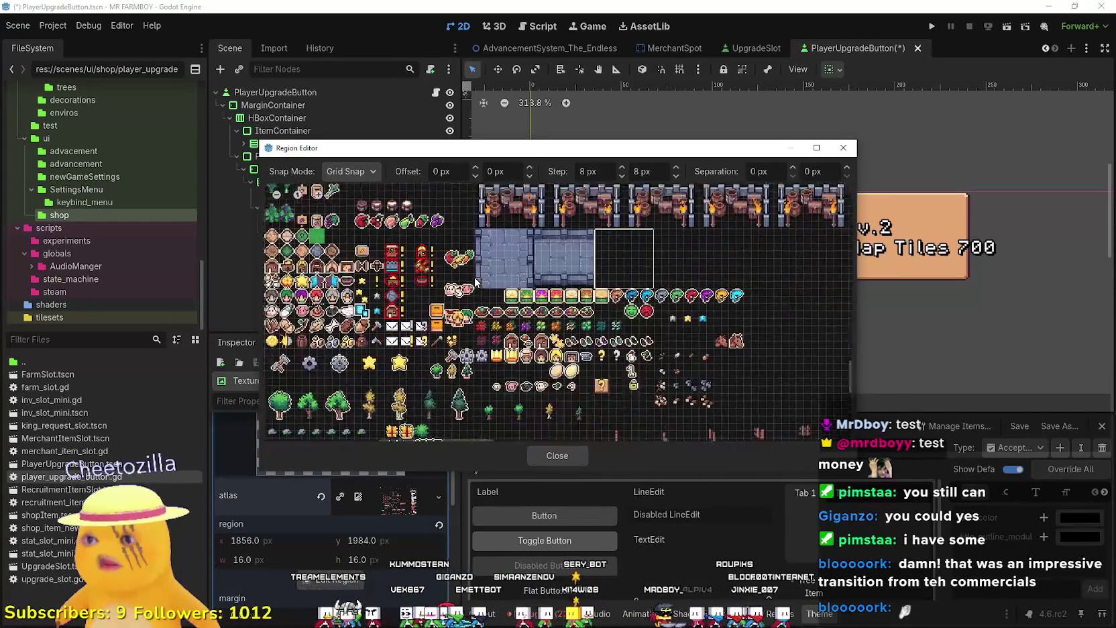
{"action": "left_click", "coordinate": [581, 460]}
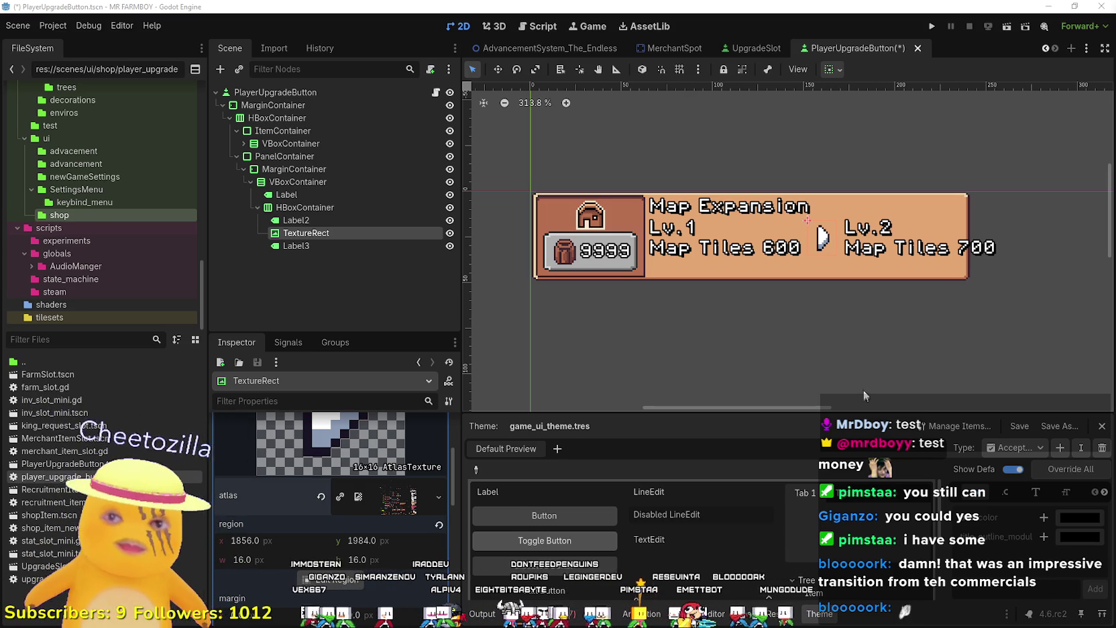
Inspect Label3, the HBoxContainer, and the inner MarginContainer in the Scene tree
{"action": "scroll", "coordinate": [872, 355], "scroll_direction": "up", "scroll_amount": 1}
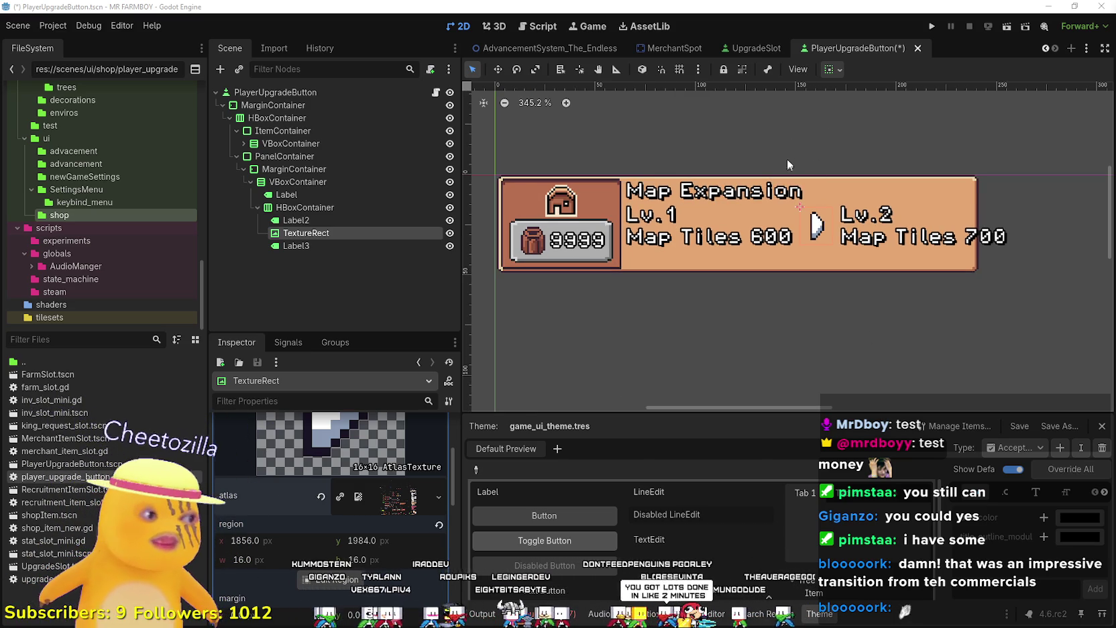
{"action": "scroll", "coordinate": [782, 169], "scroll_direction": "down", "scroll_amount": 1}
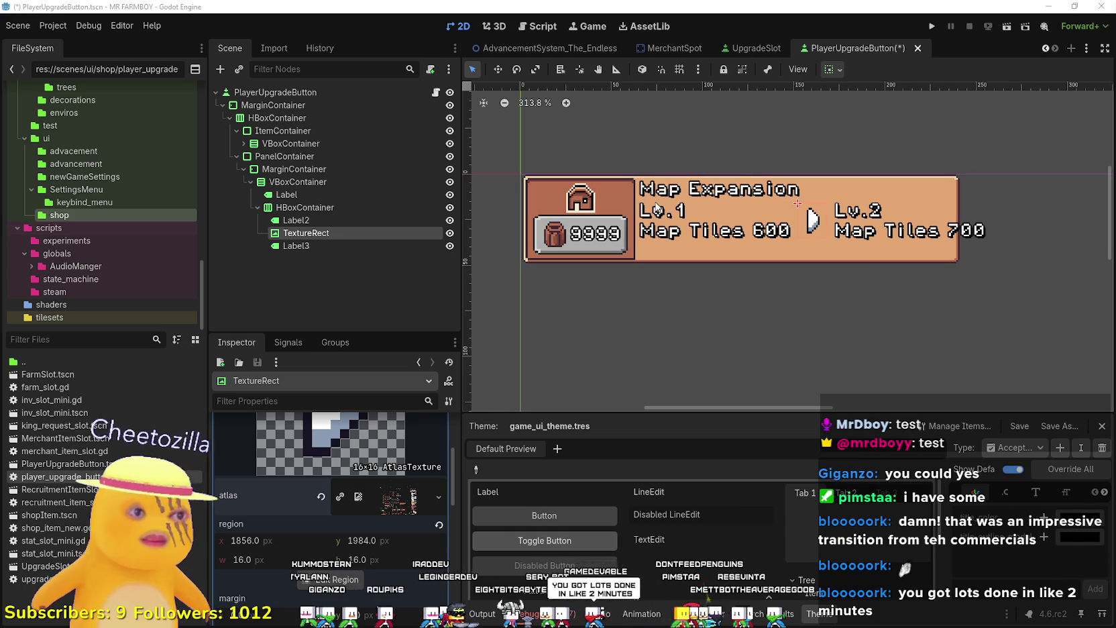
{"action": "left_click", "coordinate": [299, 246]}
{"action": "left_click", "coordinate": [304, 234]}
{"action": "left_click", "coordinate": [310, 220]}
{"action": "left_click", "coordinate": [311, 207]}
{"action": "left_click", "coordinate": [306, 195]}
{"action": "left_click", "coordinate": [308, 183]}
{"action": "left_click", "coordinate": [312, 170]}
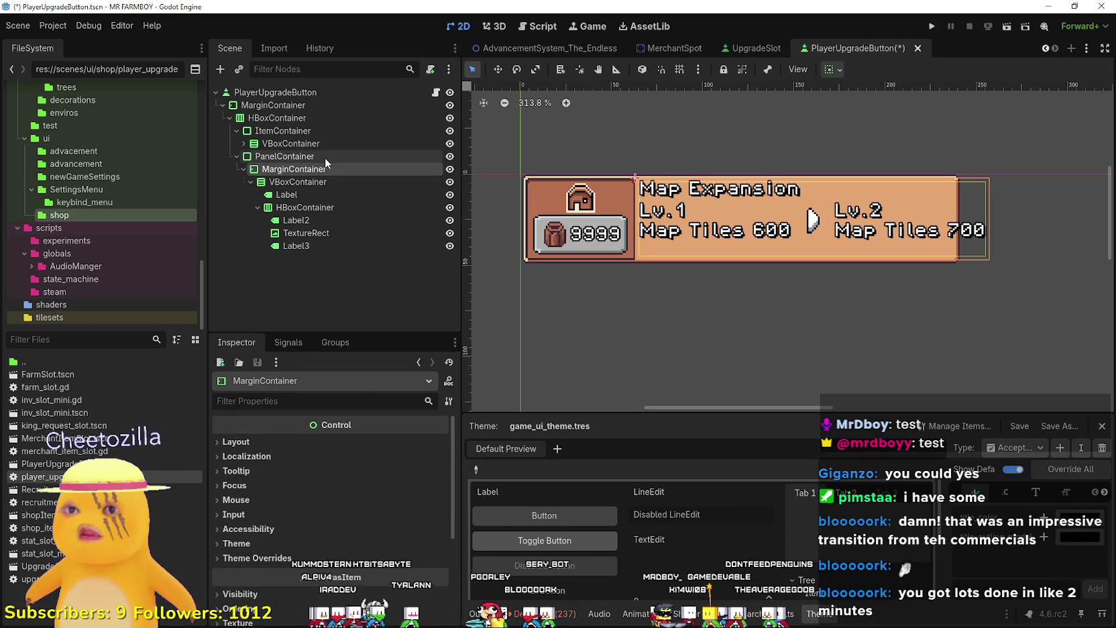
Check PanelContainer, ItemContainer, and the outer MarginContainer, then select the root PlayerUpgradeButton
{"action": "left_click", "coordinate": [324, 157]}
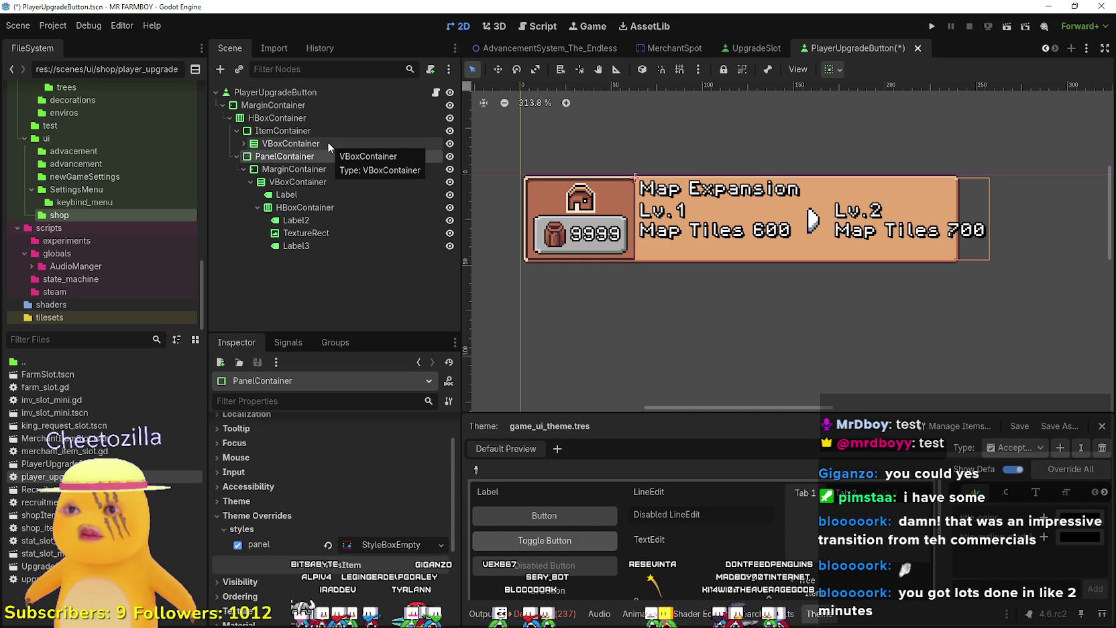
{"action": "left_click", "coordinate": [328, 141]}
{"action": "left_click", "coordinate": [336, 129]}
{"action": "left_click", "coordinate": [333, 118]}
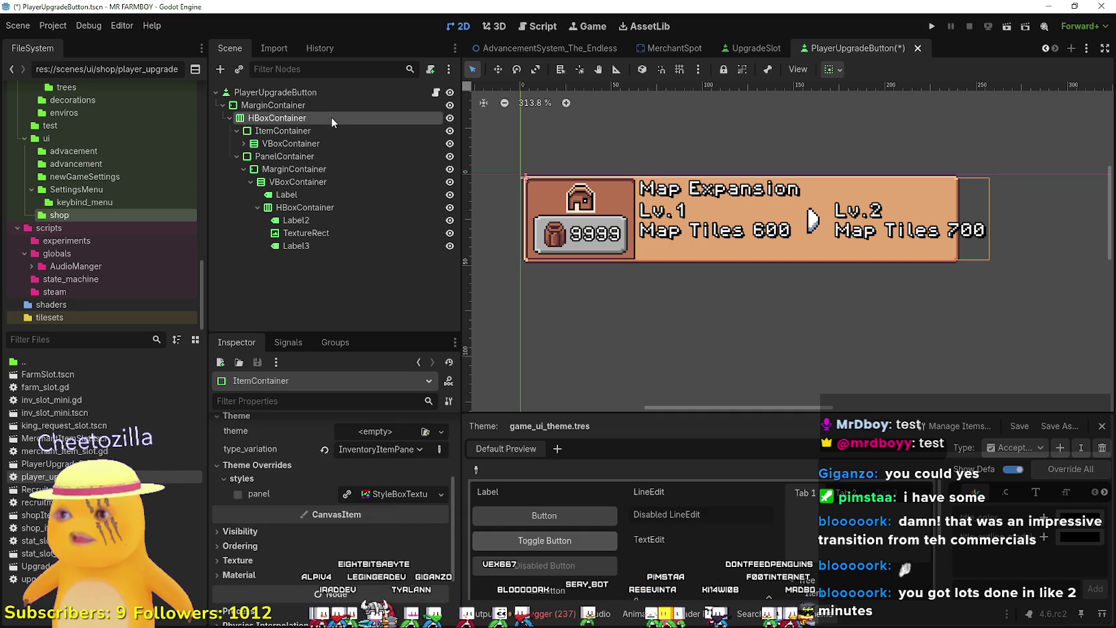
{"action": "left_click", "coordinate": [333, 107]}
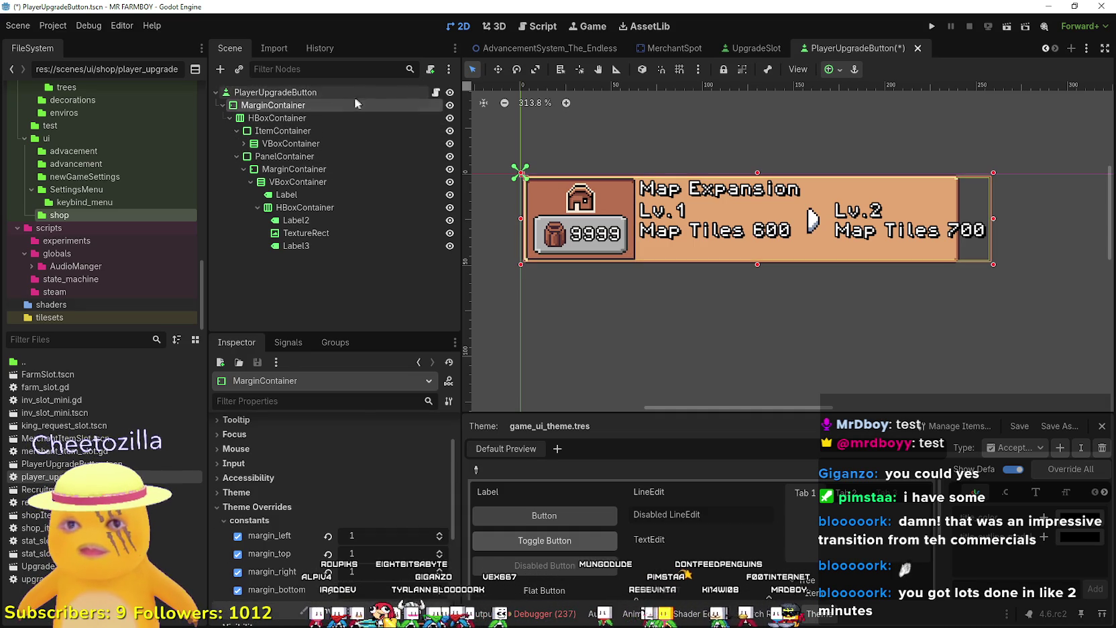
{"action": "left_click", "coordinate": [336, 92]}
Widen the PlayerUpgradeButton so its panel encloses the 'Lv.2' / 'Map Tiles 700' text
{"action": "left_click_drag", "start_coordinate": [965, 224], "coordinate": [996, 216]}
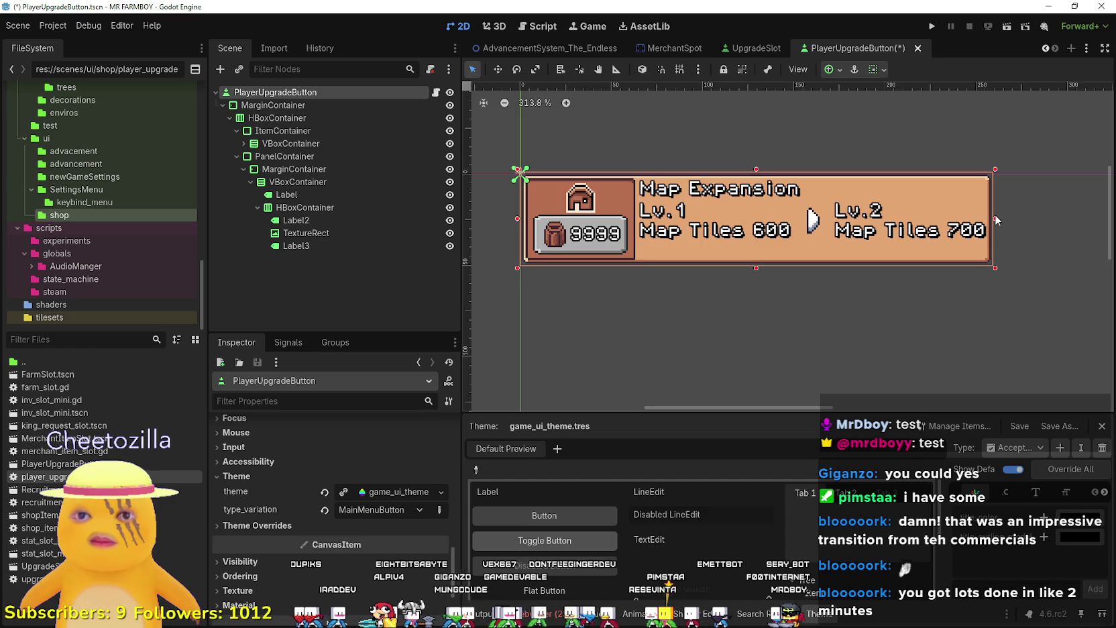
{"action": "scroll", "coordinate": [996, 219], "scroll_direction": "up", "scroll_amount": 5}
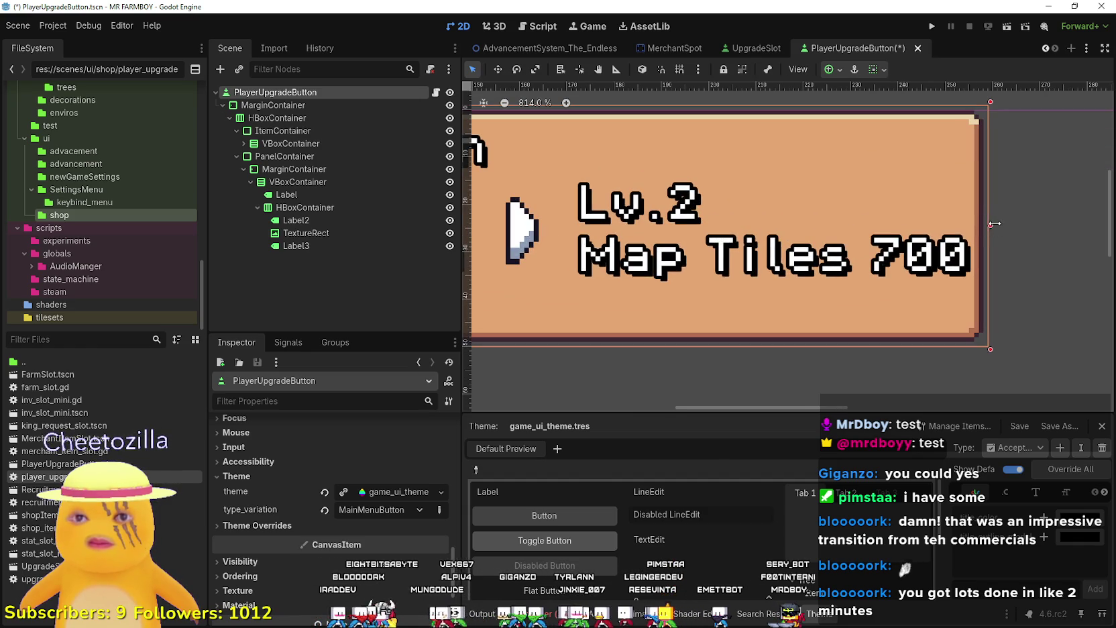
{"action": "scroll", "coordinate": [872, 231], "scroll_direction": "left", "scroll_amount": 3}
{"action": "scroll", "coordinate": [738, 233], "scroll_direction": "down", "scroll_amount": 4}
{"action": "scroll", "coordinate": [712, 232], "scroll_direction": "up", "scroll_amount": 2}
{"action": "scroll", "coordinate": [712, 233], "scroll_direction": "down", "scroll_amount": 4}
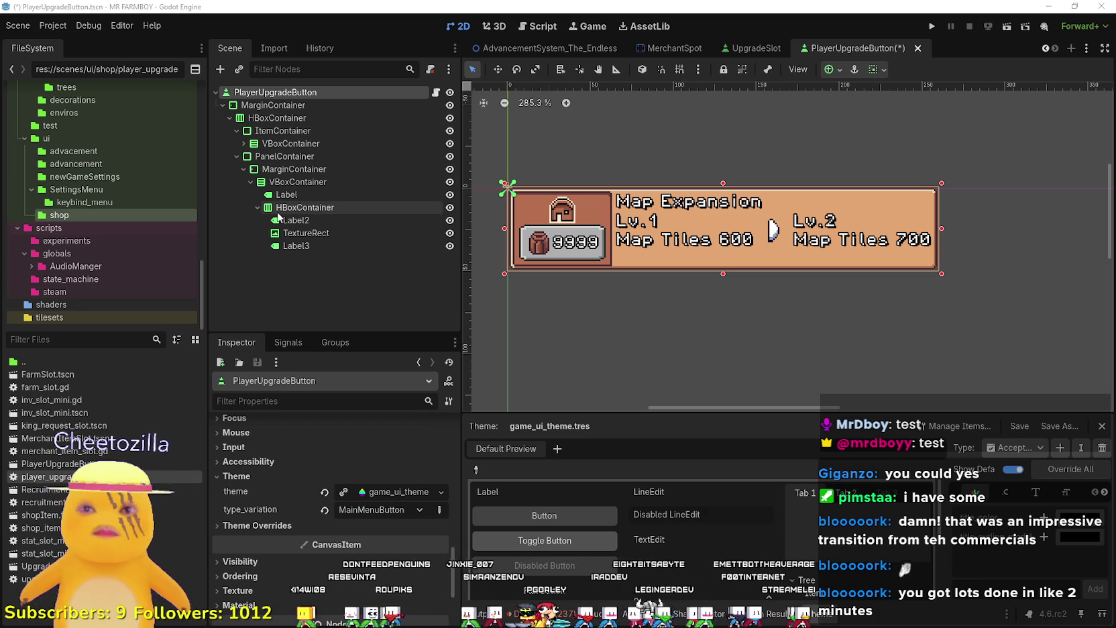
Try centering the title-and-stats VBoxContainer's contents vertically
{"action": "left_click", "coordinate": [293, 247]}
{"action": "left_click", "coordinate": [306, 208]}
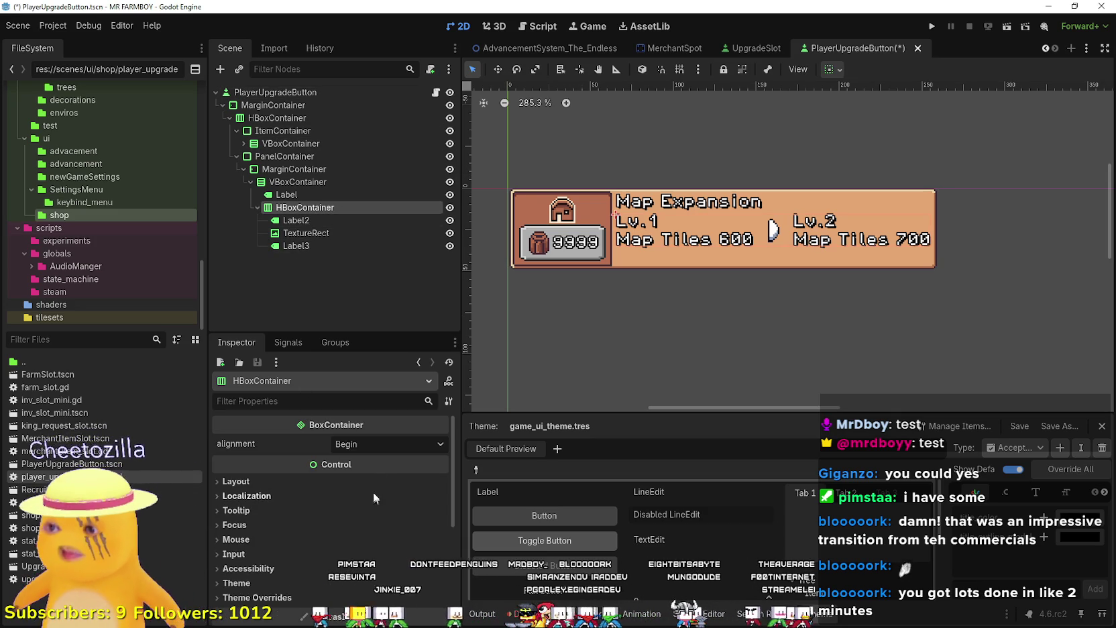
{"action": "scroll", "coordinate": [530, 225], "scroll_direction": "up", "scroll_amount": 4}
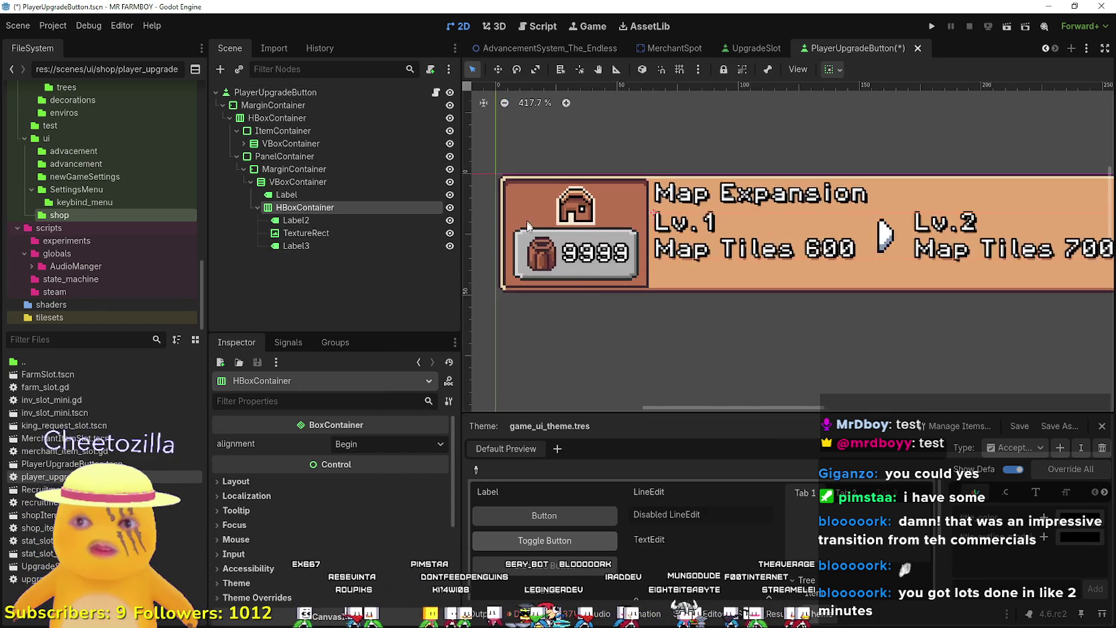
{"action": "scroll", "coordinate": [655, 282], "scroll_direction": "up", "scroll_amount": 8}
{"action": "scroll", "coordinate": [741, 192], "scroll_direction": "down", "scroll_amount": 7}
{"action": "scroll", "coordinate": [742, 194], "scroll_direction": "down", "scroll_amount": 2}
{"action": "left_click", "coordinate": [366, 191]}
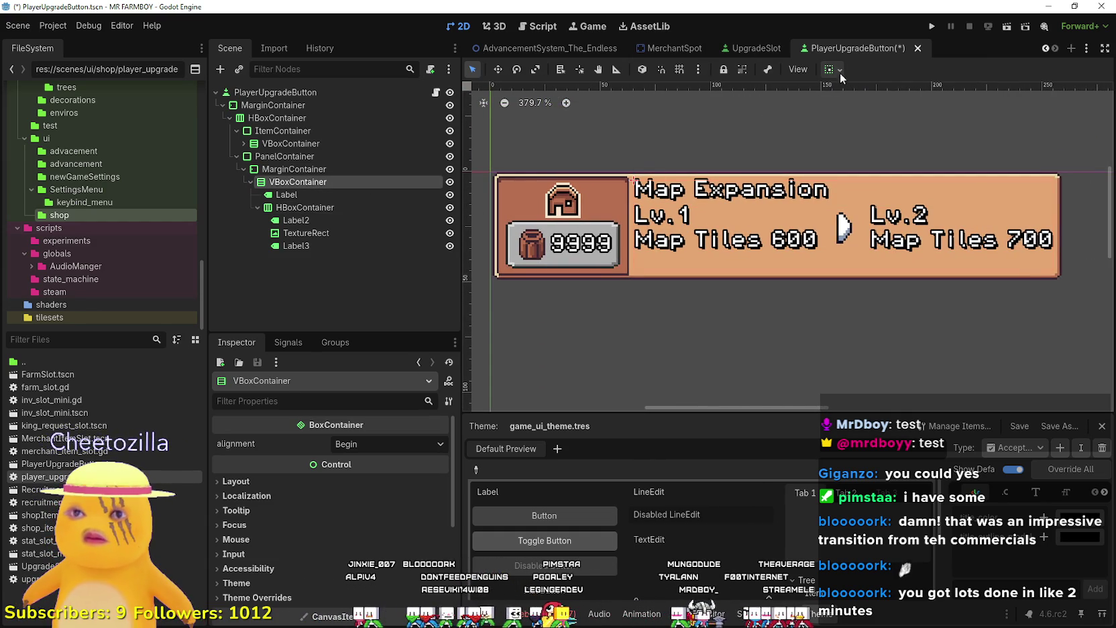
{"action": "left_click", "coordinate": [373, 443]}
{"action": "left_click", "coordinate": [366, 477]}
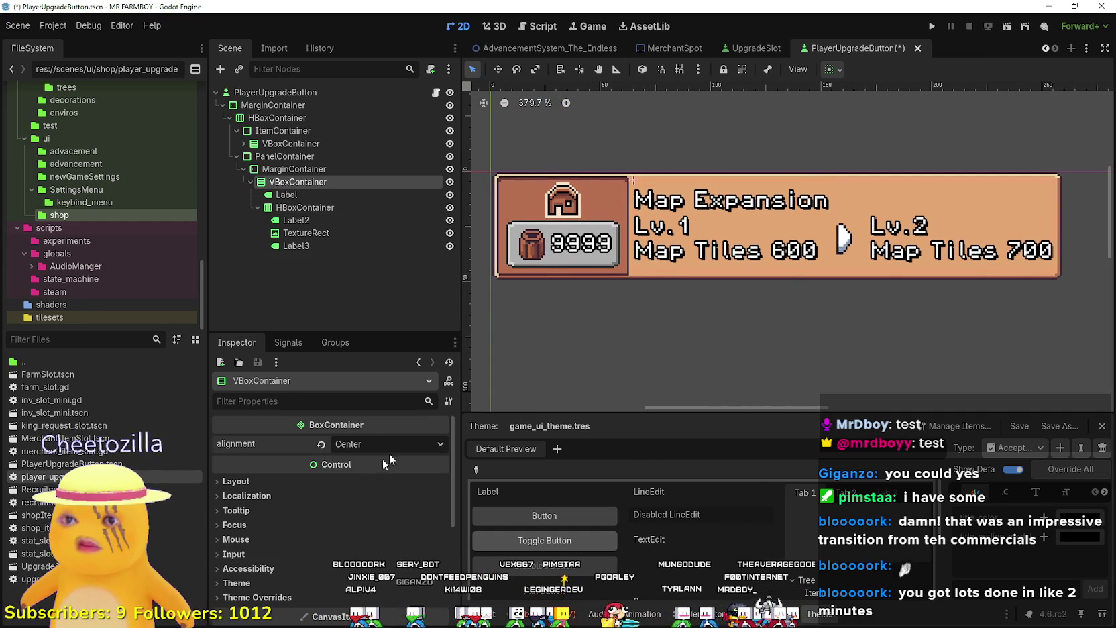
Recentre the canvas and set the VBoxContainer alignment back to Begin
{"action": "scroll", "coordinate": [788, 276], "scroll_direction": "down", "scroll_amount": 1}
{"action": "scroll", "coordinate": [766, 273], "scroll_direction": "up", "scroll_amount": 1}
{"action": "scroll", "coordinate": [763, 265], "scroll_direction": "down", "scroll_amount": 4}
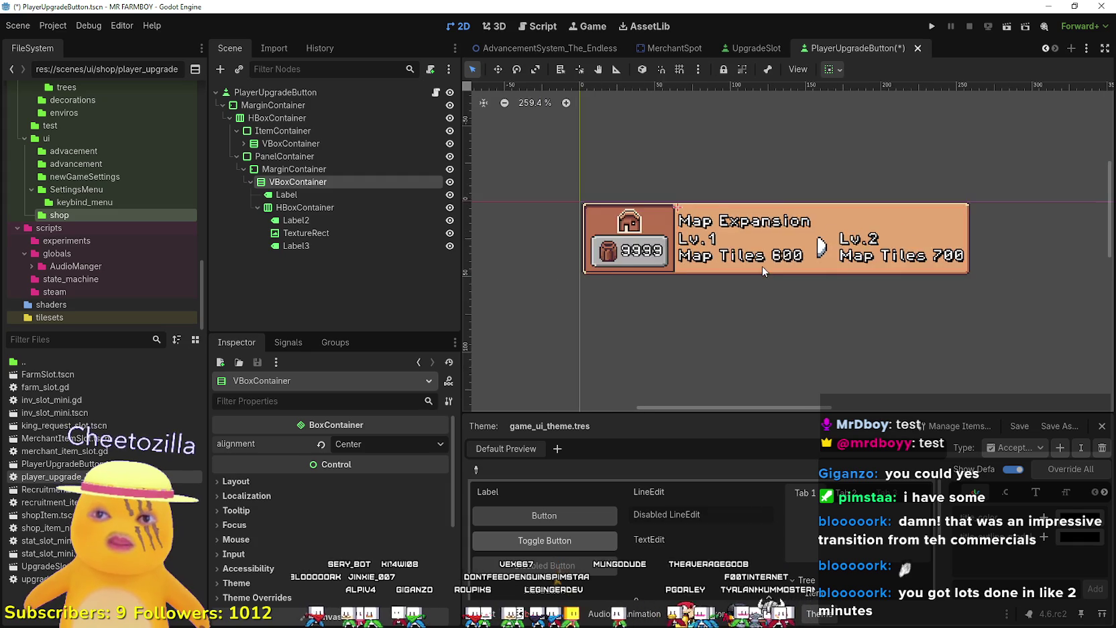
{"action": "left_click_drag", "start_coordinate": [771, 305], "coordinate": [740, 304]}
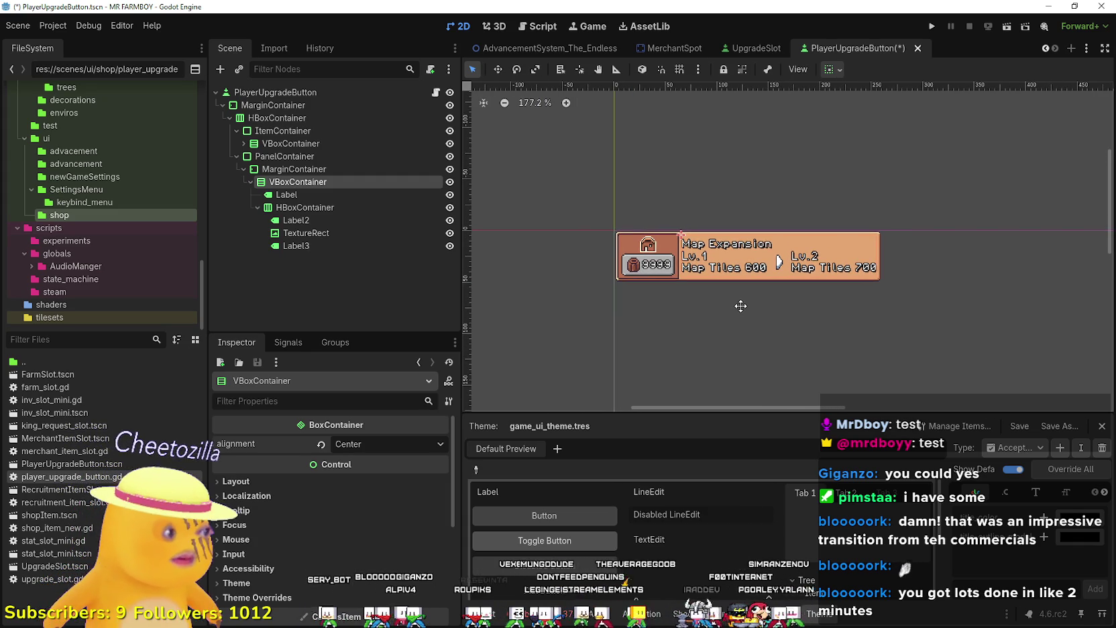
{"action": "left_click", "coordinate": [342, 443]}
{"action": "left_click", "coordinate": [355, 453]}
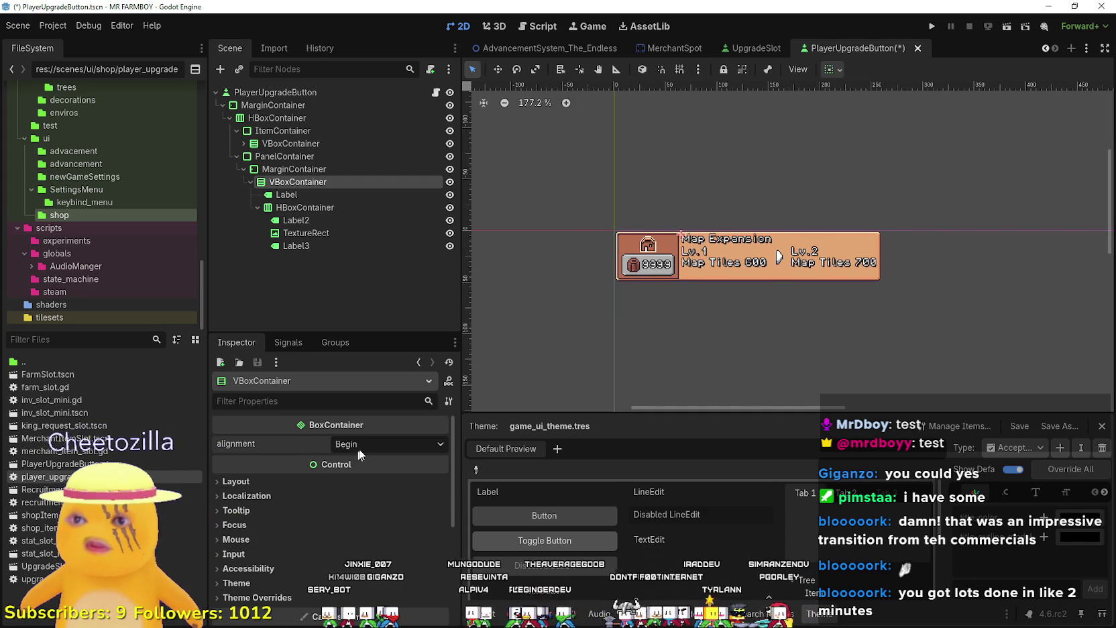
Inspect the title Label and level-stats HBoxContainer, checking their container sizing options
{"action": "scroll", "coordinate": [635, 261], "scroll_direction": "up", "scroll_amount": 2}
{"action": "left_click", "coordinate": [371, 193]}
{"action": "left_click", "coordinate": [366, 206]}
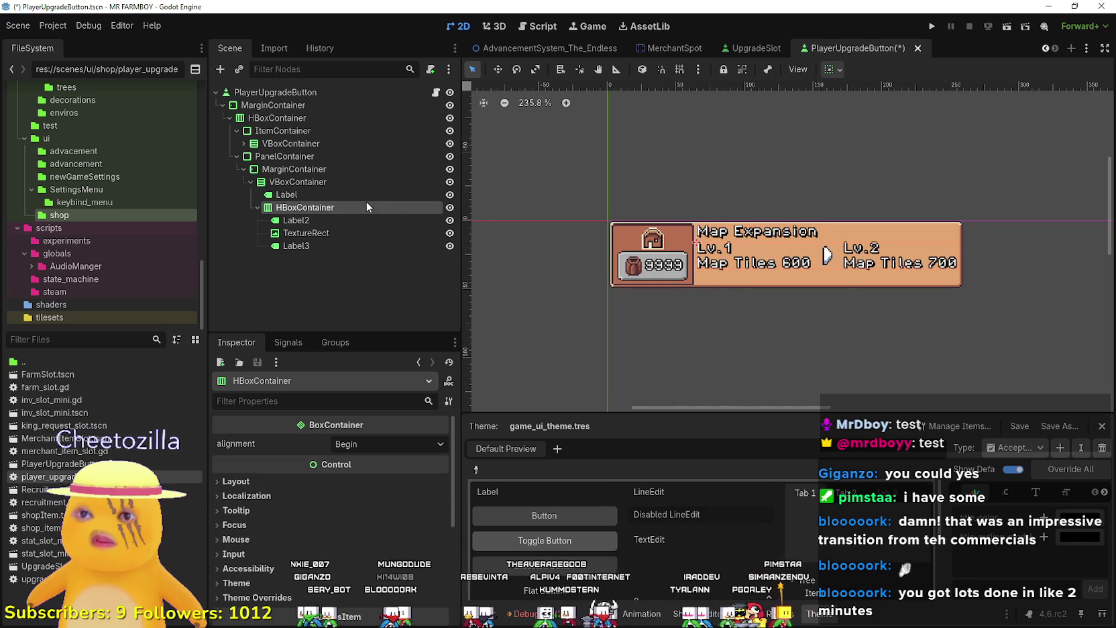
{"action": "scroll", "coordinate": [850, 272], "scroll_direction": "up", "scroll_amount": 5}
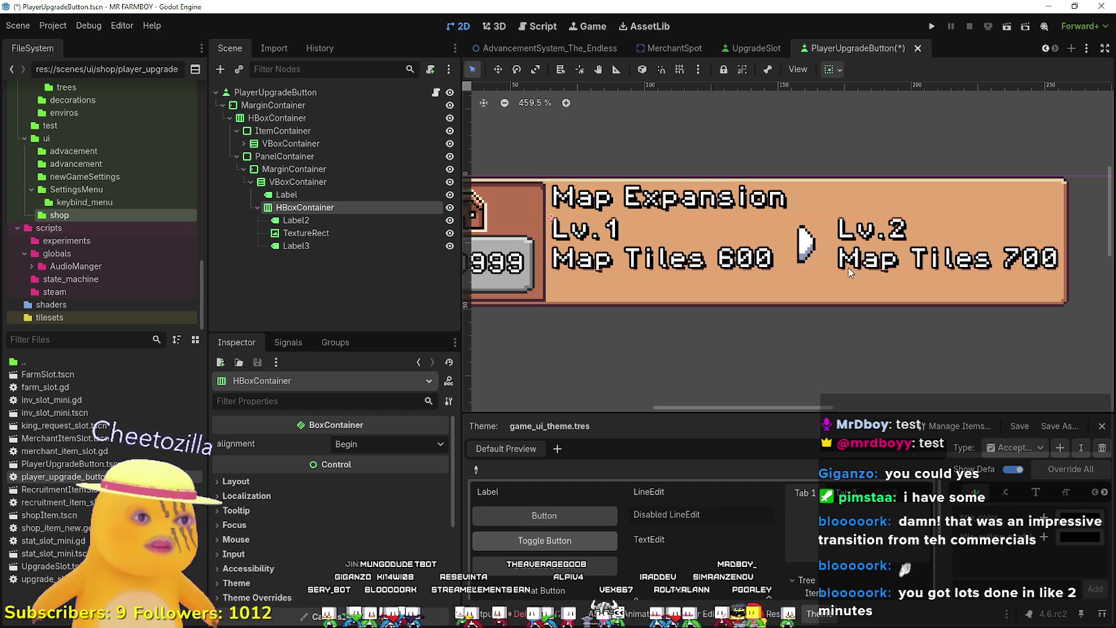
{"action": "scroll", "coordinate": [850, 275], "scroll_direction": "down", "scroll_amount": 4}
{"action": "scroll", "coordinate": [821, 261], "scroll_direction": "up", "scroll_amount": 2}
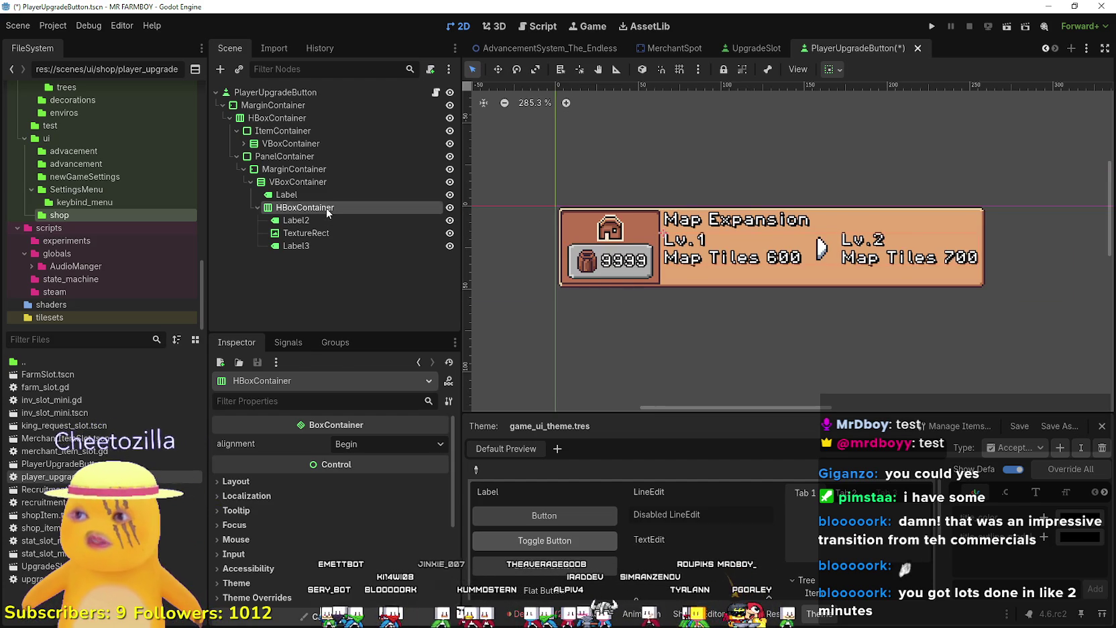
{"action": "scroll", "coordinate": [738, 242], "scroll_direction": "up", "scroll_amount": 3}
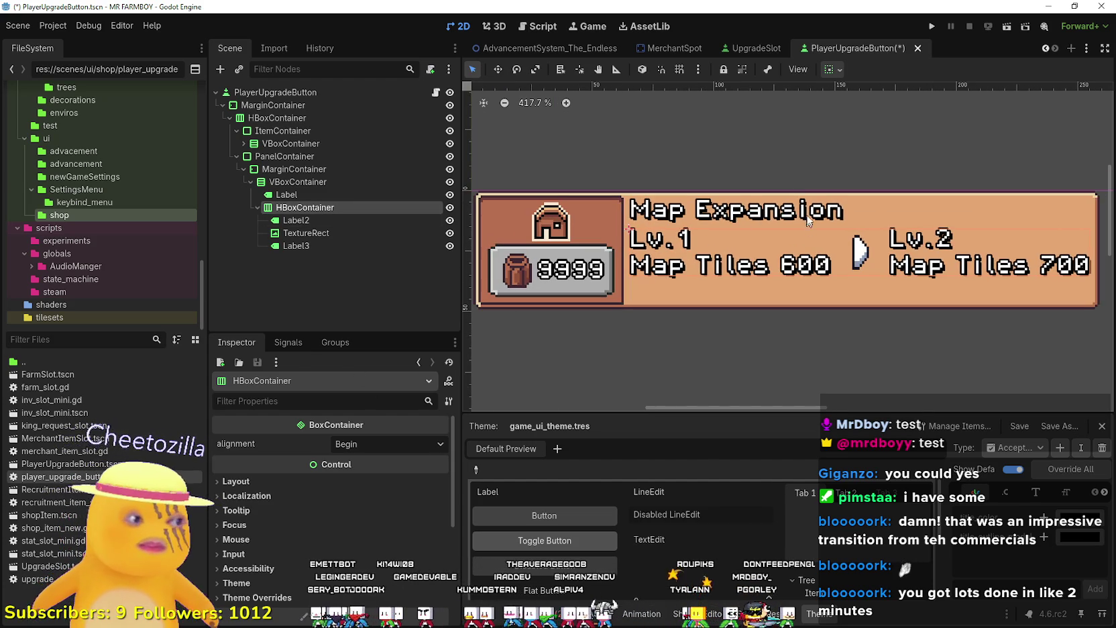
{"action": "left_click", "coordinate": [833, 69]}
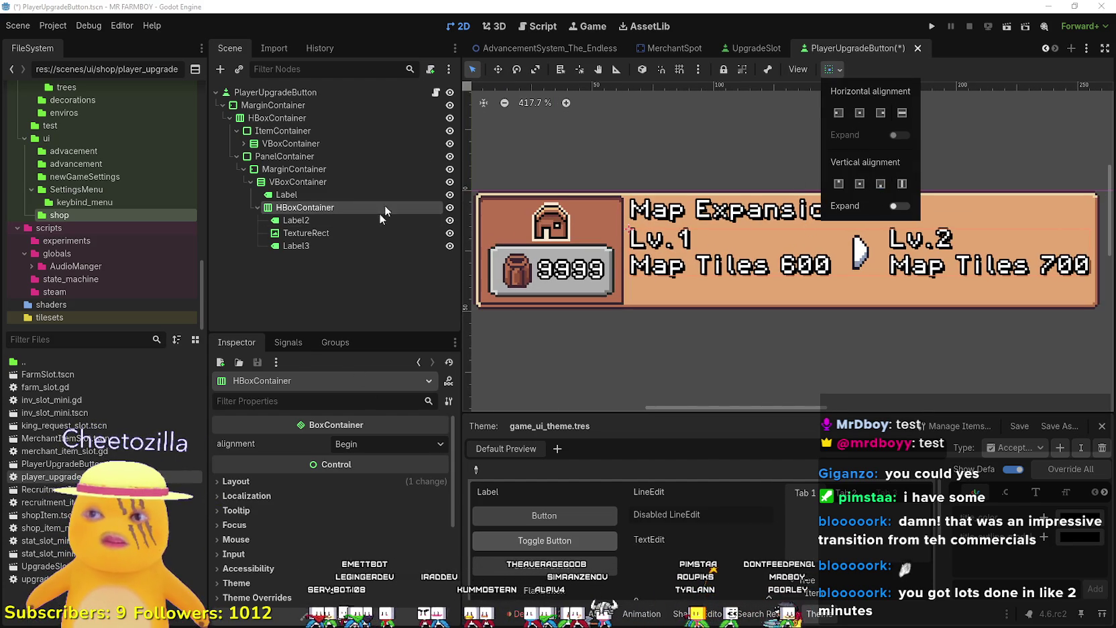
{"action": "left_click", "coordinate": [306, 188]}
Change a container sizing option on the VBoxContainer, then recheck the title and stats nodes
{"action": "left_click", "coordinate": [308, 183]}
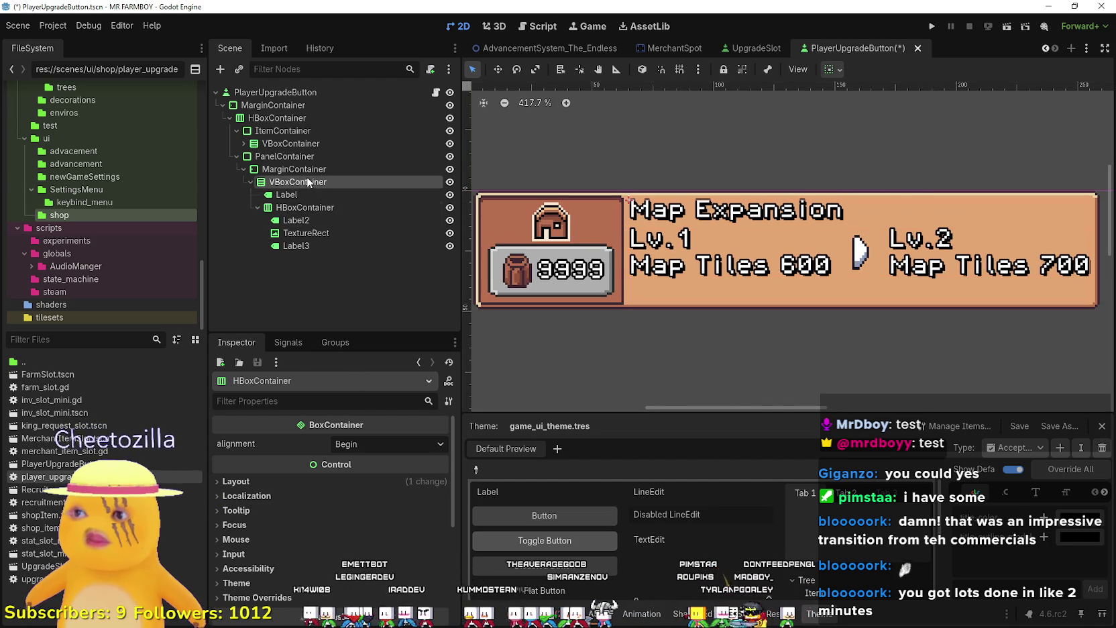
{"action": "left_click", "coordinate": [833, 69]}
{"action": "left_click", "coordinate": [903, 189]}
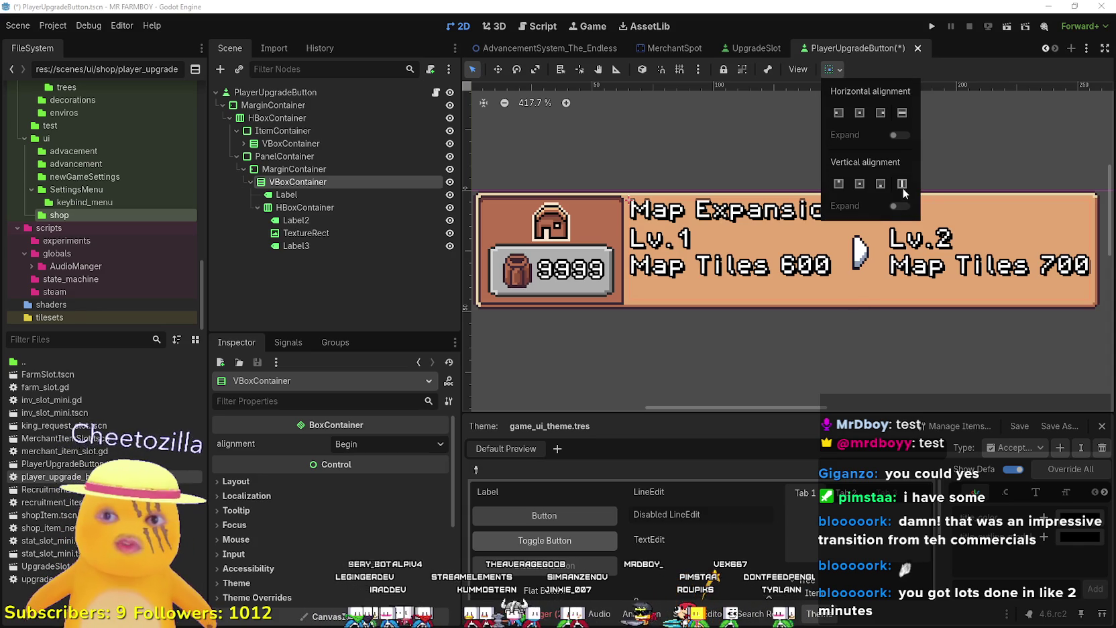
{"action": "left_click", "coordinate": [334, 187]}
{"action": "left_click", "coordinate": [289, 194]}
{"action": "left_click", "coordinate": [305, 207]}
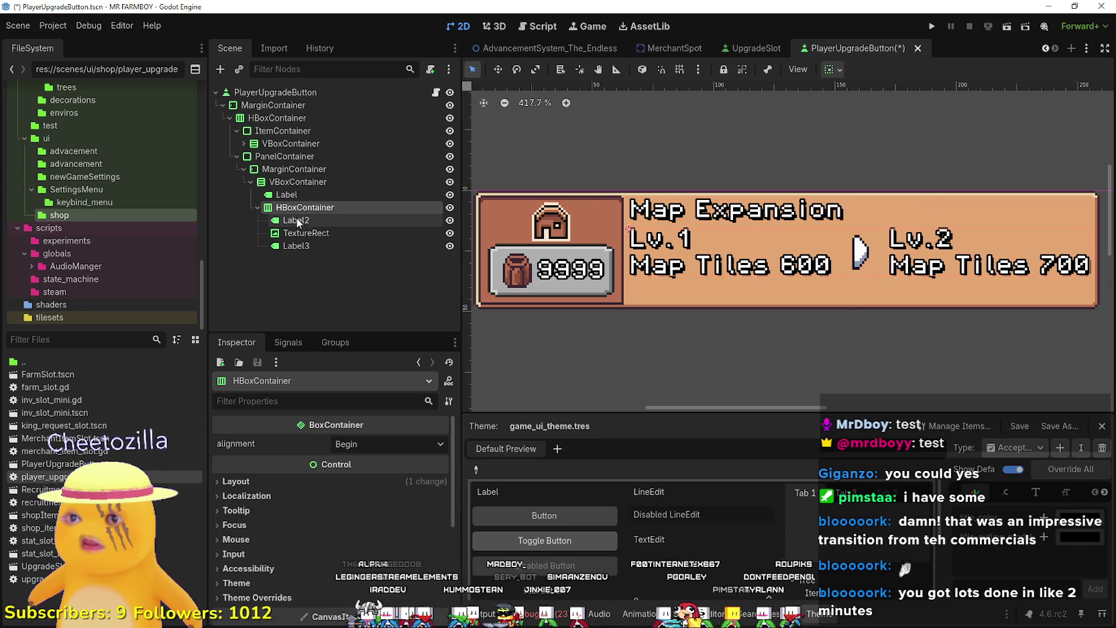
{"action": "scroll", "coordinate": [716, 241], "scroll_direction": "up", "scroll_amount": 5}
{"action": "scroll", "coordinate": [717, 241], "scroll_direction": "down", "scroll_amount": 3}
{"action": "scroll", "coordinate": [738, 255], "scroll_direction": "right", "scroll_amount": 4}
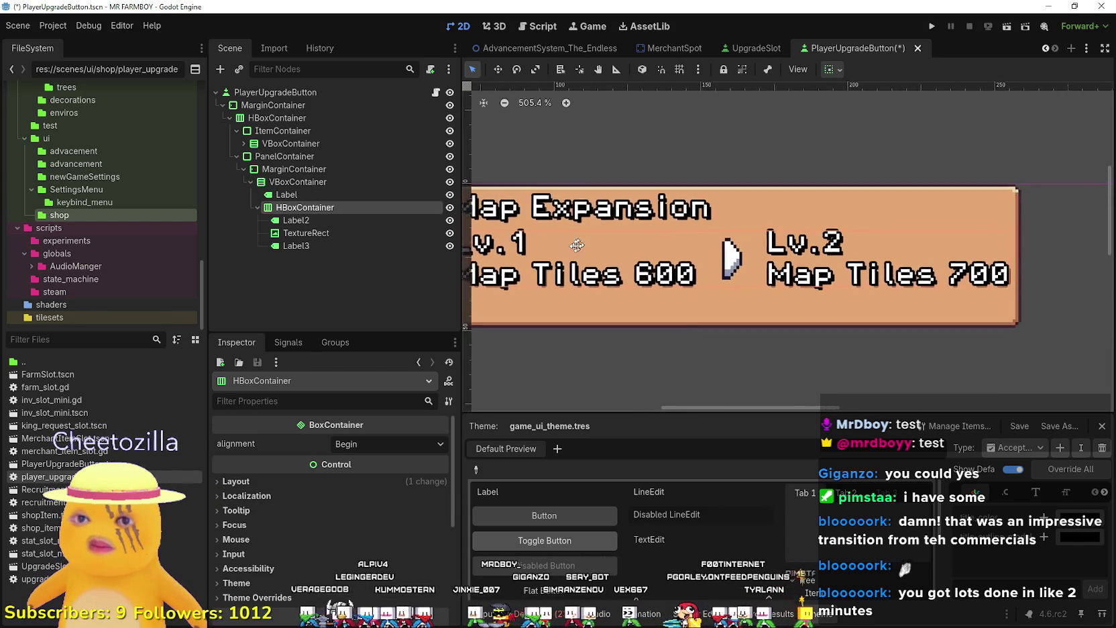
{"action": "scroll", "coordinate": [805, 274], "scroll_direction": "up", "scroll_amount": 1}
{"action": "scroll", "coordinate": [804, 274], "scroll_direction": "up", "scroll_amount": 4}
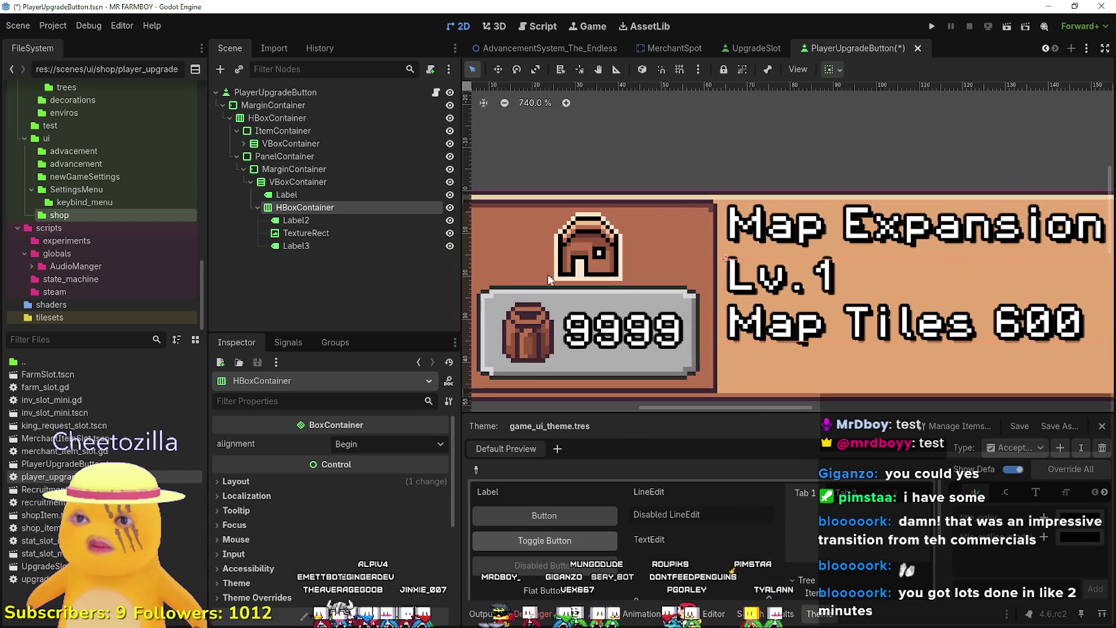
Set the VBoxContainer's alignment to End
{"action": "left_click", "coordinate": [299, 194]}
{"action": "left_click", "coordinate": [297, 183]}
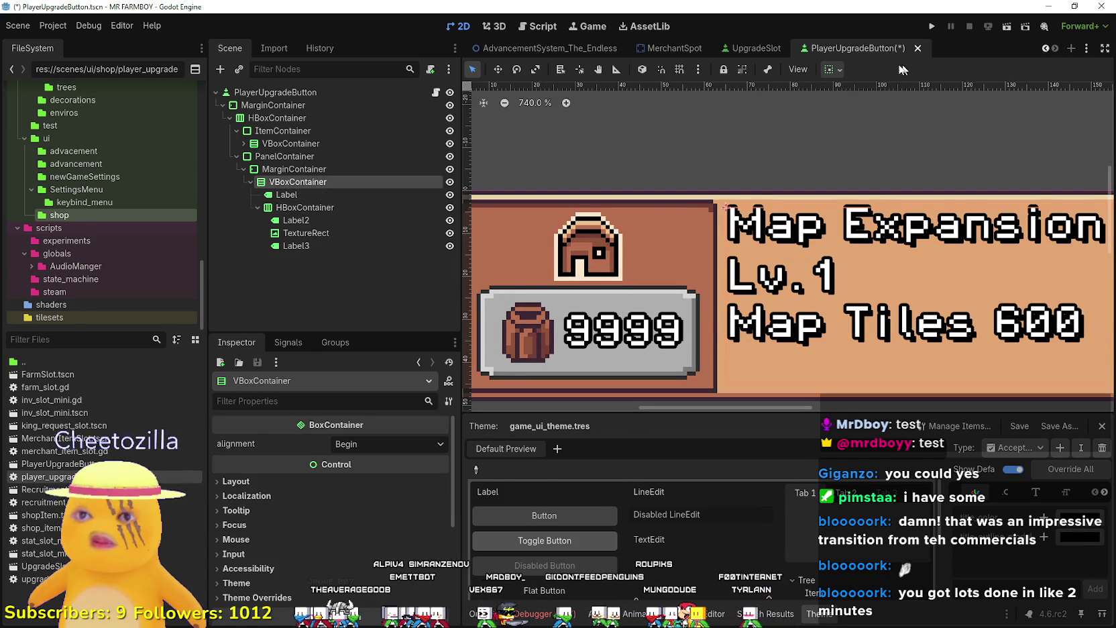
{"action": "left_click", "coordinate": [836, 70]}
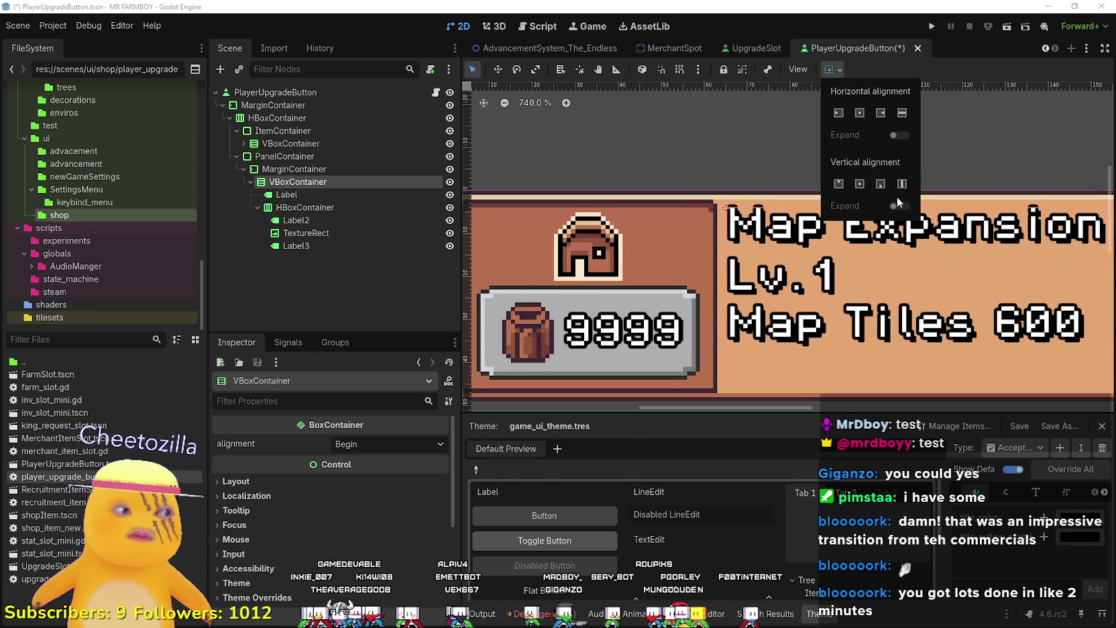
{"action": "left_click", "coordinate": [363, 457]}
{"action": "left_click", "coordinate": [364, 449]}
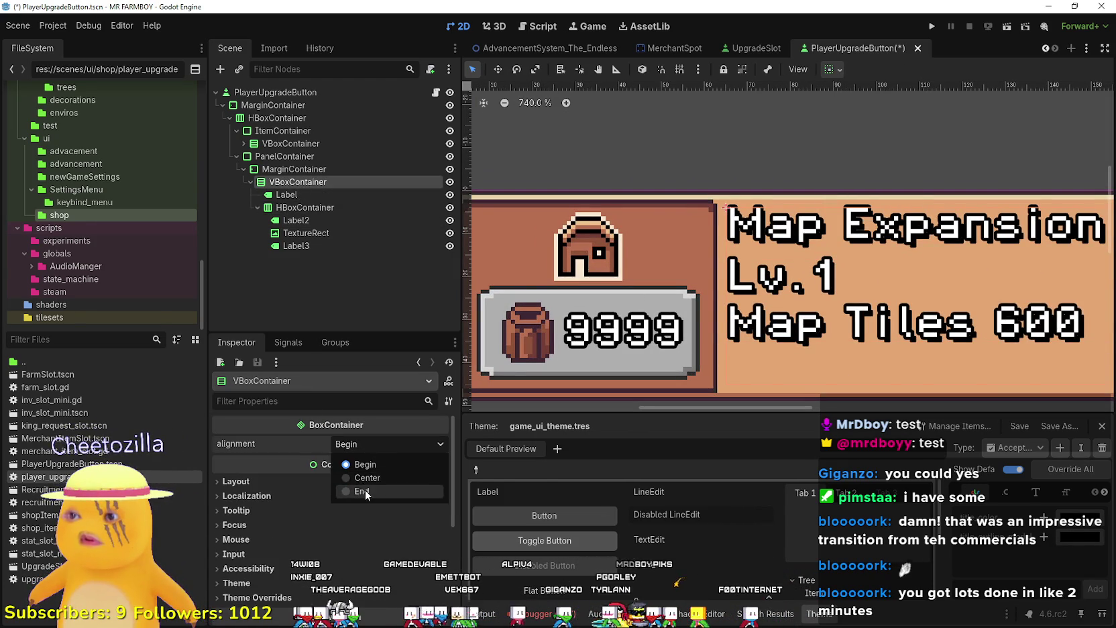
{"action": "left_click", "coordinate": [364, 489]}
Make the Map Expansion title Label expand vertically with top alignment
{"action": "left_click", "coordinate": [339, 194]}
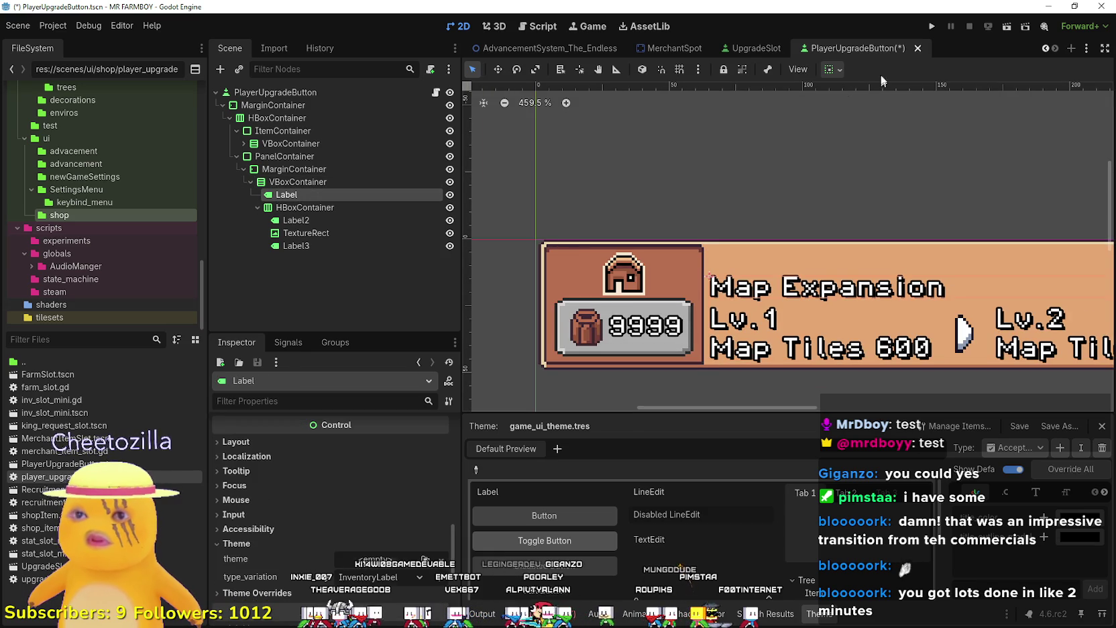
{"action": "left_click", "coordinate": [833, 70]}
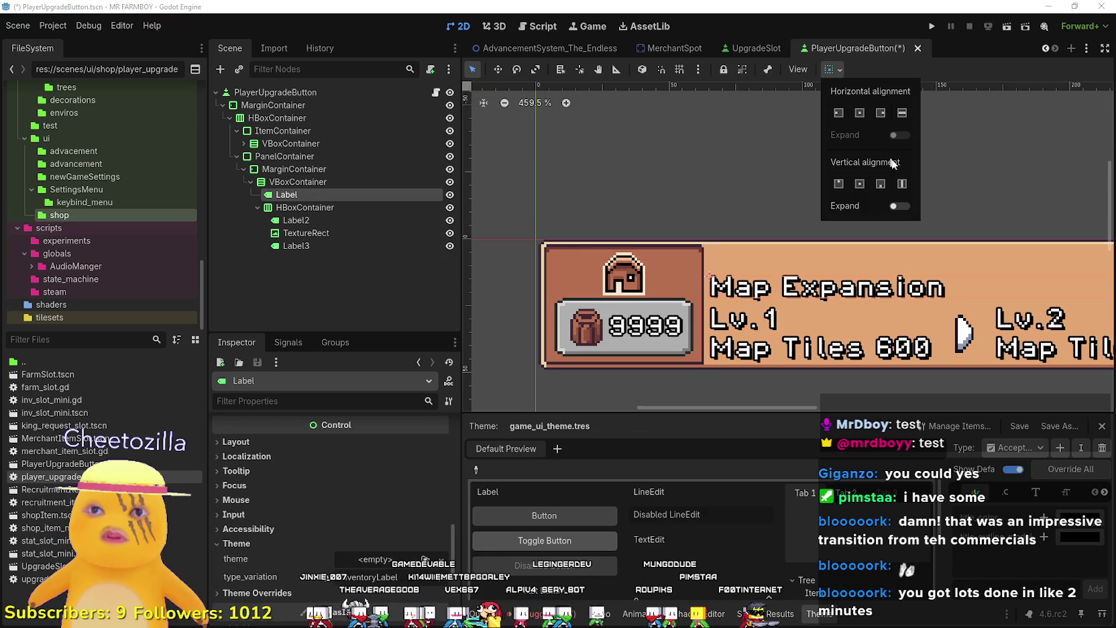
{"action": "left_click", "coordinate": [901, 208]}
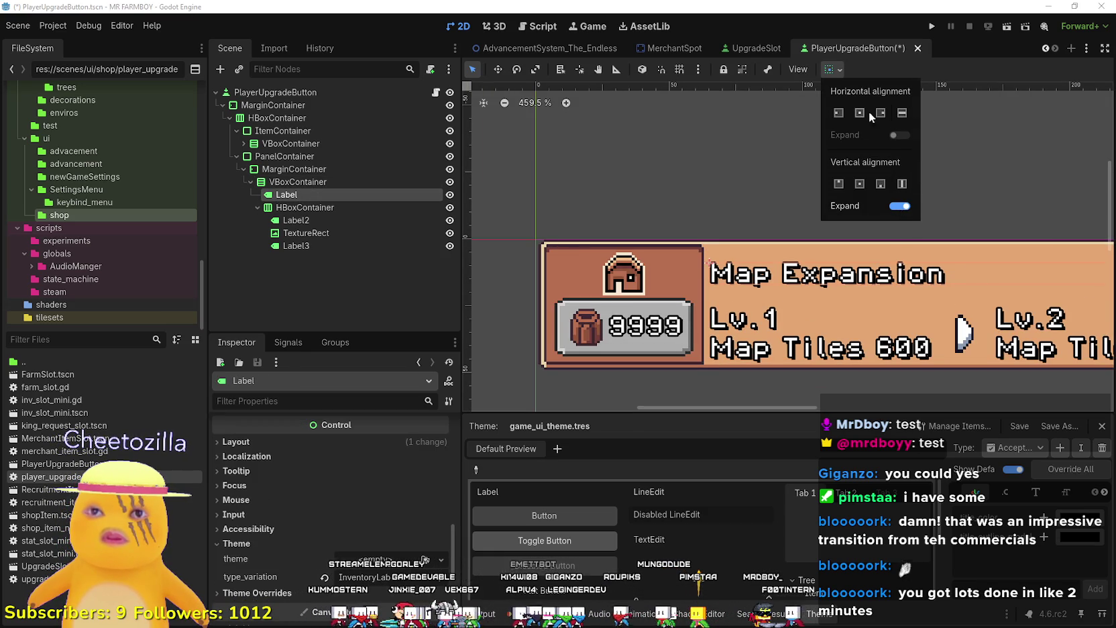
{"action": "left_click", "coordinate": [838, 183]}
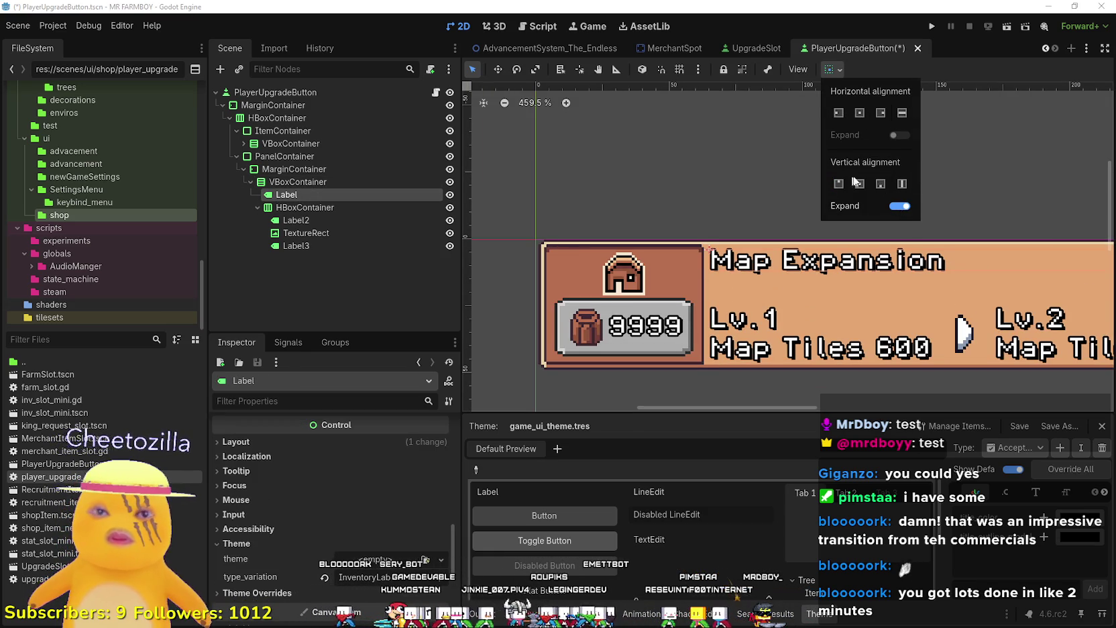
{"action": "left_click", "coordinate": [955, 61]}
{"action": "scroll", "coordinate": [718, 387], "scroll_direction": "down", "scroll_amount": 4}
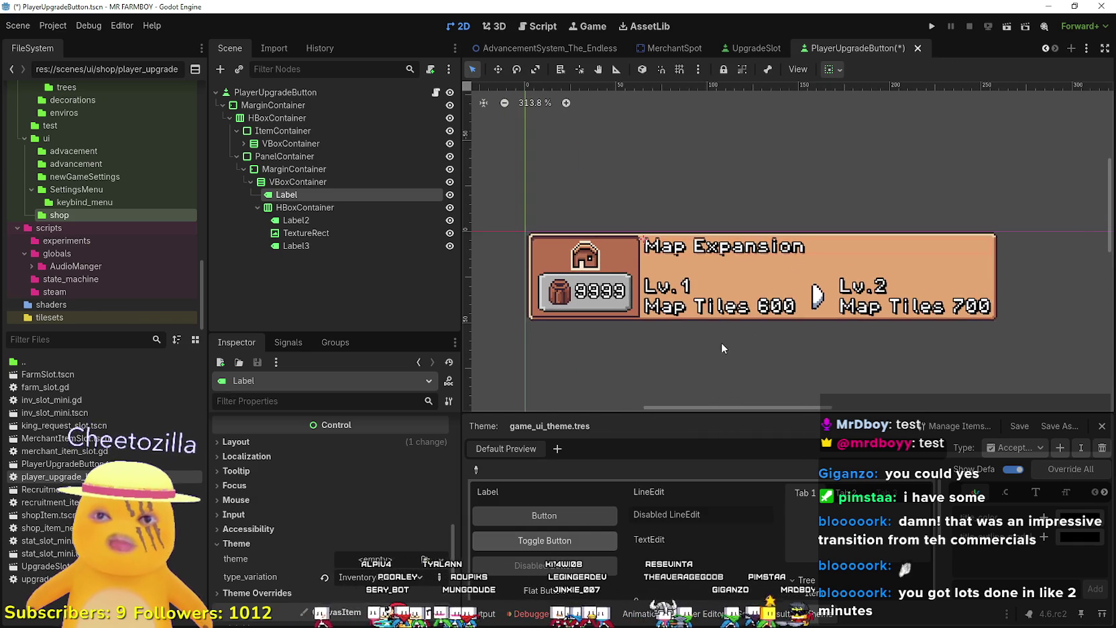
{"action": "scroll", "coordinate": [693, 293], "scroll_direction": "up", "scroll_amount": 1}
{"action": "scroll", "coordinate": [705, 328], "scroll_direction": "down", "scroll_amount": 2}
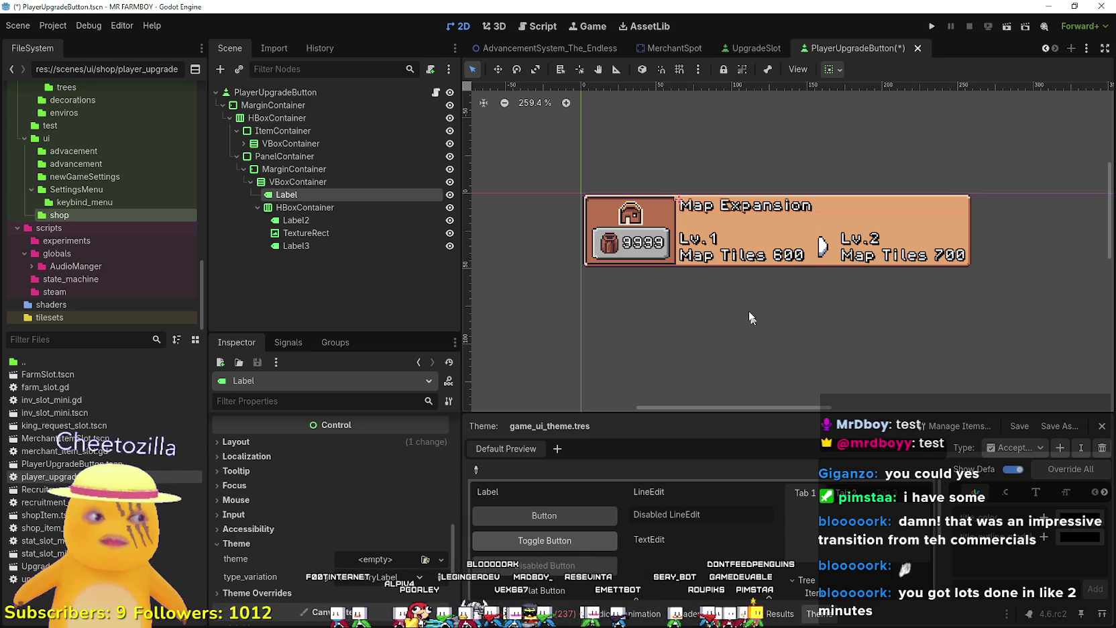
{"action": "scroll", "coordinate": [752, 320], "scroll_direction": "up", "scroll_amount": 2}
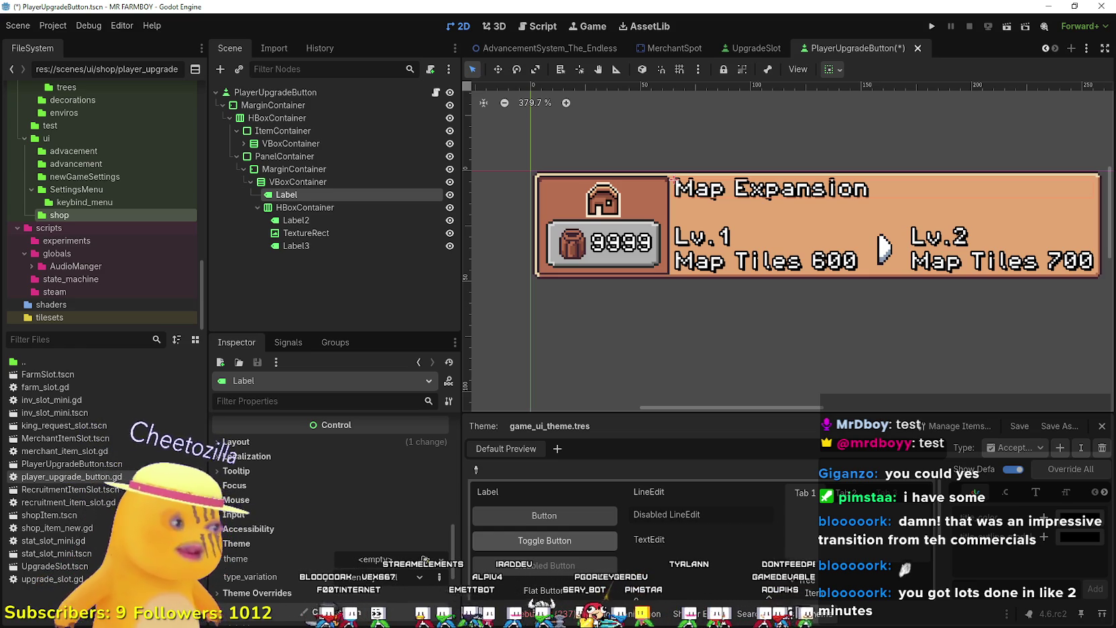
{"action": "scroll", "coordinate": [820, 307], "scroll_direction": "down", "scroll_amount": 2}
{"action": "scroll", "coordinate": [773, 293], "scroll_direction": "up", "scroll_amount": 1}
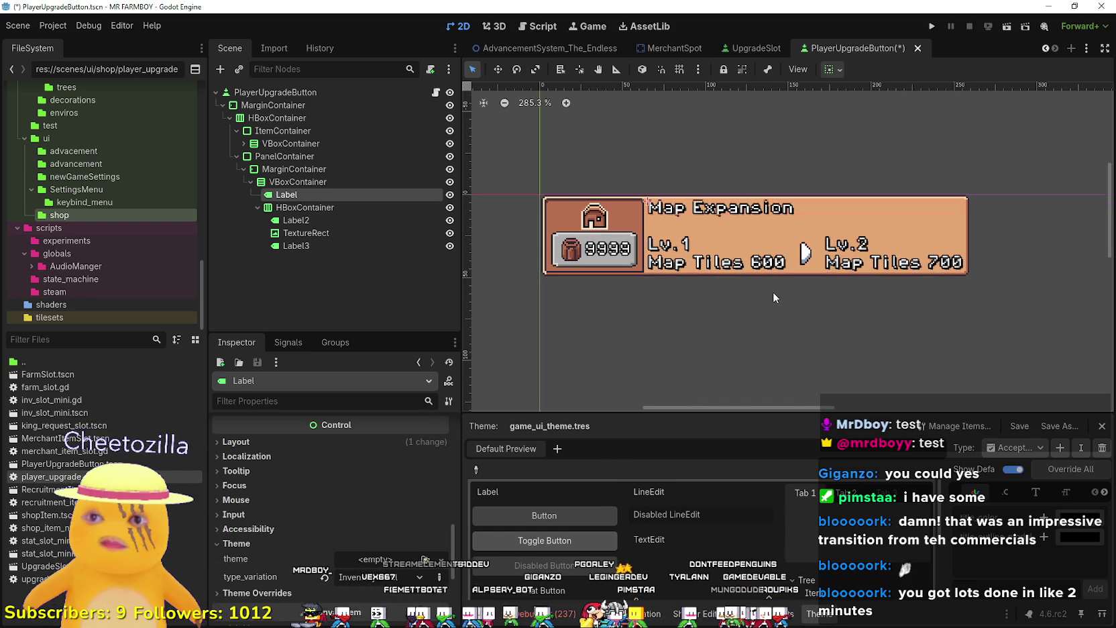
{"action": "scroll", "coordinate": [771, 295], "scroll_direction": "down", "scroll_amount": 1}
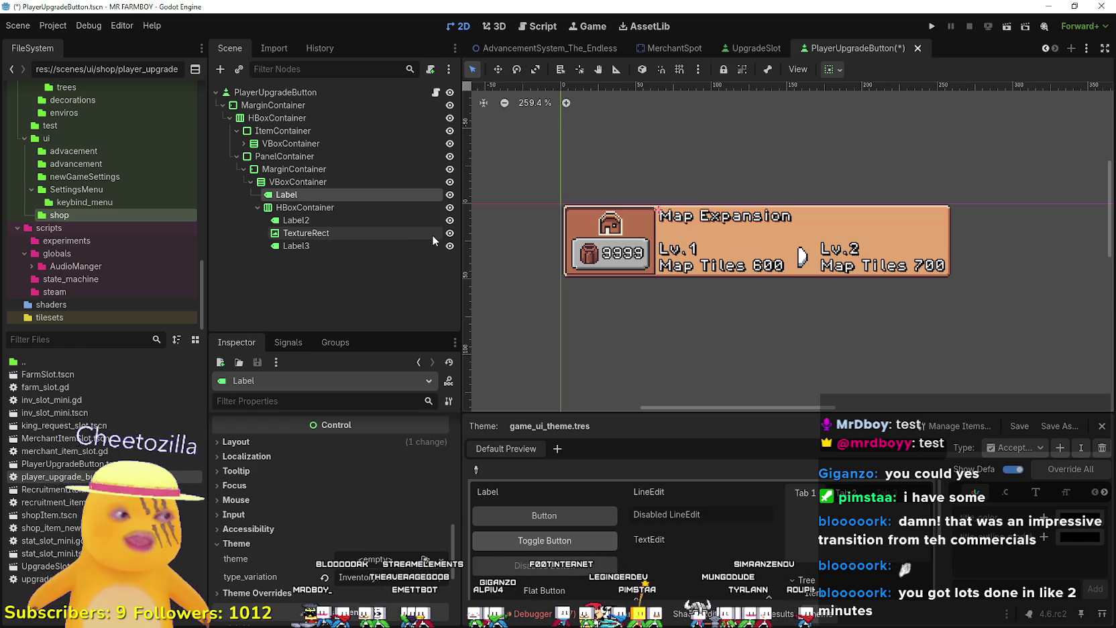
Select PlayerUpgradeButton and drag its right resize handle to widen the panel
{"action": "left_click", "coordinate": [301, 94]}
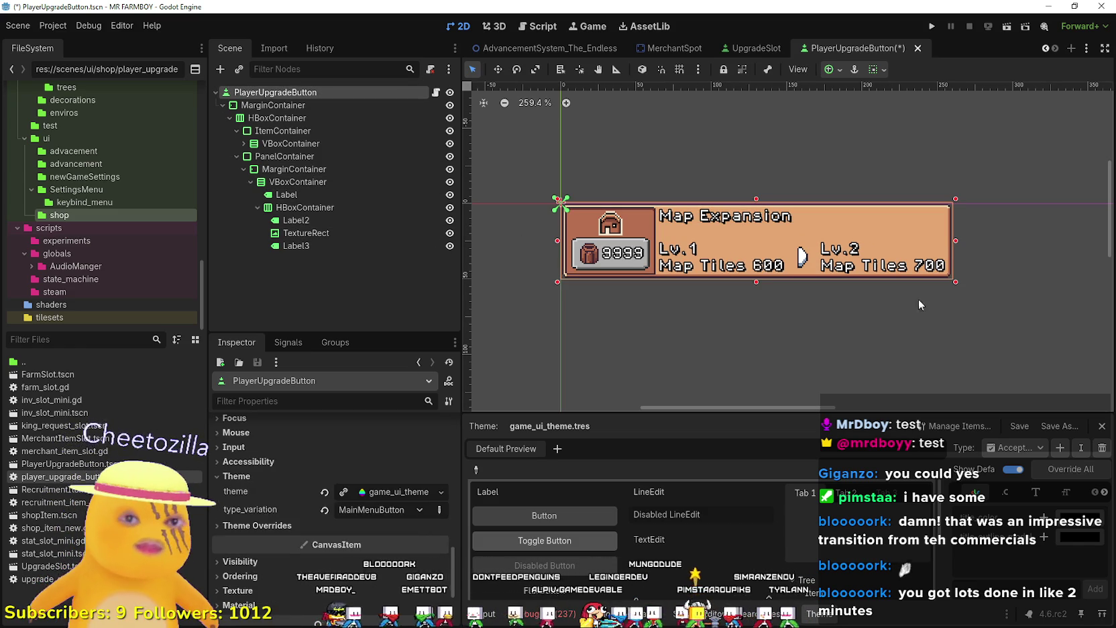
{"action": "mouse_move", "coordinate": [955, 283]}
{"action": "left_mouse_down"}
{"action": "mouse_move", "coordinate": [1043, 342]}
{"action": "mouse_move", "coordinate": [547, 230]}
{"action": "mouse_move", "coordinate": [1040, 283]}
{"action": "mouse_move", "coordinate": [636, 275]}
{"action": "mouse_move", "coordinate": [641, 410]}
{"action": "mouse_move", "coordinate": [637, 330]}
{"action": "mouse_move", "coordinate": [834, 282]}
{"action": "mouse_move", "coordinate": [1009, 257]}
{"action": "mouse_move", "coordinate": [667, 398]}
{"action": "mouse_move", "coordinate": [527, 418]}
{"action": "left_mouse_up"}
{"action": "mouse_move", "coordinate": [647, 211]}
{"action": "left_mouse_down"}
{"action": "mouse_move", "coordinate": [1100, 214]}
{"action": "mouse_move", "coordinate": [654, 258]}
{"action": "mouse_move", "coordinate": [825, 265]}
{"action": "mouse_move", "coordinate": [759, 277]}
{"action": "mouse_move", "coordinate": [871, 295]}
{"action": "mouse_move", "coordinate": [953, 328]}
{"action": "mouse_move", "coordinate": [995, 310]}
{"action": "mouse_move", "coordinate": [857, 260]}
{"action": "mouse_move", "coordinate": [883, 236]}
{"action": "mouse_move", "coordinate": [945, 279]}
{"action": "mouse_move", "coordinate": [899, 296]}
{"action": "mouse_move", "coordinate": [998, 298]}
{"action": "mouse_move", "coordinate": [878, 272]}
{"action": "mouse_move", "coordinate": [670, 268]}
{"action": "mouse_move", "coordinate": [982, 298]}
{"action": "mouse_move", "coordinate": [642, 269]}
{"action": "mouse_move", "coordinate": [942, 269]}
{"action": "mouse_move", "coordinate": [1019, 299]}
{"action": "mouse_move", "coordinate": [540, 337]}
{"action": "mouse_move", "coordinate": [884, 338]}
{"action": "mouse_move", "coordinate": [992, 323]}
{"action": "mouse_move", "coordinate": [953, 282]}
{"action": "left_mouse_up"}
{"action": "scroll", "coordinate": [384, 585], "scroll_direction": "up", "scroll_amount": 3}
{"action": "scroll", "coordinate": [383, 585], "scroll_direction": "up", "scroll_amount": 5}
Try clip_contents while stretching the right edge, then turn it back off
{"action": "left_click", "coordinate": [343, 512]}
{"action": "mouse_move", "coordinate": [955, 243]}
{"action": "left_mouse_down"}
{"action": "mouse_move", "coordinate": [618, 243]}
{"action": "mouse_move", "coordinate": [1034, 238]}
{"action": "mouse_move", "coordinate": [905, 239]}
{"action": "mouse_move", "coordinate": [970, 240]}
{"action": "left_mouse_up"}
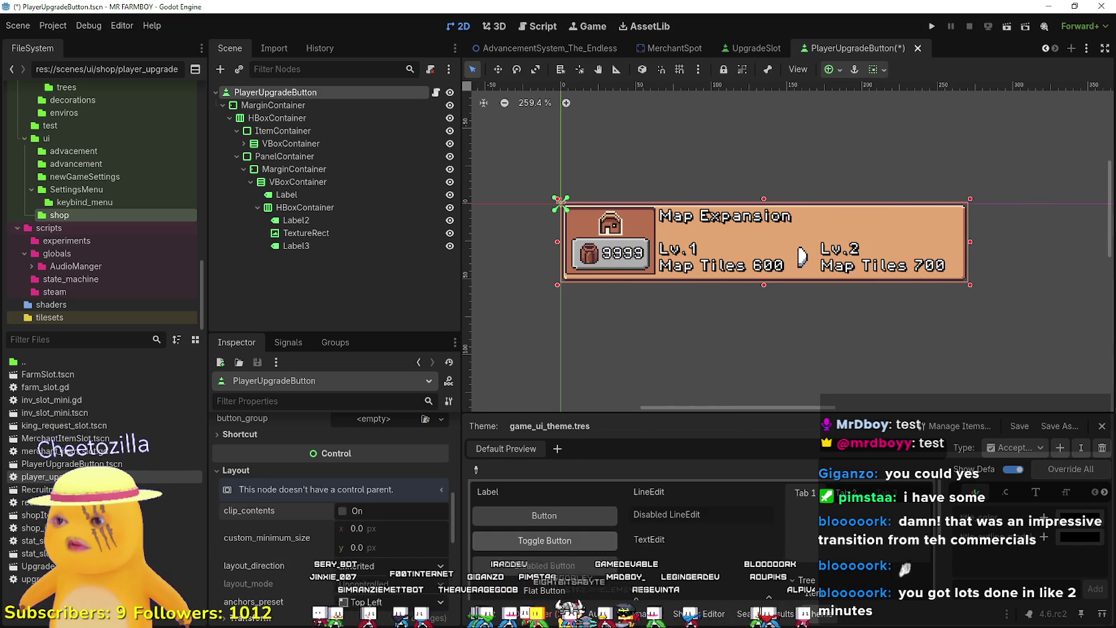
{"action": "left_click", "coordinate": [362, 516]}
{"action": "scroll", "coordinate": [375, 510], "scroll_direction": "down", "scroll_amount": 2}
Try Locale layout direction while widening slightly, then reset it to Inherited
{"action": "left_click", "coordinate": [390, 491]}
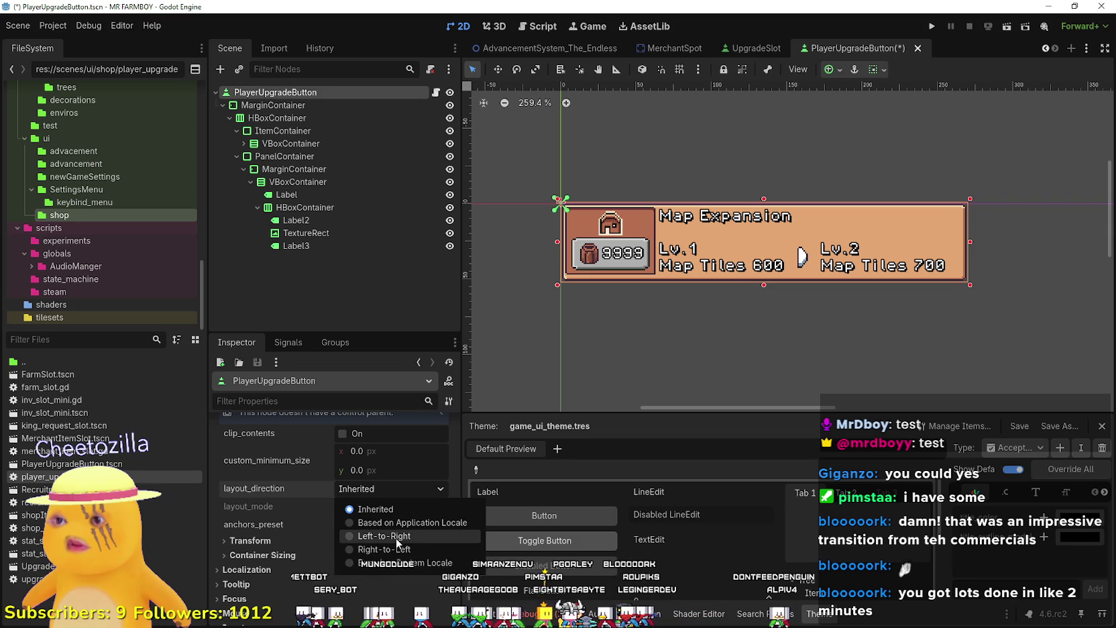
{"action": "left_click", "coordinate": [397, 523]}
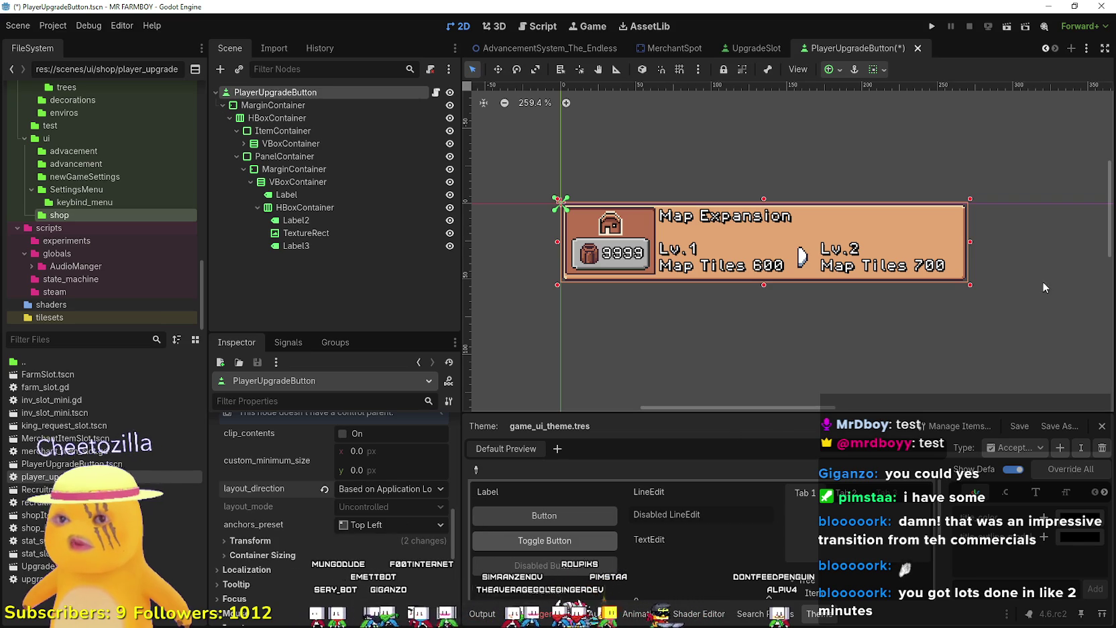
{"action": "left_click_drag", "start_coordinate": [970, 242], "coordinate": [1010, 242]}
{"action": "left_click", "coordinate": [325, 488]}
{"action": "scroll", "coordinate": [399, 529], "scroll_direction": "down", "scroll_amount": 2}
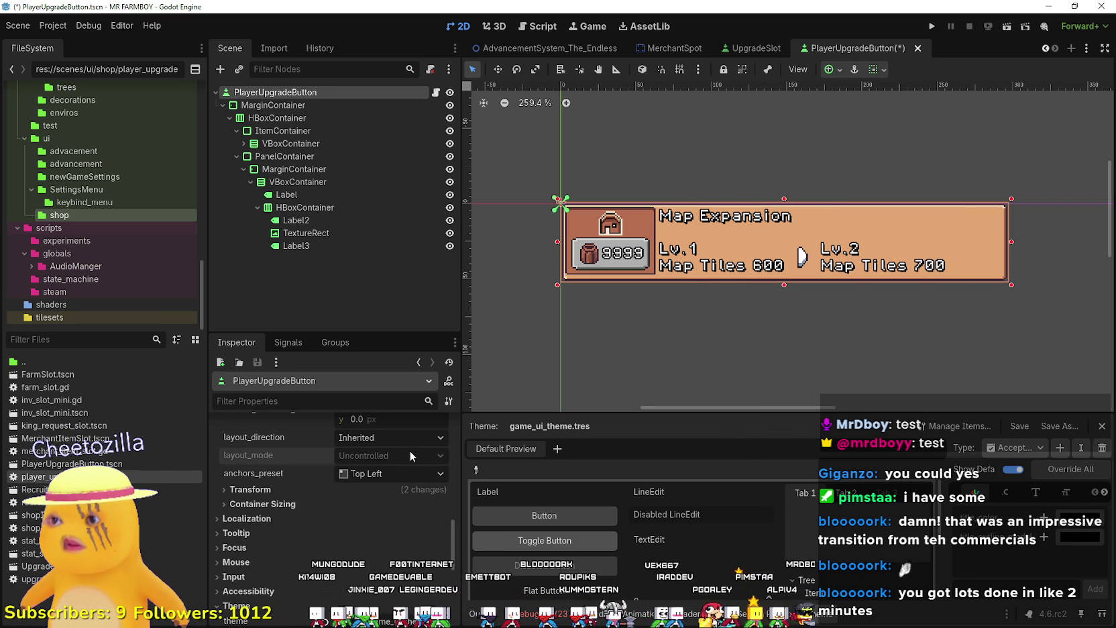
Apply and undo the Full Rect anchor preset, then deselect the button
{"action": "left_click", "coordinate": [396, 472]}
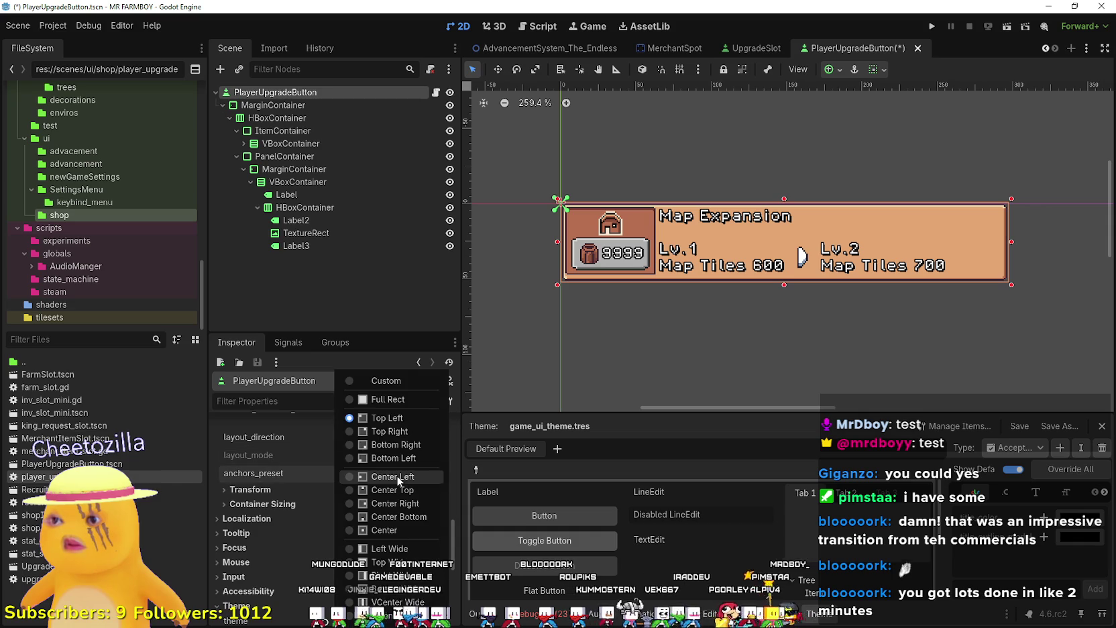
{"action": "left_click", "coordinate": [388, 399]}
{"action": "scroll", "coordinate": [867, 269], "scroll_direction": "down", "scroll_amount": 2}
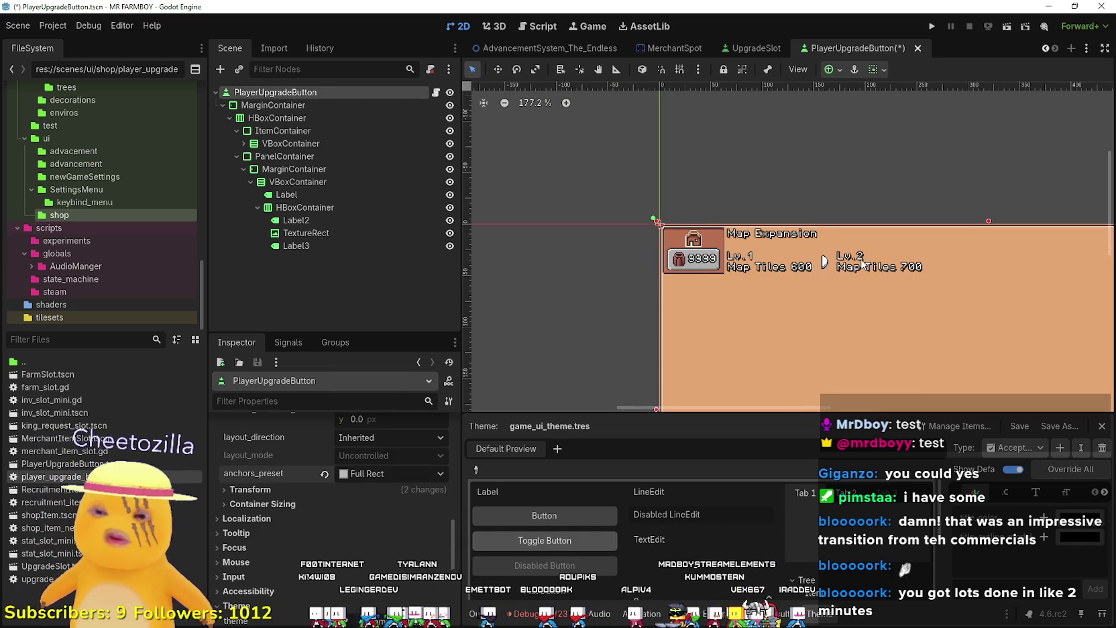
{"action": "key", "text": "ctrl+z"}
{"action": "scroll", "coordinate": [824, 324], "scroll_direction": "up", "scroll_amount": 2}
{"action": "left_click", "coordinate": [334, 489]}
{"action": "left_click", "coordinate": [334, 488]}
{"action": "scroll", "coordinate": [329, 508], "scroll_direction": "down", "scroll_amount": 2}
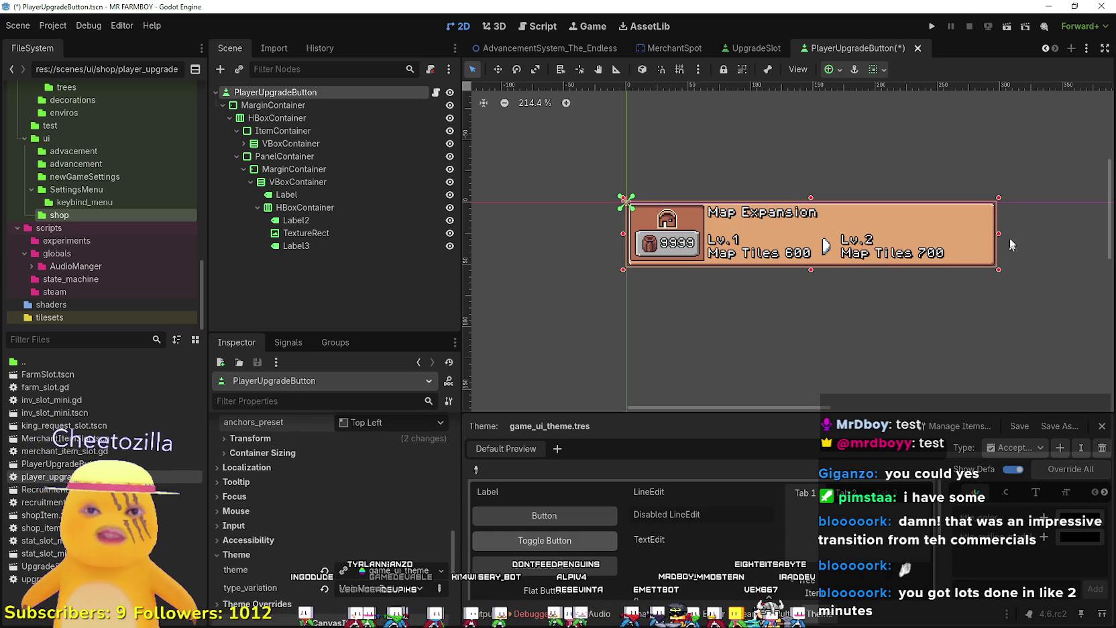
{"action": "key", "text": "Escape"}
Reselect PlayerUpgradeButton and pull its right edge in about 13 px
{"action": "left_click", "coordinate": [829, 214]}
{"action": "mouse_move", "coordinate": [983, 226]}
{"action": "left_mouse_down"}
{"action": "mouse_move", "coordinate": [934, 226]}
{"action": "mouse_move", "coordinate": [970, 226]}
{"action": "left_mouse_up"}
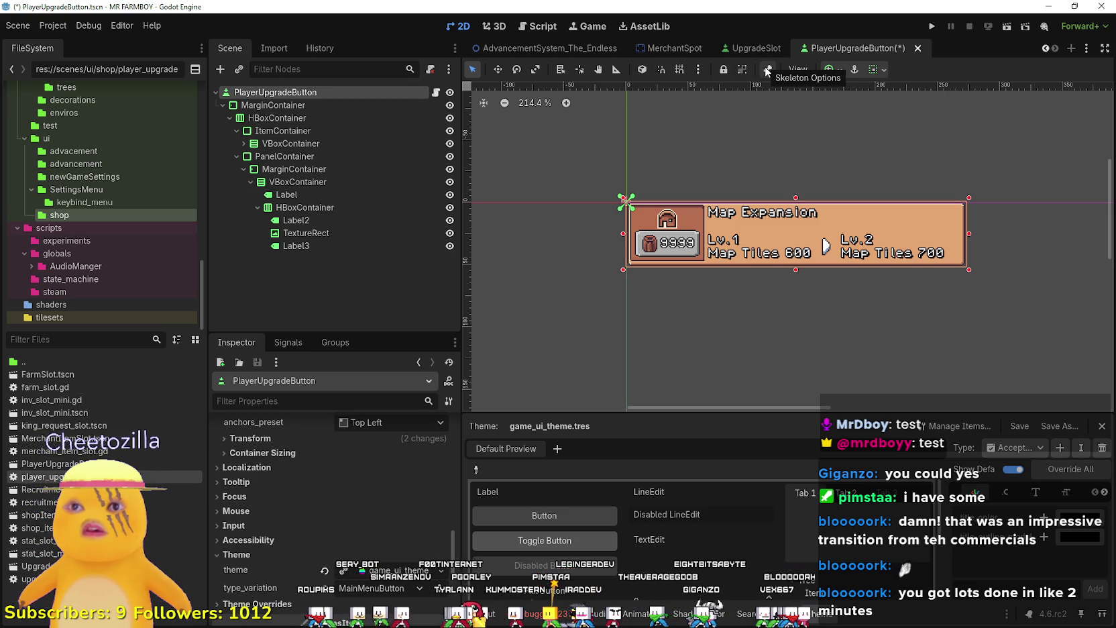
{"action": "scroll", "coordinate": [280, 574], "scroll_direction": "down", "scroll_amount": 3}
{"action": "scroll", "coordinate": [280, 579], "scroll_direction": "down", "scroll_amount": 1}
{"action": "left_click", "coordinate": [264, 486]}
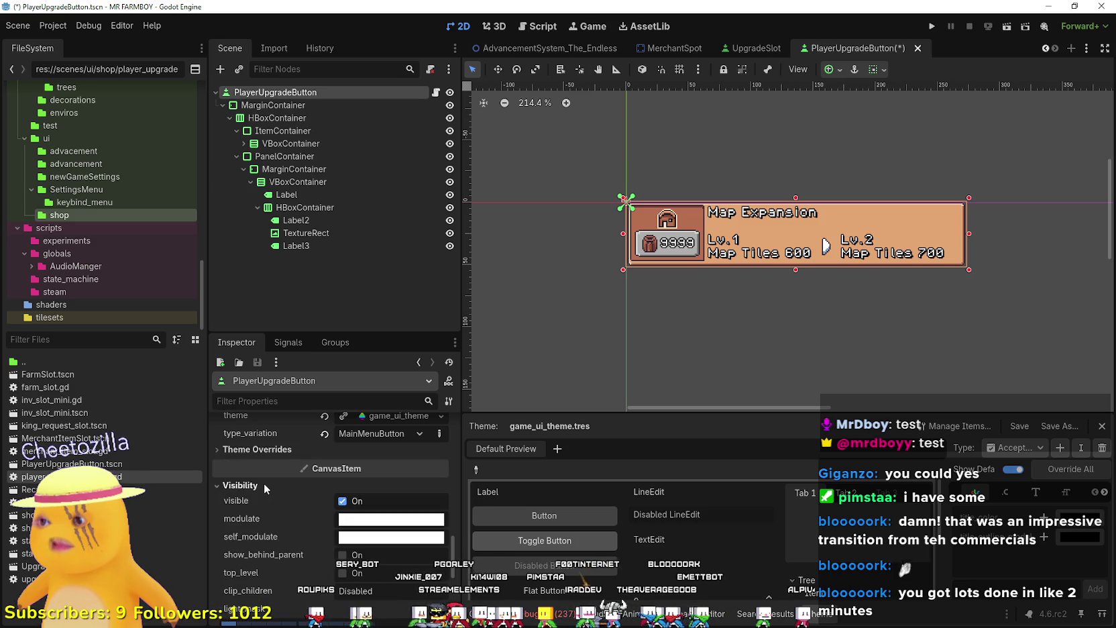
{"action": "left_click", "coordinate": [265, 487]}
{"action": "left_click", "coordinate": [256, 501]}
{"action": "left_click", "coordinate": [256, 501]}
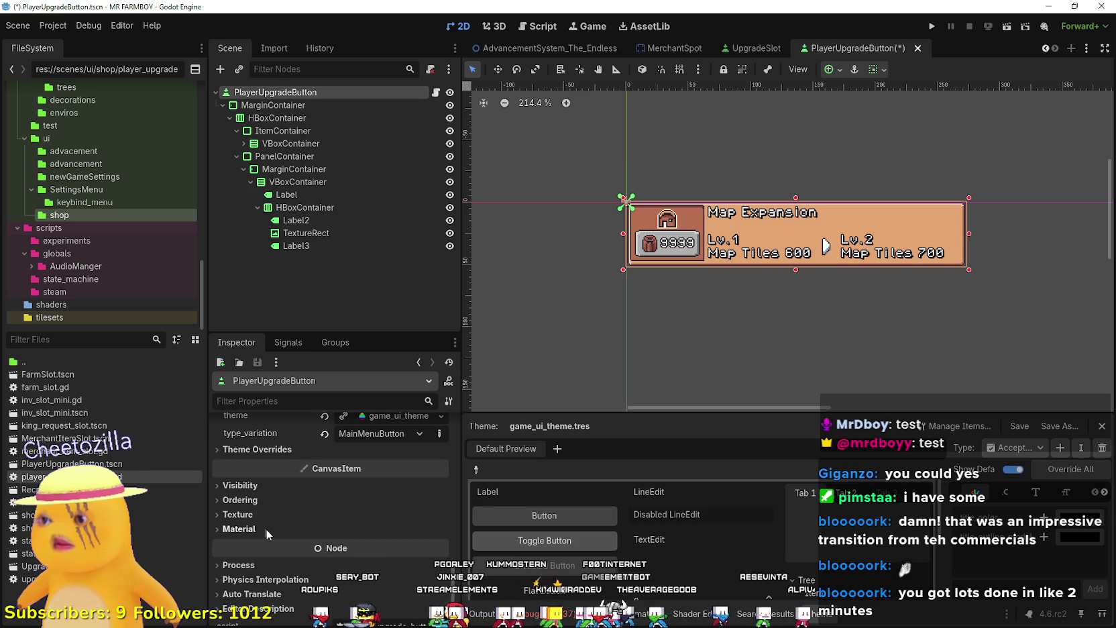
{"action": "scroll", "coordinate": [270, 572], "scroll_direction": "up", "scroll_amount": 5}
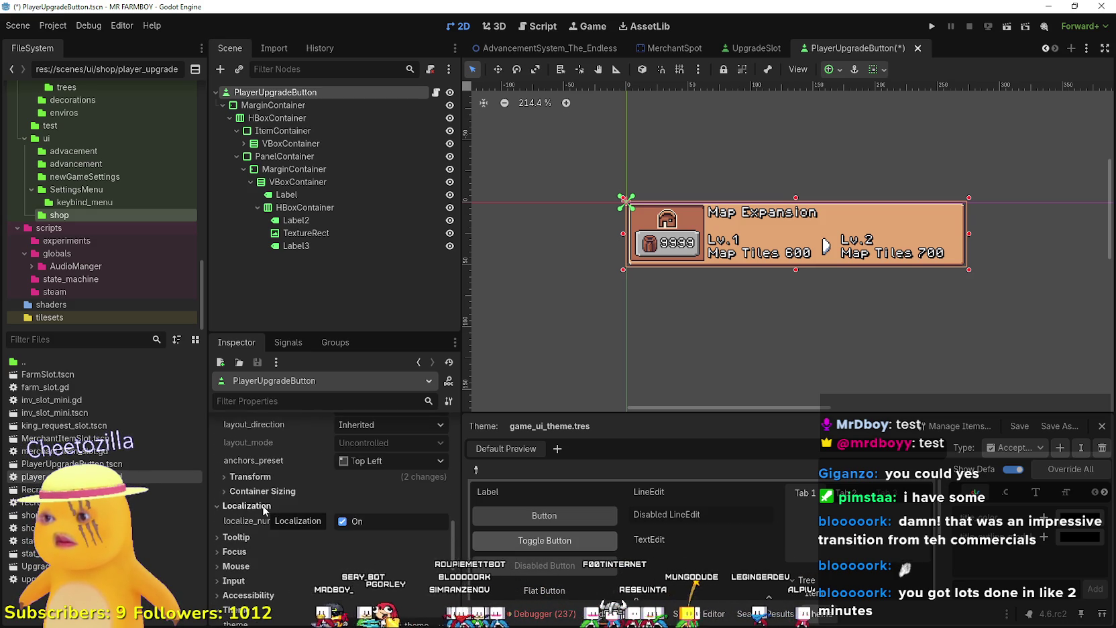
Review Container Sizing and layout options, leaving layout direction as Inherited
{"action": "left_click", "coordinate": [268, 493]}
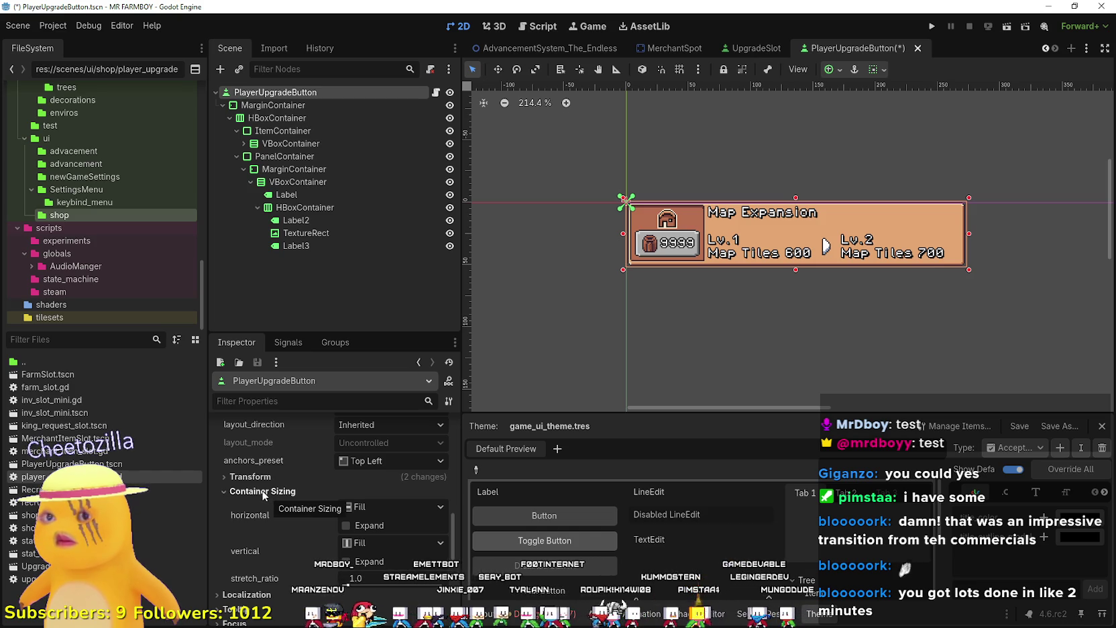
{"action": "left_click", "coordinate": [879, 70]}
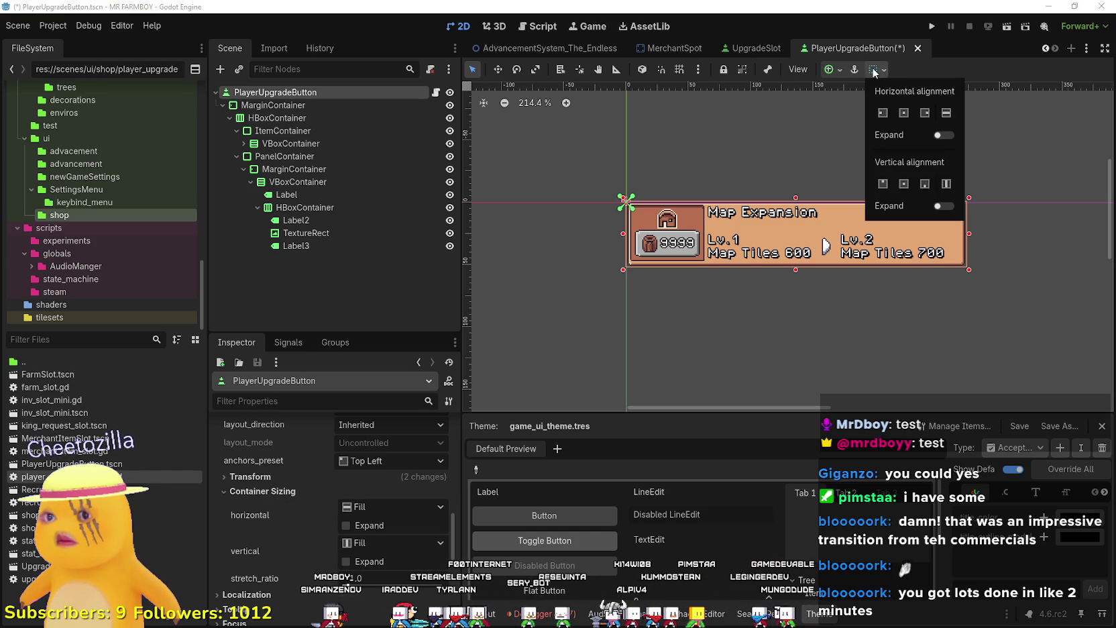
{"action": "left_click", "coordinate": [874, 70]}
{"action": "left_click", "coordinate": [828, 69]}
{"action": "left_click", "coordinate": [828, 69]}
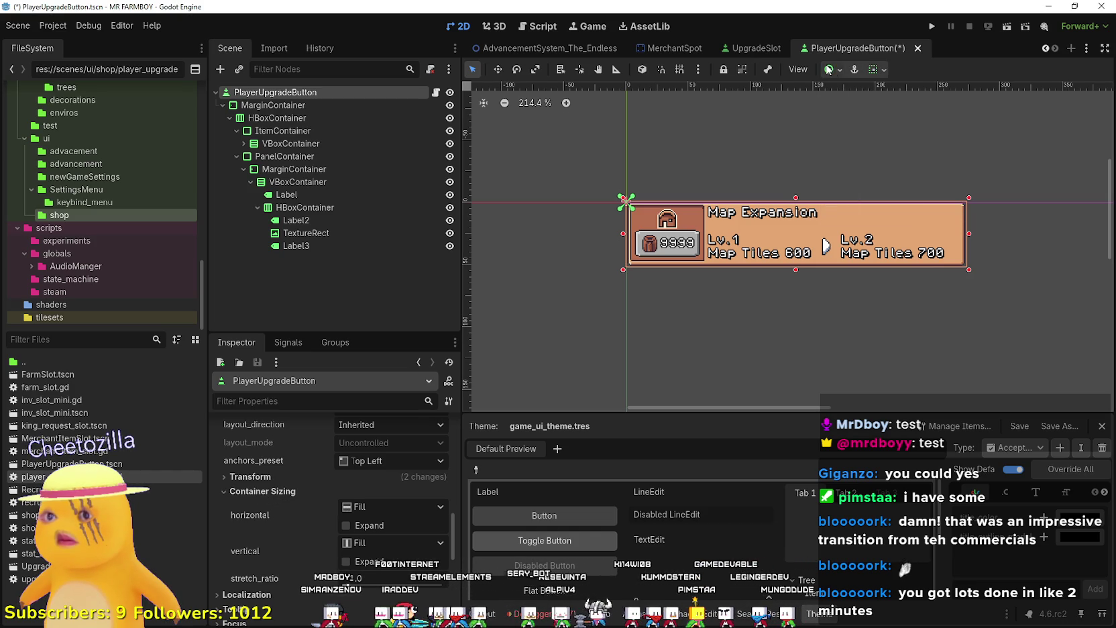
{"action": "scroll", "coordinate": [268, 538], "scroll_direction": "up", "scroll_amount": 2}
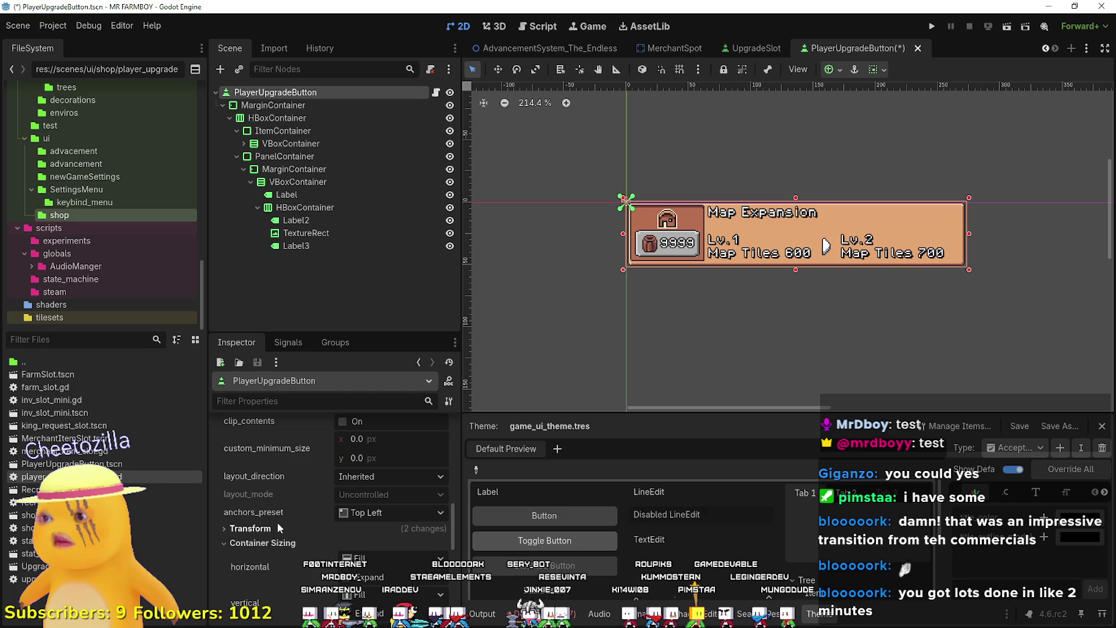
{"action": "scroll", "coordinate": [277, 522], "scroll_direction": "up", "scroll_amount": 1}
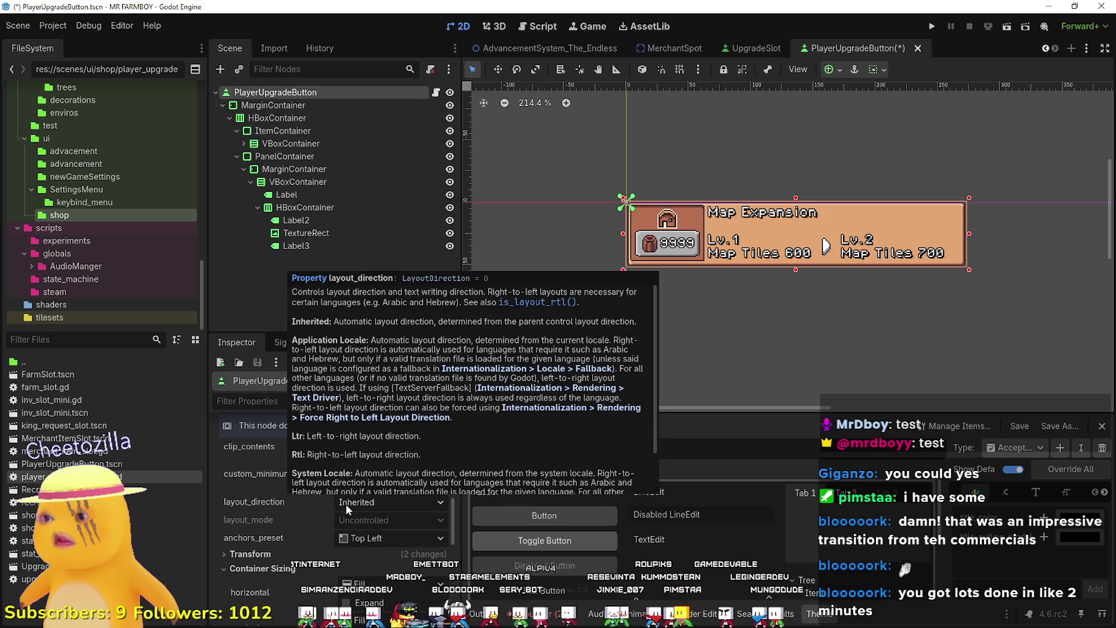
{"action": "left_click", "coordinate": [352, 502]}
{"action": "left_click", "coordinate": [278, 504]}
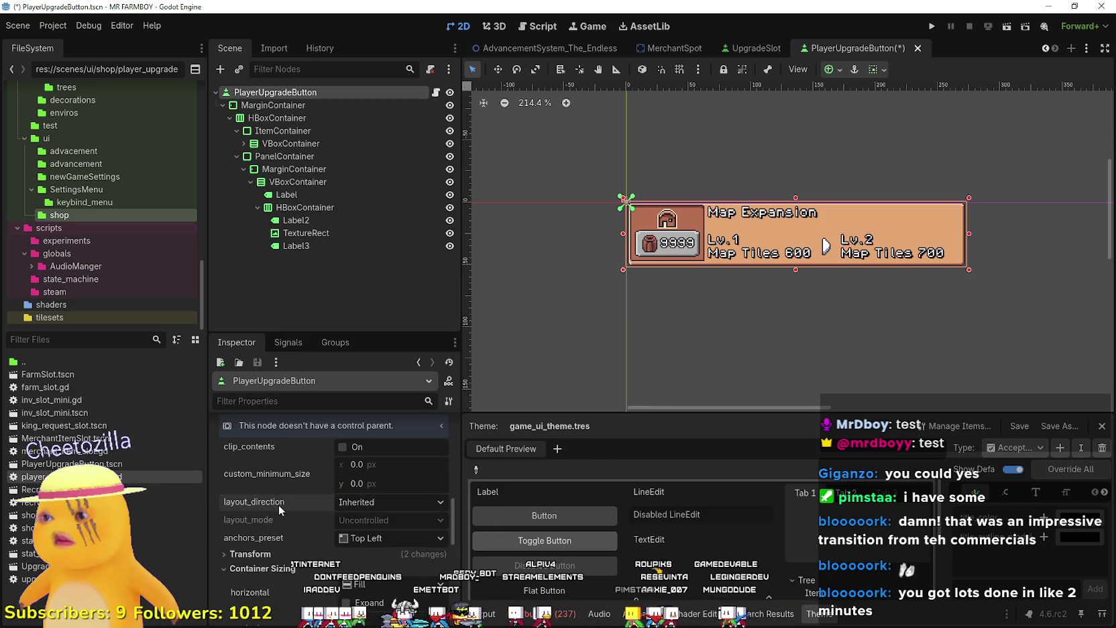
Nudge the PlayerUpgradeButton about 11 px to the left
{"action": "left_click", "coordinate": [249, 553]}
{"action": "scroll", "coordinate": [283, 555], "scroll_direction": "down", "scroll_amount": 3}
{"action": "scroll", "coordinate": [283, 546], "scroll_direction": "down", "scroll_amount": 3}
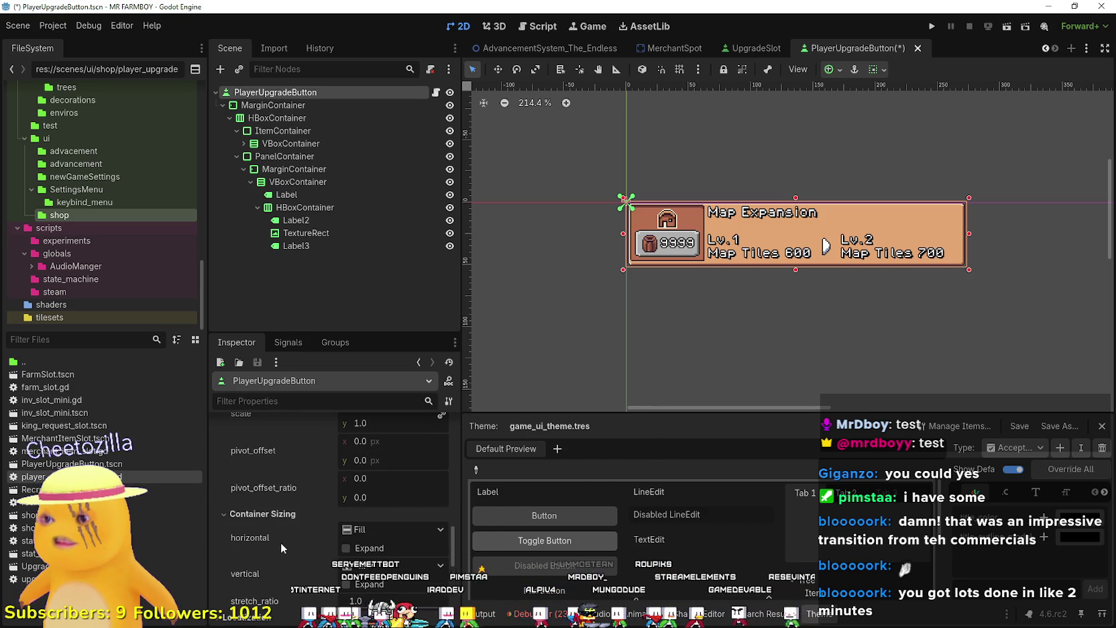
{"action": "scroll", "coordinate": [281, 542], "scroll_direction": "down", "scroll_amount": 3}
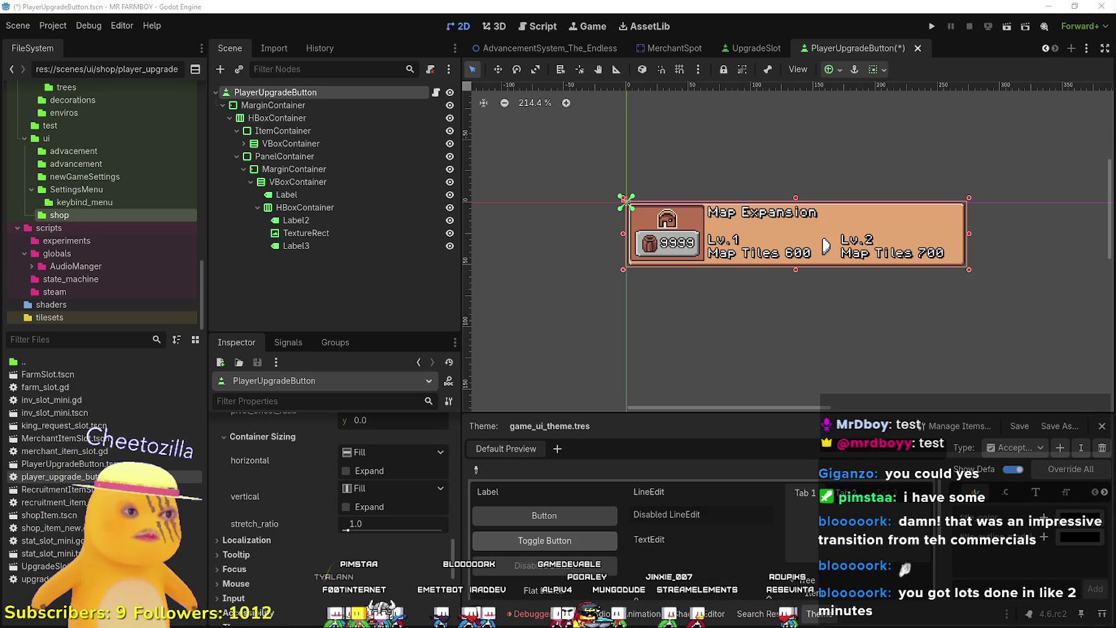
{"action": "scroll", "coordinate": [895, 240], "scroll_direction": "up", "scroll_amount": 4}
{"action": "mouse_move", "coordinate": [1000, 225]}
{"action": "left_mouse_down"}
{"action": "mouse_move", "coordinate": [979, 224]}
{"action": "mouse_move", "coordinate": [1004, 226]}
{"action": "mouse_move", "coordinate": [992, 236]}
{"action": "mouse_move", "coordinate": [1004, 233]}
{"action": "mouse_move", "coordinate": [980, 228]}
{"action": "left_mouse_up"}
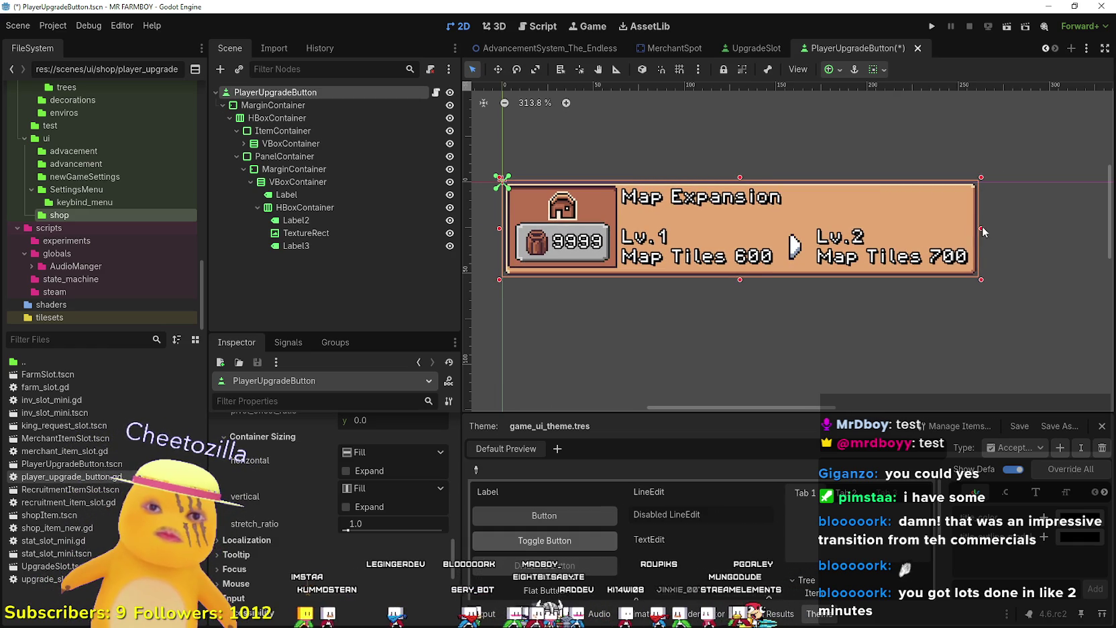
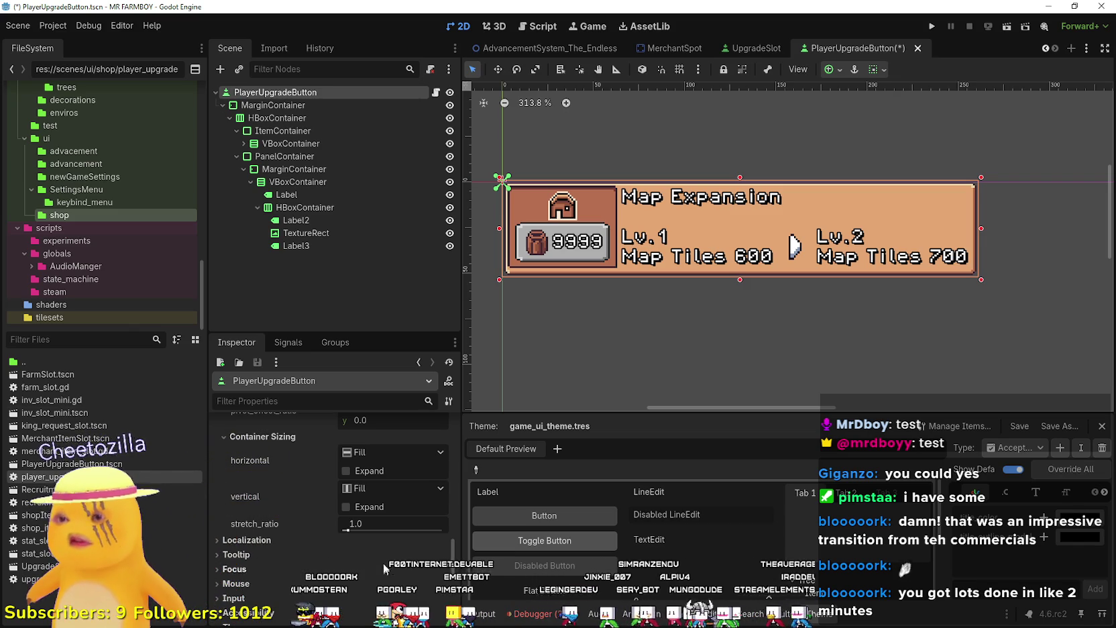
Set the MarginContainer's layout mode to Anchors with the Full Rect anchor preset
{"action": "left_click", "coordinate": [270, 105]}
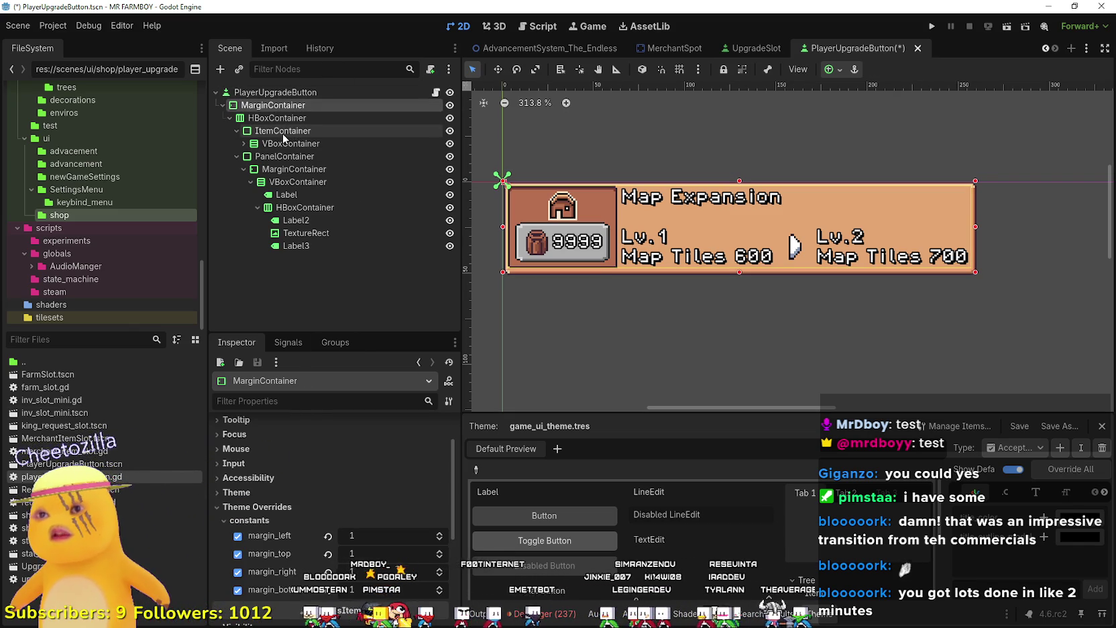
{"action": "scroll", "coordinate": [355, 492], "scroll_direction": "up", "scroll_amount": 1}
{"action": "scroll", "coordinate": [345, 514], "scroll_direction": "up", "scroll_amount": 1}
{"action": "left_click", "coordinate": [261, 442]}
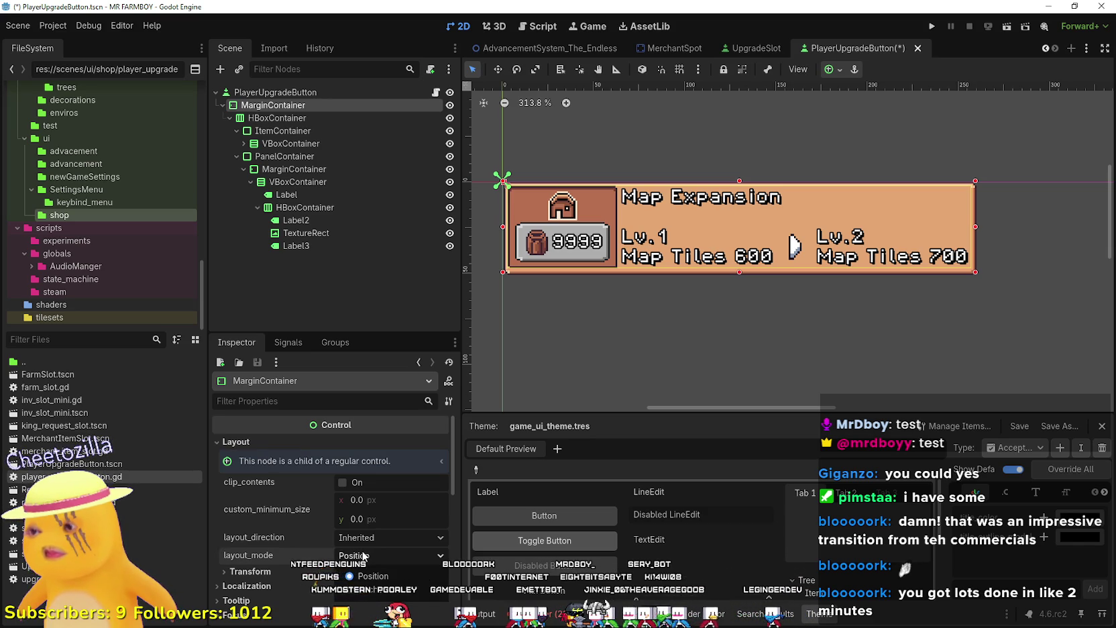
{"action": "left_click", "coordinate": [366, 590]}
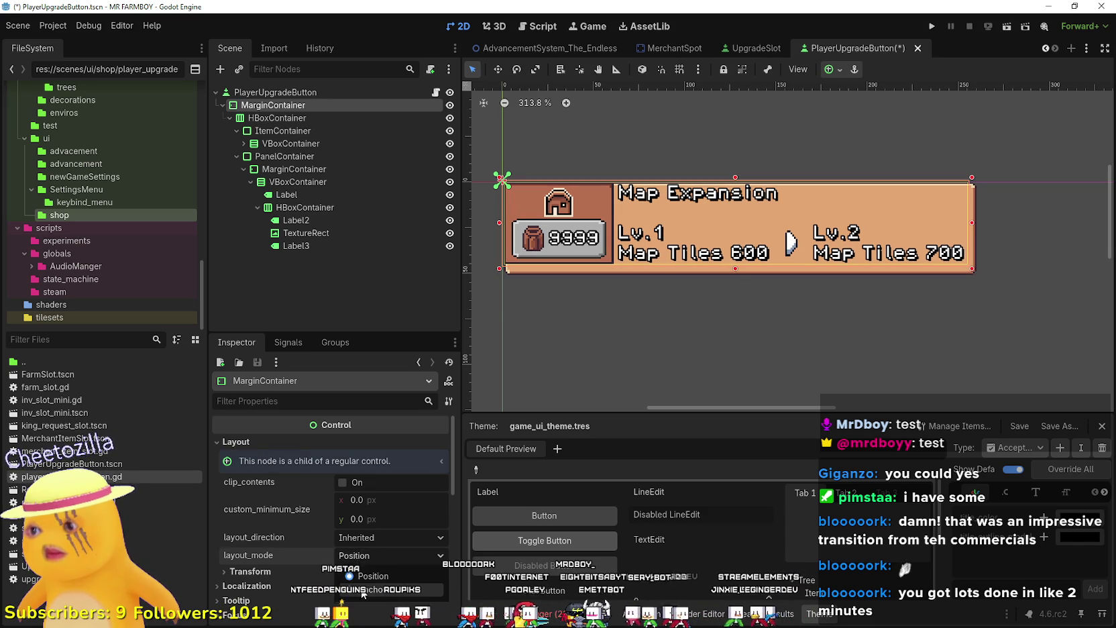
{"action": "left_click", "coordinate": [368, 575]}
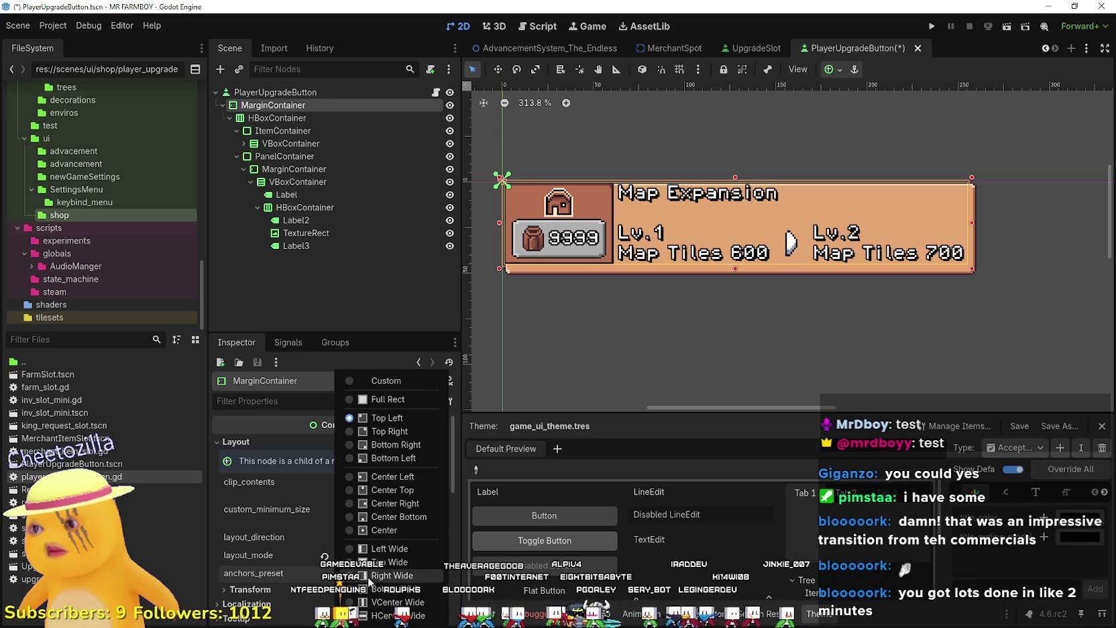
{"action": "left_click", "coordinate": [368, 431]}
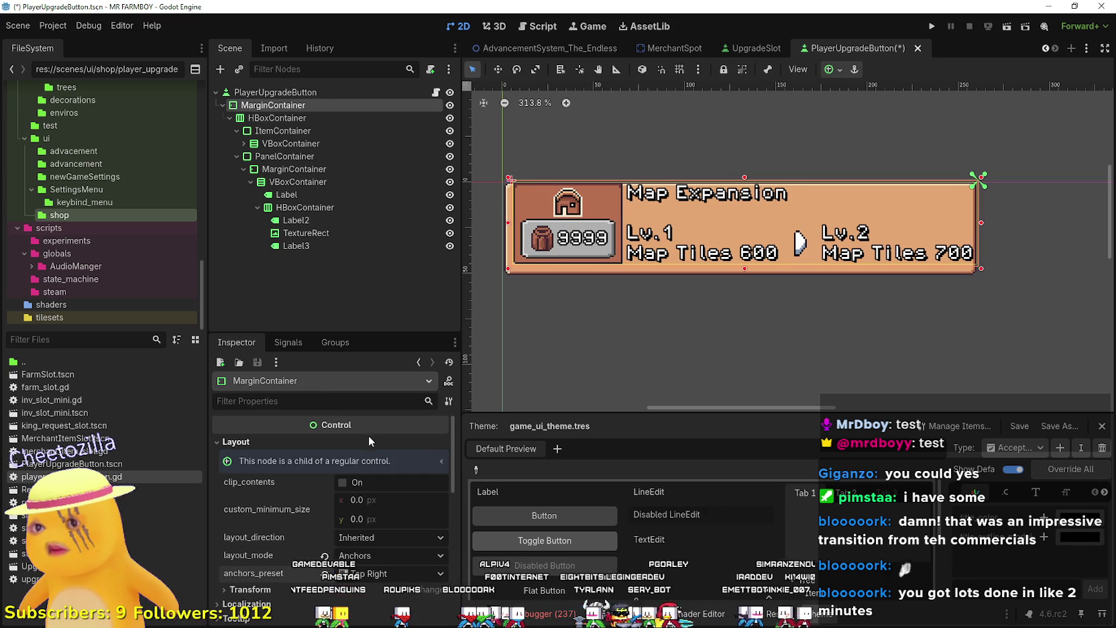
{"action": "left_click", "coordinate": [372, 573]}
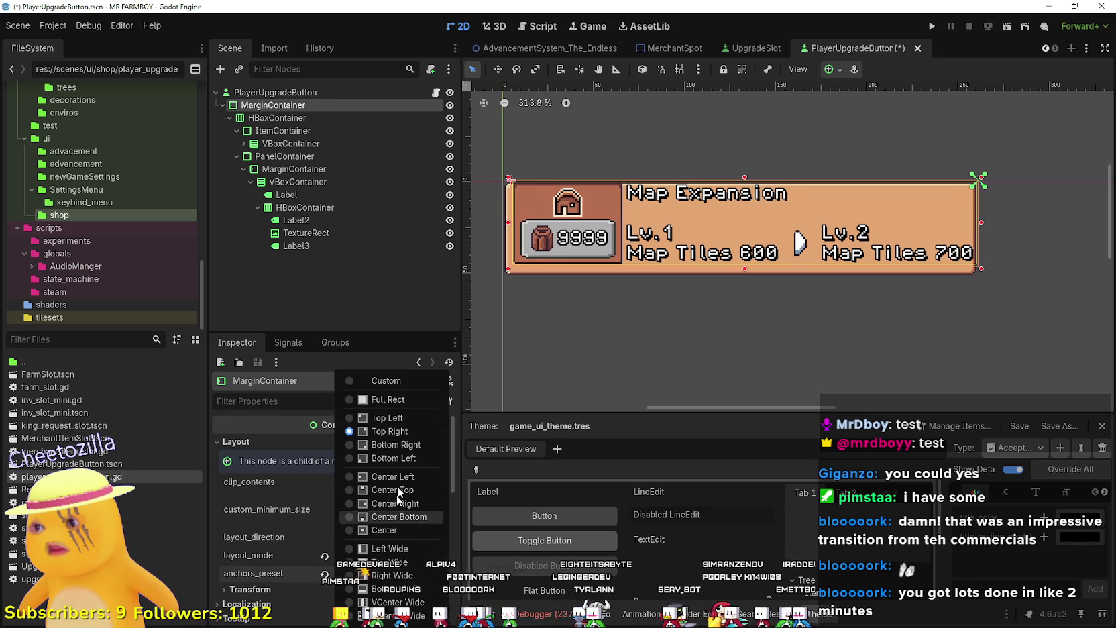
{"action": "left_click", "coordinate": [388, 400]}
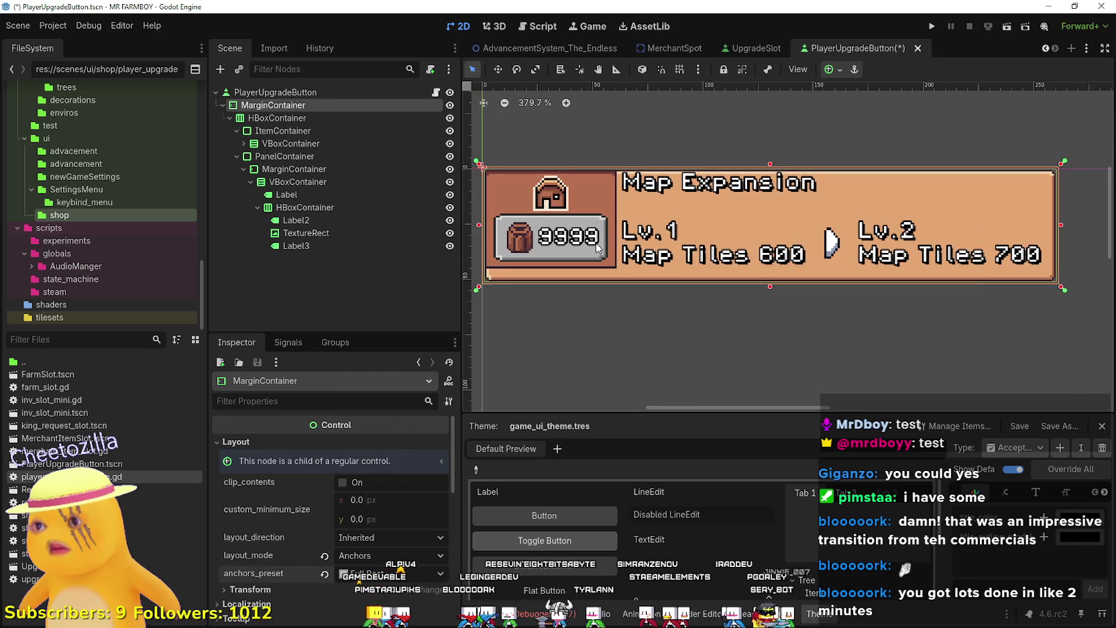
{"action": "scroll", "coordinate": [569, 291], "scroll_direction": "down", "scroll_amount": 1}
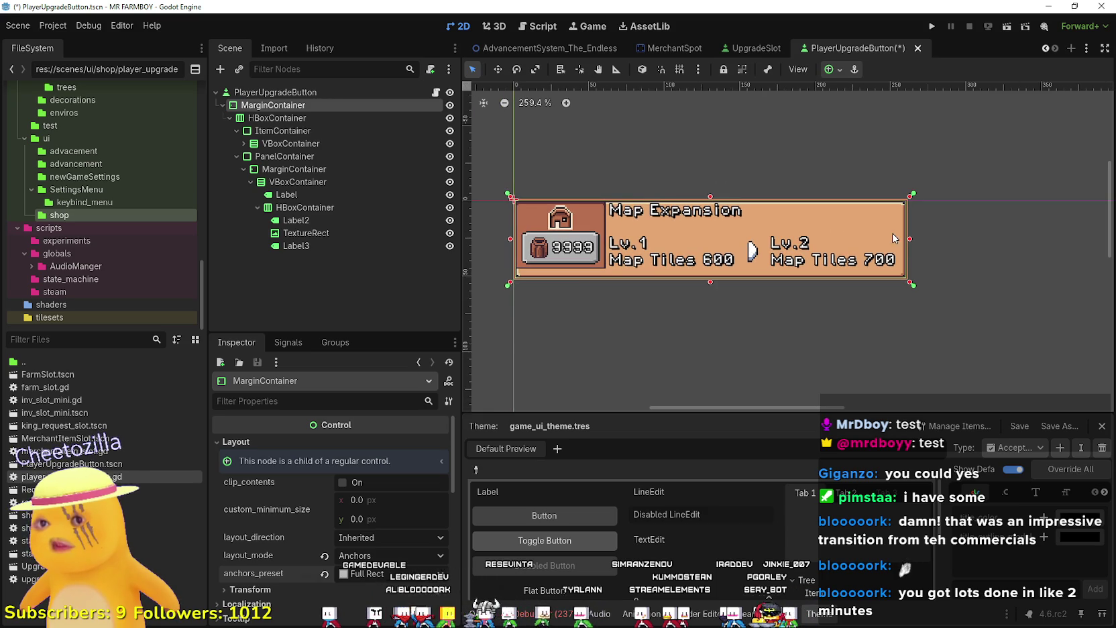
Narrow and then re-widen the root Map Expansion card from its right edge
{"action": "left_click", "coordinate": [346, 92]}
{"action": "left_click_drag", "start_coordinate": [909, 240], "coordinate": [769, 235]}
{"action": "mouse_move", "coordinate": [631, 240]}
{"action": "left_mouse_down"}
{"action": "mouse_move", "coordinate": [590, 242]}
{"action": "mouse_move", "coordinate": [944, 255]}
{"action": "mouse_move", "coordinate": [580, 254]}
{"action": "mouse_move", "coordinate": [1006, 259]}
{"action": "mouse_move", "coordinate": [901, 254]}
{"action": "left_mouse_up"}
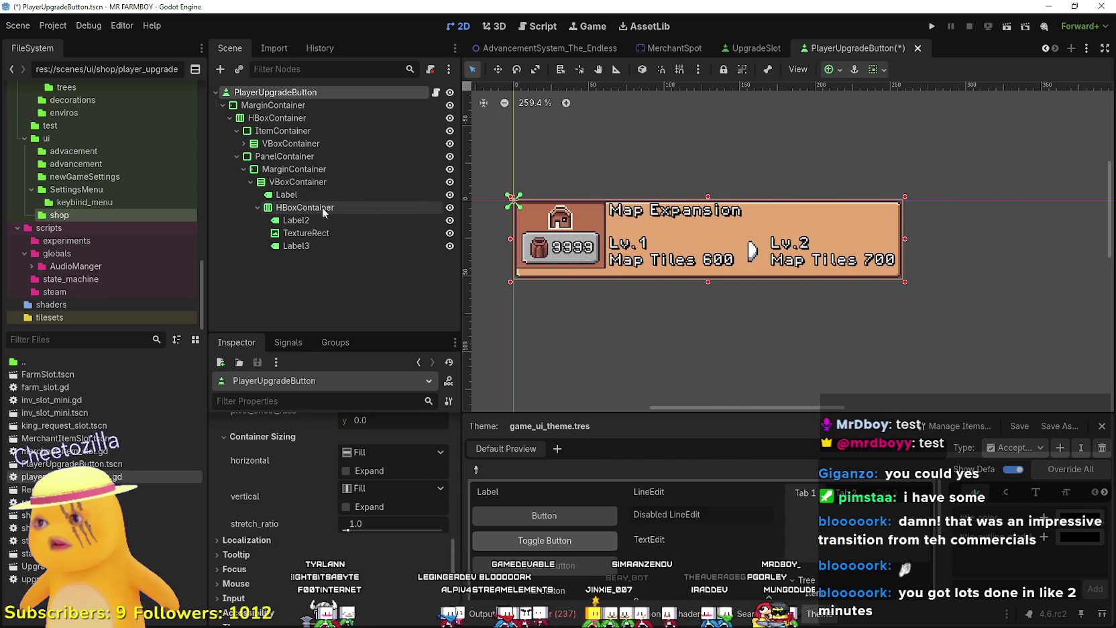
Append twenty zeros to Label2's Map Tiles 600 text to test overflow
{"action": "left_click", "coordinate": [291, 143]}
{"action": "left_click", "coordinate": [244, 144]}
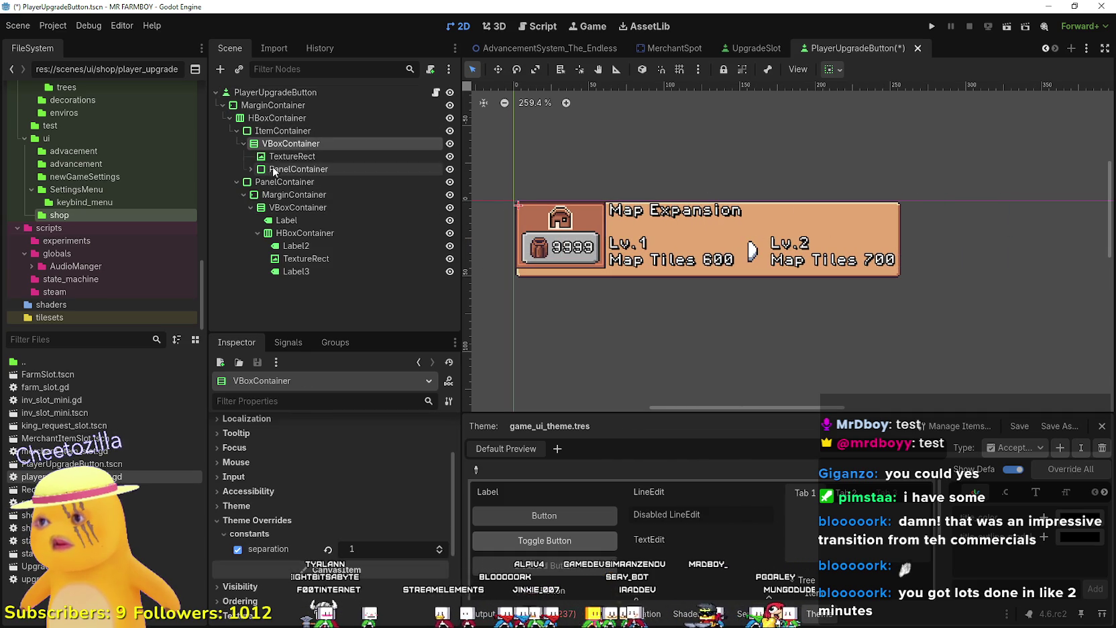
{"action": "left_click", "coordinate": [273, 169]}
{"action": "left_click", "coordinate": [275, 155]}
{"action": "left_click", "coordinate": [296, 245]}
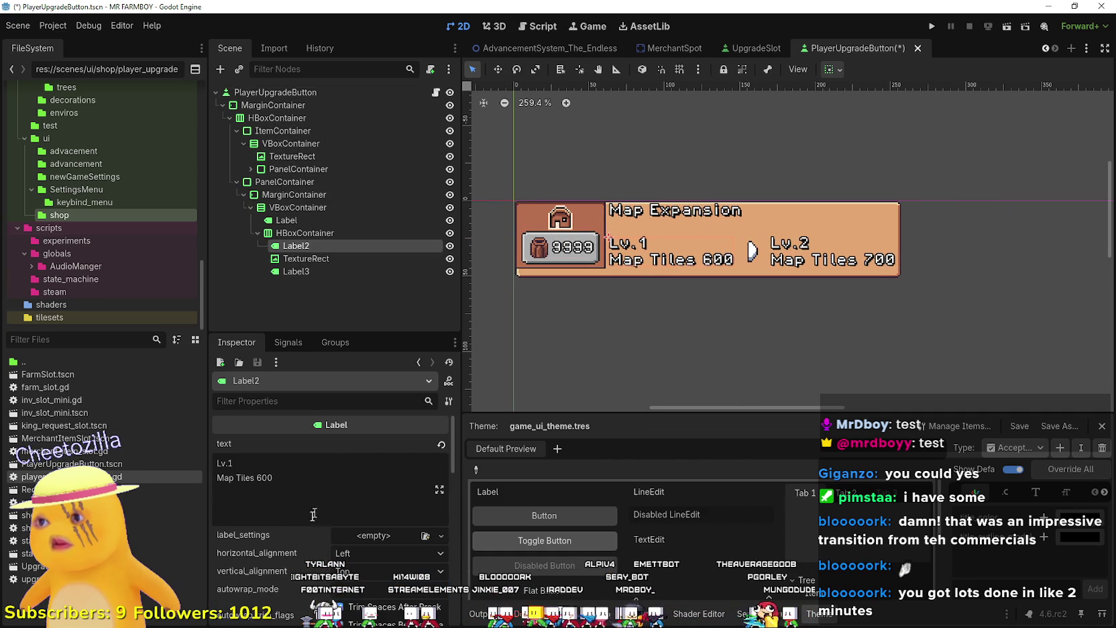
{"action": "left_click", "coordinate": [343, 487]}
{"action": "type", "text": "000000000000000000000000"}
{"action": "scroll", "coordinate": [624, 329], "scroll_direction": "down", "scroll_amount": 3}
{"action": "scroll", "coordinate": [683, 273], "scroll_direction": "up", "scroll_amount": 2}
Undo the zeros and the size change to restore Map Tiles 600, then collapse the root
{"action": "left_click", "coordinate": [801, 275]}
{"action": "scroll", "coordinate": [750, 300], "scroll_direction": "down", "scroll_amount": 2}
{"action": "scroll", "coordinate": [750, 300], "scroll_direction": "down", "scroll_amount": 2}
{"action": "scroll", "coordinate": [771, 306], "scroll_direction": "up", "scroll_amount": 2}
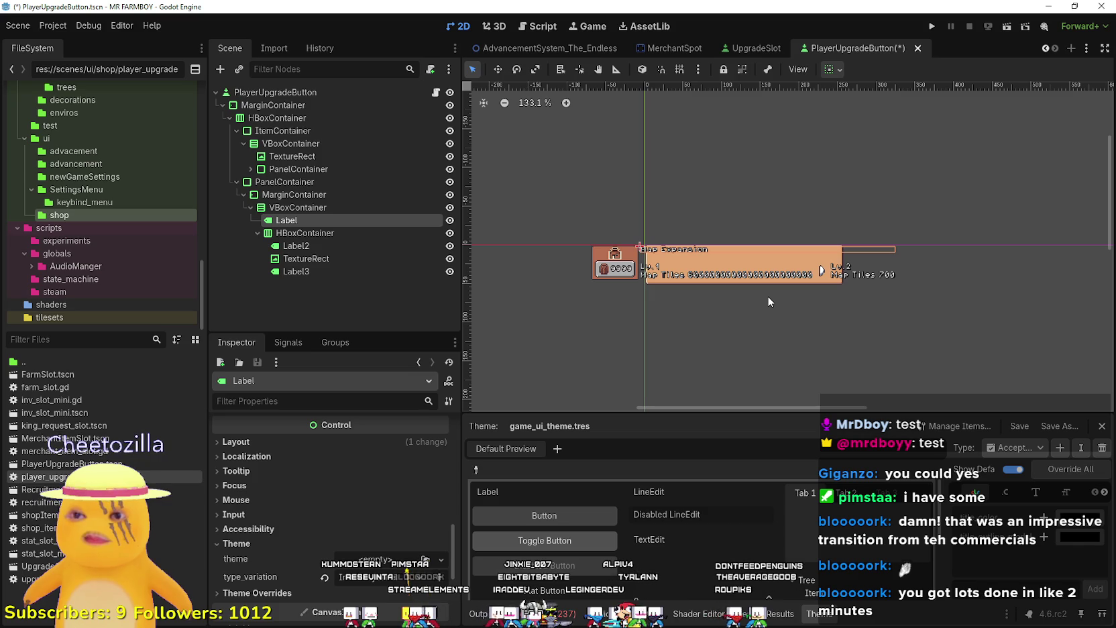
{"action": "scroll", "coordinate": [769, 302], "scroll_direction": "up", "scroll_amount": 5}
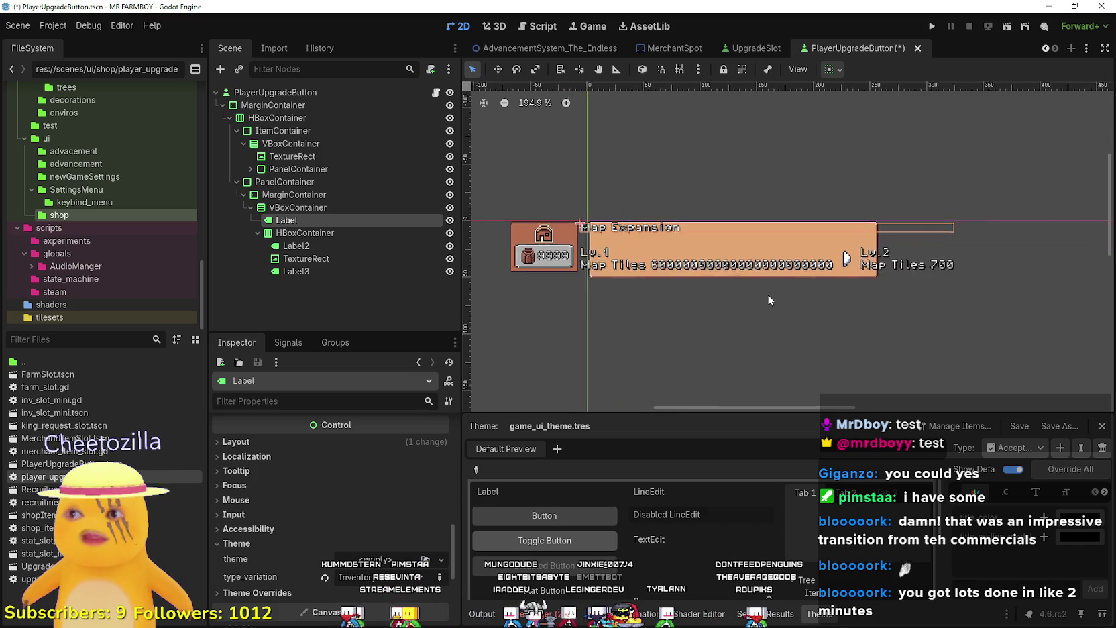
{"action": "scroll", "coordinate": [769, 300], "scroll_direction": "down", "scroll_amount": 5}
{"action": "scroll", "coordinate": [767, 295], "scroll_direction": "up", "scroll_amount": 5}
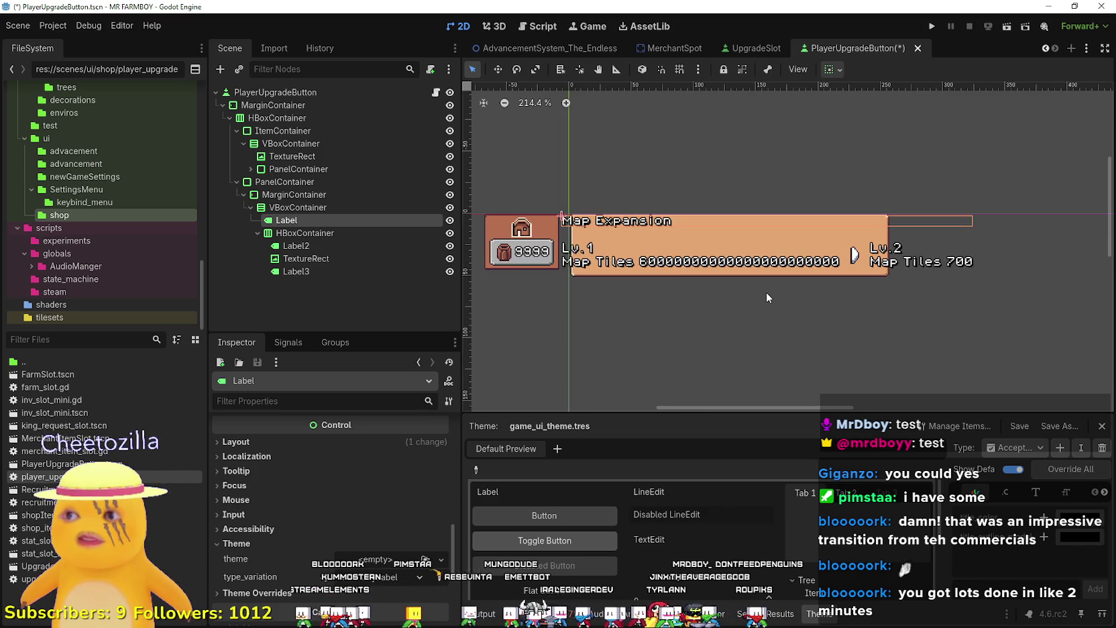
{"action": "key", "text": "ctrl+z"}
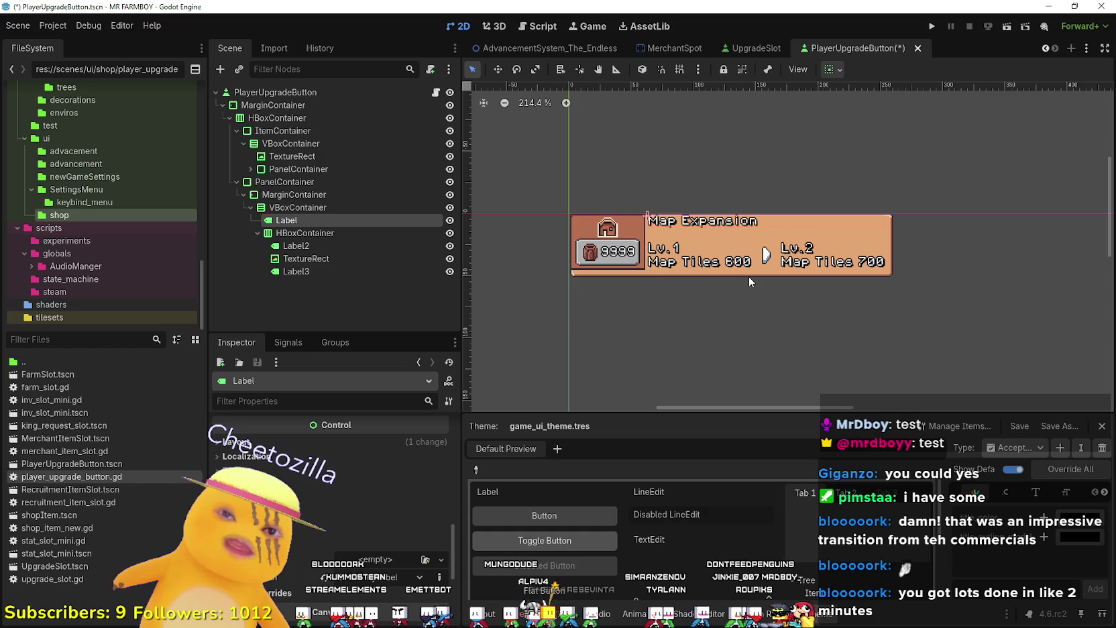
{"action": "key", "text": "ctrl+z"}
{"action": "scroll", "coordinate": [752, 270], "scroll_direction": "up", "scroll_amount": 3}
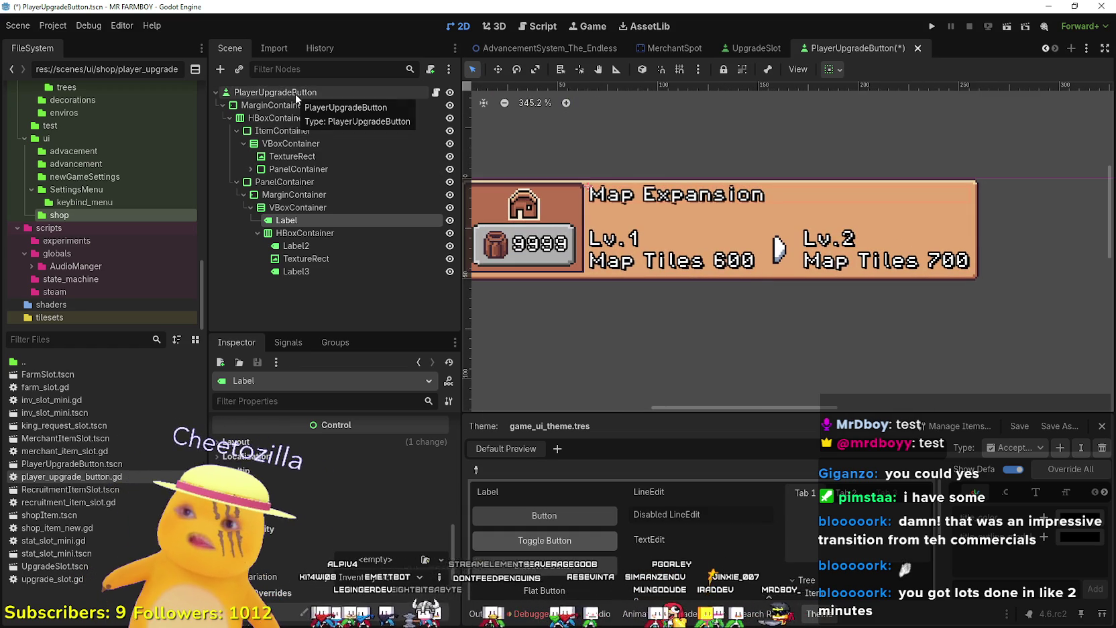
{"action": "left_click", "coordinate": [216, 92]}
{"action": "left_click", "coordinate": [249, 94]}
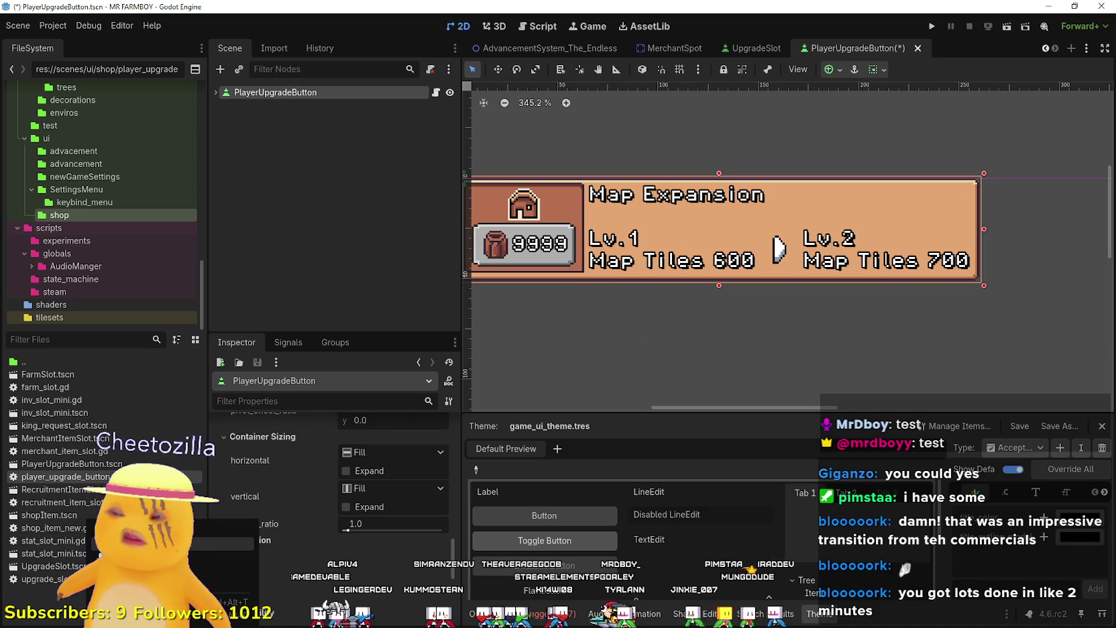
Create a PlayerUpgradeButtonV2 scene in the shop folder with a PanelContainer root
{"action": "left_click", "coordinate": [124, 544]}
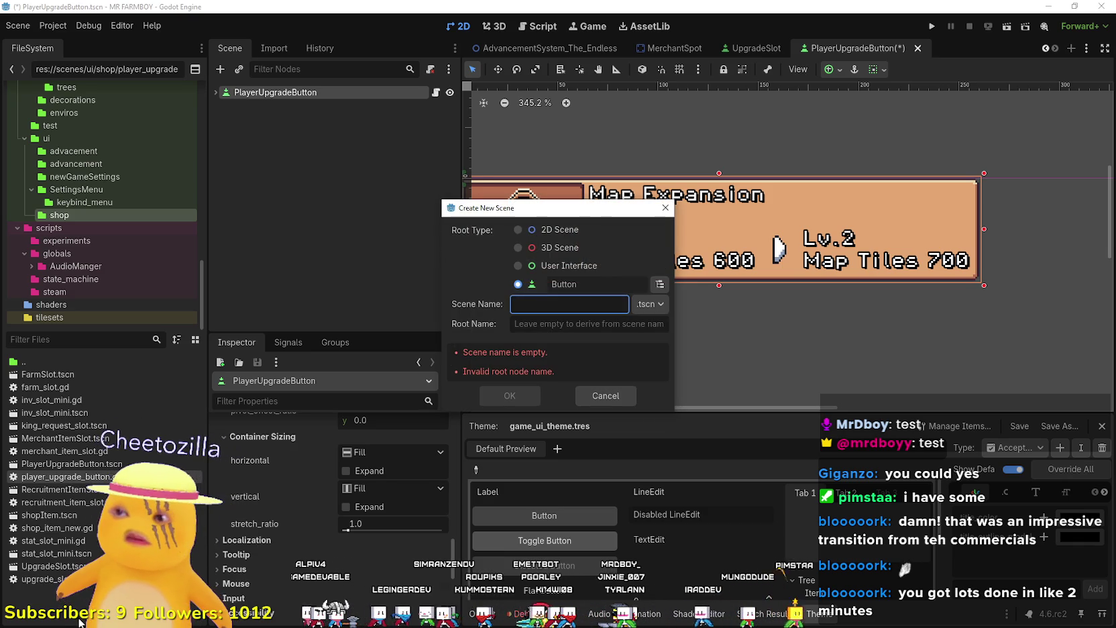
{"action": "left_click", "coordinate": [659, 285]}
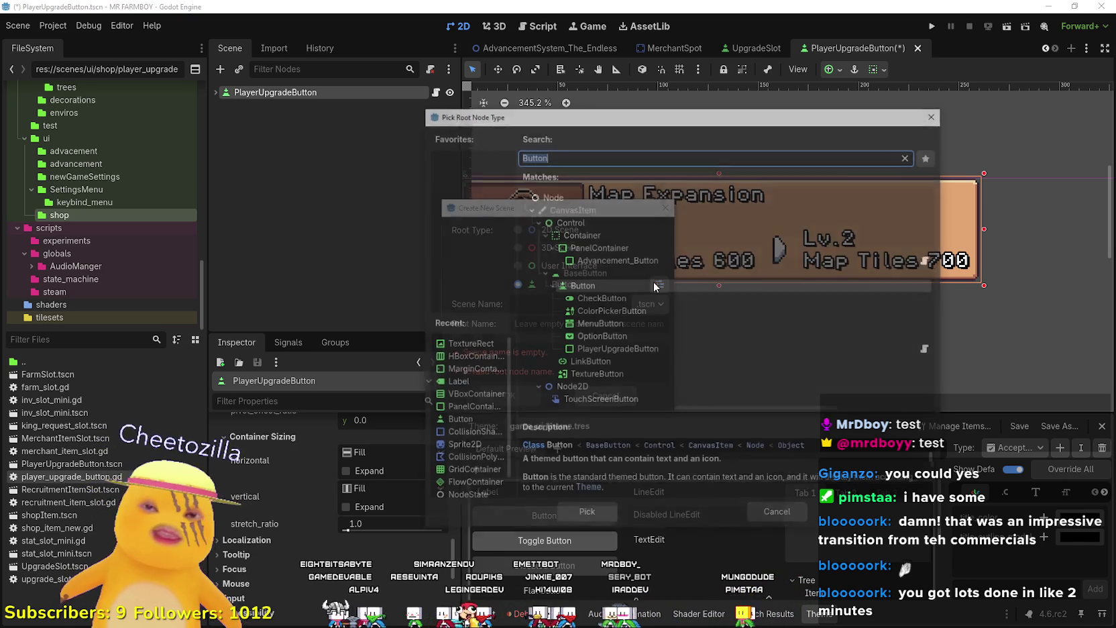
{"action": "type", "text": "Panel"}
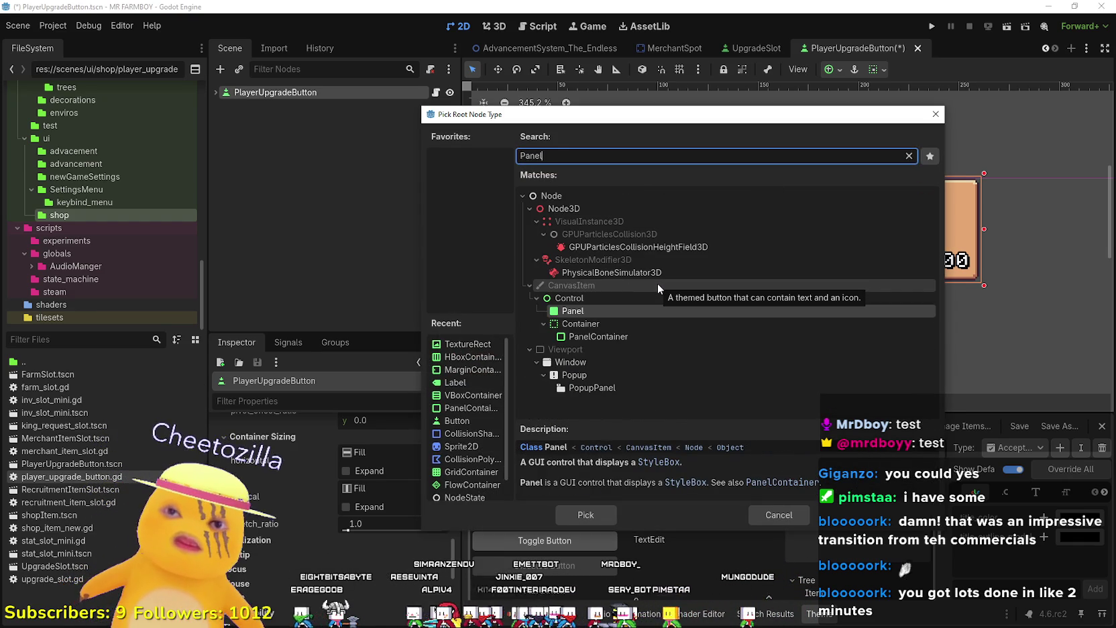
{"action": "key", "text": "Down"}
{"action": "key", "text": "Down"}
{"action": "key", "text": "Return"}
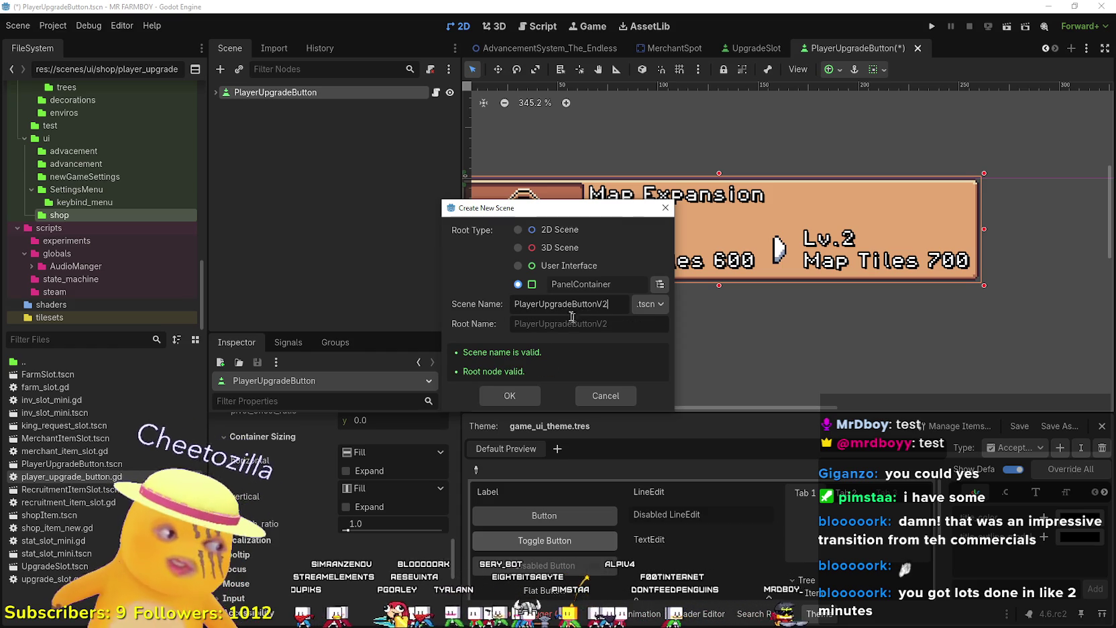
{"action": "left_click", "coordinate": [510, 395]}
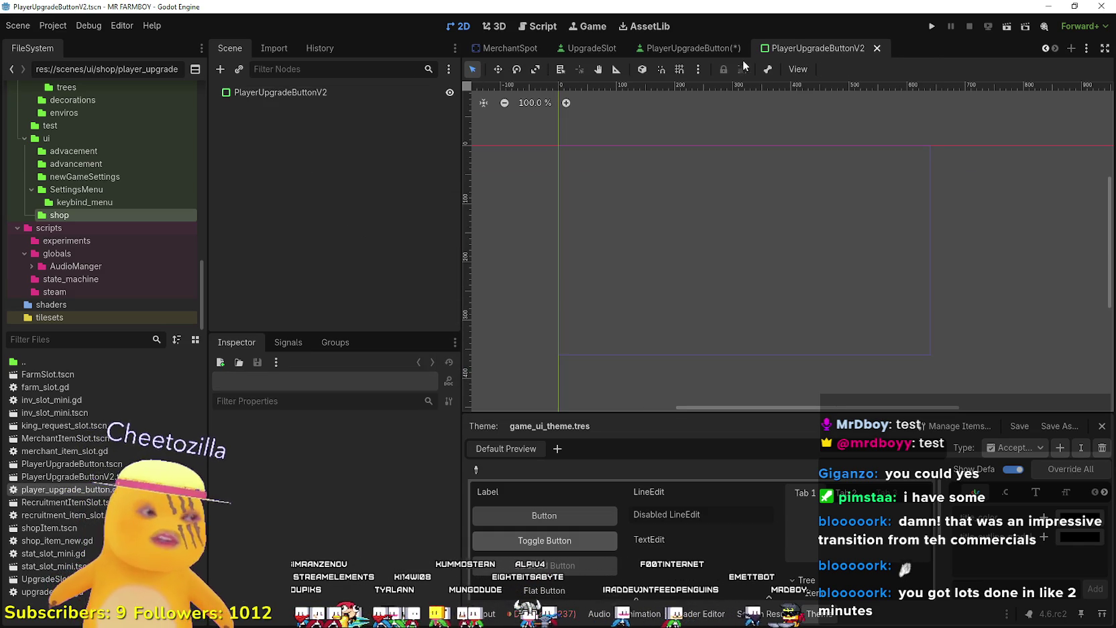
Copy the PlayerUpgradeButton root node and paste it under the PlayerUpgradeButtonV2 root
{"action": "left_click", "coordinate": [695, 48]}
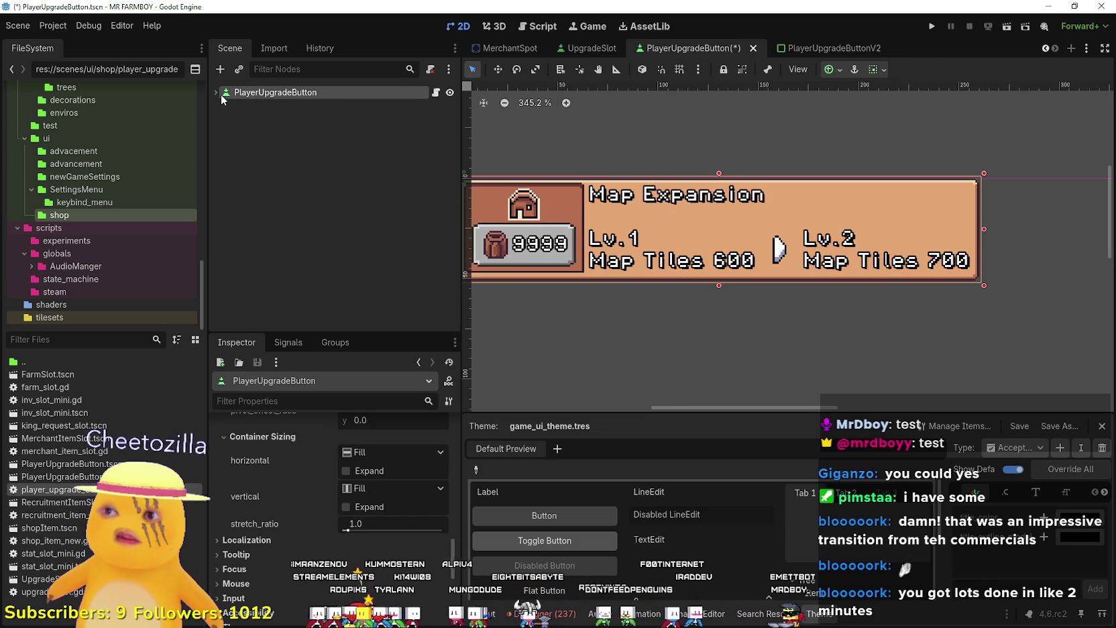
{"action": "right_click", "coordinate": [244, 92]}
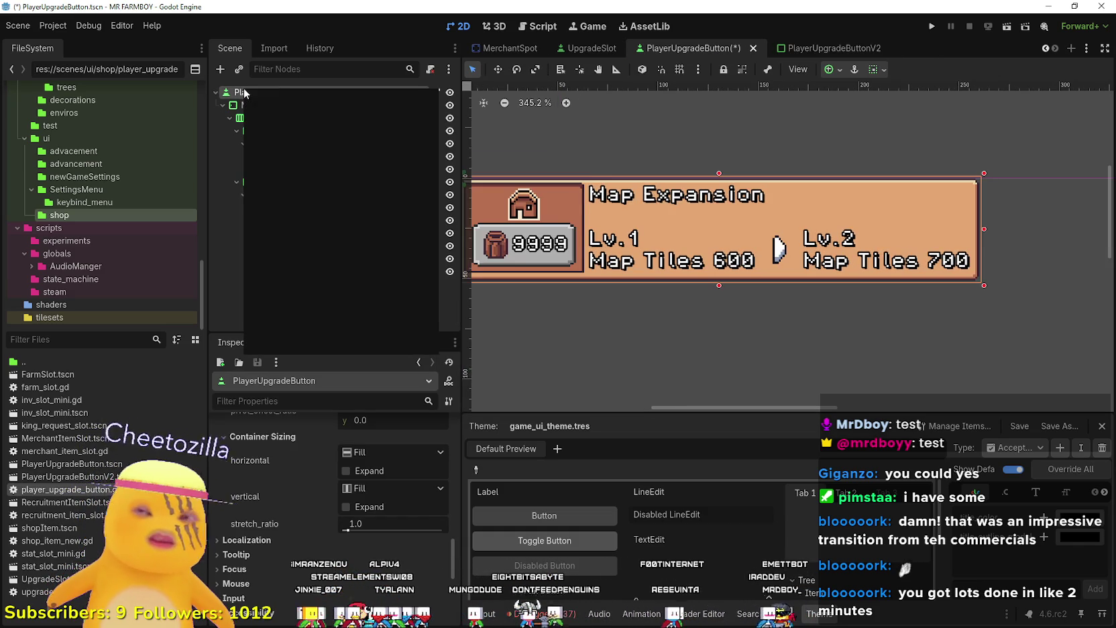
{"action": "left_click", "coordinate": [312, 174]}
{"action": "left_click", "coordinate": [828, 53]}
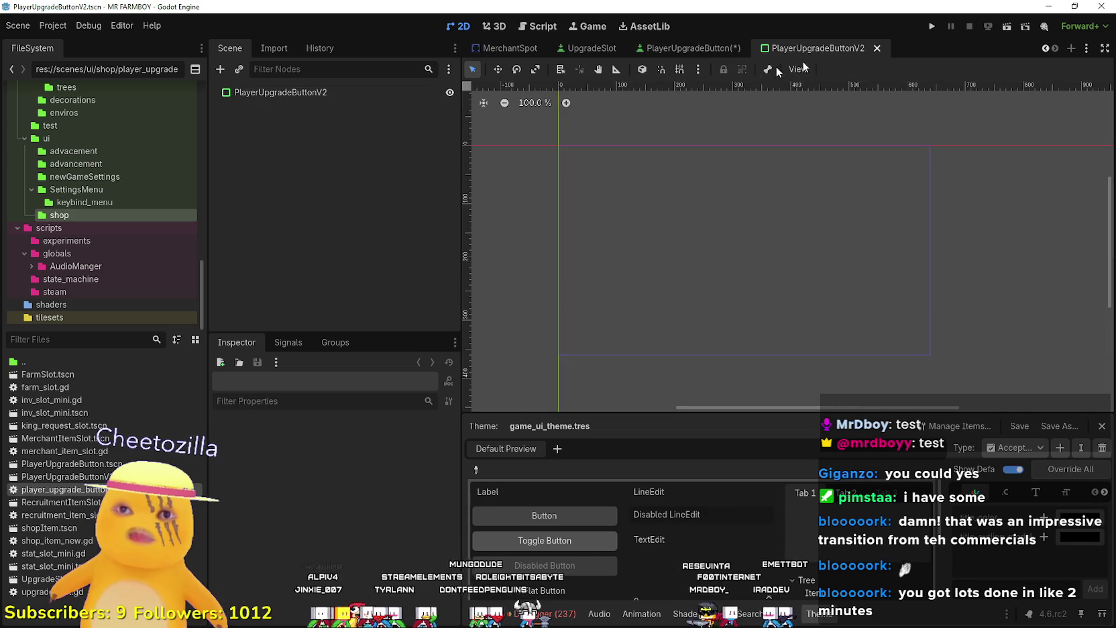
{"action": "right_click", "coordinate": [287, 97]}
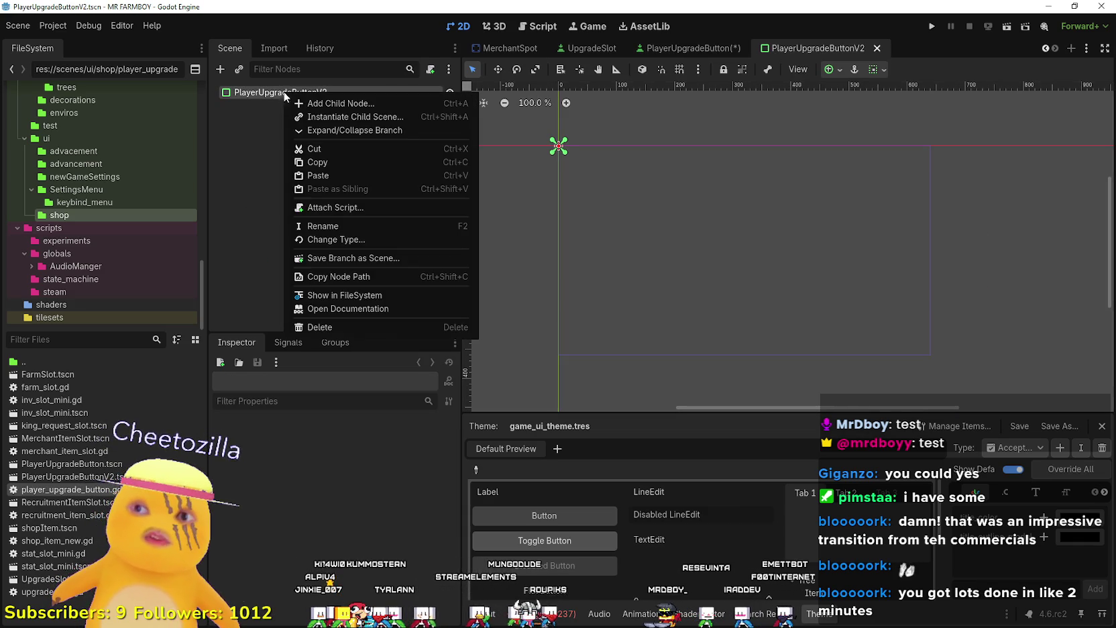
{"action": "left_click", "coordinate": [331, 175]}
{"action": "scroll", "coordinate": [570, 161], "scroll_direction": "up", "scroll_amount": 5}
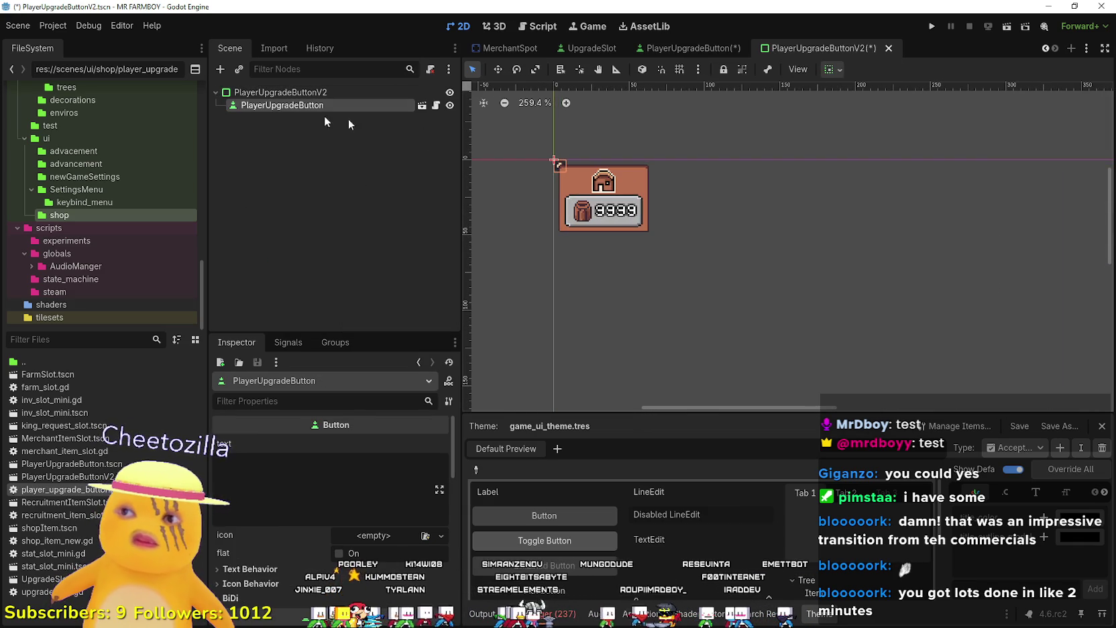
Save the PlayerUpgradeButton scene and delete the instanced PlayerUpgradeButton child from V2
{"action": "left_click", "coordinate": [671, 49]}
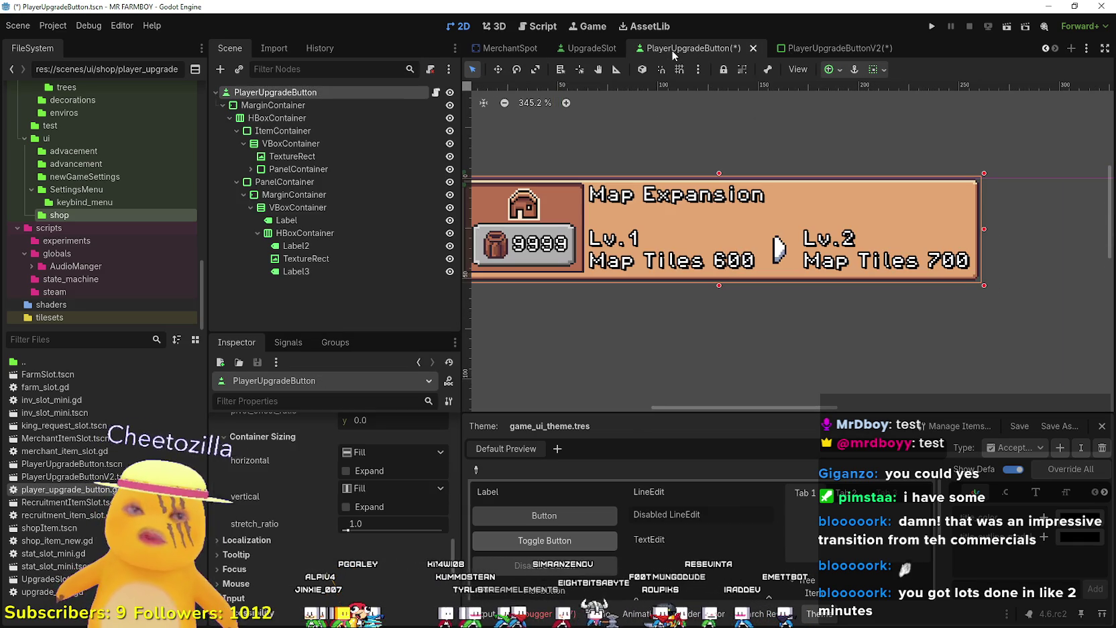
{"action": "key", "text": "ctrl+s"}
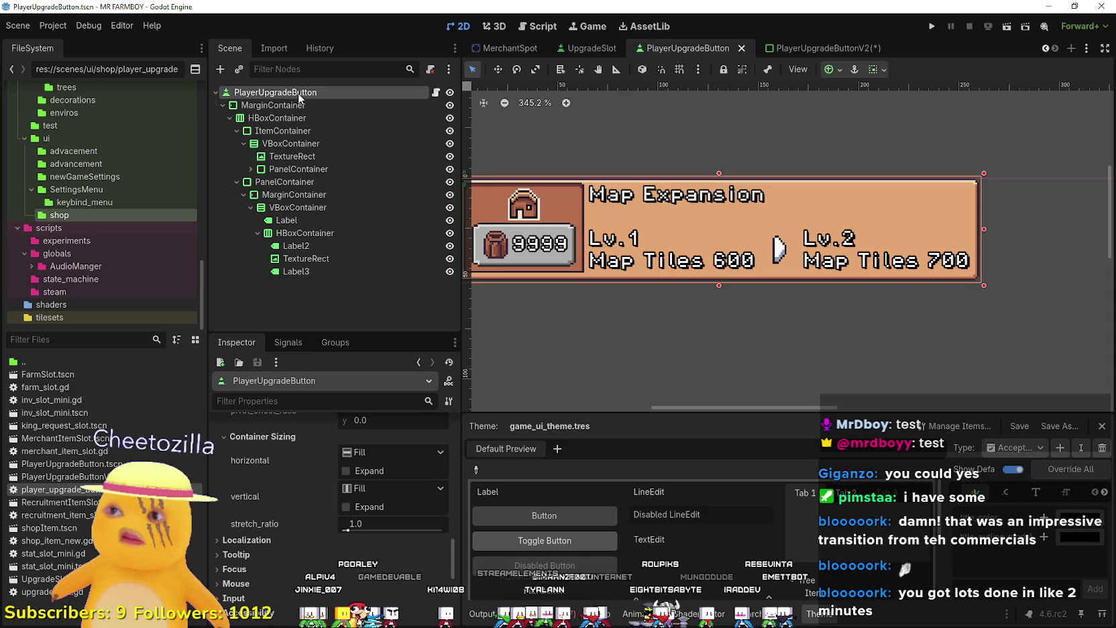
{"action": "right_click", "coordinate": [299, 93]}
{"action": "left_click", "coordinate": [352, 192]}
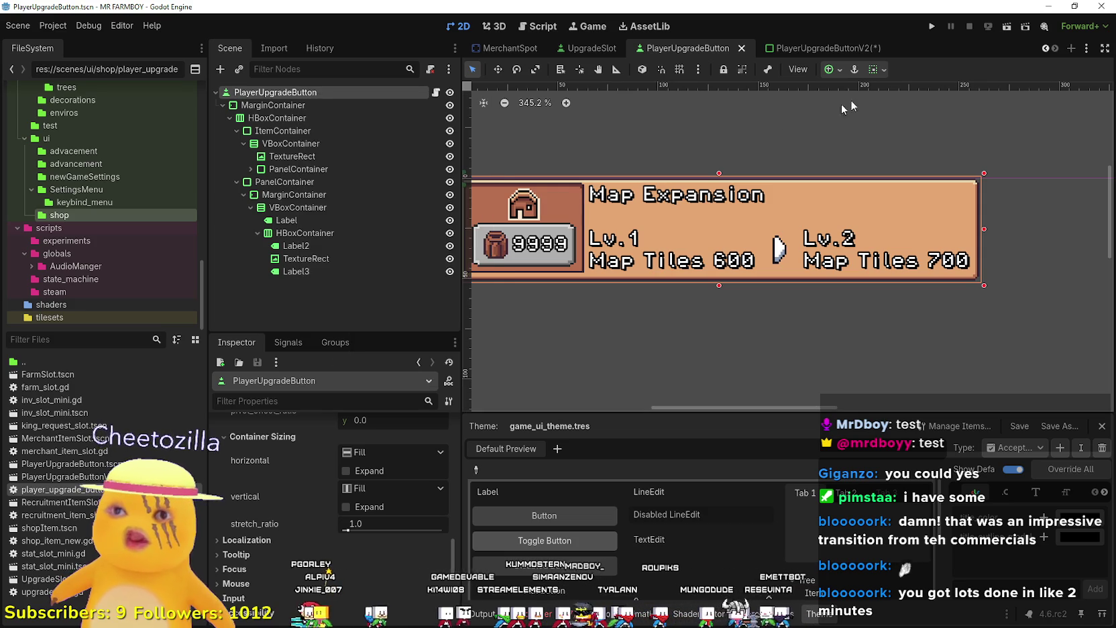
{"action": "left_click", "coordinate": [839, 48]}
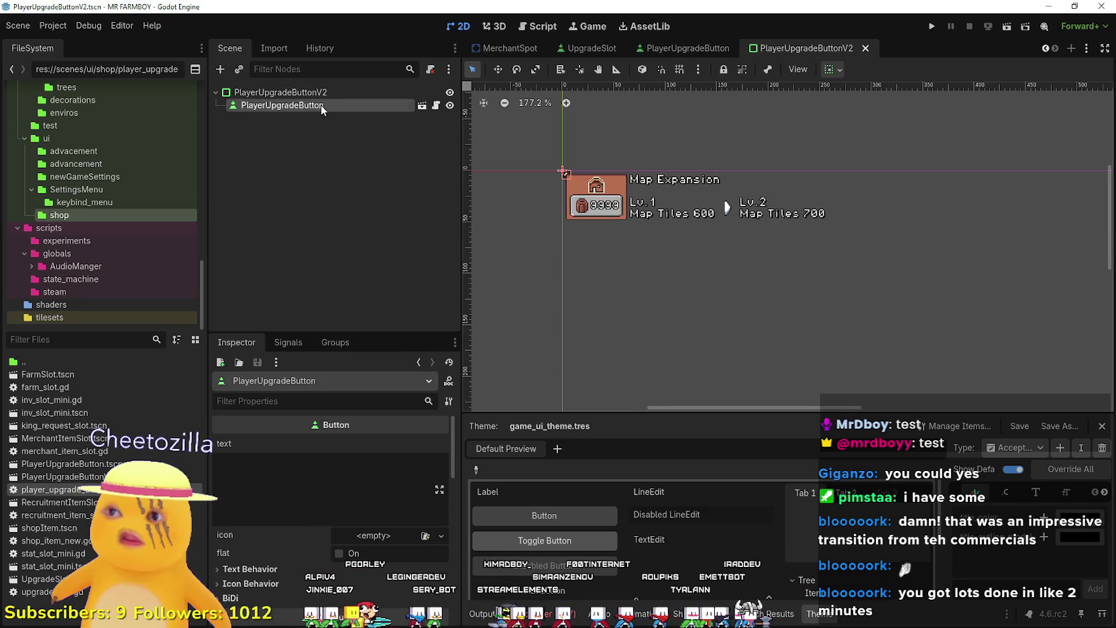
{"action": "right_click", "coordinate": [322, 106]}
{"action": "left_click", "coordinate": [371, 510]}
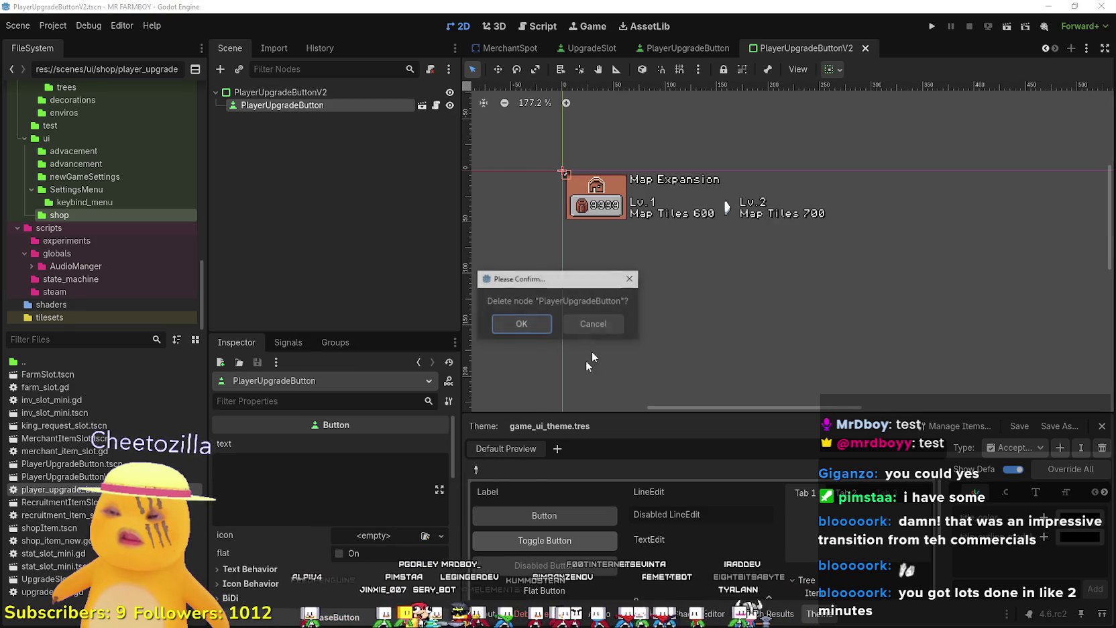
{"action": "left_click", "coordinate": [526, 323]}
{"action": "right_click", "coordinate": [289, 92]}
{"action": "left_click", "coordinate": [326, 154]}
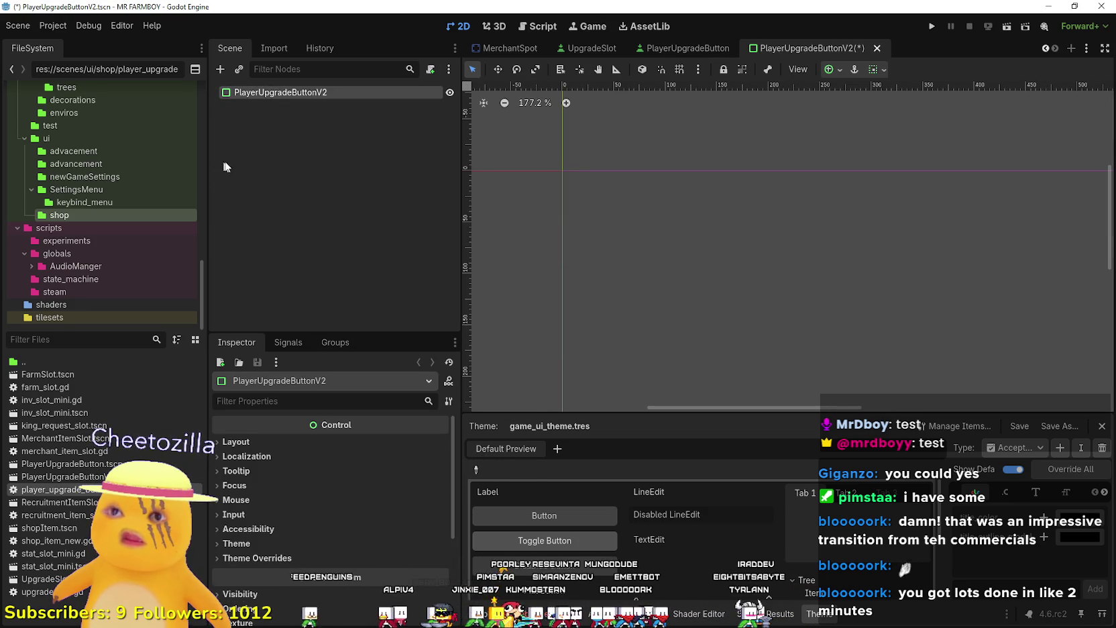
Copy the original card's MarginContainer tree and paste it under the PlayerUpgradeButtonV2 root
{"action": "left_click", "coordinate": [687, 53]}
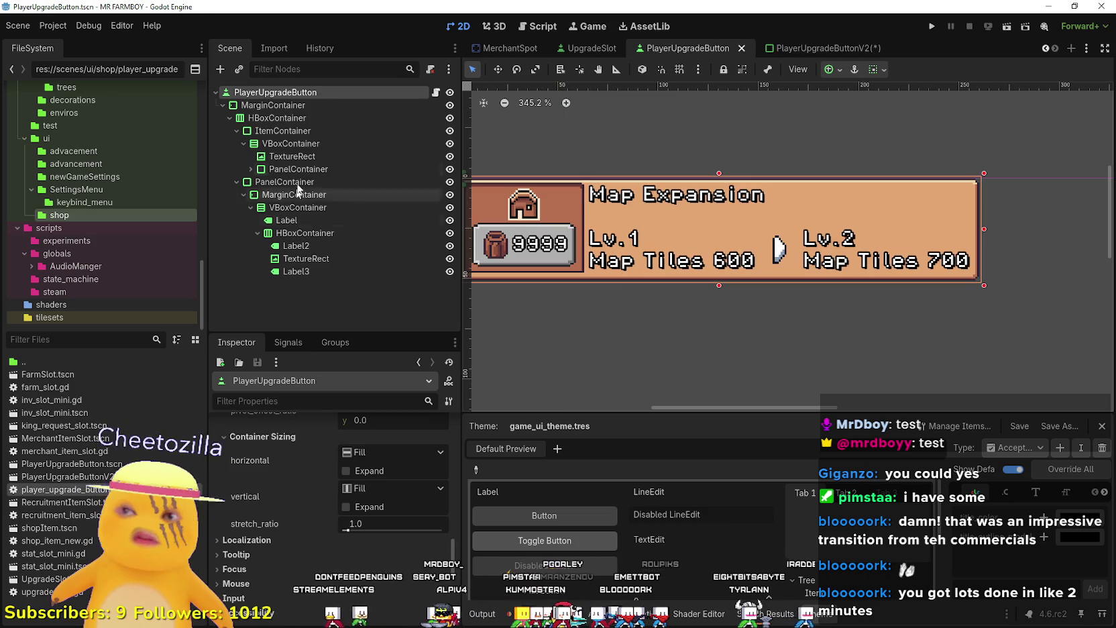
{"action": "left_click", "coordinate": [289, 105]}
{"action": "left_click", "coordinate": [223, 106]}
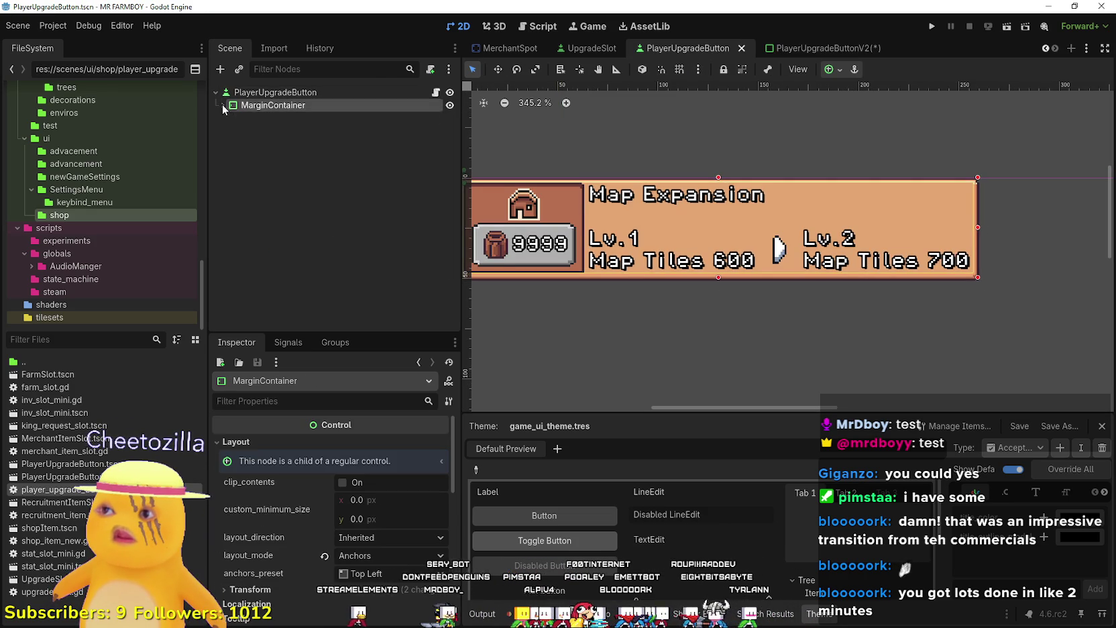
{"action": "left_click", "coordinate": [222, 106]}
{"action": "right_click", "coordinate": [263, 106]}
{"action": "left_click", "coordinate": [782, 45]}
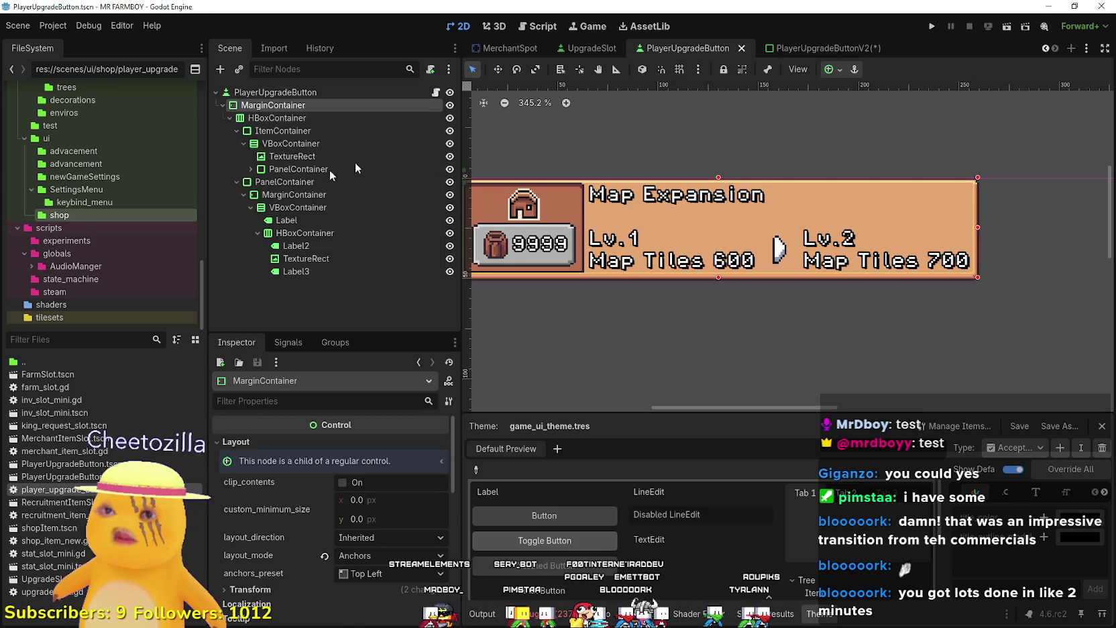
{"action": "right_click", "coordinate": [290, 99]}
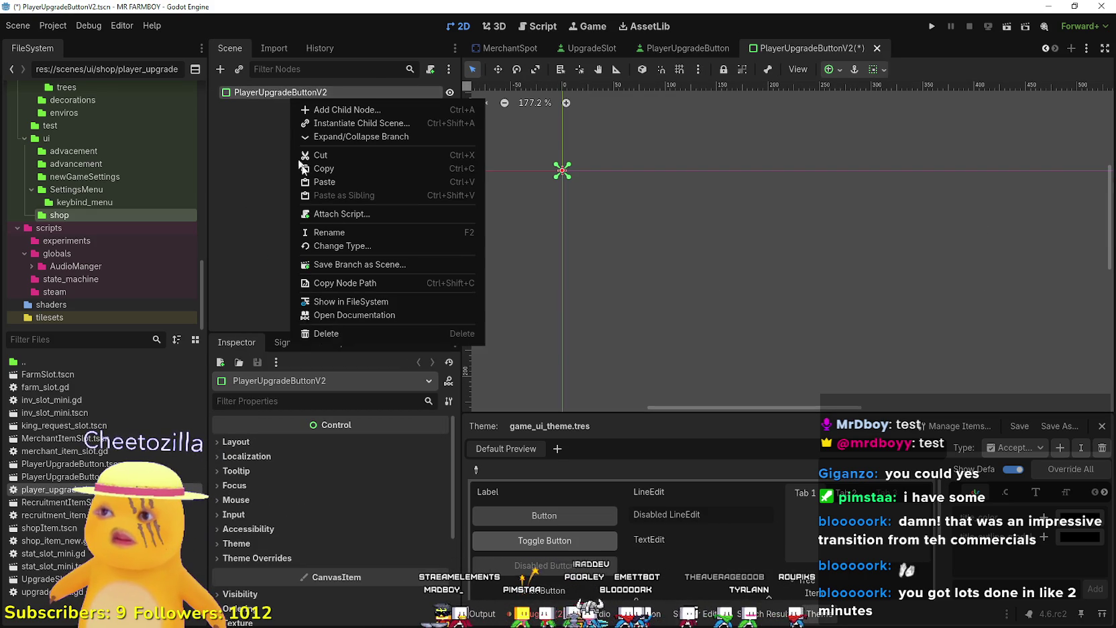
{"action": "left_click", "coordinate": [347, 184]}
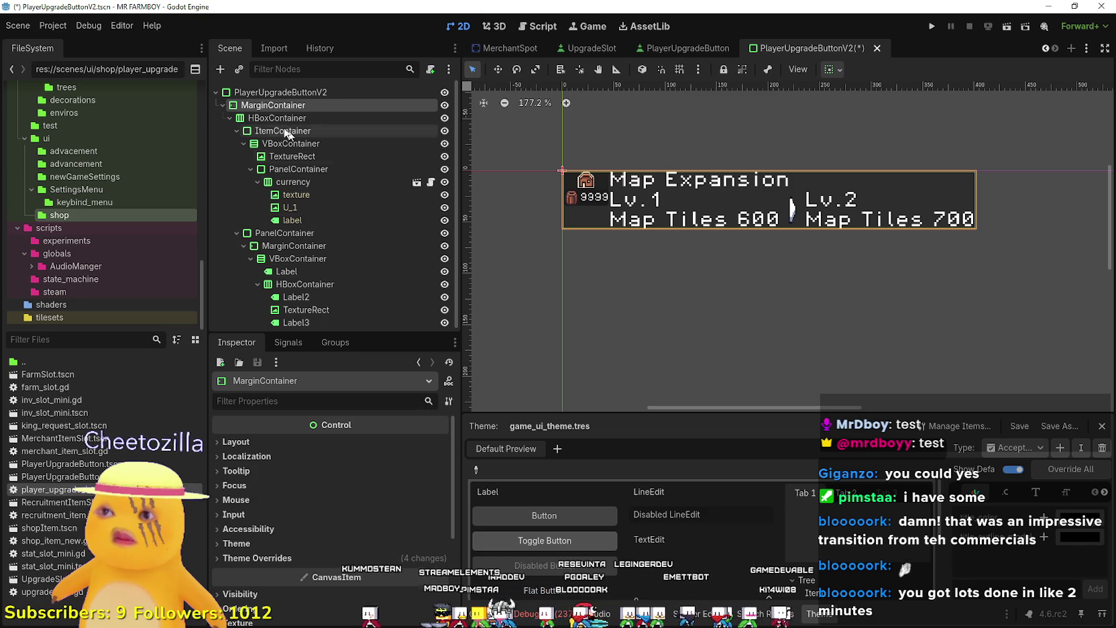
{"action": "left_click", "coordinate": [223, 105]}
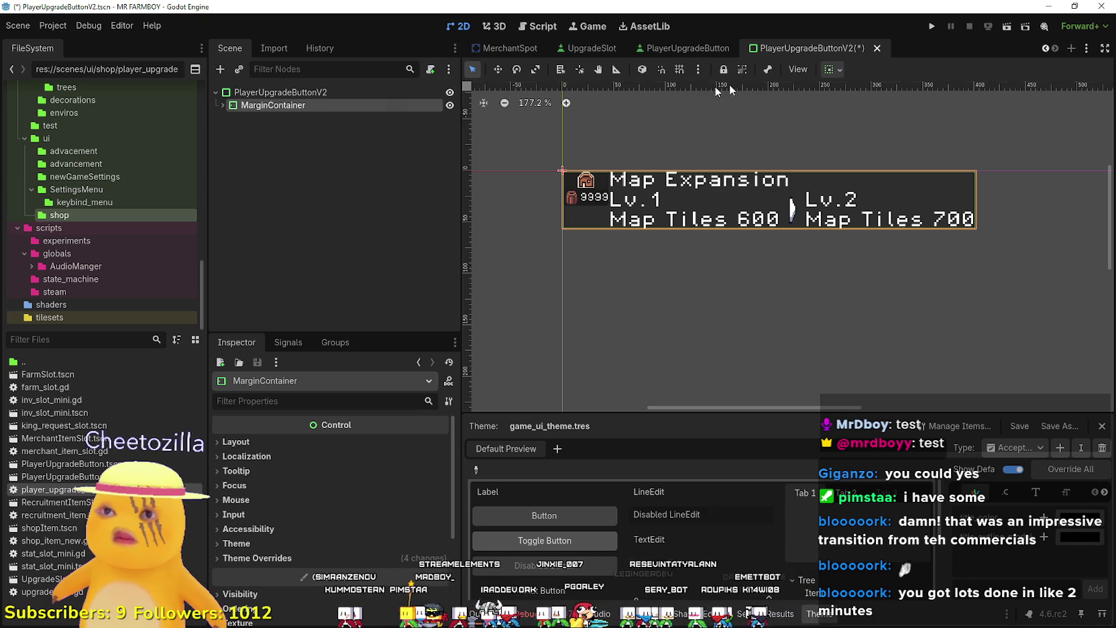
Compare with the original scene, then choose Quick Load for the V2 root's theme
{"action": "left_click", "coordinate": [682, 47]}
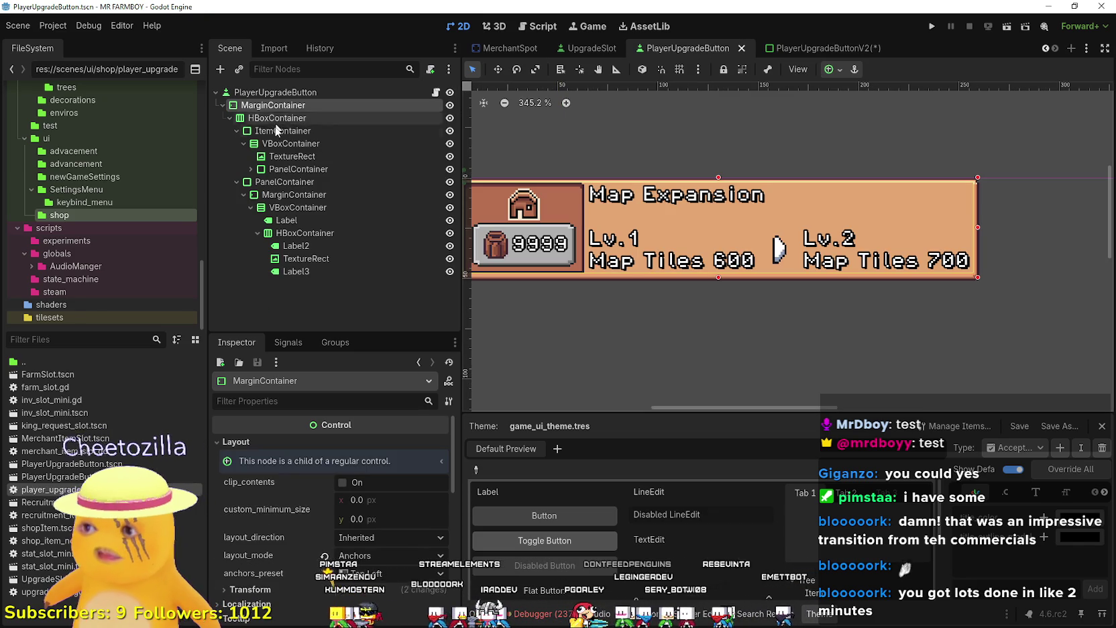
{"action": "left_click", "coordinate": [791, 48]}
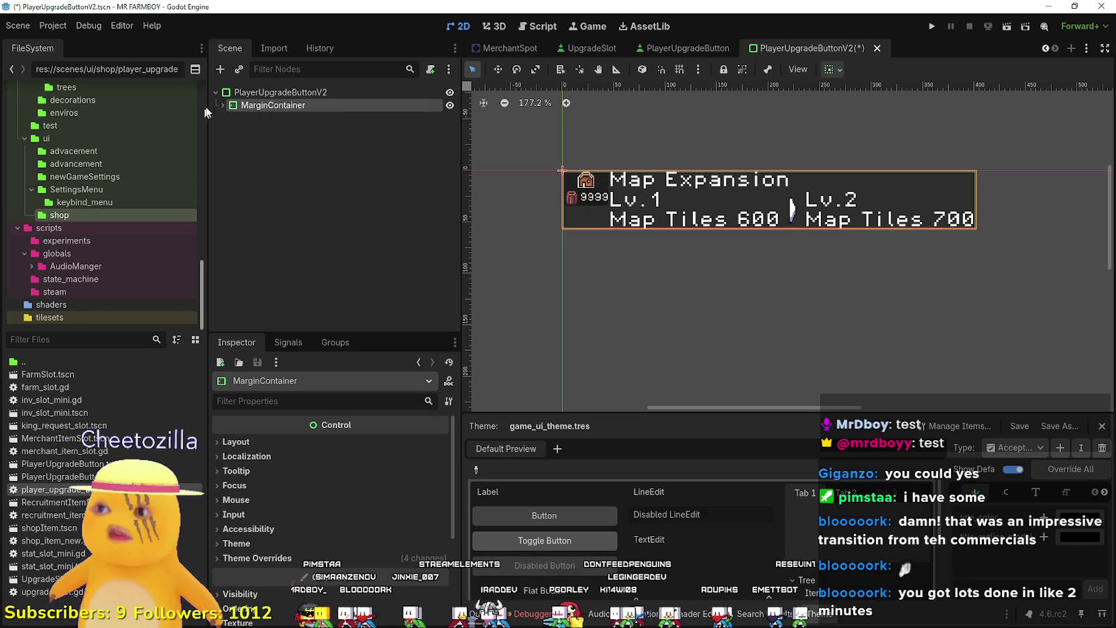
{"action": "left_click", "coordinate": [288, 544]}
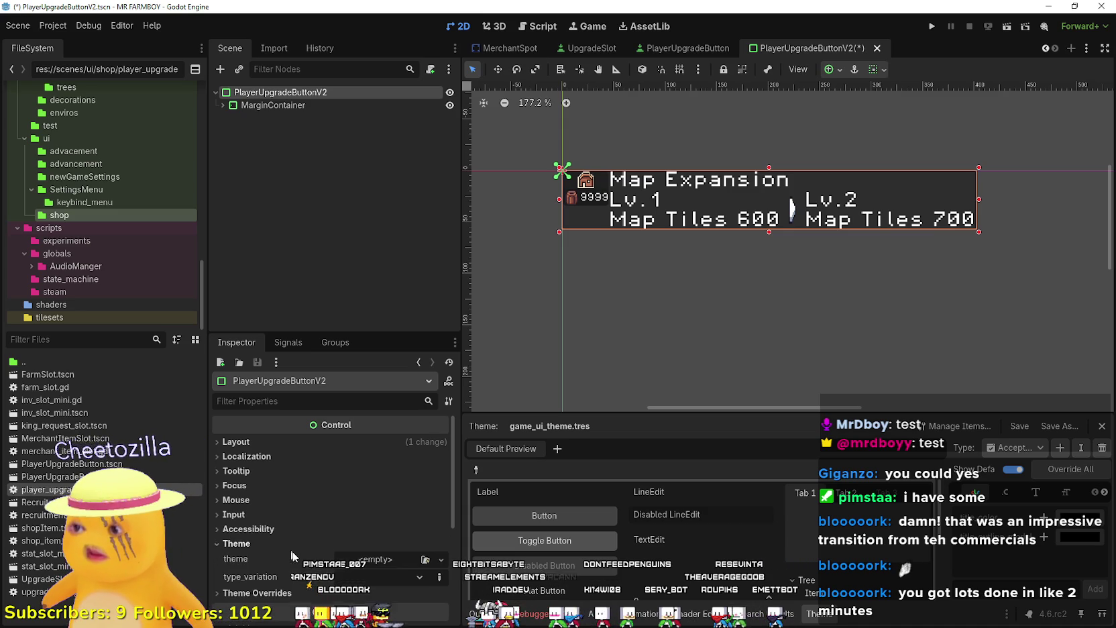
{"action": "left_click", "coordinate": [372, 559]}
{"action": "left_click", "coordinate": [402, 602]}
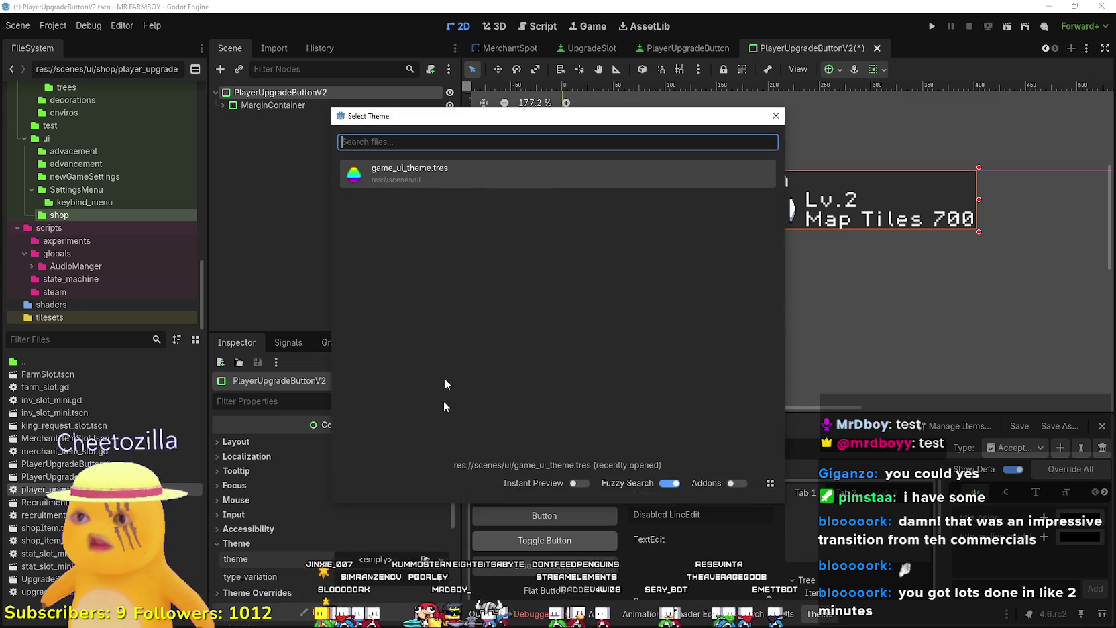
Apply game_ui_theme.tres as the PlayerUpgradeButtonV2 root's theme and start adding a child node
{"action": "double_click", "coordinate": [603, 171]}
{"action": "scroll", "coordinate": [630, 201], "scroll_direction": "up", "scroll_amount": 2}
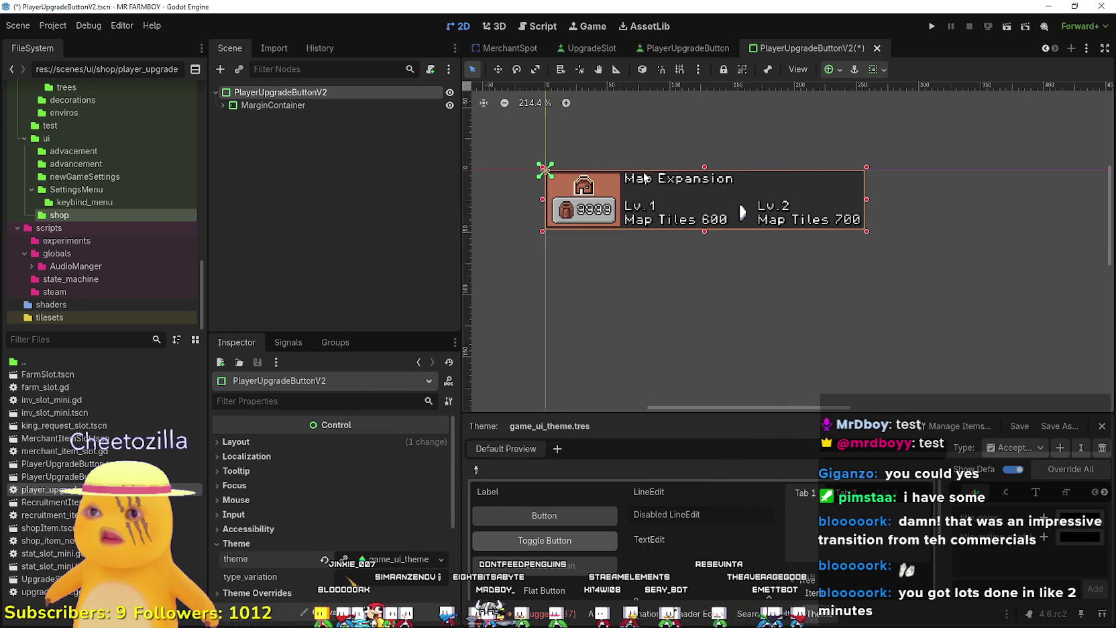
{"action": "left_click", "coordinate": [236, 105]}
{"action": "left_click", "coordinate": [265, 92]}
{"action": "right_click", "coordinate": [265, 92]}
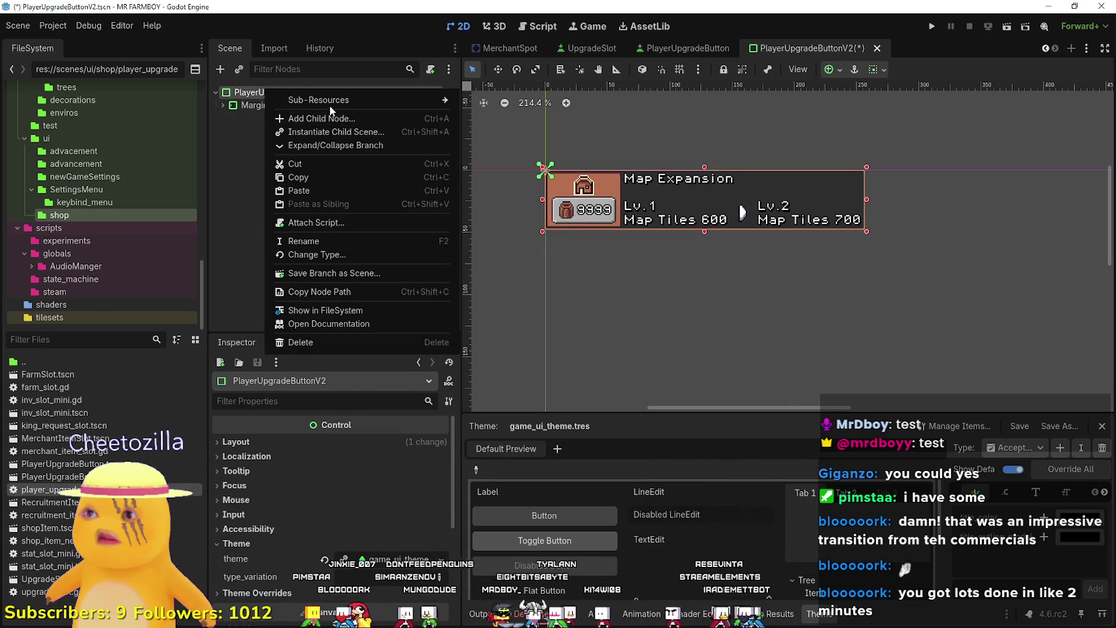
{"action": "left_click", "coordinate": [245, 204]}
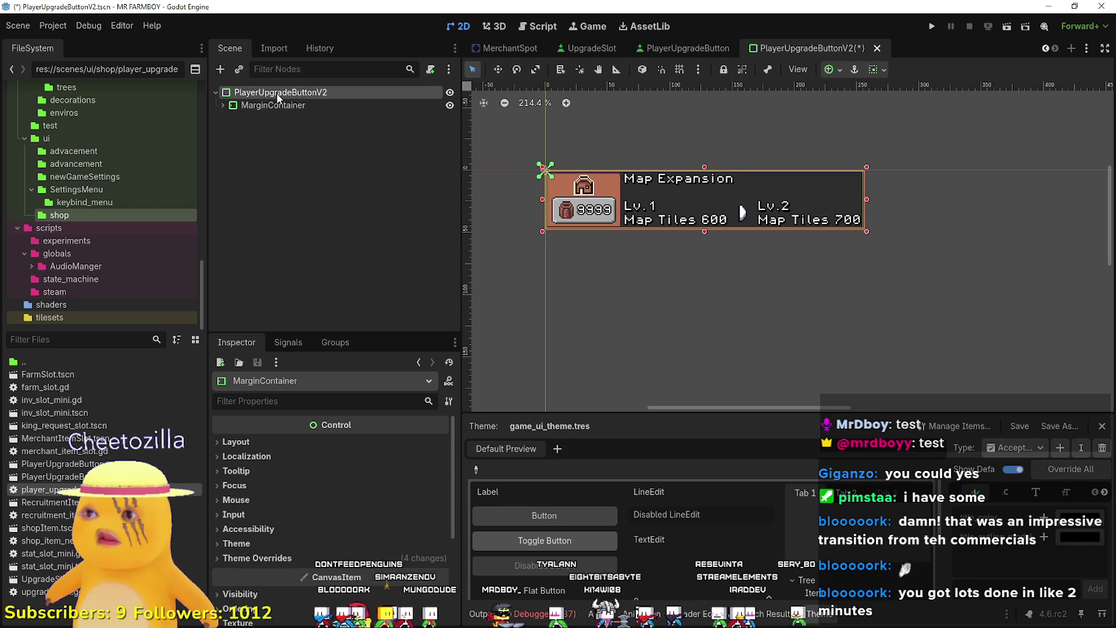
{"action": "right_click", "coordinate": [276, 93]}
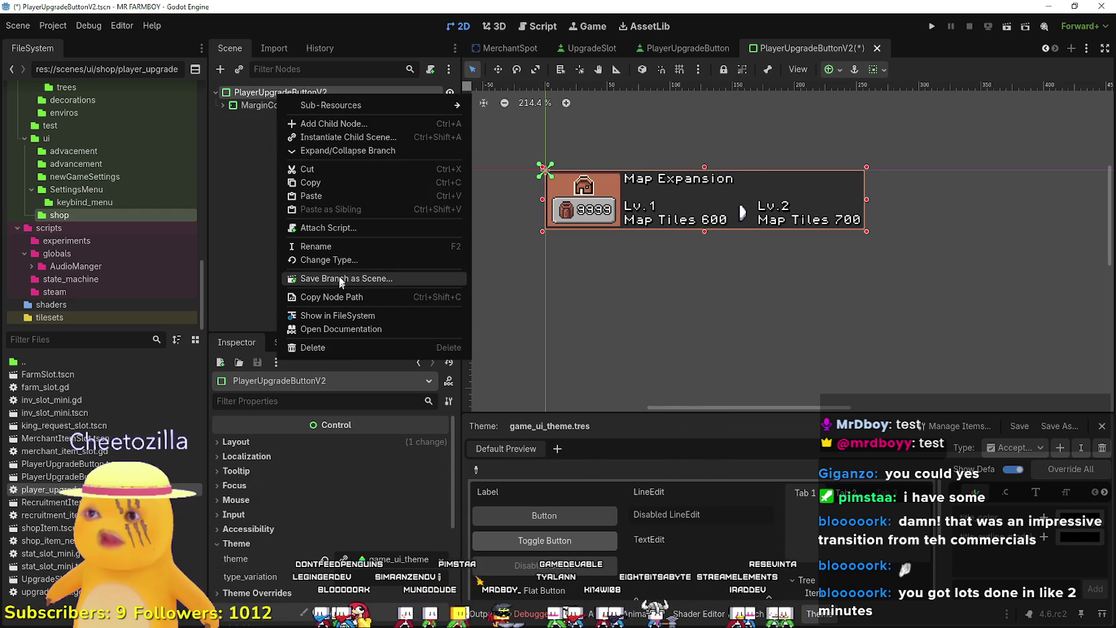
{"action": "left_click", "coordinate": [327, 125]}
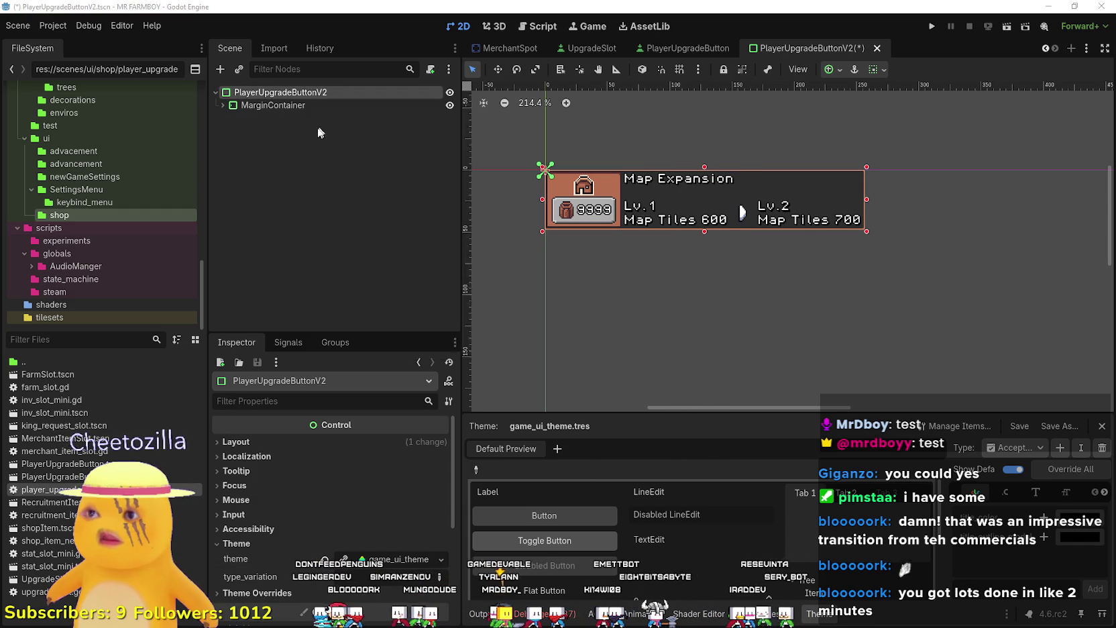
Add a Button child and move it above MarginContainer under the root
{"action": "type", "text": "Button"}
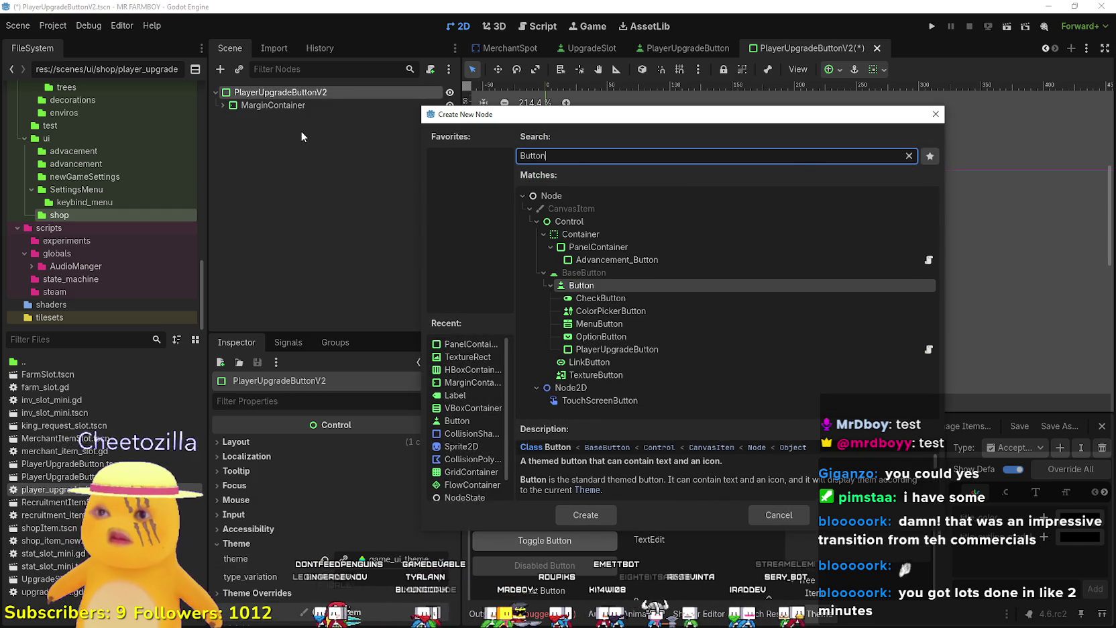
{"action": "key", "text": "Return"}
{"action": "mouse_move", "coordinate": [255, 118]}
{"action": "left_mouse_down"}
{"action": "mouse_move", "coordinate": [276, 78]}
{"action": "mouse_move", "coordinate": [275, 102]}
{"action": "left_mouse_up"}
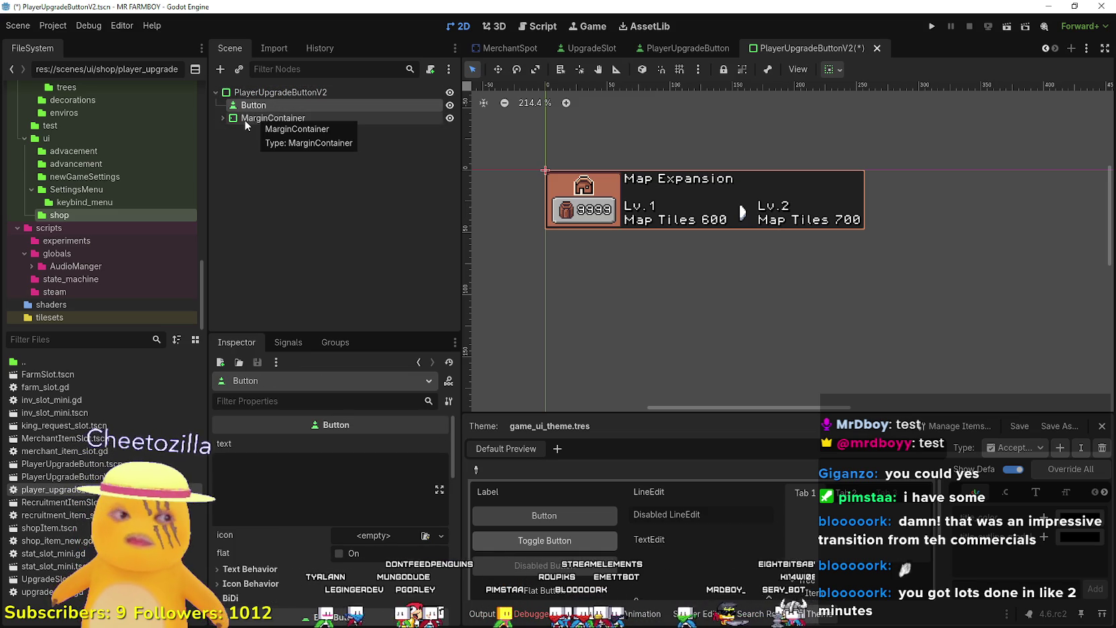
{"action": "key", "text": "ctrl+equal"}
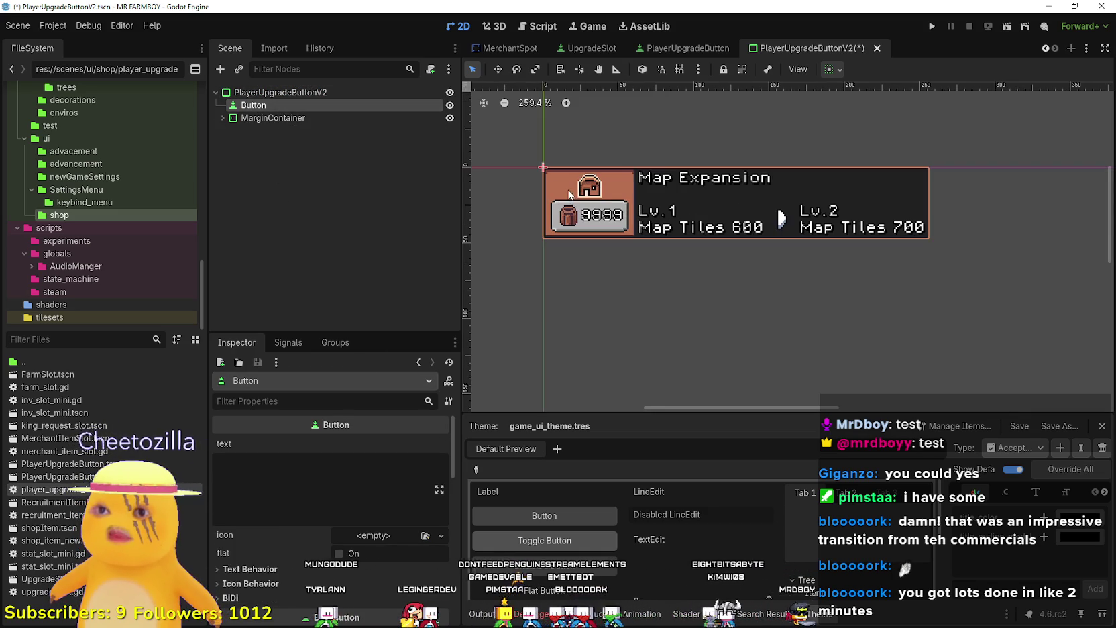
{"action": "scroll", "coordinate": [342, 581], "scroll_direction": "down", "scroll_amount": 10}
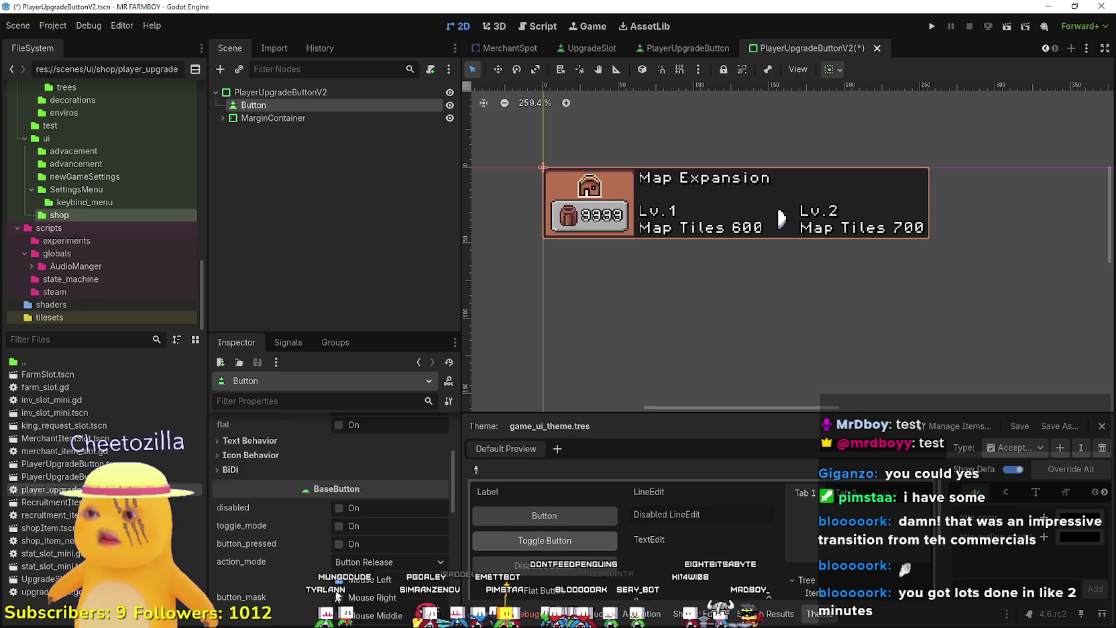
{"action": "scroll", "coordinate": [342, 513], "scroll_direction": "up", "scroll_amount": 2}
{"action": "scroll", "coordinate": [349, 488], "scroll_direction": "down", "scroll_amount": 5}
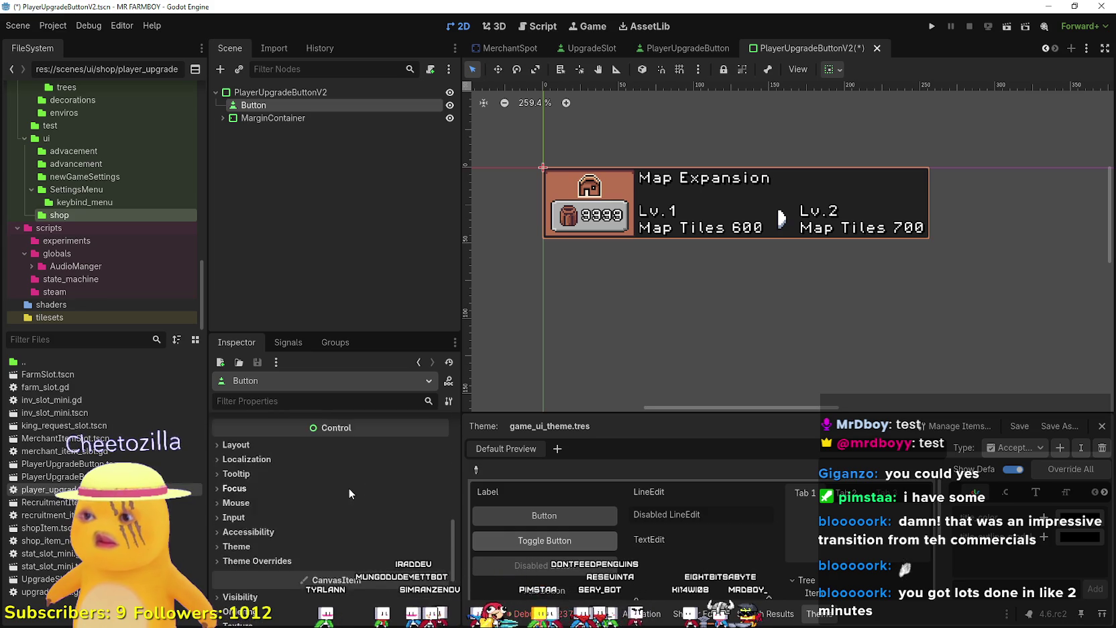
Set the Button's theme type variation to MainMenuButton
{"action": "left_click", "coordinate": [324, 458]}
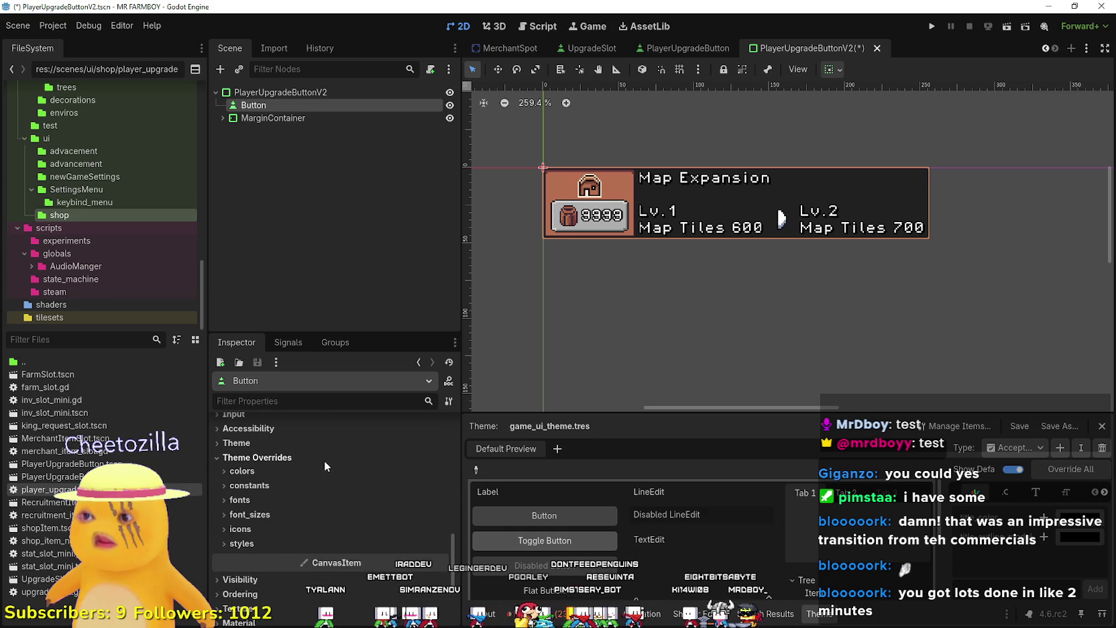
{"action": "left_click", "coordinate": [277, 444]}
{"action": "left_click", "coordinate": [361, 477]}
{"action": "left_click", "coordinate": [377, 496]}
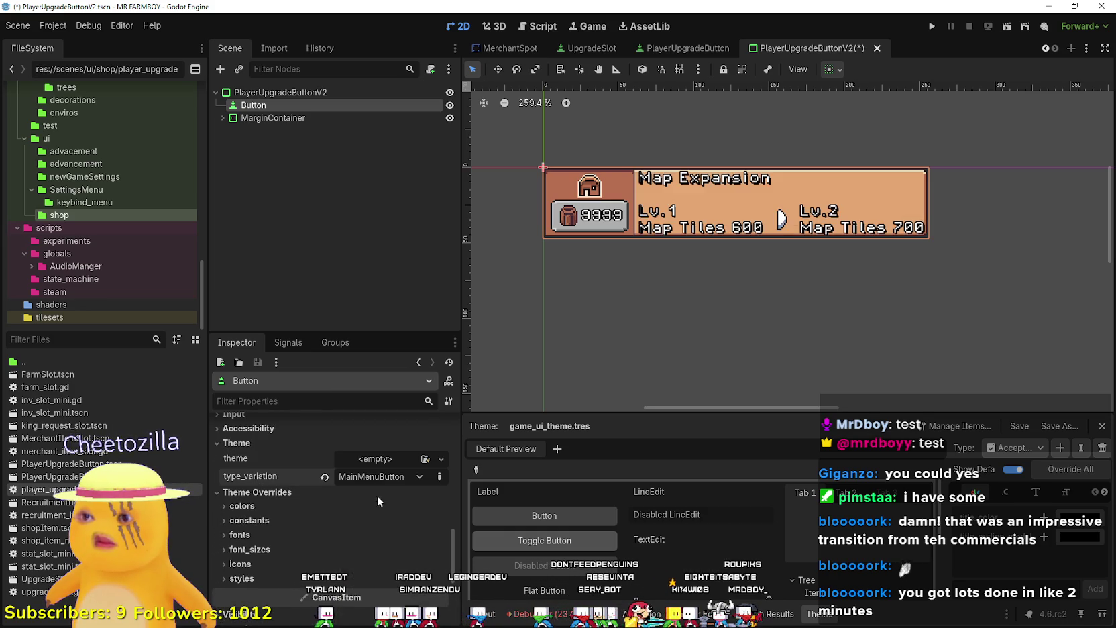
Expand the MarginContainer subtree and select Label2 holding the Lv.1 text
{"action": "scroll", "coordinate": [683, 144], "scroll_direction": "down", "scroll_amount": 1}
{"action": "left_click", "coordinate": [273, 118]}
{"action": "left_click", "coordinate": [222, 118], "text": "shift"}
{"action": "scroll", "coordinate": [319, 295], "scroll_direction": "down", "scroll_amount": 1}
{"action": "left_click", "coordinate": [296, 294]}
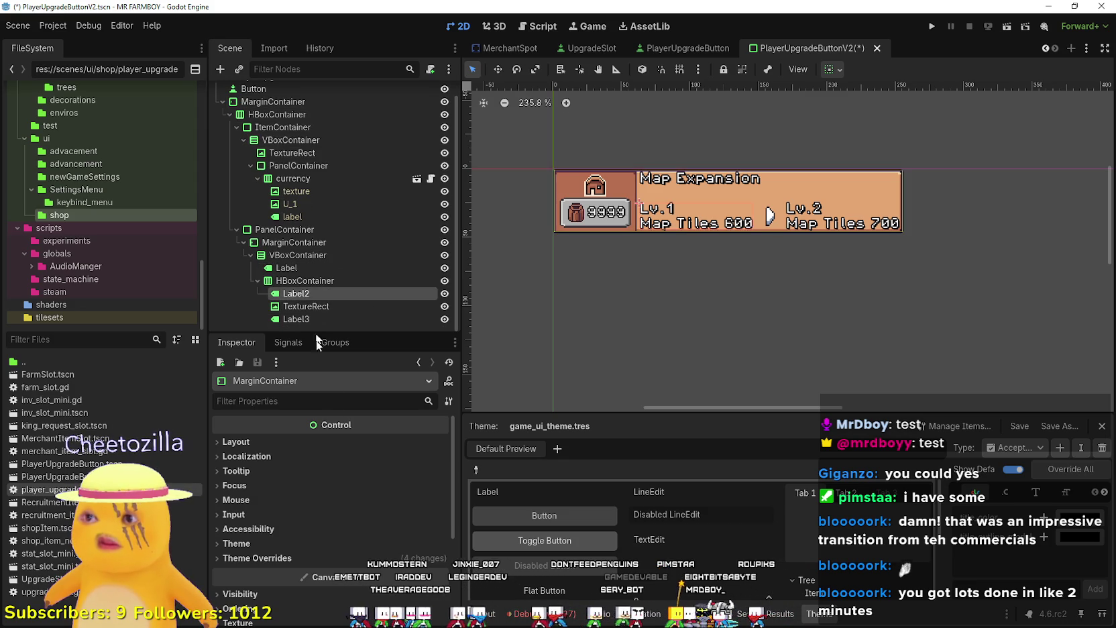
Append filler like 'trrrrrtr…tretret' after Label2's Map Tiles 600 and inspect the widened card
{"action": "left_click", "coordinate": [328, 486]}
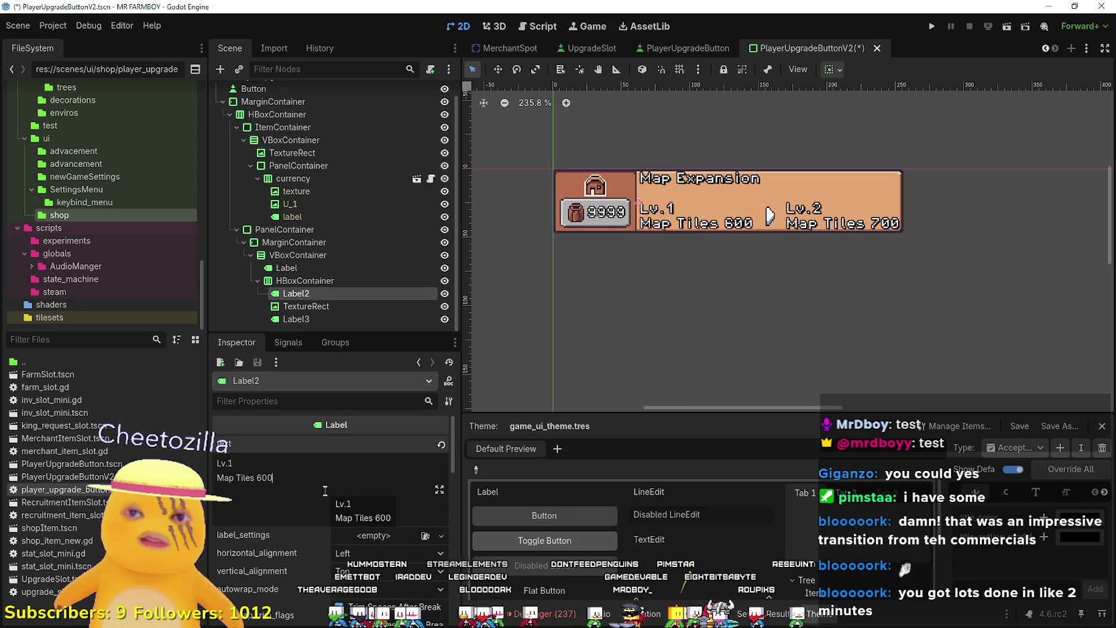
{"action": "scroll", "coordinate": [720, 333], "scroll_direction": "up", "scroll_amount": 4}
{"action": "scroll", "coordinate": [721, 334], "scroll_direction": "up", "scroll_amount": 5}
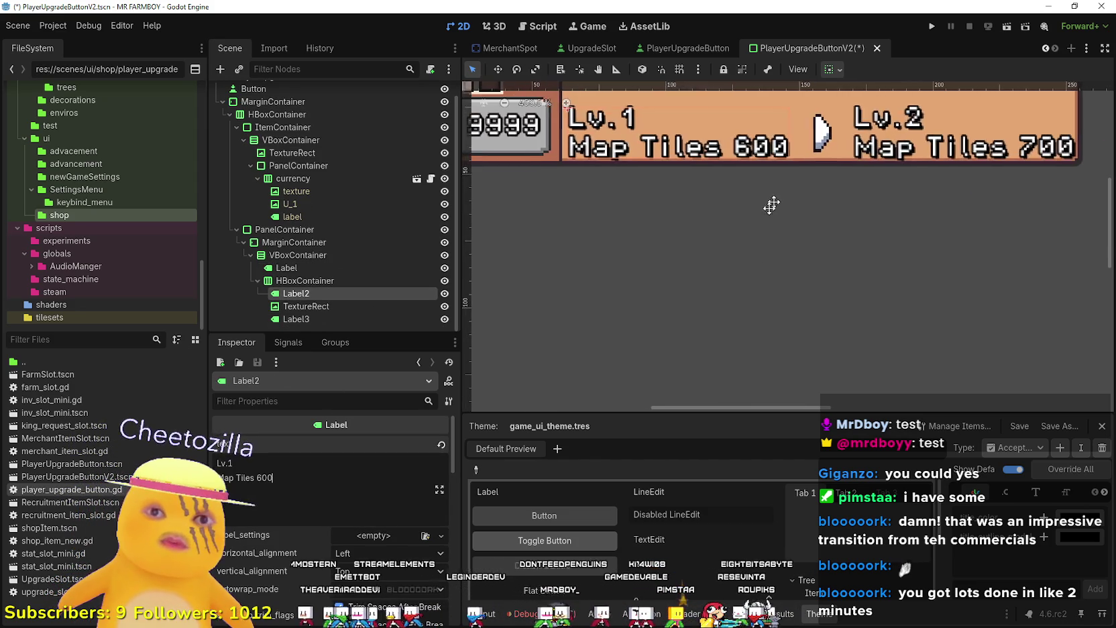
{"action": "scroll", "coordinate": [687, 326], "scroll_direction": "down", "scroll_amount": 6}
{"action": "type", "text": "trrrrrtr"}
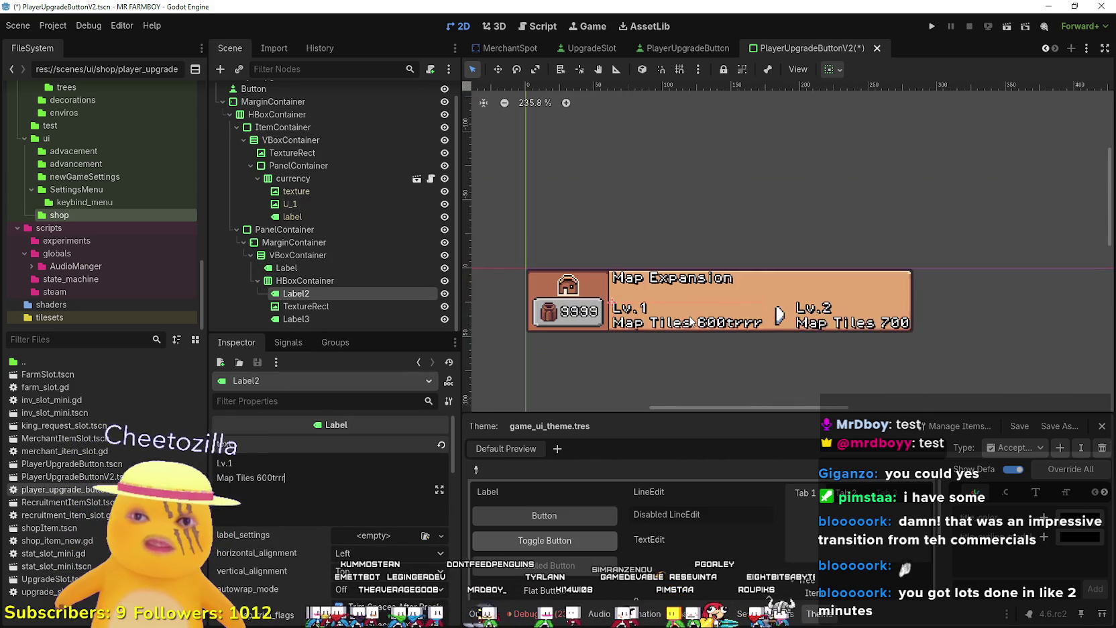
{"action": "scroll", "coordinate": [825, 336], "scroll_direction": "up", "scroll_amount": 4}
{"action": "type", "text": "trtrtretret"}
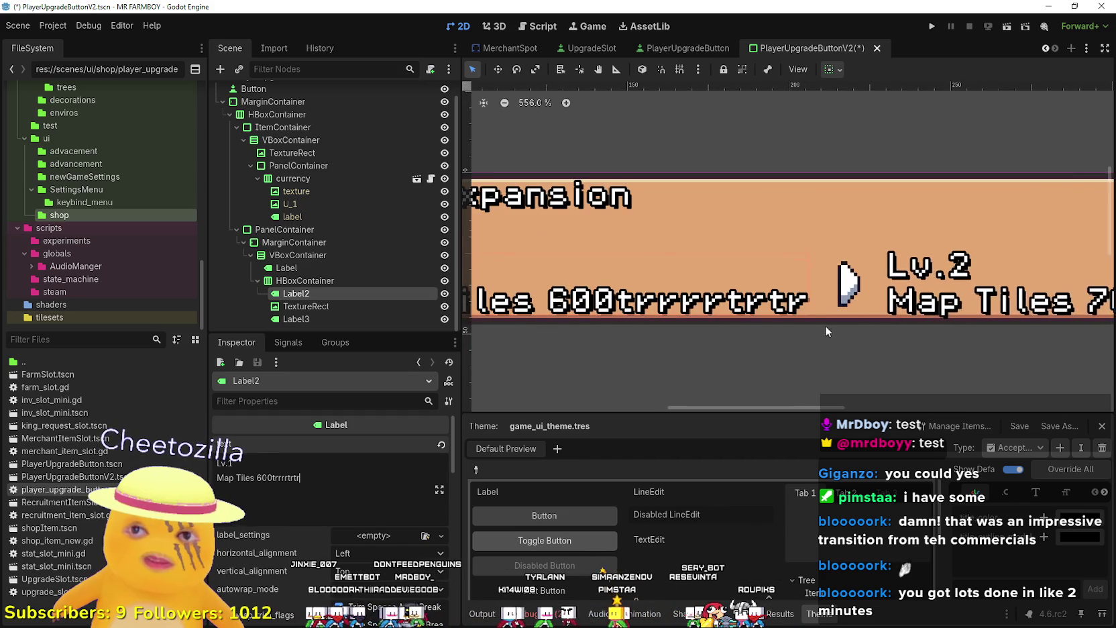
{"action": "scroll", "coordinate": [689, 332], "scroll_direction": "down", "scroll_amount": 7}
{"action": "type", "text": "etretretrettertreter"}
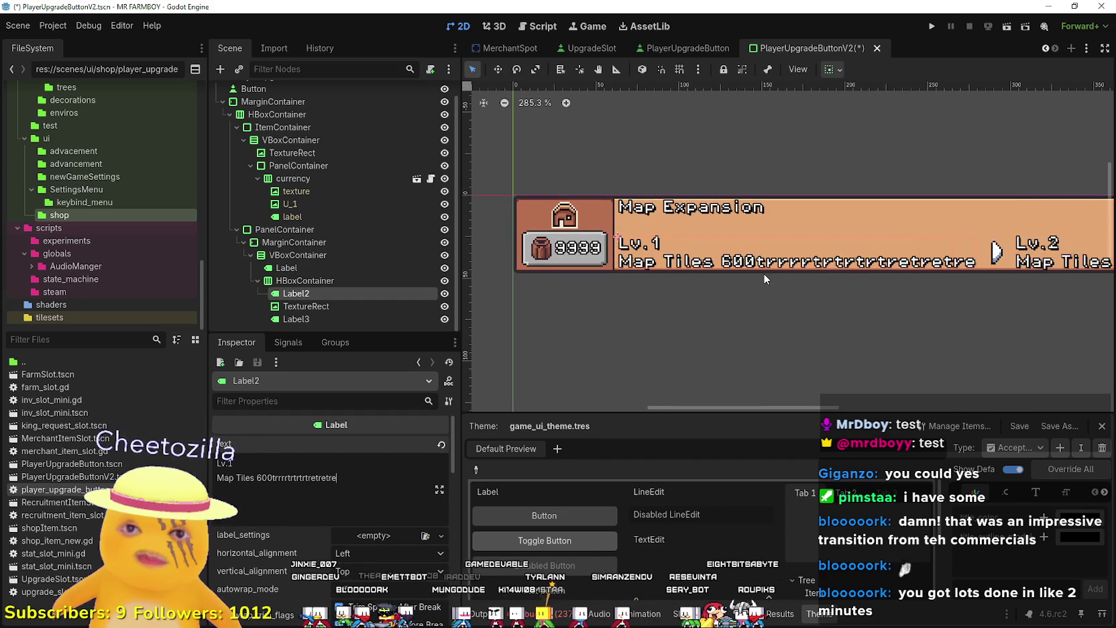
{"action": "scroll", "coordinate": [764, 273], "scroll_direction": "down", "scroll_amount": 7}
{"action": "type", "text": "tretret"}
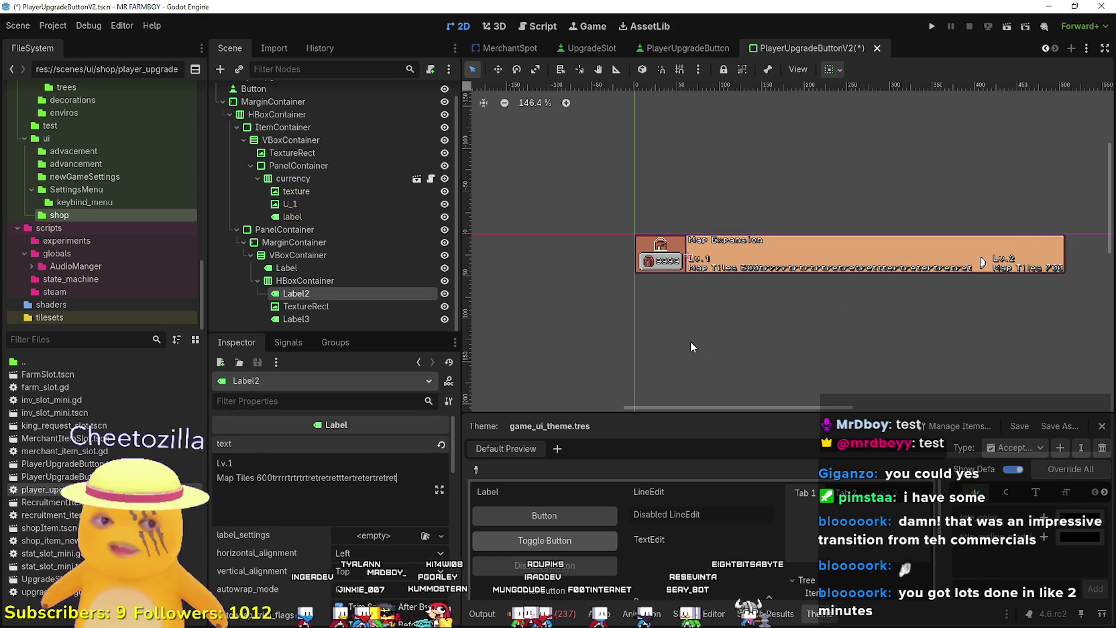
{"action": "scroll", "coordinate": [710, 275], "scroll_direction": "up", "scroll_amount": 8}
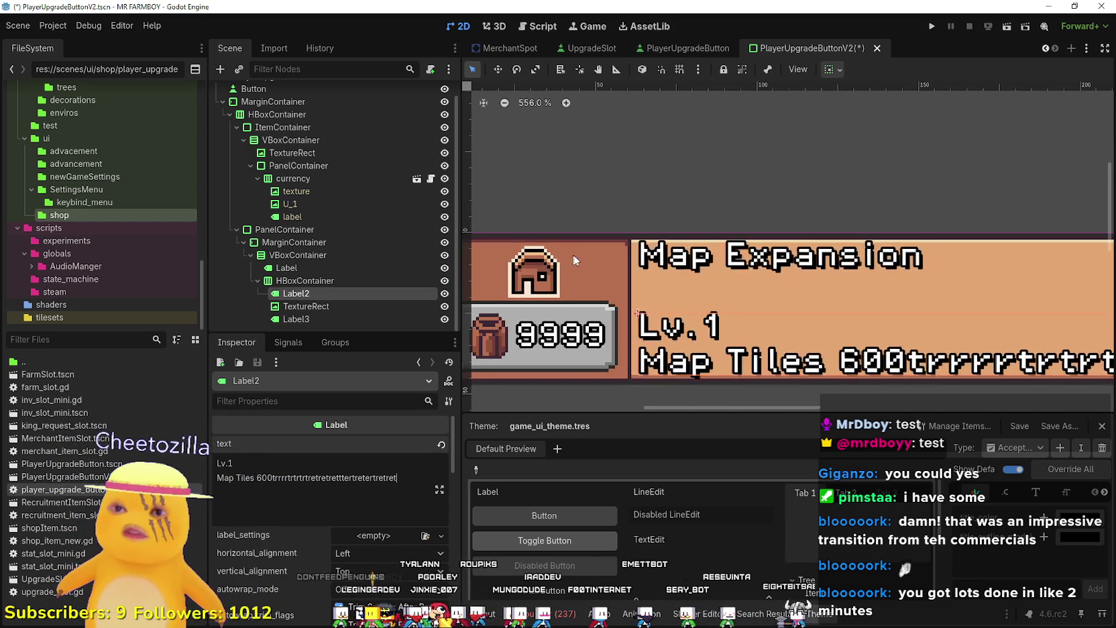
{"action": "scroll", "coordinate": [571, 255], "scroll_direction": "down", "scroll_amount": 3}
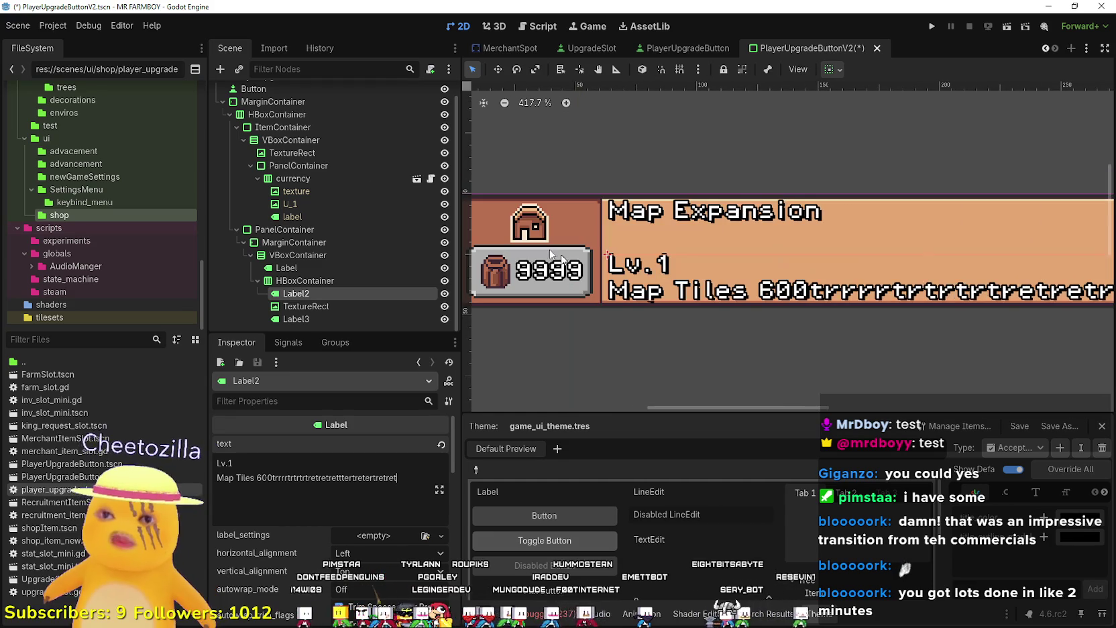
Select the PlayerUpgradeButtonV2 root and look through its theme type variations
{"action": "left_click", "coordinate": [573, 267]}
{"action": "left_click", "coordinate": [374, 578]}
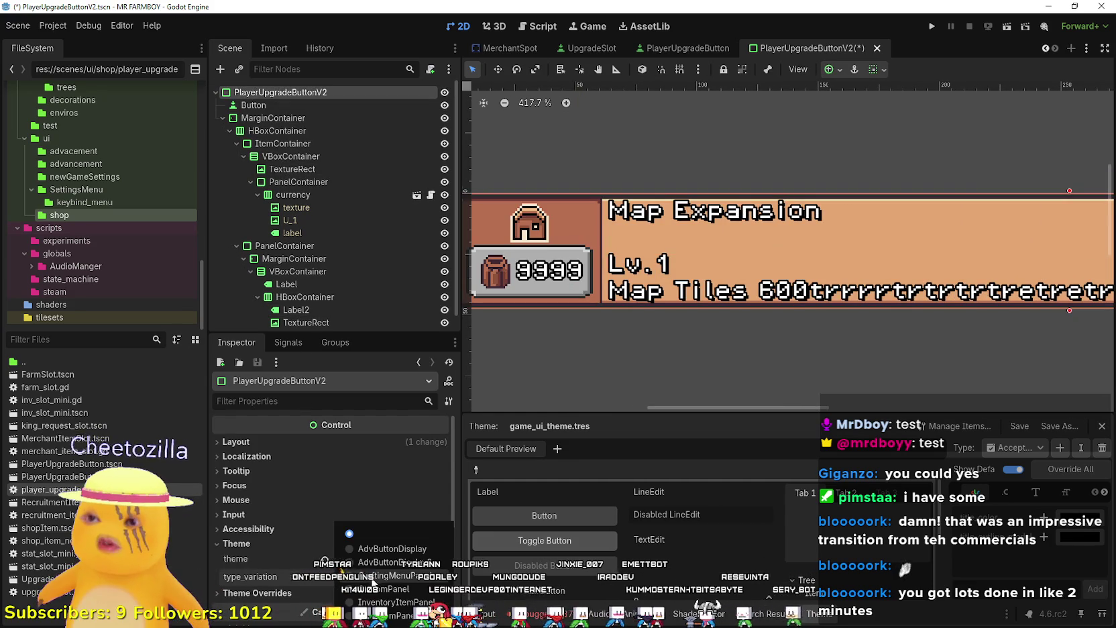
{"action": "scroll", "coordinate": [619, 298], "scroll_direction": "down", "scroll_amount": 3}
{"action": "scroll", "coordinate": [618, 280], "scroll_direction": "up", "scroll_amount": 5}
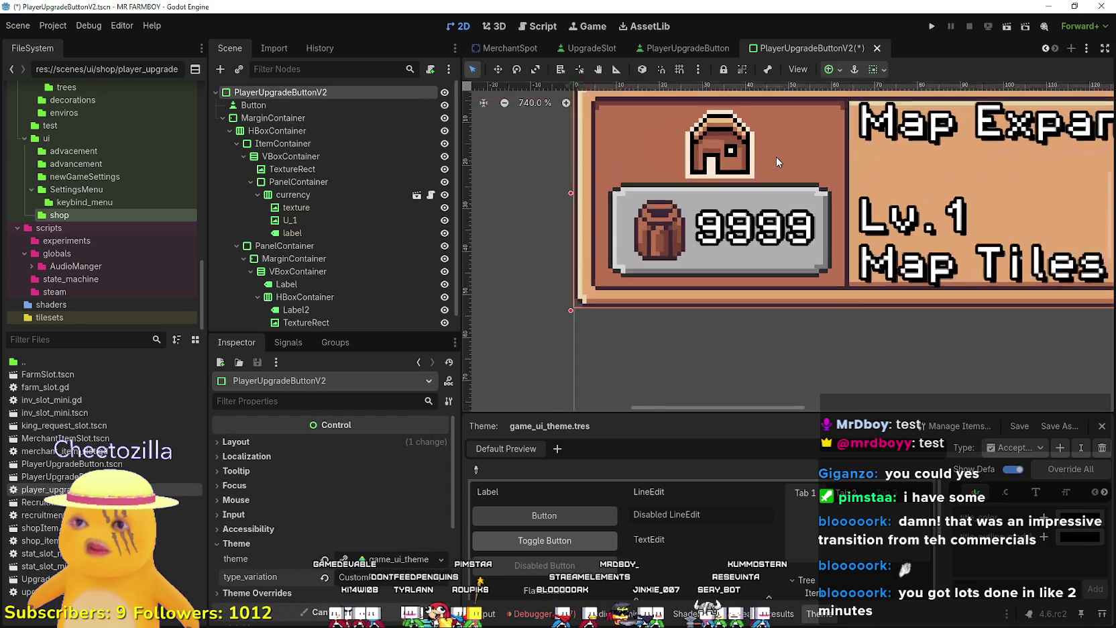
{"action": "scroll", "coordinate": [776, 157], "scroll_direction": "up", "scroll_amount": 1}
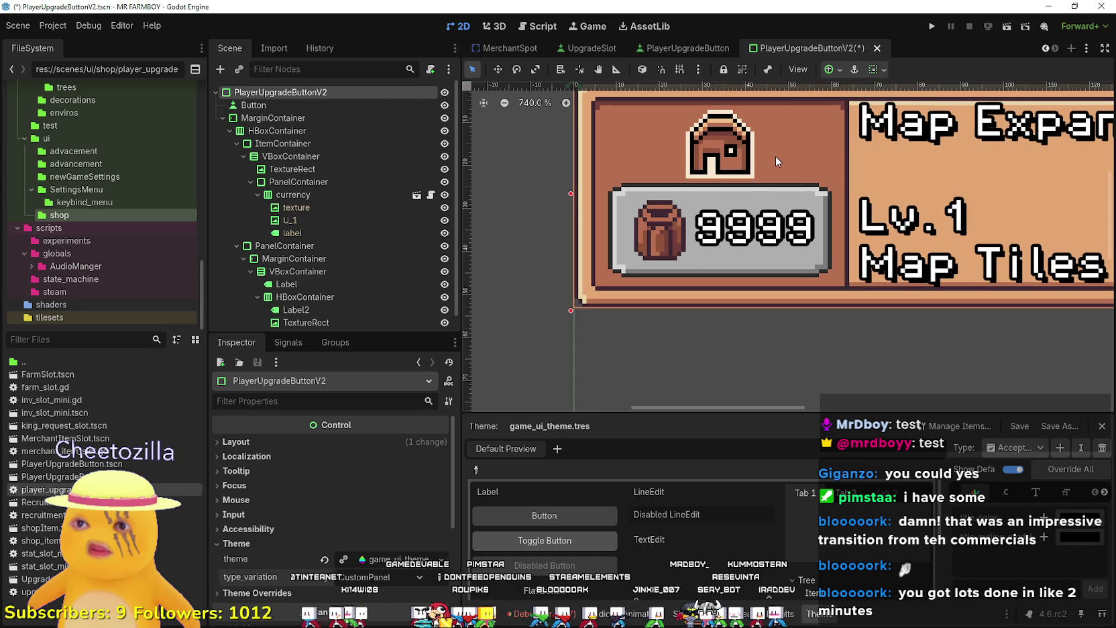
{"action": "scroll", "coordinate": [776, 156], "scroll_direction": "down", "scroll_amount": 5}
{"action": "scroll", "coordinate": [772, 213], "scroll_direction": "right", "scroll_amount": 5}
{"action": "scroll", "coordinate": [771, 213], "scroll_direction": "down", "scroll_amount": 3}
{"action": "scroll", "coordinate": [571, 244], "scroll_direction": "left", "scroll_amount": 3}
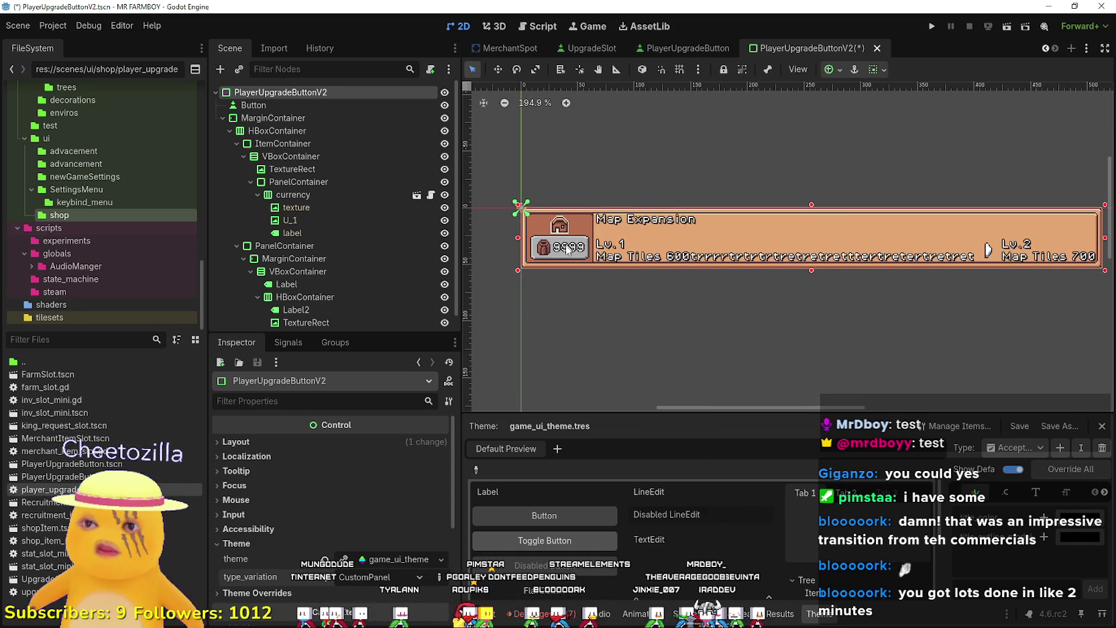
Clear the Button's MainMenuButton type variation, then reapply MainMenuButton
{"action": "left_click", "coordinate": [307, 100]}
{"action": "scroll", "coordinate": [371, 577], "scroll_direction": "down", "scroll_amount": 5}
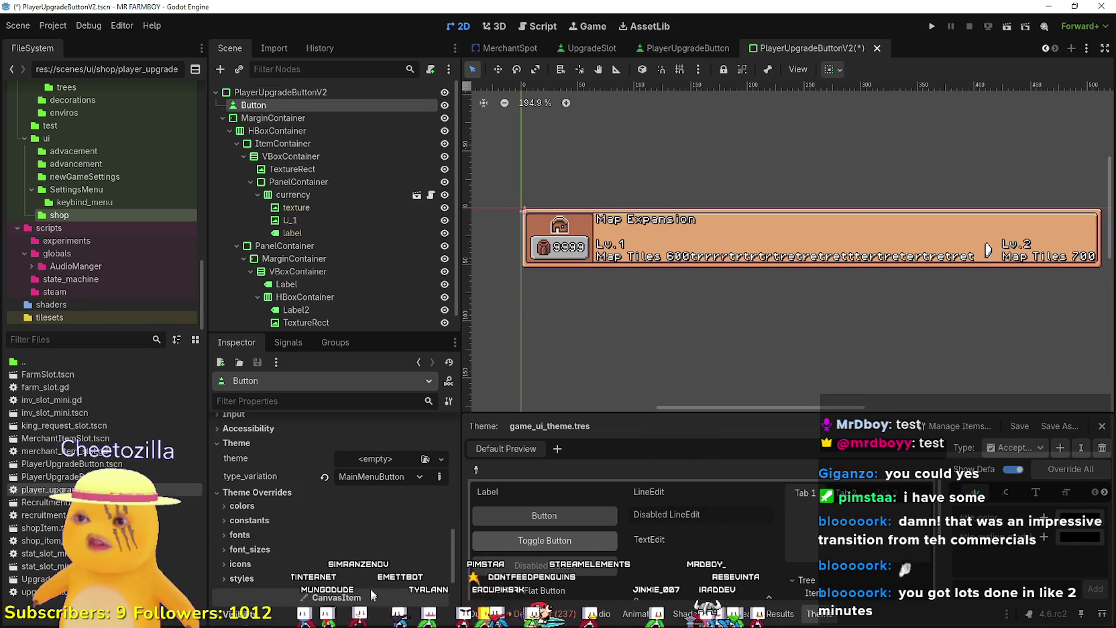
{"action": "left_click", "coordinate": [389, 476]}
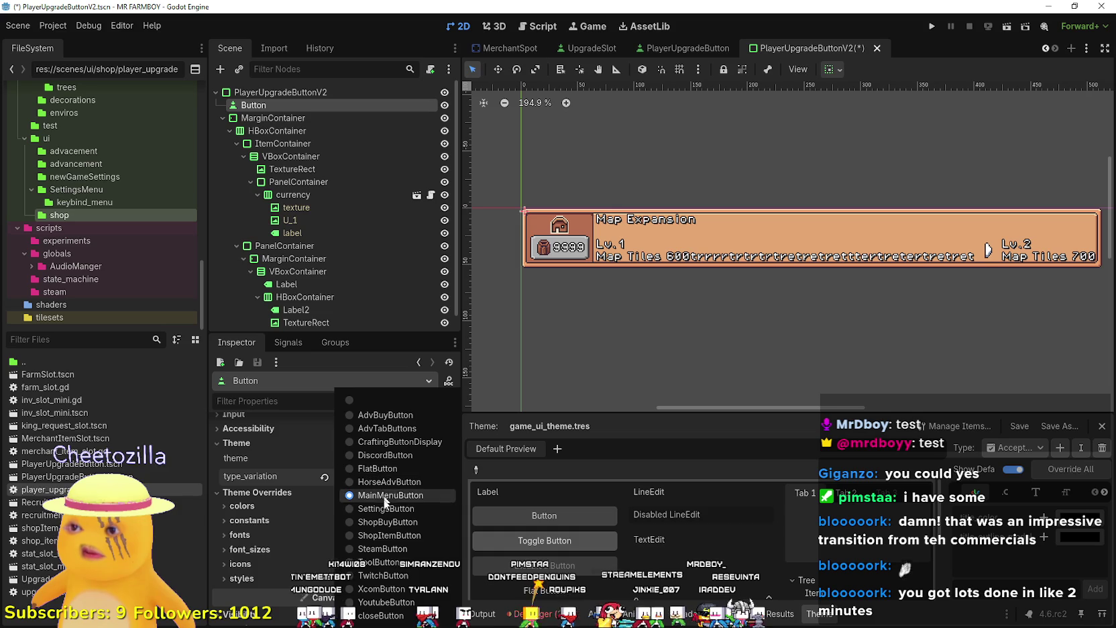
{"action": "left_click", "coordinate": [325, 475]}
{"action": "left_click", "coordinate": [325, 476]}
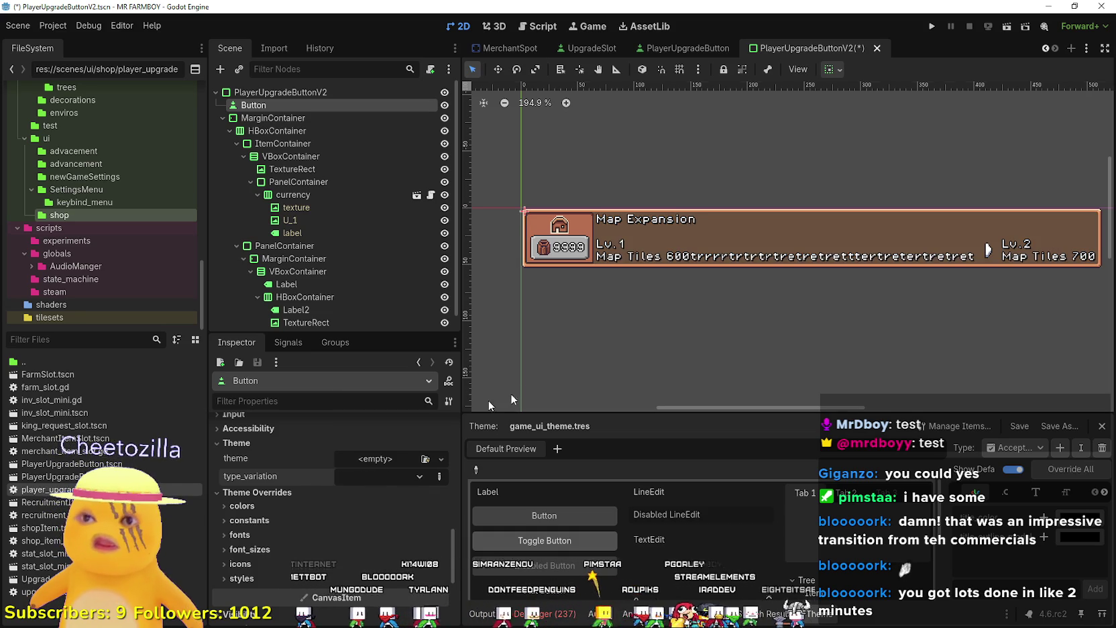
{"action": "left_click", "coordinate": [375, 460]}
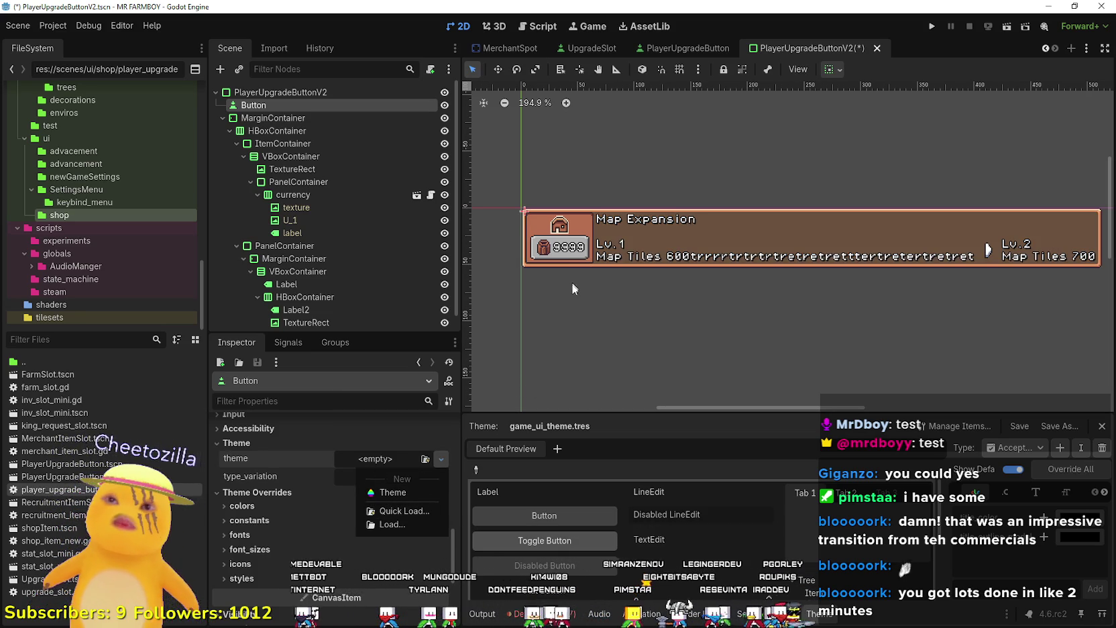
{"action": "scroll", "coordinate": [562, 280], "scroll_direction": "up", "scroll_amount": 1}
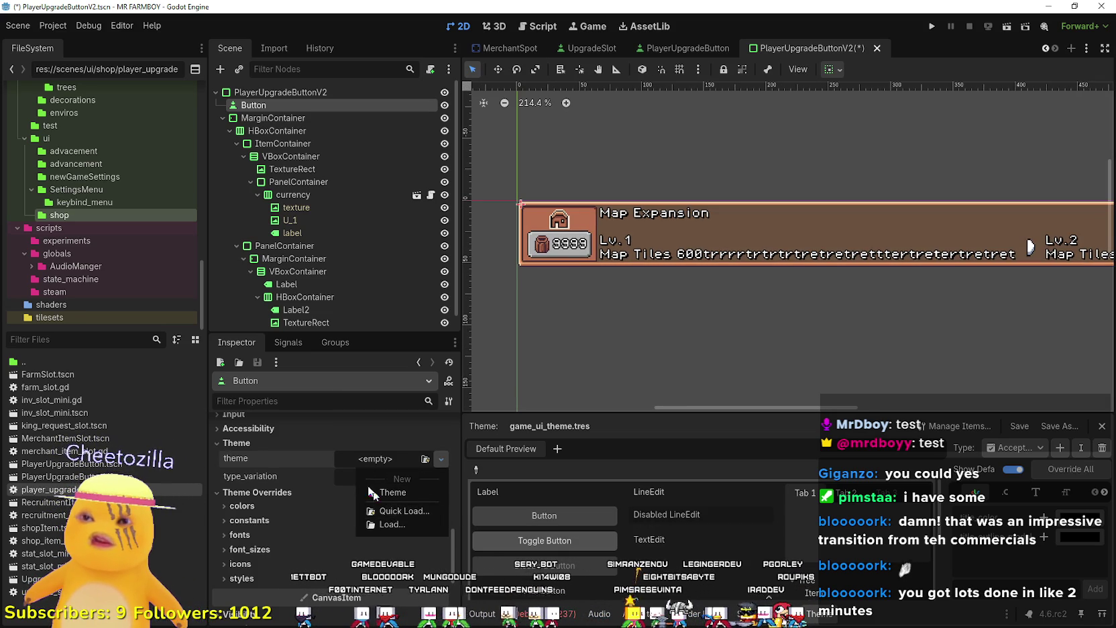
{"action": "left_click", "coordinate": [349, 476]}
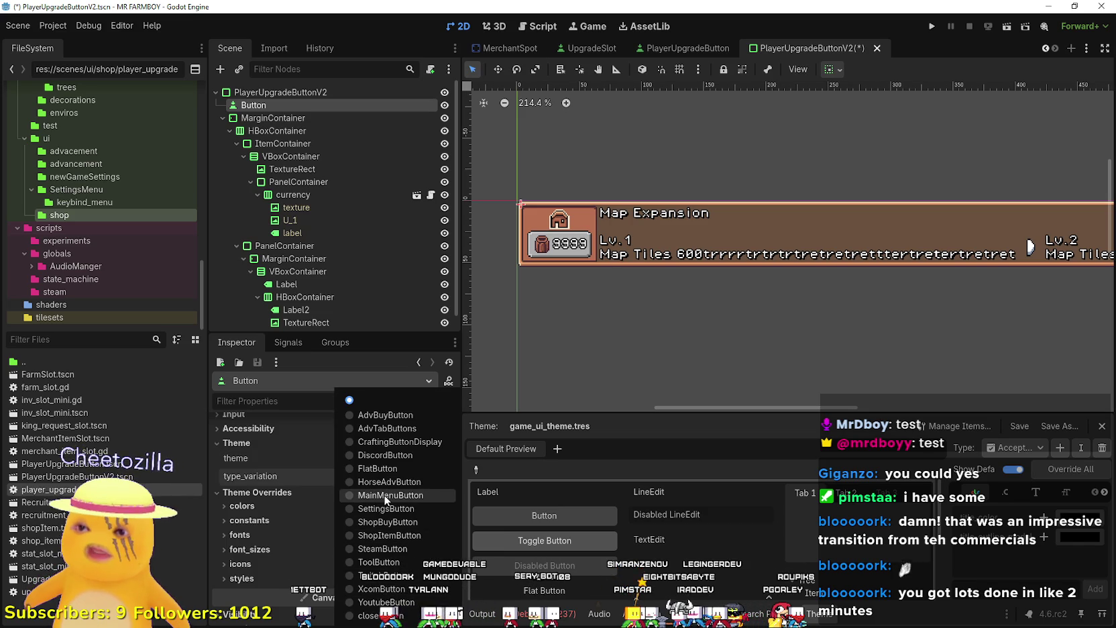
{"action": "left_click", "coordinate": [396, 497]}
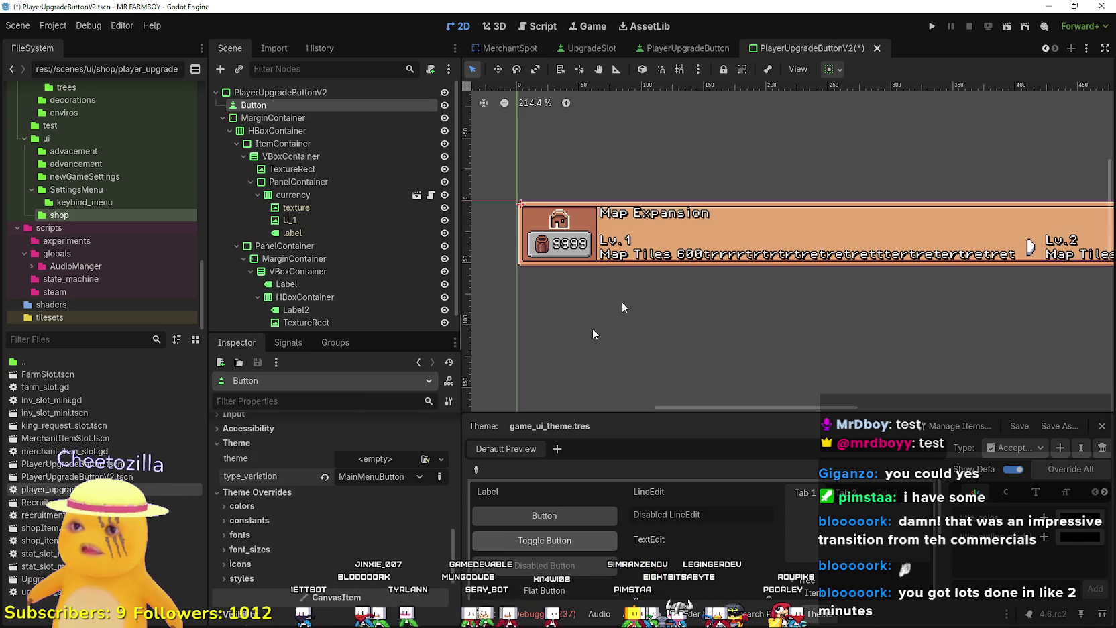
Collapse the MarginContainer branch in the Scene tree
{"action": "scroll", "coordinate": [772, 302], "scroll_direction": "down", "scroll_amount": 2}
{"action": "scroll", "coordinate": [772, 302], "scroll_direction": "right", "scroll_amount": 3}
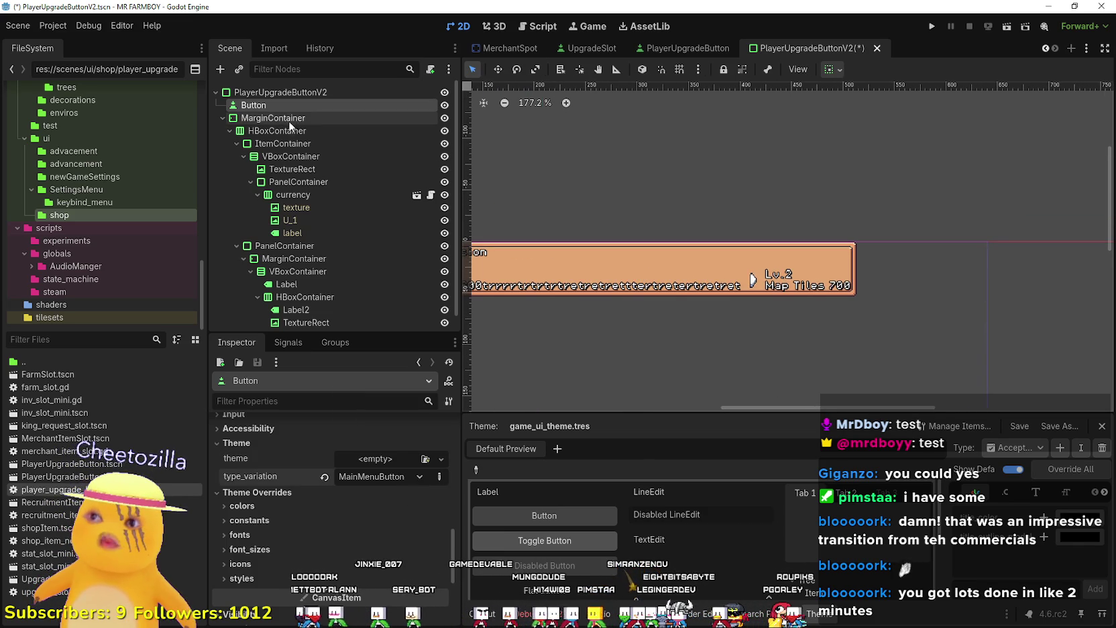
{"action": "left_click", "coordinate": [223, 117]}
{"action": "scroll", "coordinate": [738, 281], "scroll_direction": "left", "scroll_amount": 4}
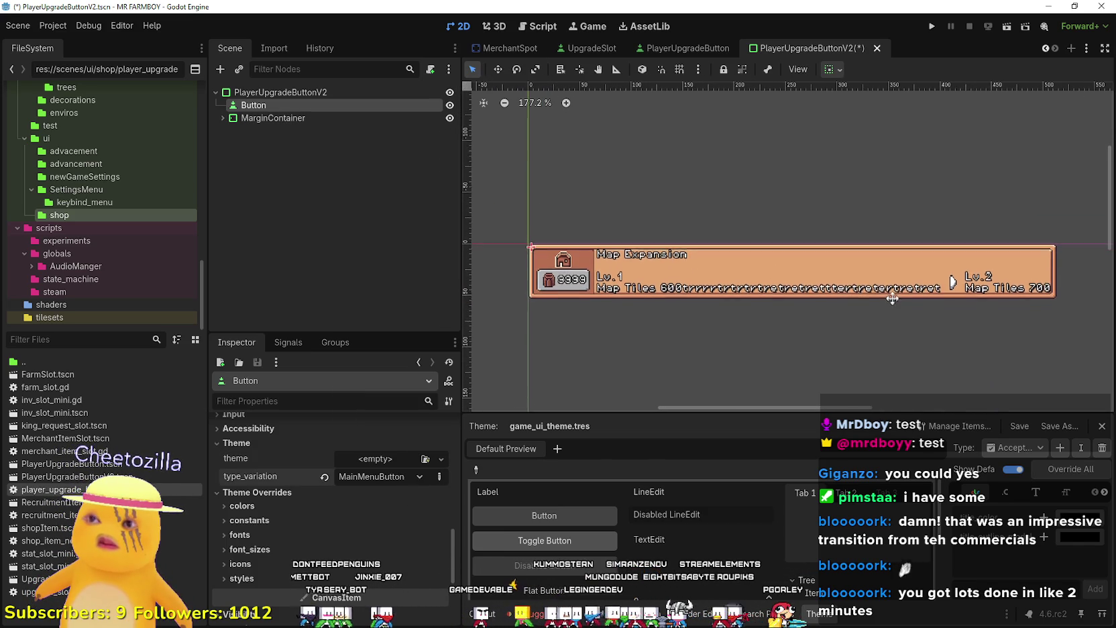
Place the Button node inside the MarginContainer and frame both in the canvas view
{"action": "scroll", "coordinate": [892, 300], "scroll_direction": "down", "scroll_amount": 1}
{"action": "scroll", "coordinate": [633, 224], "scroll_direction": "up", "scroll_amount": 1}
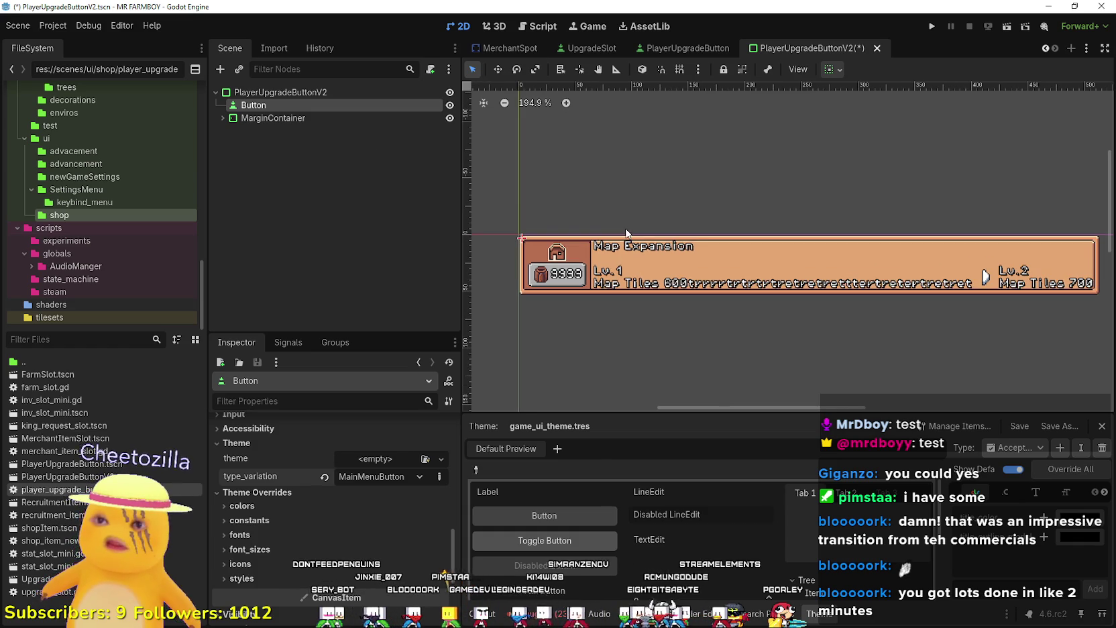
{"action": "left_click", "coordinate": [293, 119]}
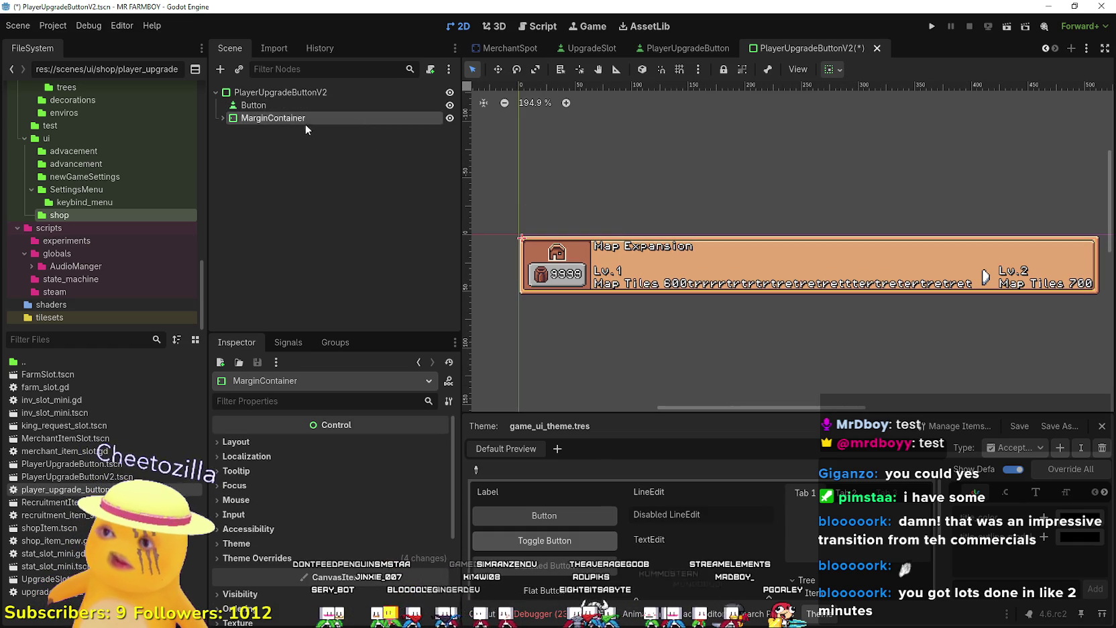
{"action": "left_click", "coordinate": [281, 107]}
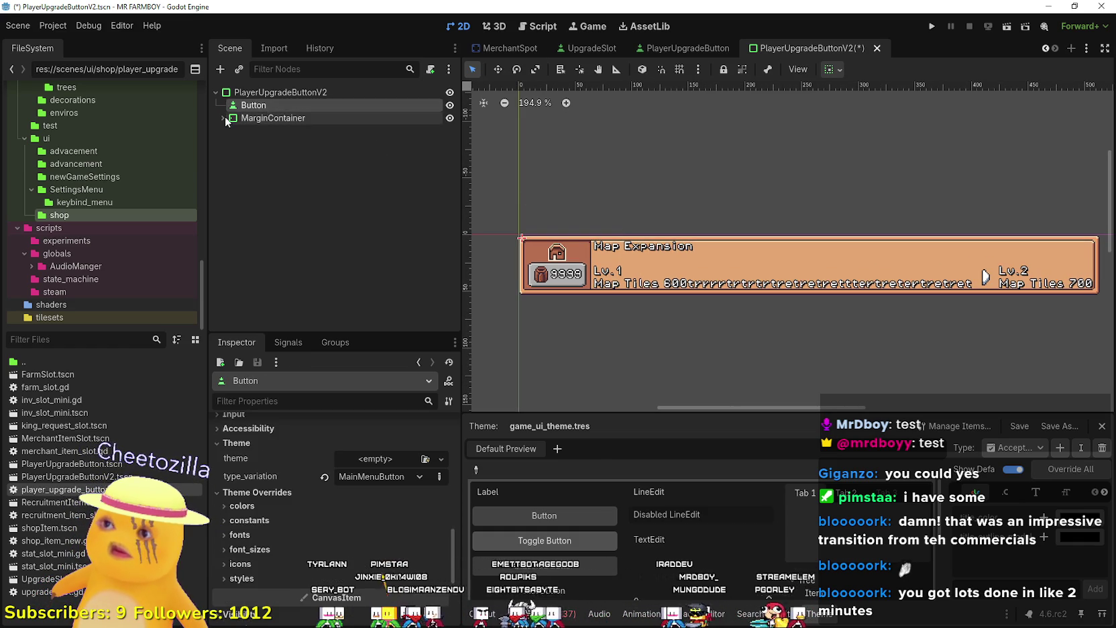
{"action": "left_click", "coordinate": [227, 117]}
{"action": "left_click", "coordinate": [223, 117]}
{"action": "left_click_drag", "start_coordinate": [244, 106], "coordinate": [265, 127]}
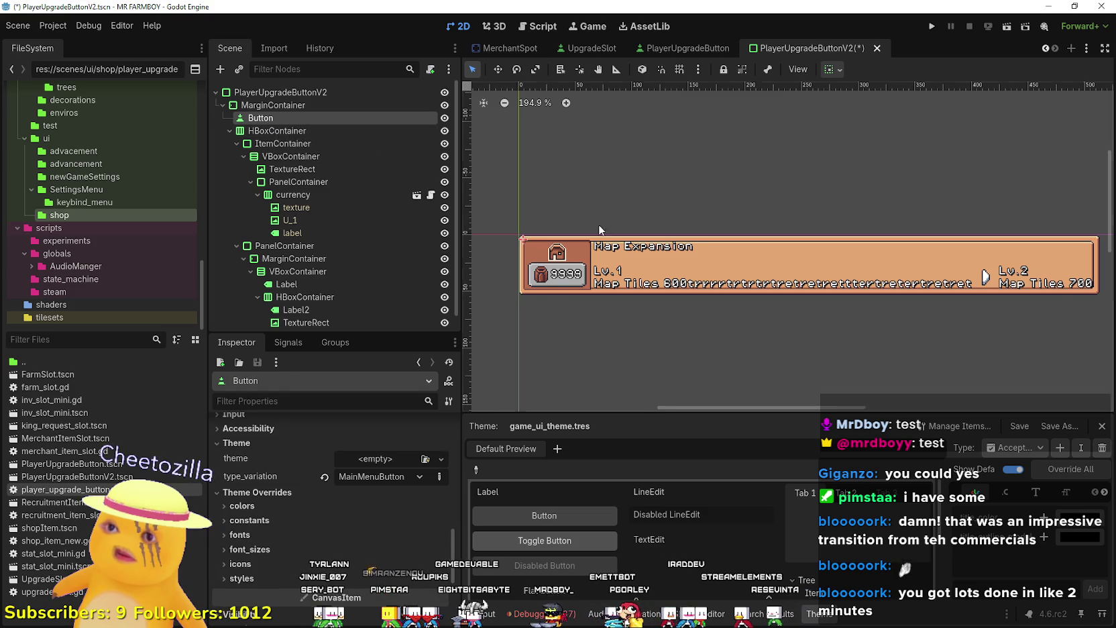
{"action": "key", "text": "shift+f"}
{"action": "left_click", "coordinate": [264, 110]}
{"action": "key", "text": "shift+f"}
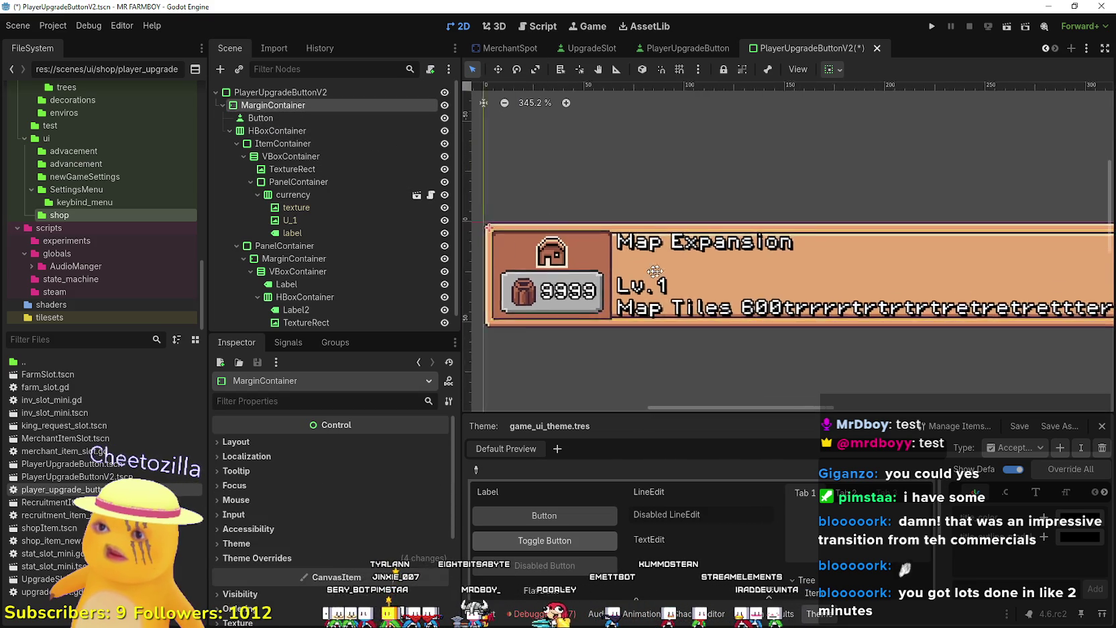
Set the MarginContainer's margin_left, margin_top, margin_right and margin_bottom overrides to 0
{"action": "left_click", "coordinate": [325, 558]}
{"action": "scroll", "coordinate": [402, 524], "scroll_direction": "down", "scroll_amount": 3}
{"action": "left_click", "coordinate": [440, 542]}
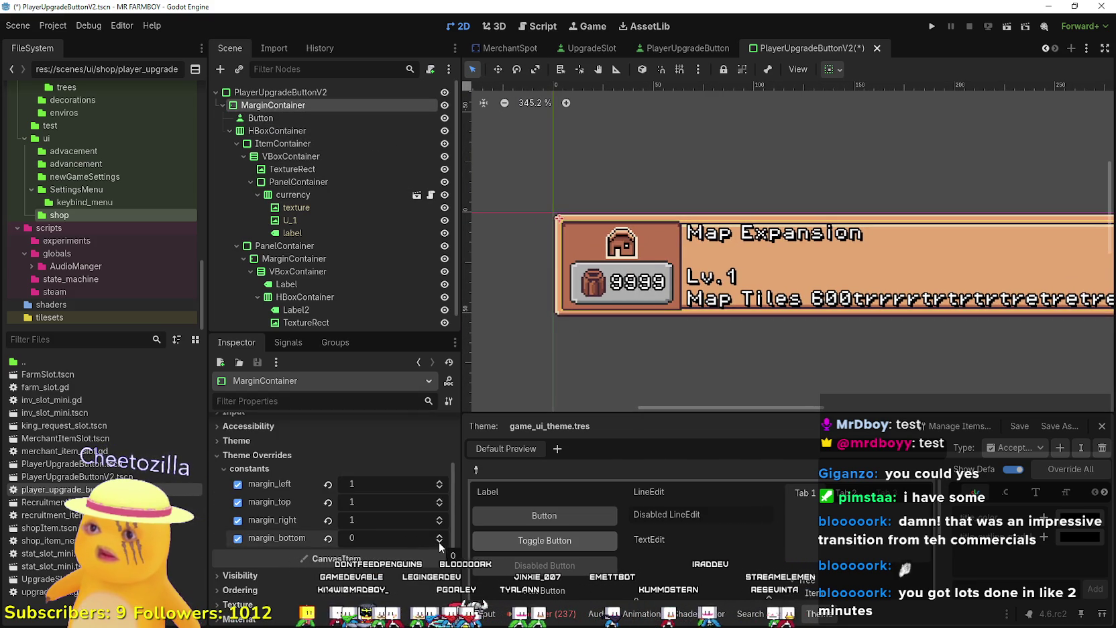
{"action": "left_click", "coordinate": [439, 523]}
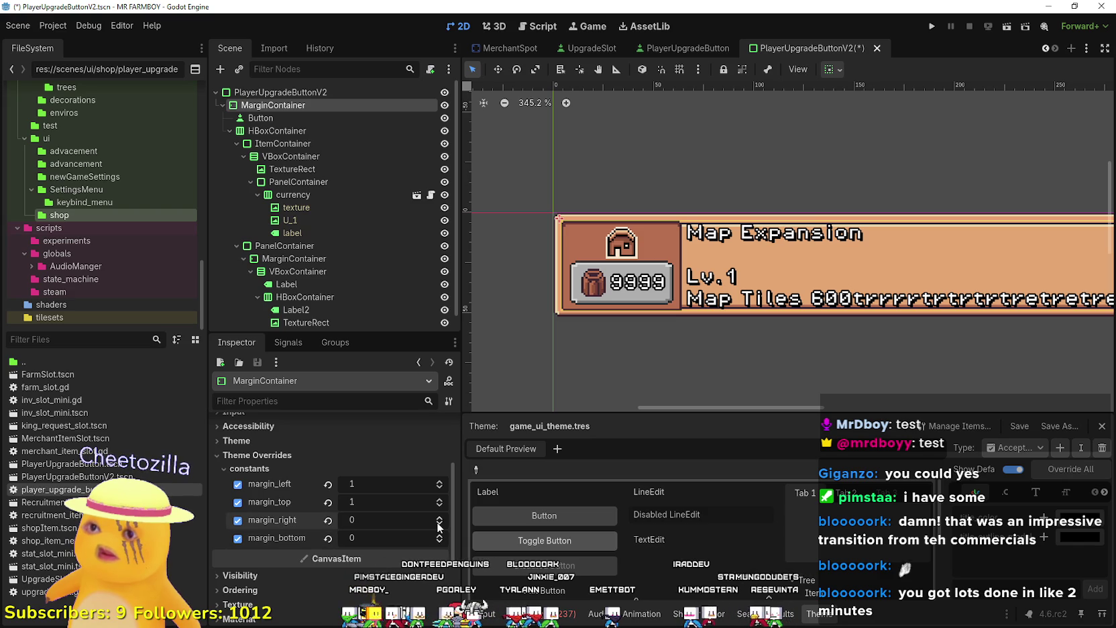
{"action": "left_click", "coordinate": [438, 506]}
{"action": "left_click", "coordinate": [439, 487]}
{"action": "scroll", "coordinate": [690, 242], "scroll_direction": "down", "scroll_amount": 2}
{"action": "scroll", "coordinate": [778, 281], "scroll_direction": "up", "scroll_amount": 2}
Move the Button back out, then make the MarginContainer a child of the Button
{"action": "left_click_drag", "start_coordinate": [778, 281], "coordinate": [537, 287]}
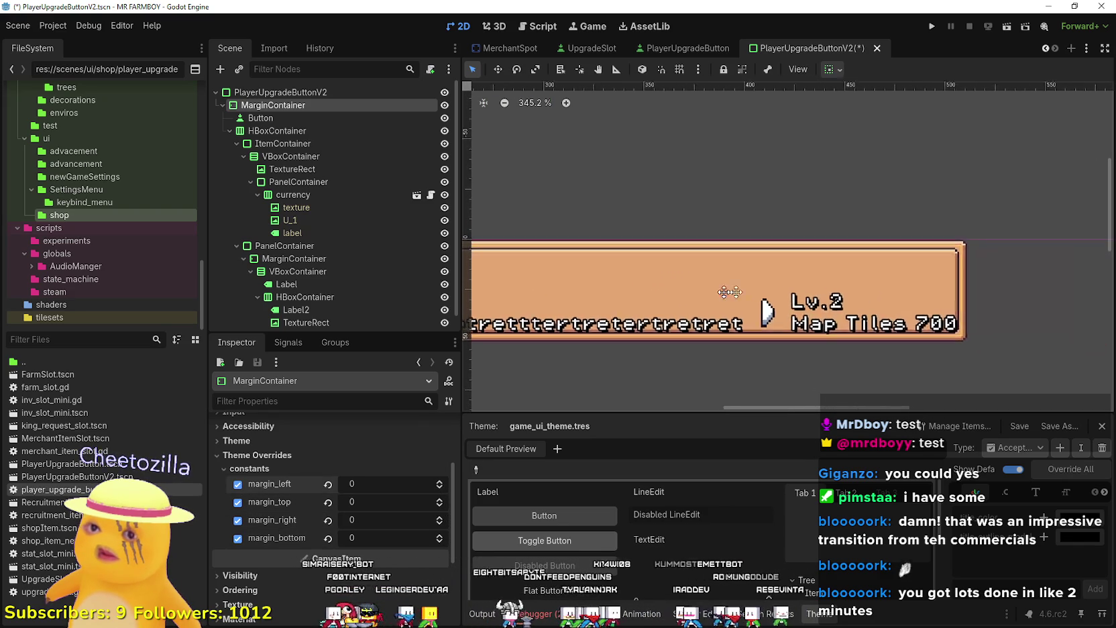
{"action": "left_click", "coordinate": [276, 131]}
{"action": "left_click_drag", "start_coordinate": [260, 118], "coordinate": [261, 105]}
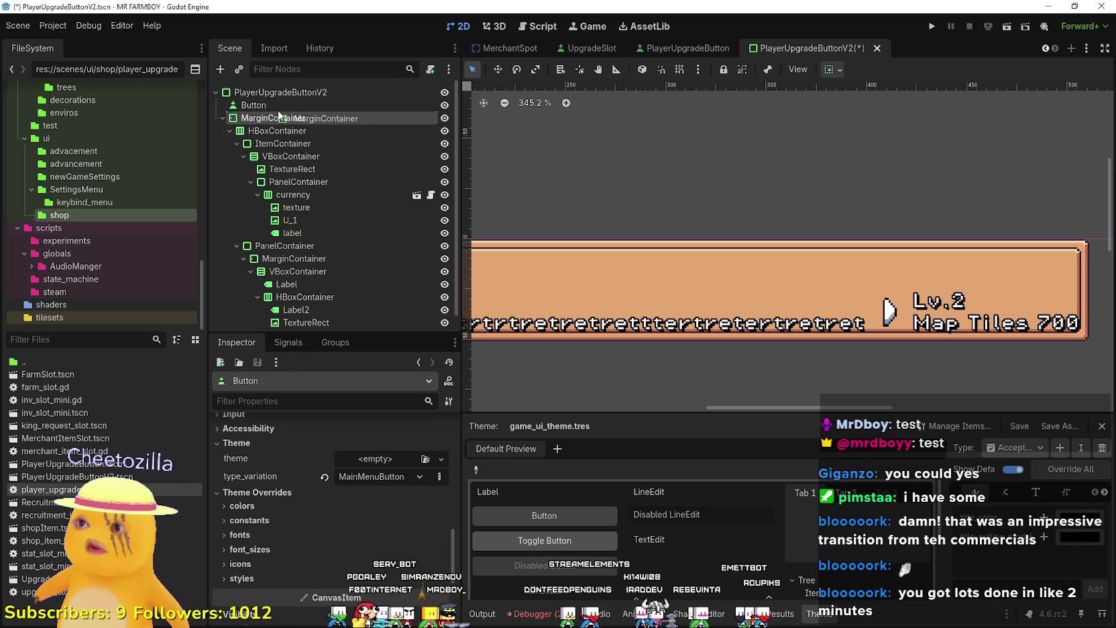
{"action": "left_click_drag", "start_coordinate": [376, 132], "coordinate": [302, 108]}
{"action": "scroll", "coordinate": [671, 240], "scroll_direction": "down", "scroll_amount": 4}
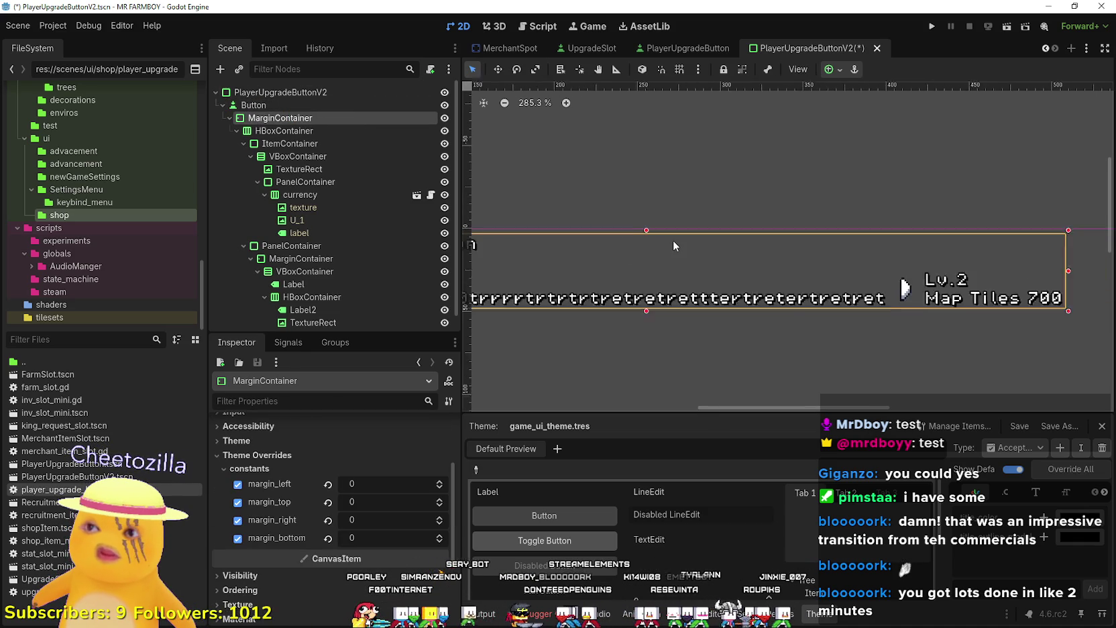
{"action": "left_click", "coordinate": [217, 119]}
{"action": "double_click", "coordinate": [261, 120]}
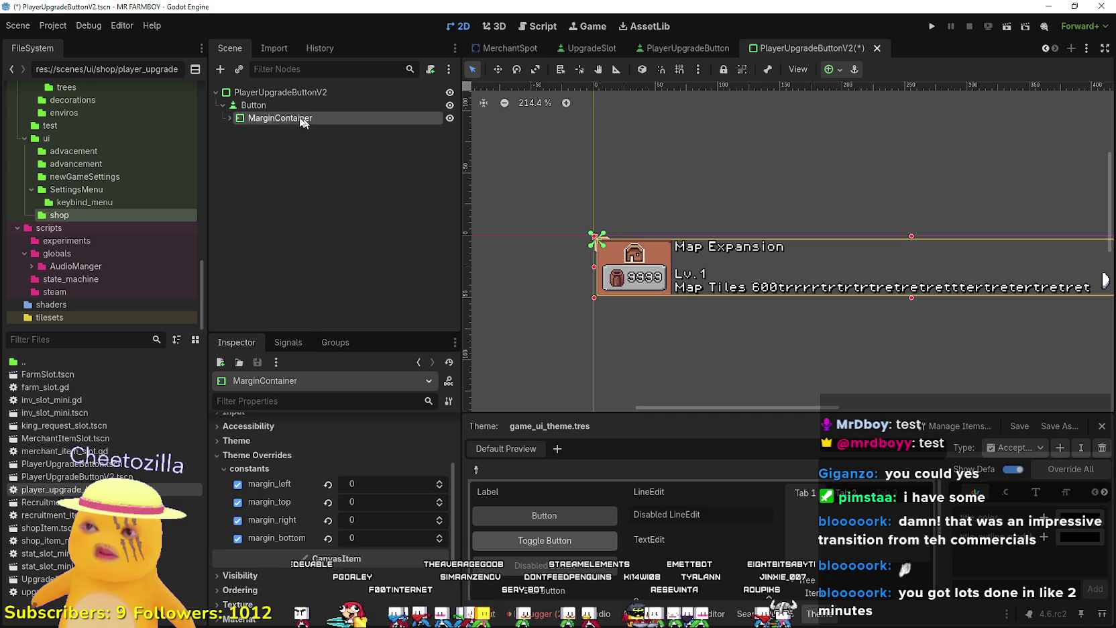
{"action": "left_click", "coordinate": [299, 108]}
{"action": "left_click", "coordinate": [230, 119]}
{"action": "left_click", "coordinate": [231, 131]}
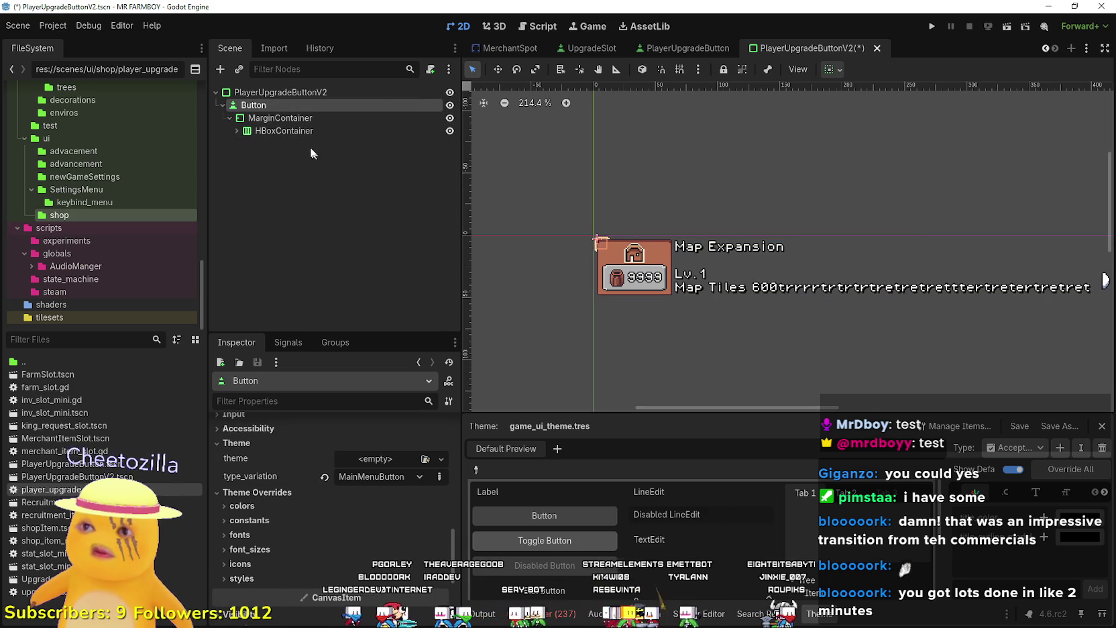
{"action": "left_click", "coordinate": [834, 73]}
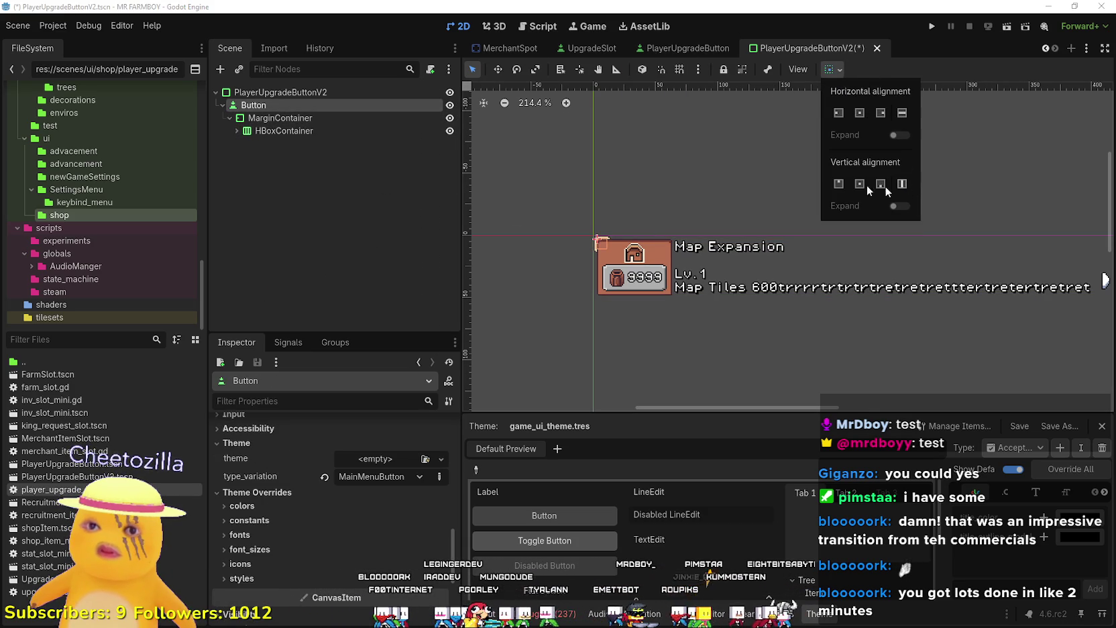
{"action": "left_click", "coordinate": [246, 163]}
{"action": "left_click", "coordinate": [280, 118]}
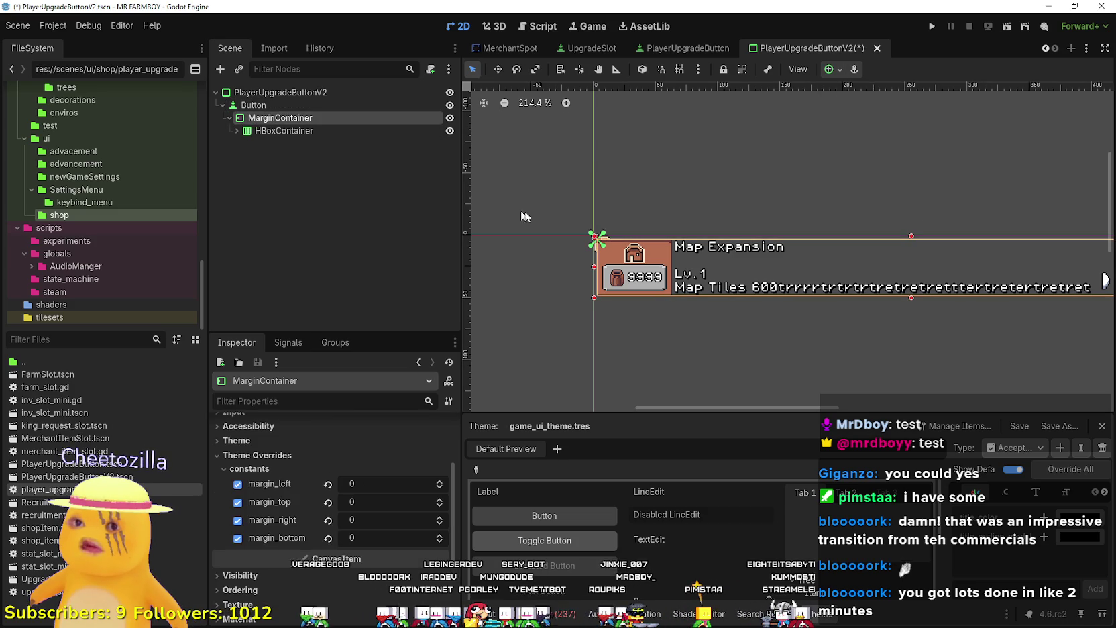
{"action": "left_click", "coordinate": [272, 94]}
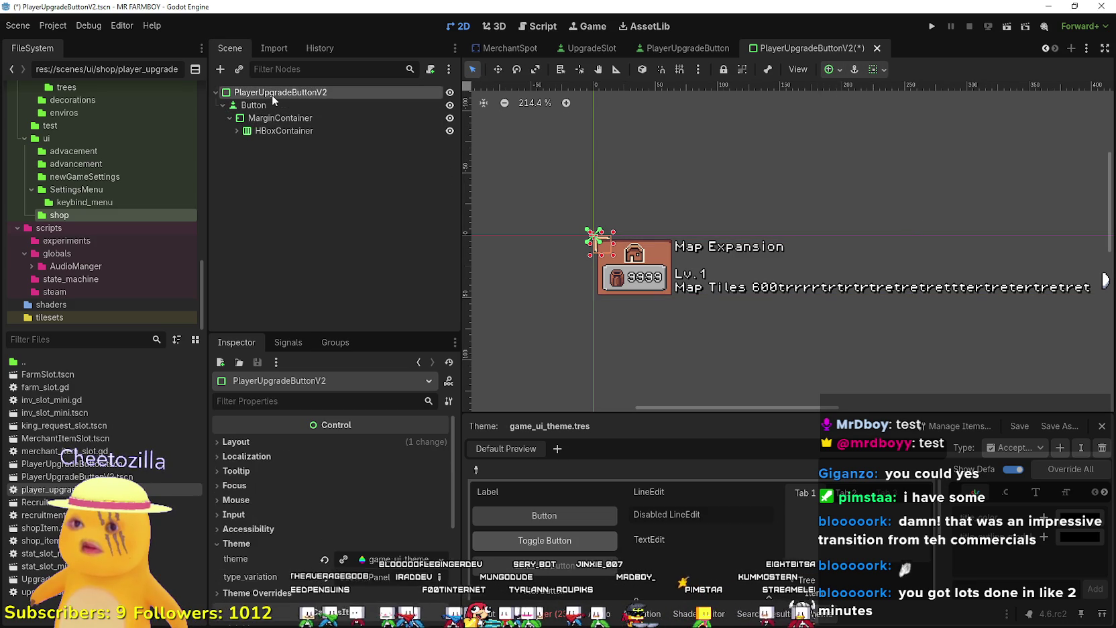
{"action": "left_click", "coordinate": [877, 70]}
{"action": "left_click", "coordinate": [830, 72]}
{"action": "left_click", "coordinate": [831, 67]}
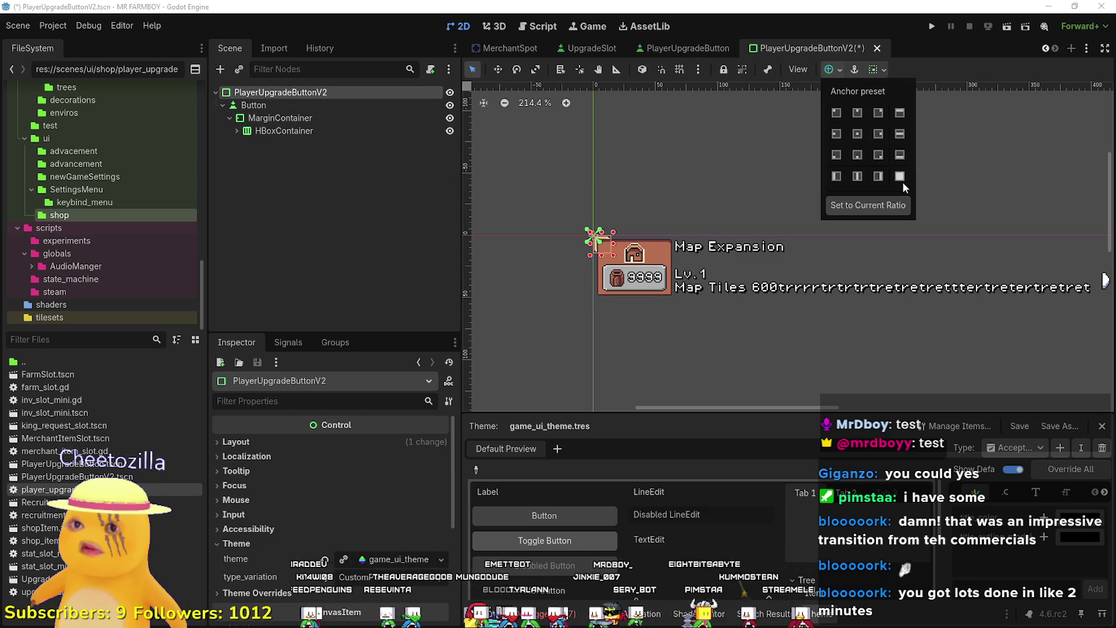
{"action": "left_click", "coordinate": [900, 175]}
{"action": "scroll", "coordinate": [968, 251], "scroll_direction": "down", "scroll_amount": 1}
{"action": "scroll", "coordinate": [967, 255], "scroll_direction": "down", "scroll_amount": 5}
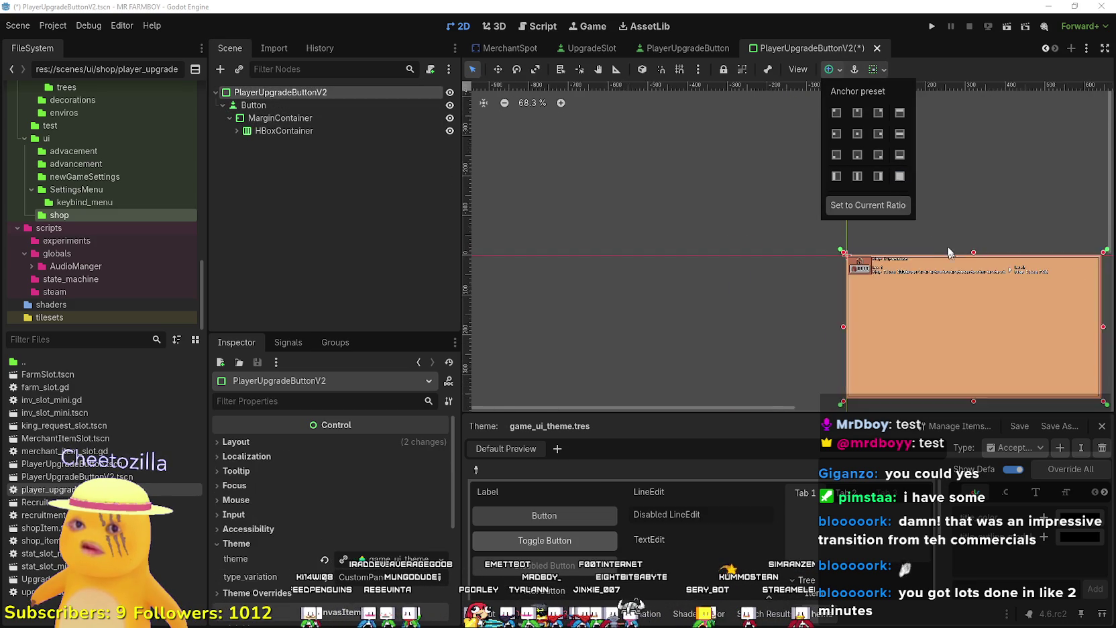
{"action": "left_click", "coordinate": [837, 113]}
{"action": "scroll", "coordinate": [939, 208], "scroll_direction": "up", "scroll_amount": 3}
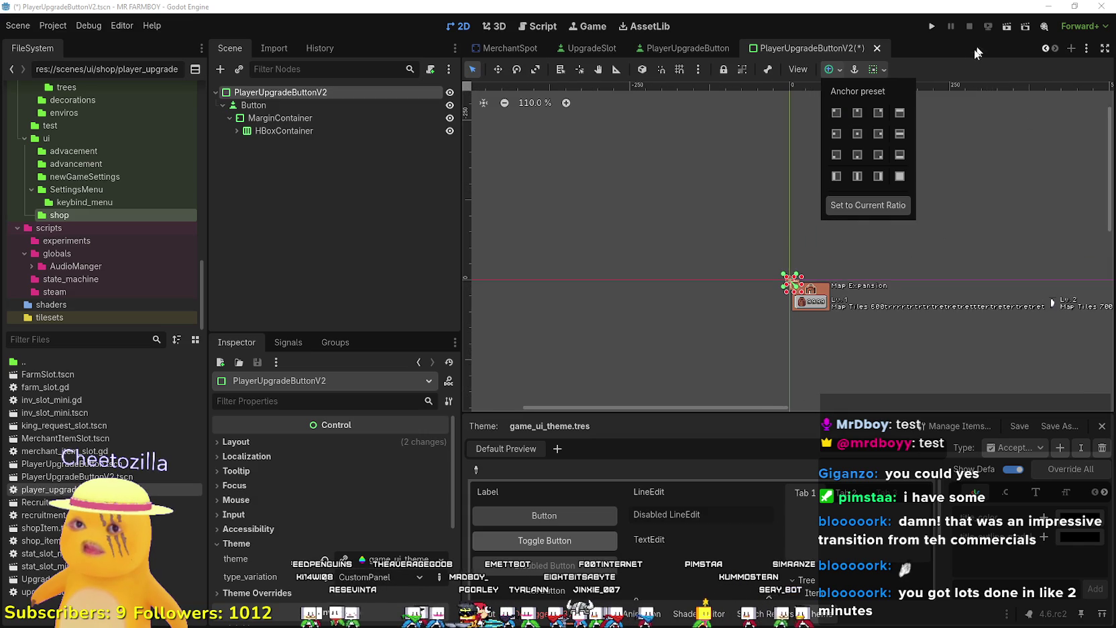
{"action": "left_click", "coordinate": [383, 146]}
{"action": "left_click_drag", "start_coordinate": [896, 358], "coordinate": [704, 311]}
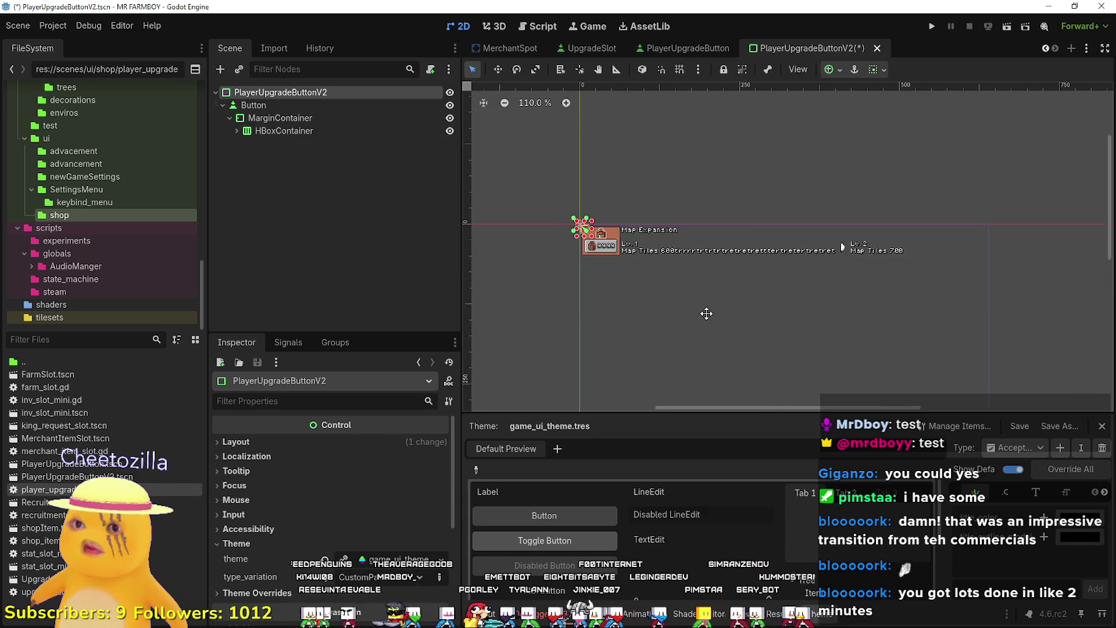
{"action": "left_click", "coordinate": [288, 105]}
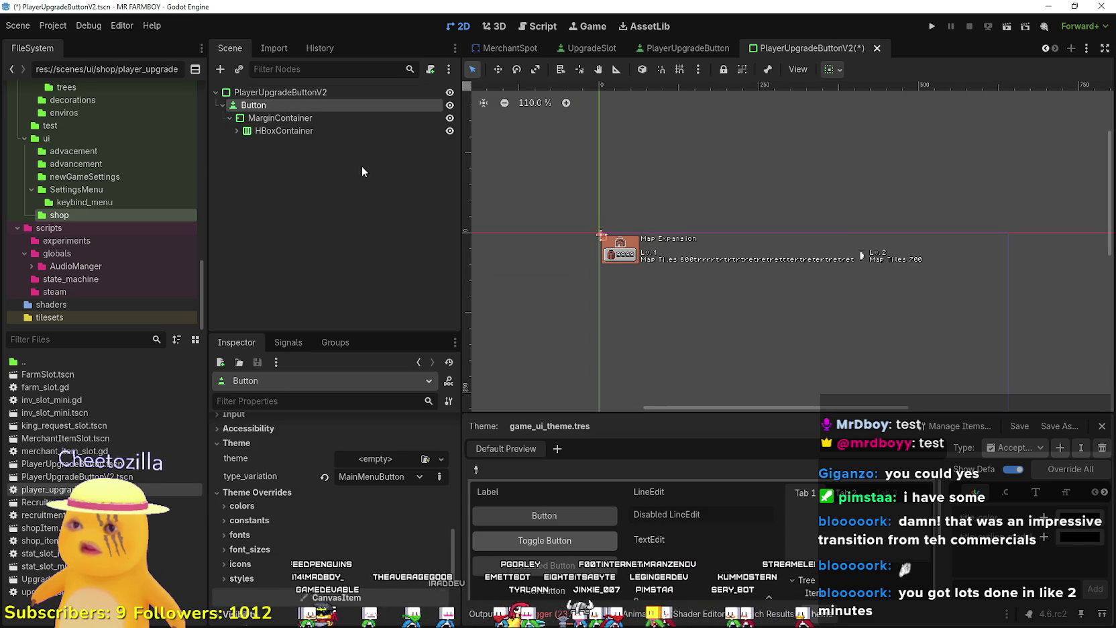
{"action": "left_click", "coordinate": [285, 131]}
{"action": "left_click", "coordinate": [263, 106]}
{"action": "scroll", "coordinate": [628, 240], "scroll_direction": "up", "scroll_amount": 4}
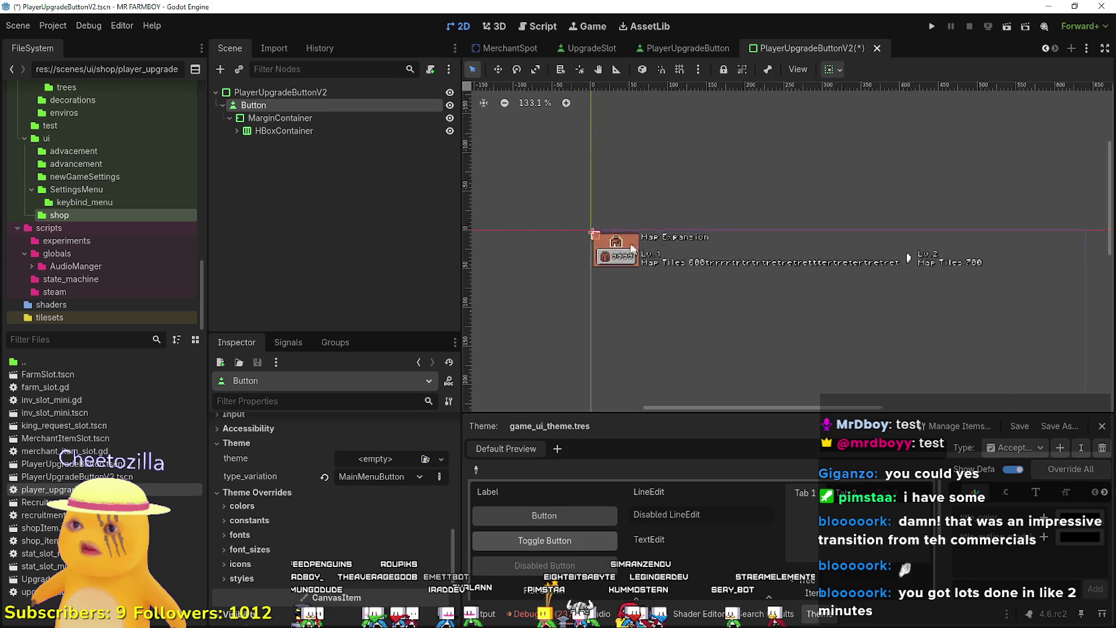
{"action": "left_click", "coordinate": [833, 69]}
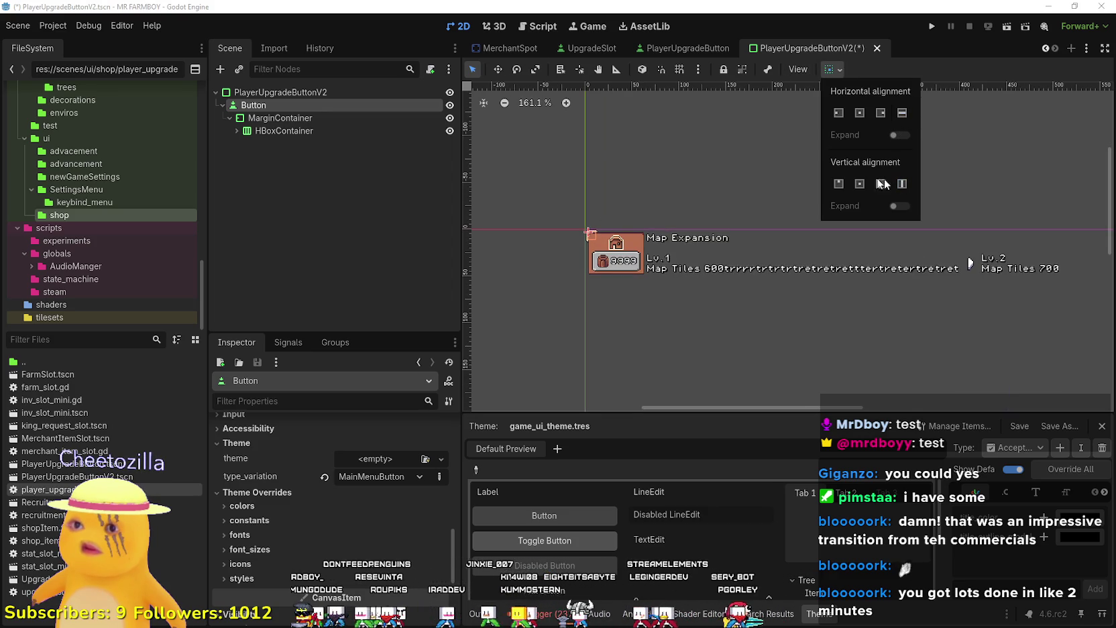
{"action": "left_click", "coordinate": [301, 94]}
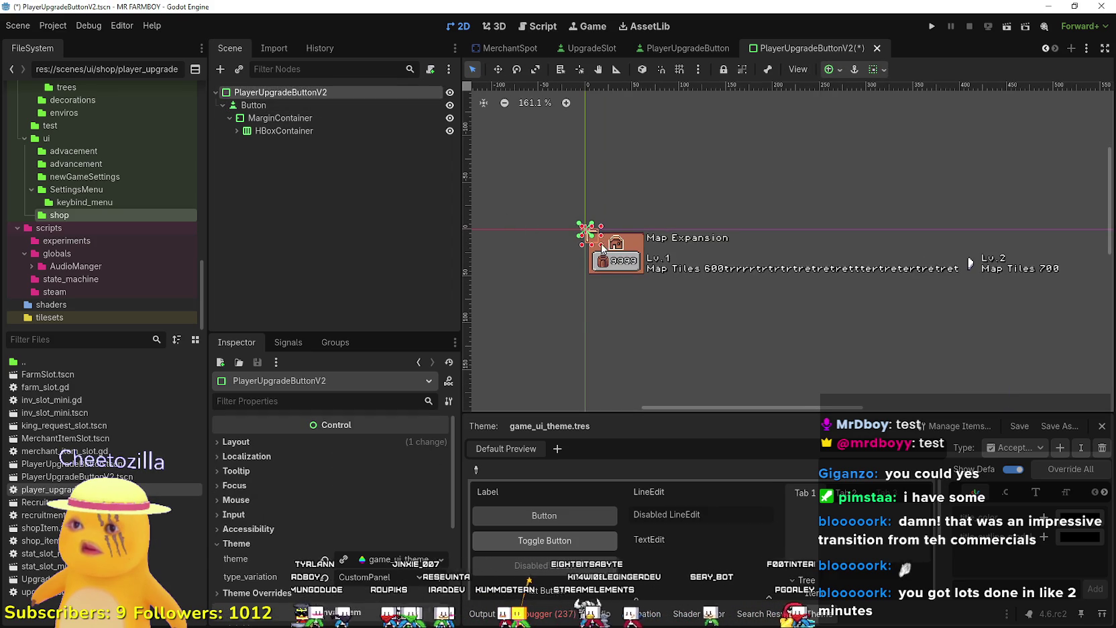
{"action": "mouse_move", "coordinate": [835, 318]}
{"action": "left_mouse_down"}
{"action": "mouse_move", "coordinate": [927, 314]}
{"action": "mouse_move", "coordinate": [1022, 329]}
{"action": "mouse_move", "coordinate": [895, 405]}
{"action": "mouse_move", "coordinate": [862, 305]}
{"action": "mouse_move", "coordinate": [984, 390]}
{"action": "left_mouse_up"}
{"action": "key", "text": "ctrl+z"}
{"action": "left_click", "coordinate": [275, 118]}
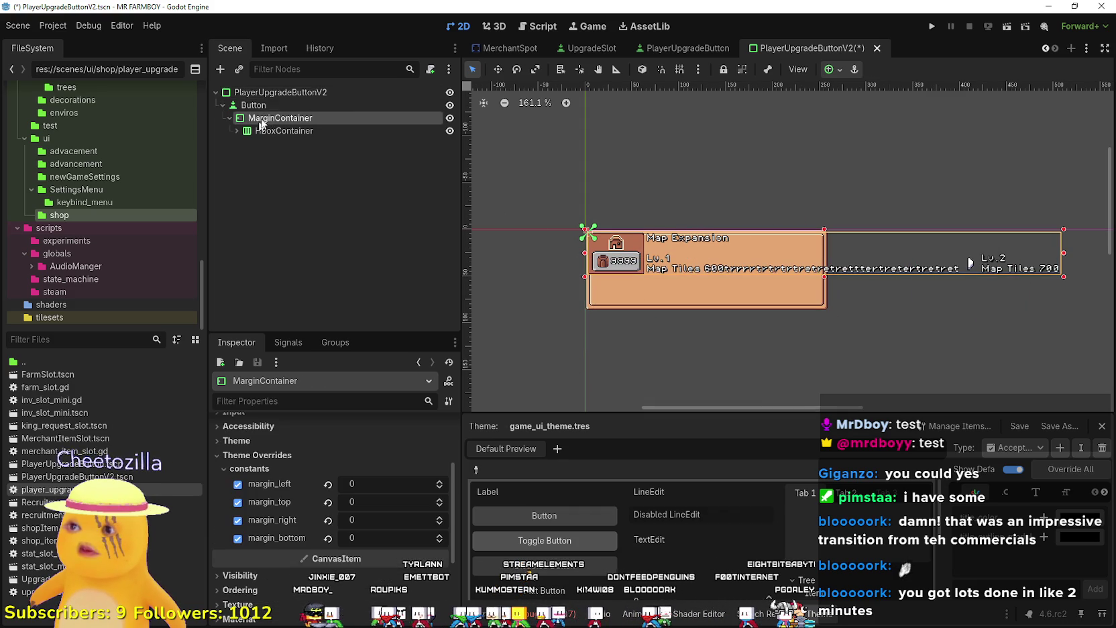
Drag the MarginContainer out of Button directly under the PlayerUpgradeButtonV2 root
{"action": "left_click_drag", "start_coordinate": [279, 97], "coordinate": [278, 98]}
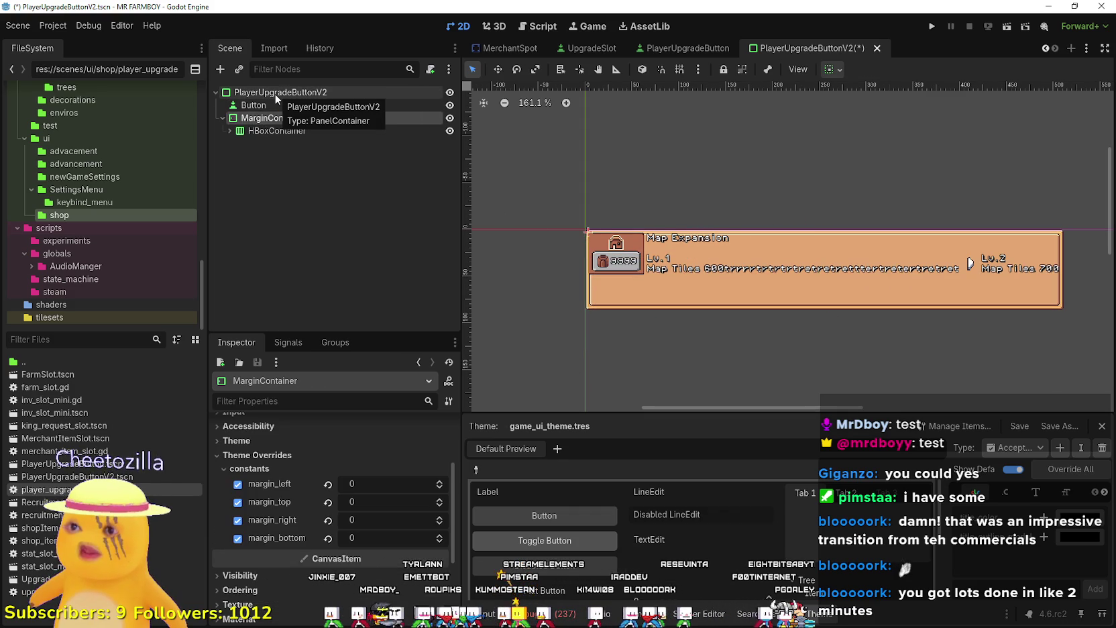
{"action": "scroll", "coordinate": [998, 267], "scroll_direction": "up", "scroll_amount": 6}
{"action": "scroll", "coordinate": [622, 269], "scroll_direction": "right", "scroll_amount": 5}
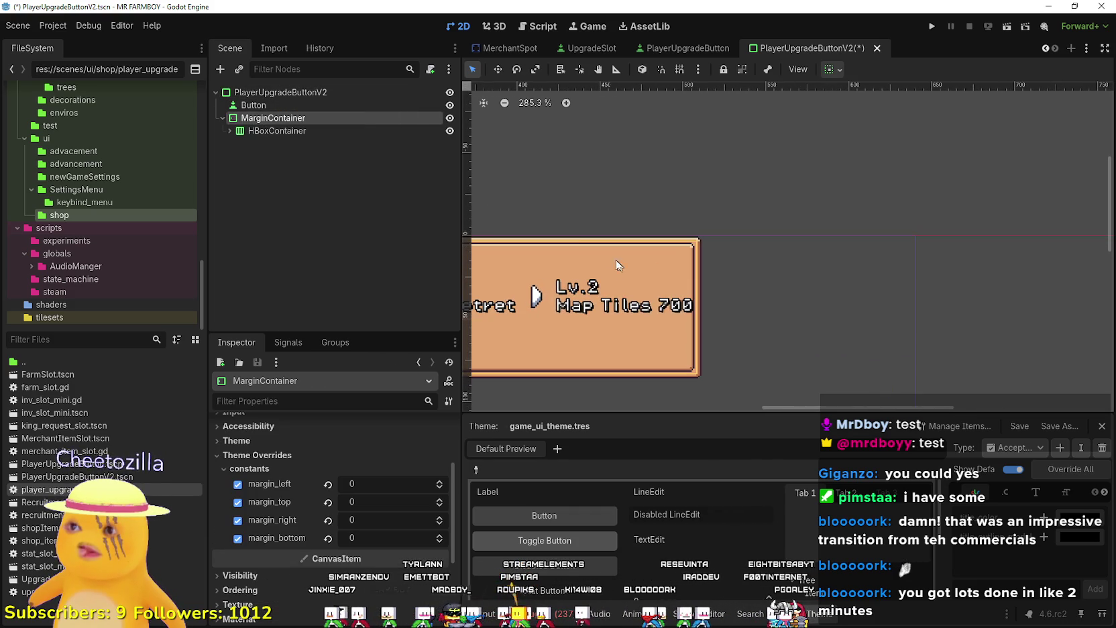
{"action": "scroll", "coordinate": [524, 226], "scroll_direction": "left", "scroll_amount": 5}
{"action": "scroll", "coordinate": [685, 246], "scroll_direction": "down", "scroll_amount": 2}
{"action": "scroll", "coordinate": [686, 245], "scroll_direction": "left", "scroll_amount": 5}
{"action": "scroll", "coordinate": [817, 256], "scroll_direction": "down", "scroll_amount": 1}
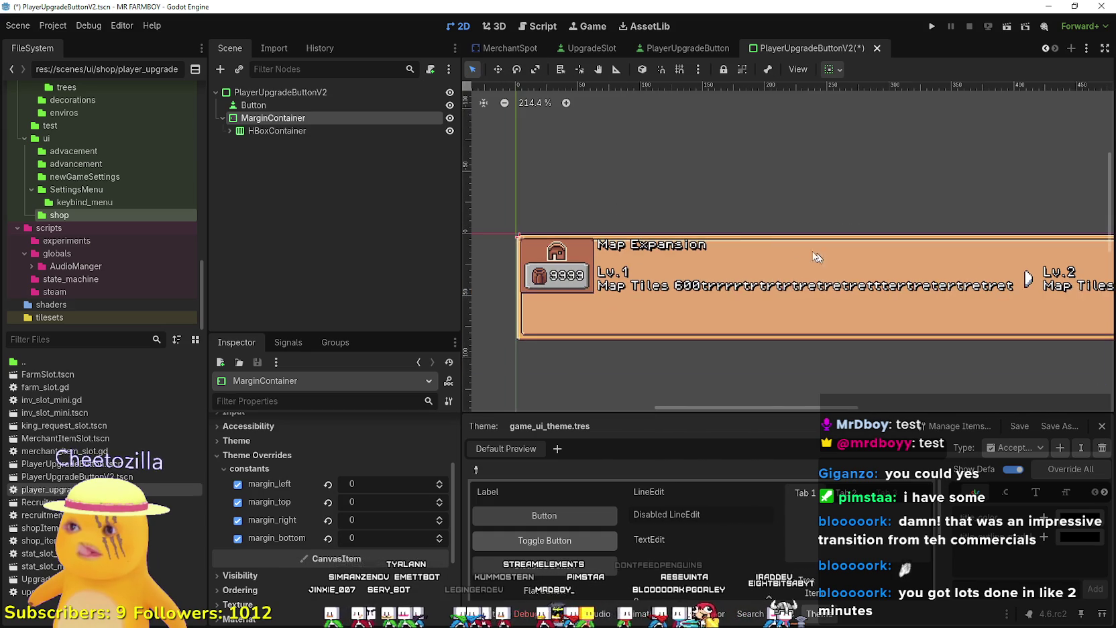
Expand the HBoxContainer, collapse the ItemContainer and PanelContainer branches, and refit the card view
{"action": "left_click", "coordinate": [294, 130]}
{"action": "left_click", "coordinate": [269, 118]}
{"action": "left_click", "coordinate": [229, 131]}
{"action": "left_click", "coordinate": [236, 144]}
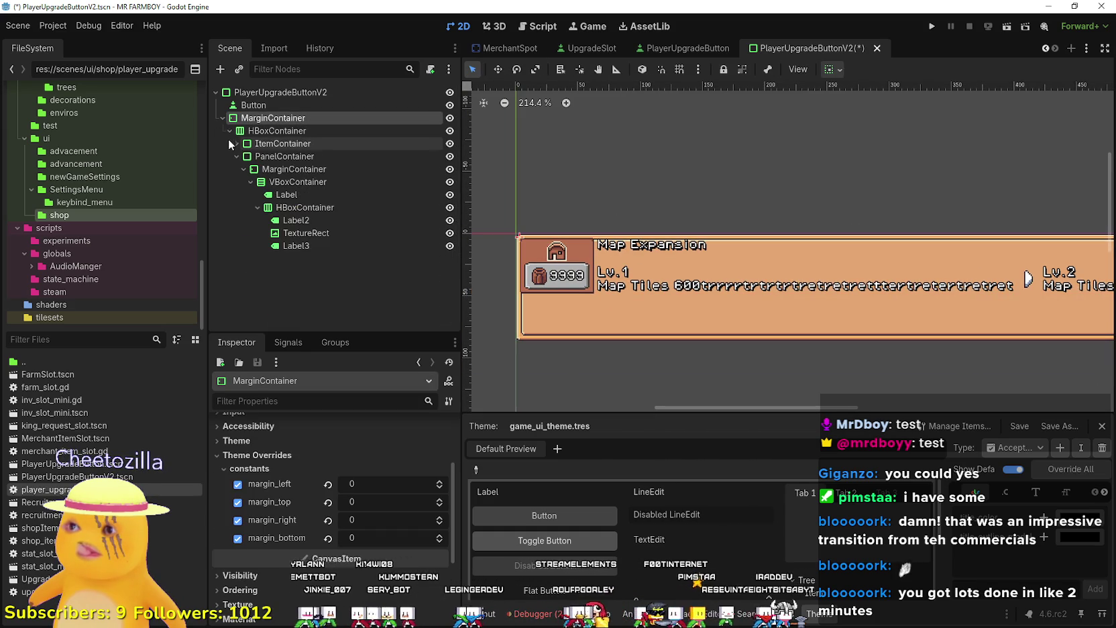
{"action": "left_click", "coordinate": [237, 156]}
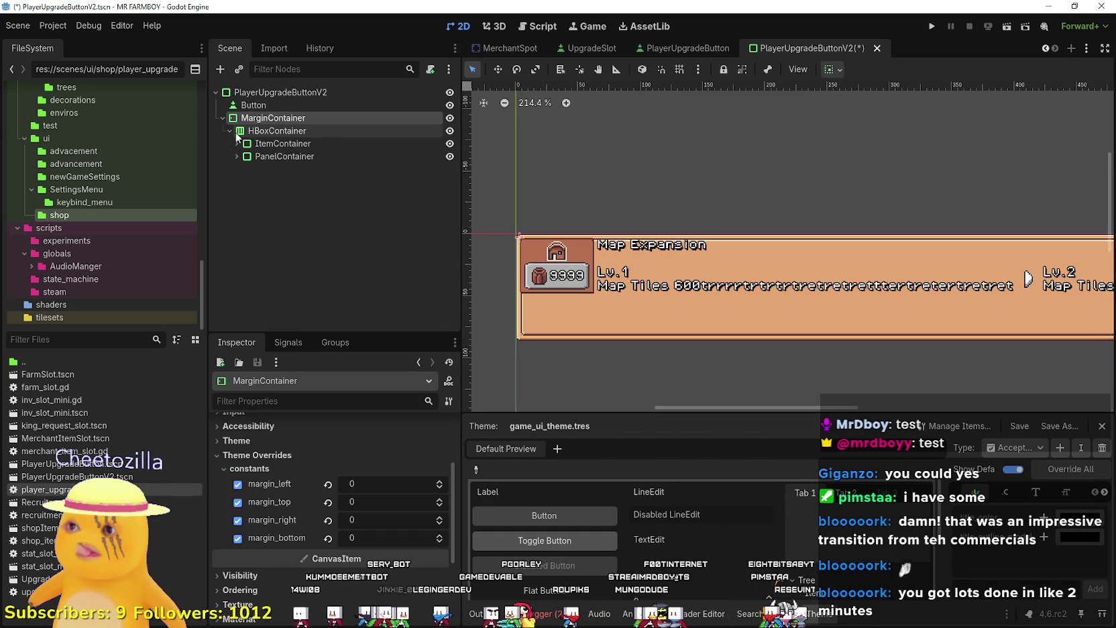
{"action": "left_click", "coordinate": [282, 144]}
{"action": "key", "text": "Up"}
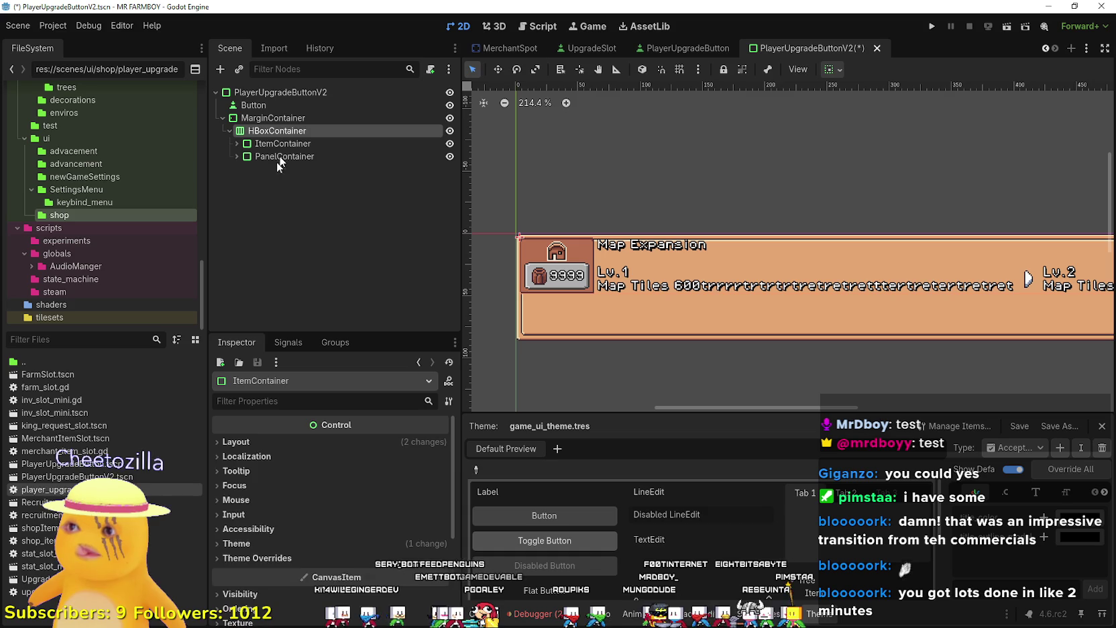
{"action": "left_click", "coordinate": [264, 106]}
{"action": "key", "text": "ctrl+minus"}
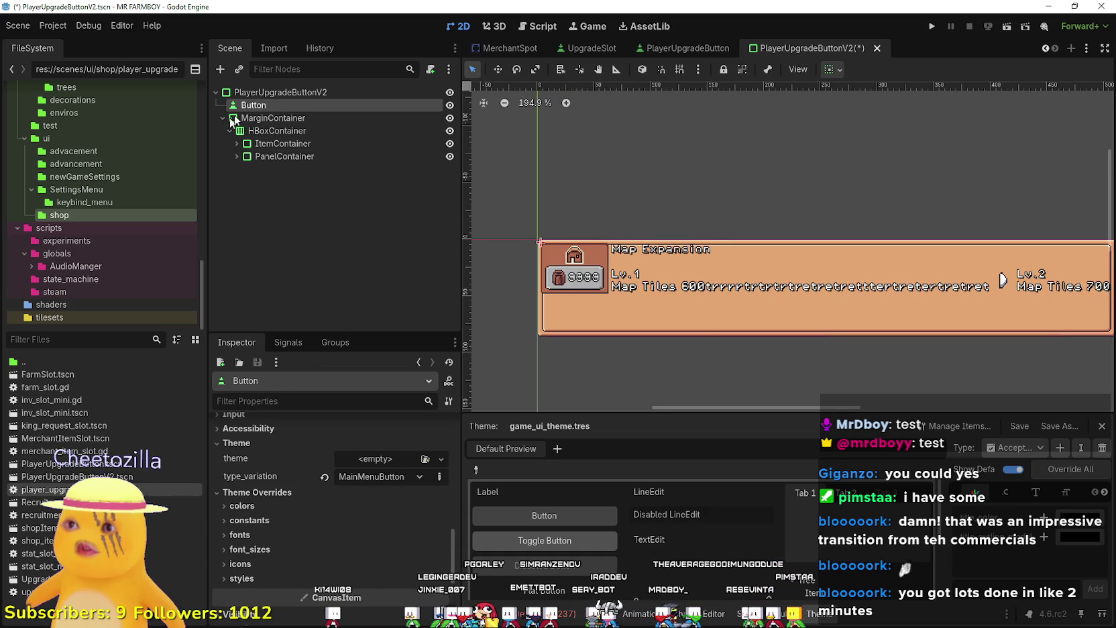
{"action": "left_click", "coordinate": [268, 92]}
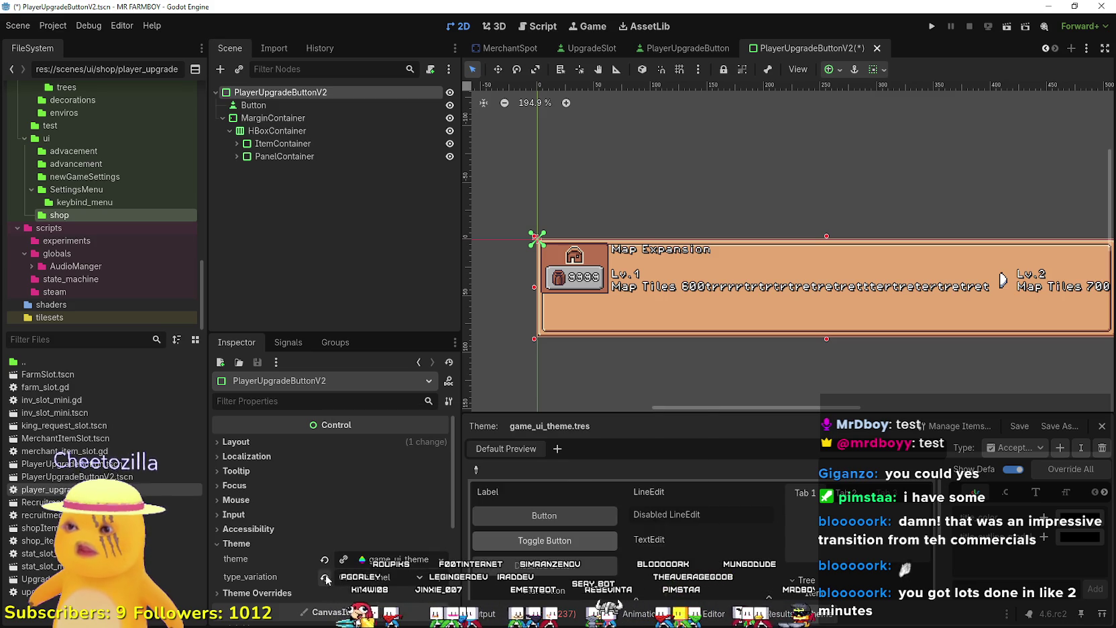
Clear the root's CustomPanel type variation and set its panel style override to New StyleBoxEmpty
{"action": "scroll", "coordinate": [284, 461], "scroll_direction": "down", "scroll_amount": 2}
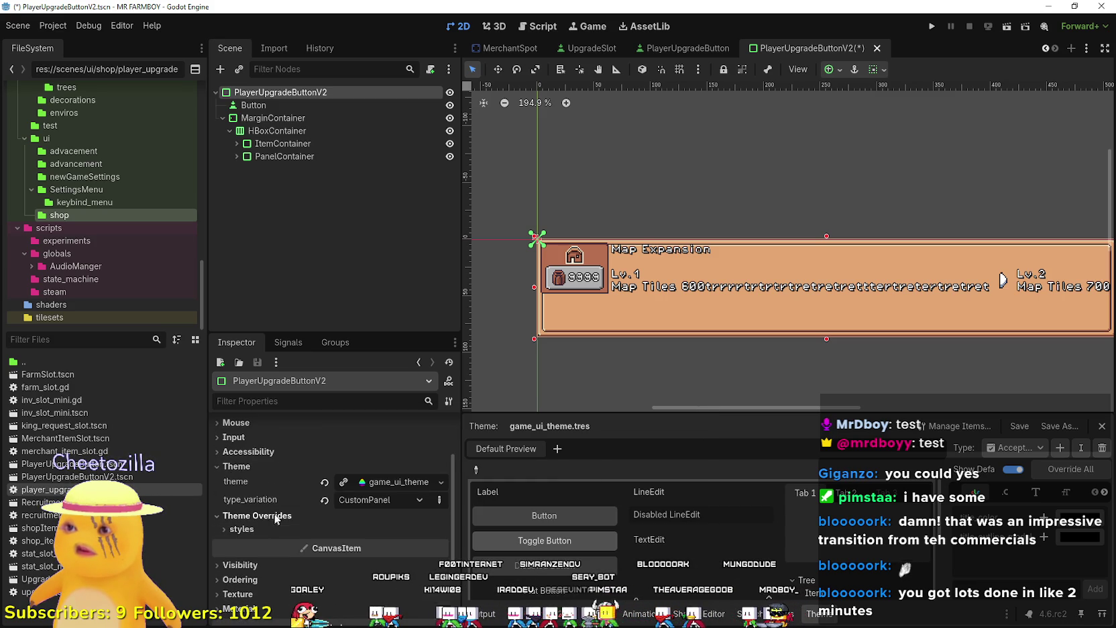
{"action": "left_click", "coordinate": [324, 499]}
{"action": "scroll", "coordinate": [553, 391], "scroll_direction": "up", "scroll_amount": 1}
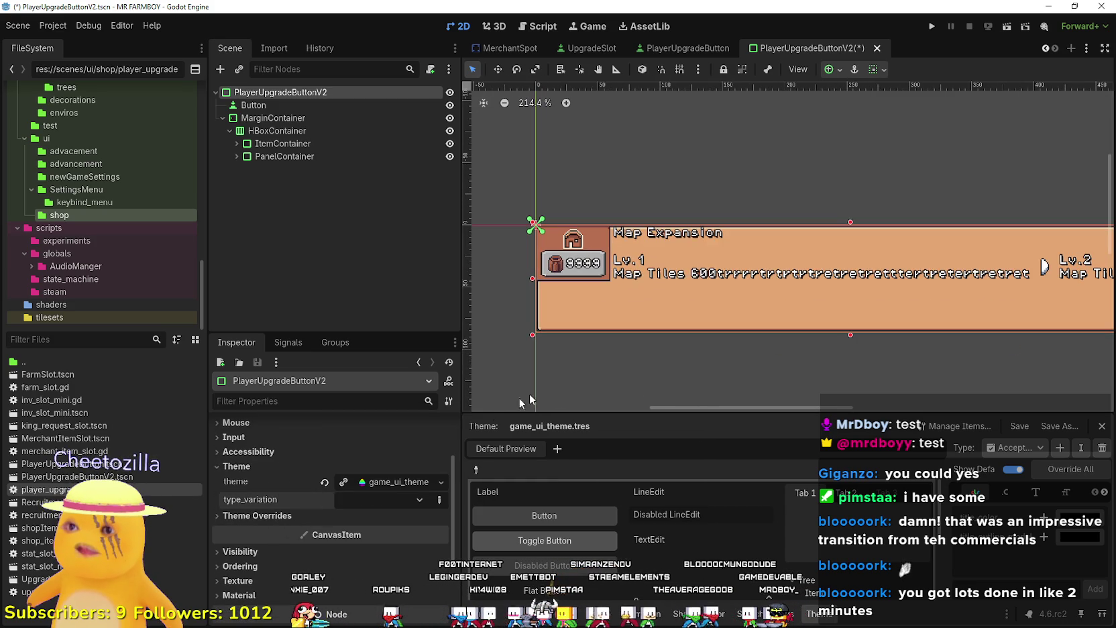
{"action": "left_click", "coordinate": [260, 514]}
{"action": "left_click", "coordinate": [267, 532]}
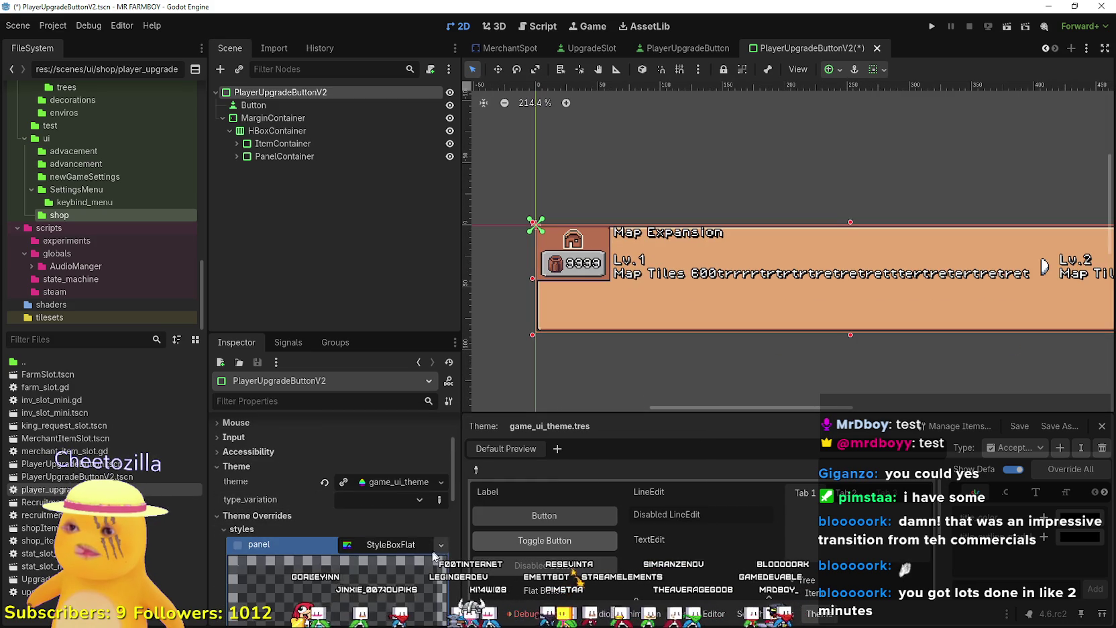
{"action": "right_click", "coordinate": [408, 549]}
{"action": "left_click", "coordinate": [459, 458]}
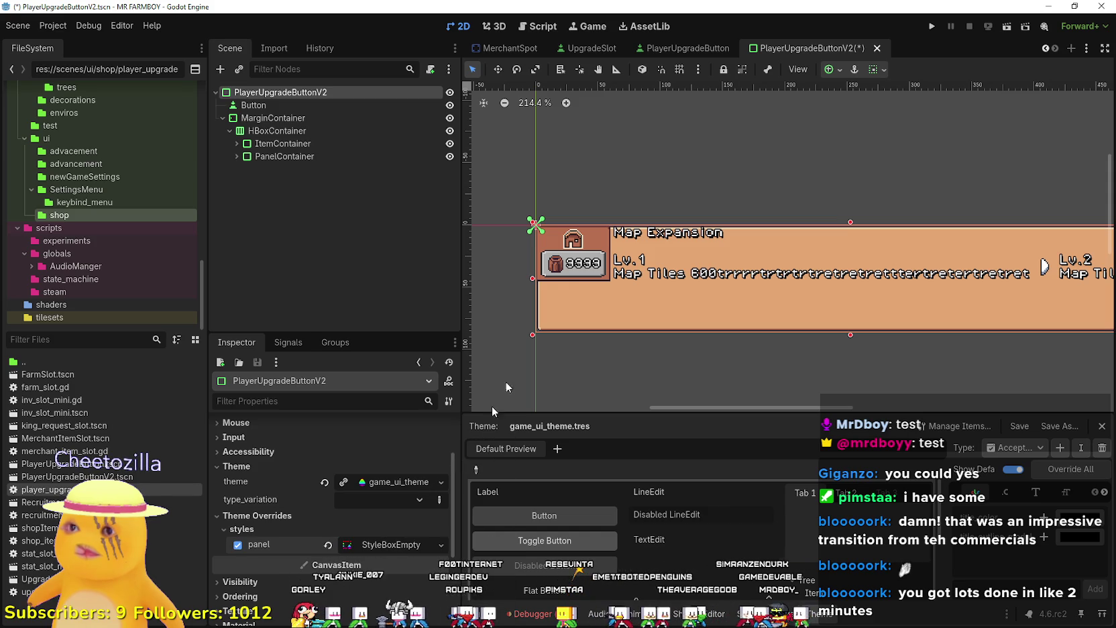
Select the Button and pan the canvas to show the card's left side and icon
{"action": "left_click", "coordinate": [253, 105]}
{"action": "left_click_drag", "start_coordinate": [717, 258], "coordinate": [502, 206]}
{"action": "scroll", "coordinate": [959, 161], "scroll_direction": "up", "scroll_amount": 5}
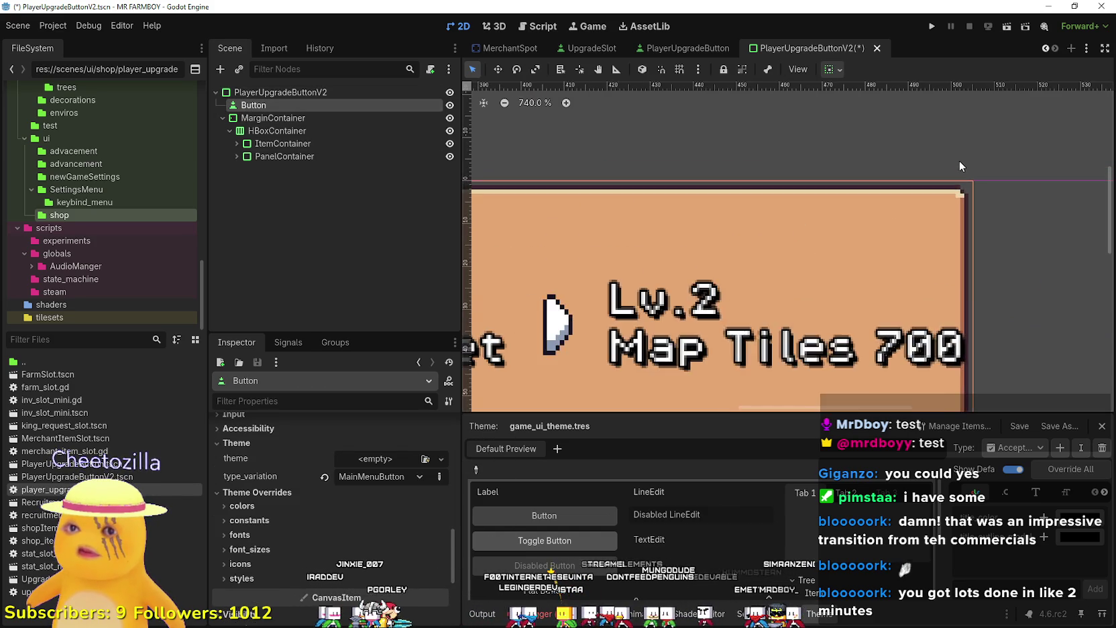
{"action": "scroll", "coordinate": [758, 180], "scroll_direction": "up", "scroll_amount": 1}
{"action": "mouse_move", "coordinate": [757, 180]}
{"action": "left_mouse_down"}
{"action": "mouse_move", "coordinate": [872, 176]}
{"action": "mouse_move", "coordinate": [722, 173]}
{"action": "left_mouse_up"}
{"action": "scroll", "coordinate": [722, 173], "scroll_direction": "down", "scroll_amount": 2}
Open and close the HBoxContainer's alignment options without changing them
{"action": "left_click", "coordinate": [306, 130]}
{"action": "scroll", "coordinate": [718, 252], "scroll_direction": "down", "scroll_amount": 4}
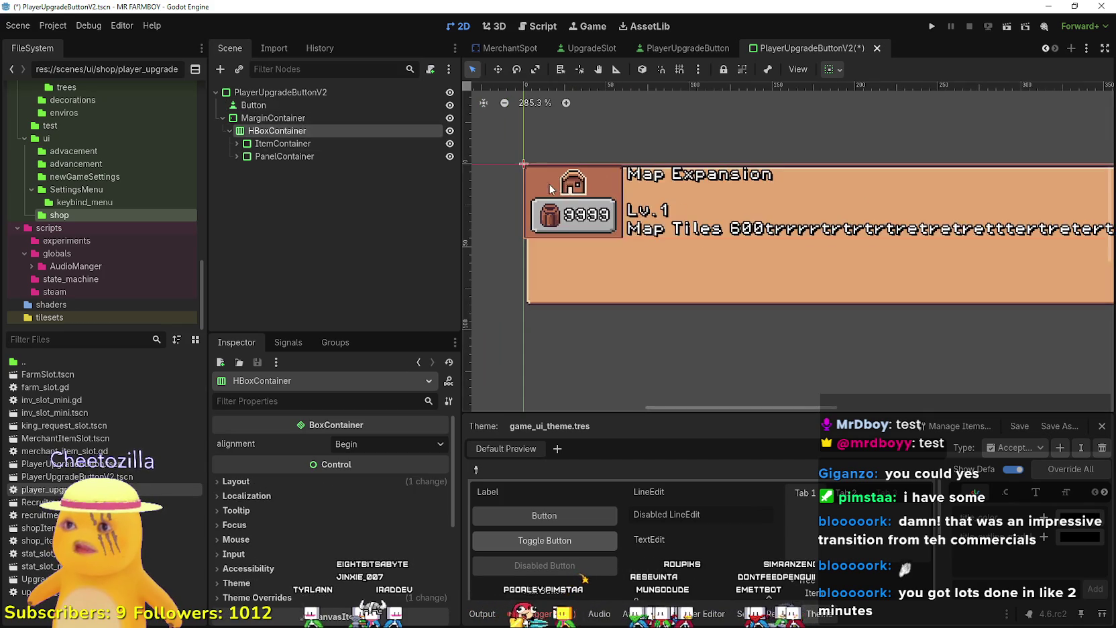
{"action": "scroll", "coordinate": [718, 252], "scroll_direction": "right", "scroll_amount": 3}
{"action": "scroll", "coordinate": [793, 183], "scroll_direction": "down", "scroll_amount": 2}
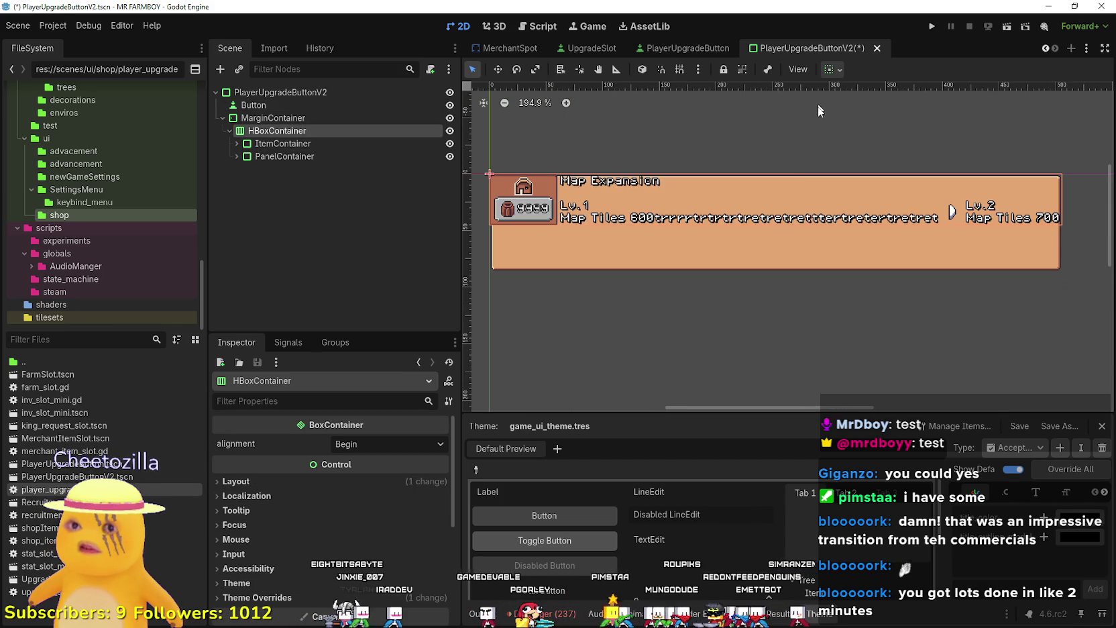
{"action": "scroll", "coordinate": [771, 213], "scroll_direction": "down", "scroll_amount": 1}
{"action": "left_click", "coordinate": [839, 72]}
{"action": "left_click", "coordinate": [642, 112]}
{"action": "left_click", "coordinate": [300, 120]}
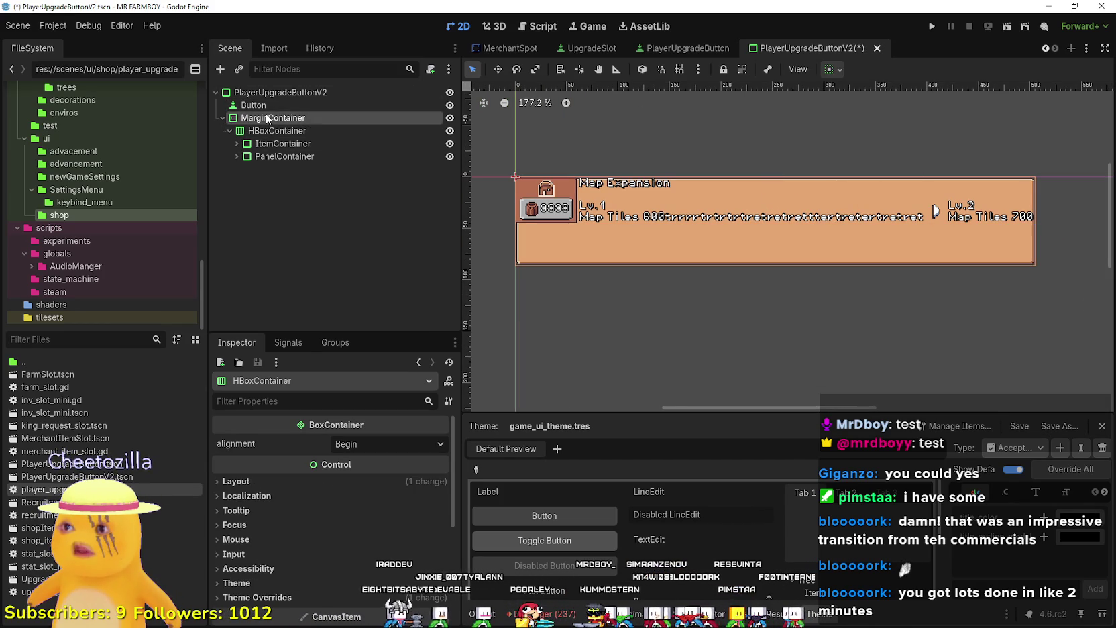
Raise the MarginContainer's left margin to 4 and its top margin to 6
{"action": "scroll", "coordinate": [530, 184], "scroll_direction": "up", "scroll_amount": 6}
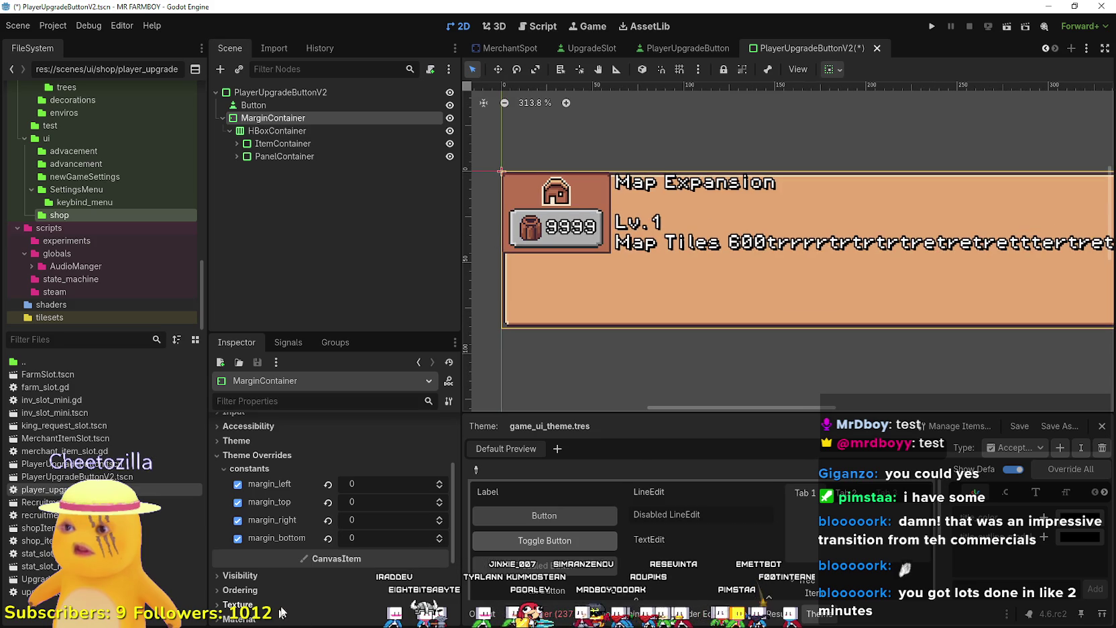
{"action": "left_click", "coordinate": [440, 481]}
{"action": "left_click", "coordinate": [440, 482]}
{"action": "left_click", "coordinate": [440, 481]}
{"action": "left_click", "coordinate": [440, 482]}
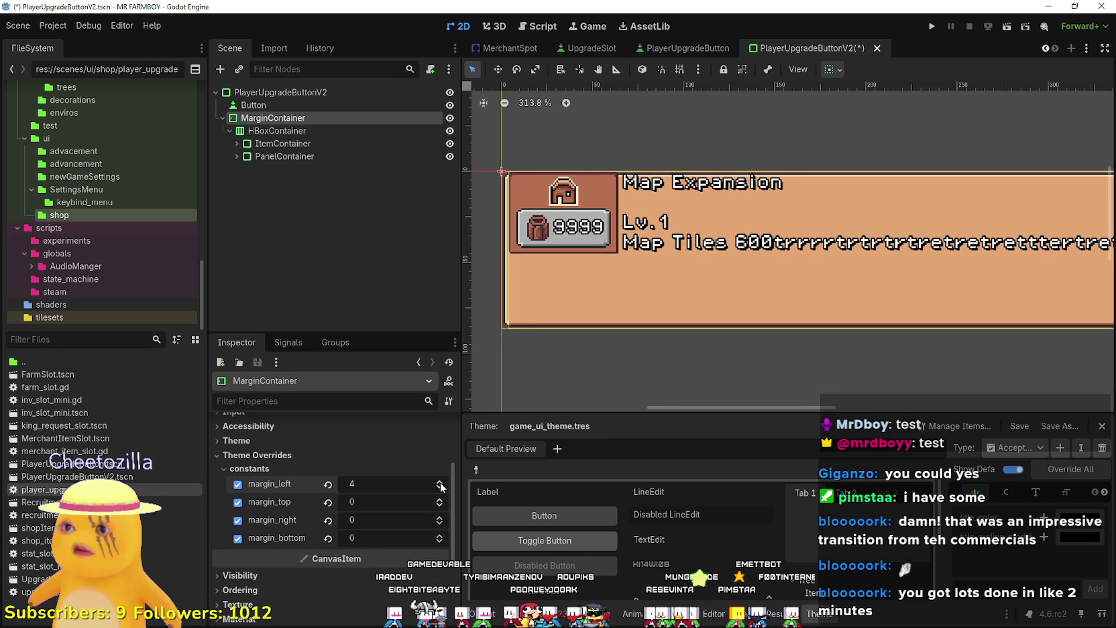
{"action": "left_click", "coordinate": [440, 500]}
{"action": "left_click", "coordinate": [440, 500]}
{"action": "left_click", "coordinate": [440, 500]}
{"action": "left_click", "coordinate": [440, 500]}
{"action": "left_click", "coordinate": [440, 500]}
{"action": "scroll", "coordinate": [513, 180], "scroll_direction": "up", "scroll_amount": 5}
{"action": "scroll", "coordinate": [579, 229], "scroll_direction": "up", "scroll_amount": 4}
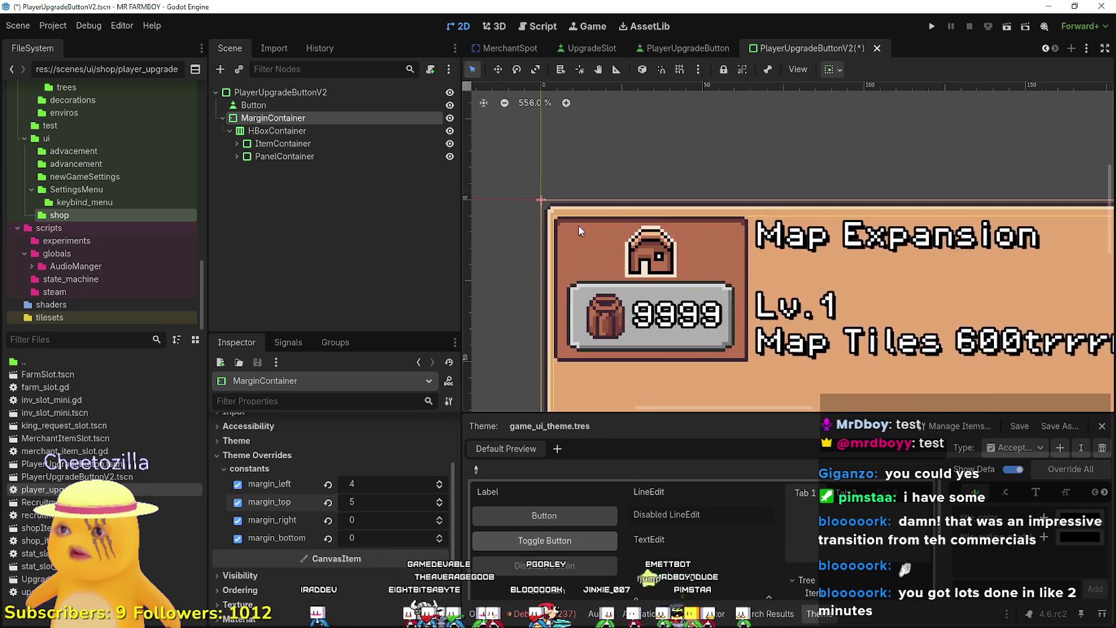
{"action": "left_click", "coordinate": [440, 500]}
Reselect the root and the card's margin container to inspect the layout
{"action": "left_click", "coordinate": [282, 92]}
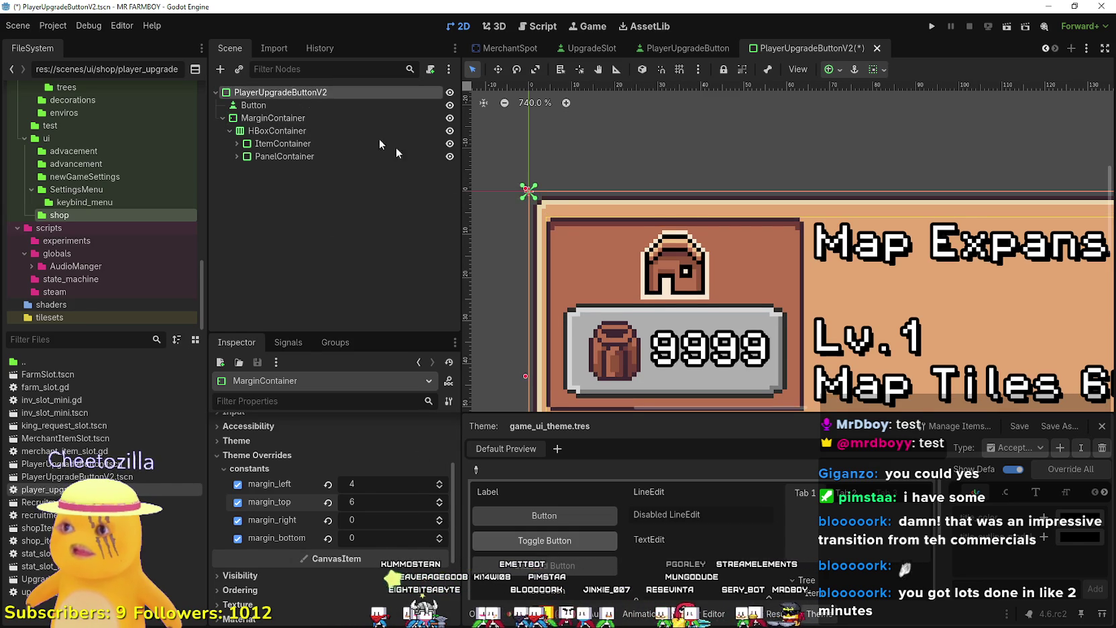
{"action": "scroll", "coordinate": [593, 237], "scroll_direction": "down", "scroll_amount": 8}
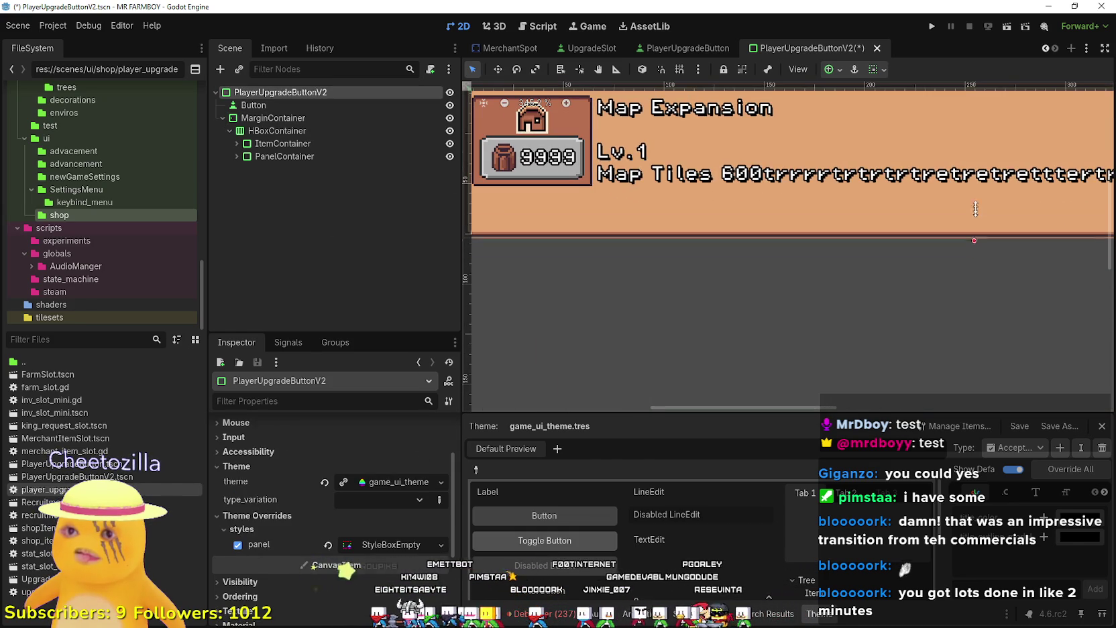
{"action": "scroll", "coordinate": [908, 117], "scroll_direction": "up", "scroll_amount": 5}
{"action": "scroll", "coordinate": [1076, 243], "scroll_direction": "left", "scroll_amount": 5}
{"action": "scroll", "coordinate": [1076, 242], "scroll_direction": "down", "scroll_amount": 2}
{"action": "scroll", "coordinate": [886, 285], "scroll_direction": "right", "scroll_amount": 10}
{"action": "left_click_drag", "start_coordinate": [970, 282], "coordinate": [902, 274]}
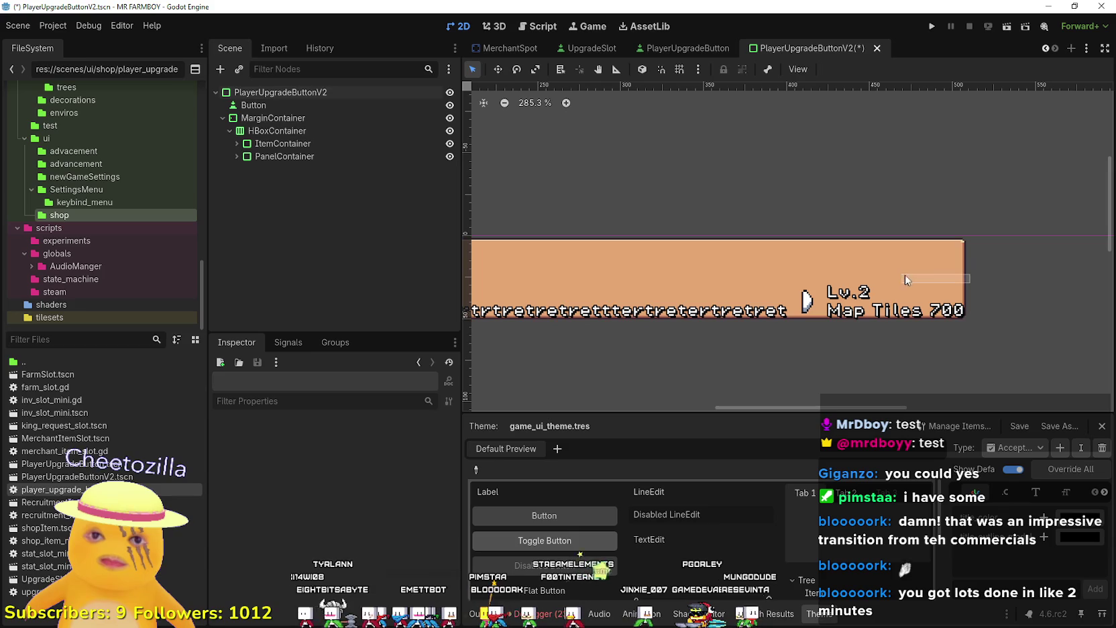
{"action": "left_click", "coordinate": [965, 242]}
{"action": "left_click", "coordinate": [965, 242]}
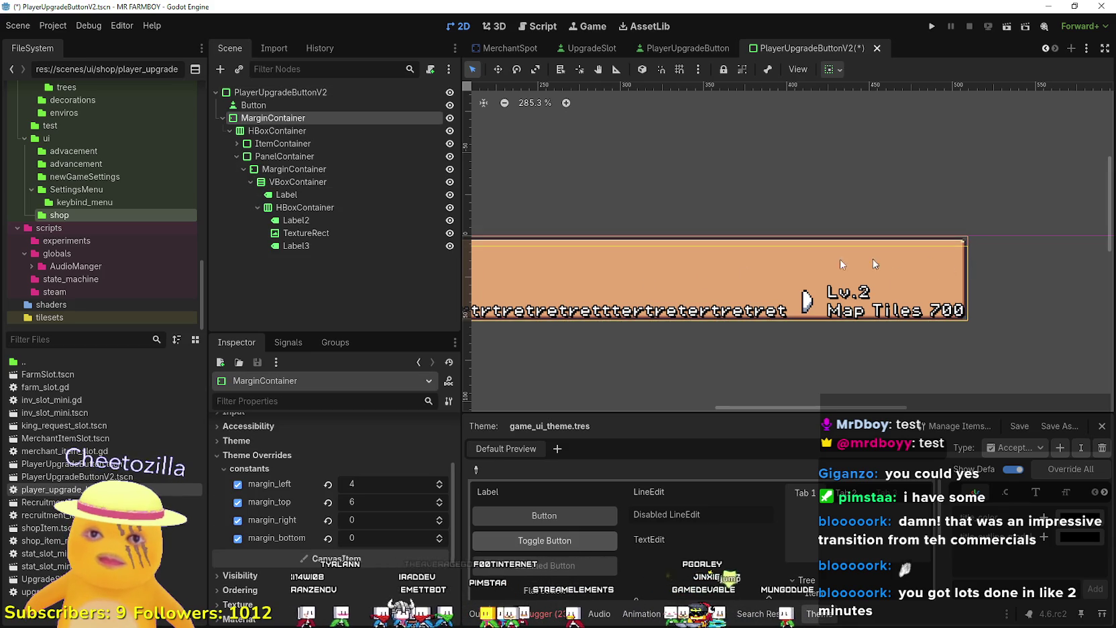
{"action": "scroll", "coordinate": [497, 132], "scroll_direction": "left", "scroll_amount": 5}
{"action": "left_click", "coordinate": [406, 94]}
{"action": "scroll", "coordinate": [714, 270], "scroll_direction": "right", "scroll_amount": 5}
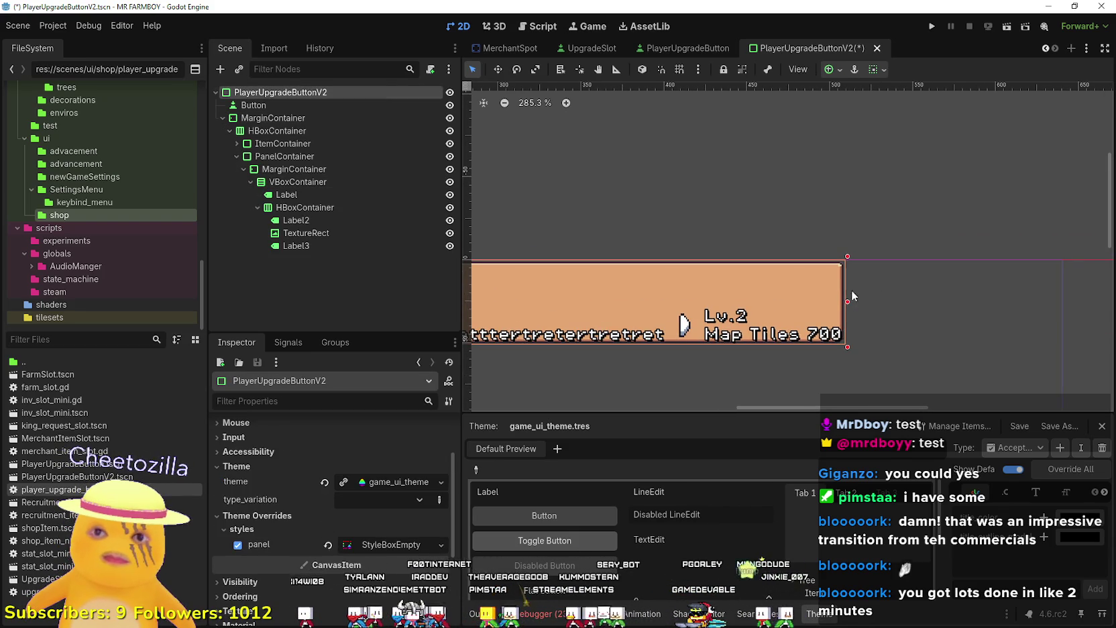
{"action": "scroll", "coordinate": [850, 303], "scroll_direction": "down", "scroll_amount": 1}
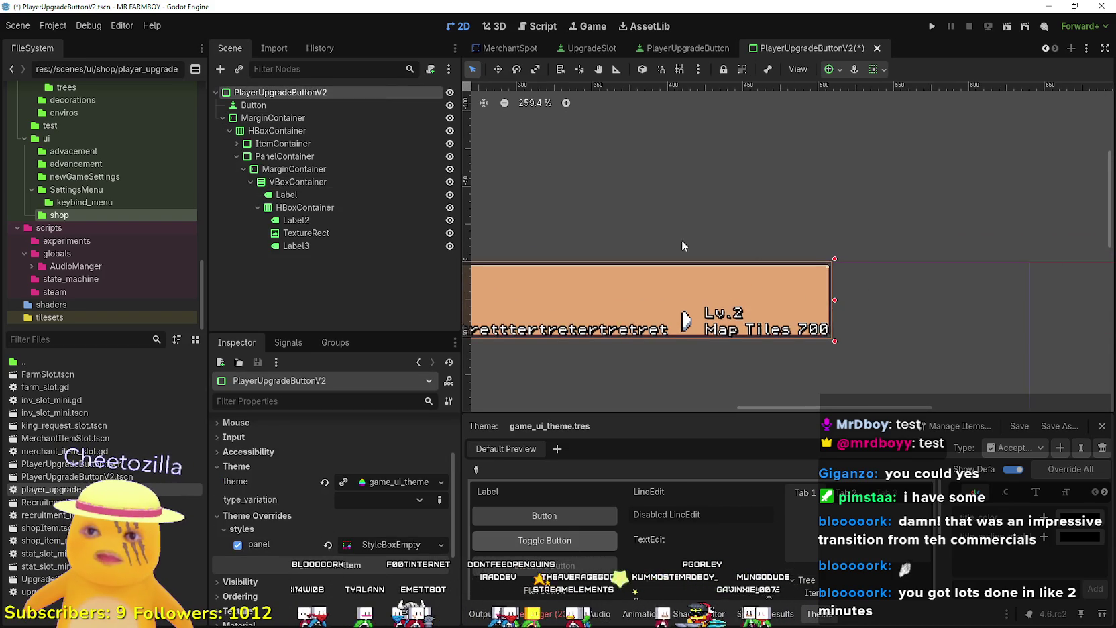
{"action": "scroll", "coordinate": [684, 240], "scroll_direction": "left", "scroll_amount": 5}
{"action": "scroll", "coordinate": [680, 220], "scroll_direction": "up", "scroll_amount": 8}
{"action": "scroll", "coordinate": [681, 220], "scroll_direction": "left", "scroll_amount": 5}
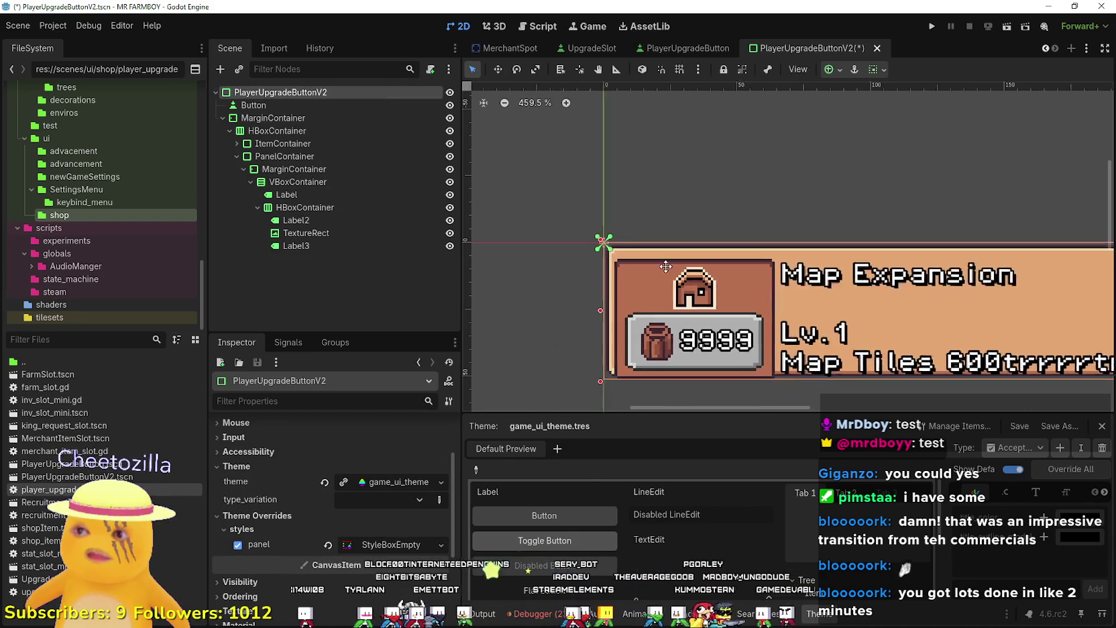
Bring the MarginContainer's top and left margins down to 3
{"action": "left_click", "coordinate": [267, 119]}
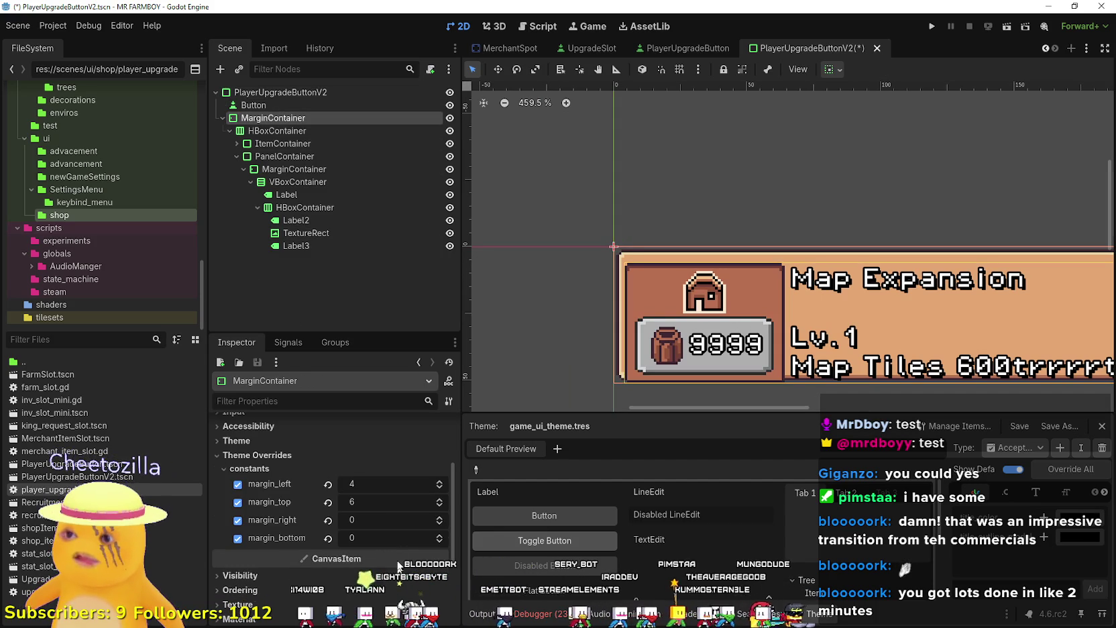
{"action": "left_click", "coordinate": [439, 507]}
{"action": "left_click", "coordinate": [439, 507]}
{"action": "scroll", "coordinate": [583, 260], "scroll_direction": "up", "scroll_amount": 6}
{"action": "scroll", "coordinate": [669, 275], "scroll_direction": "up", "scroll_amount": 7}
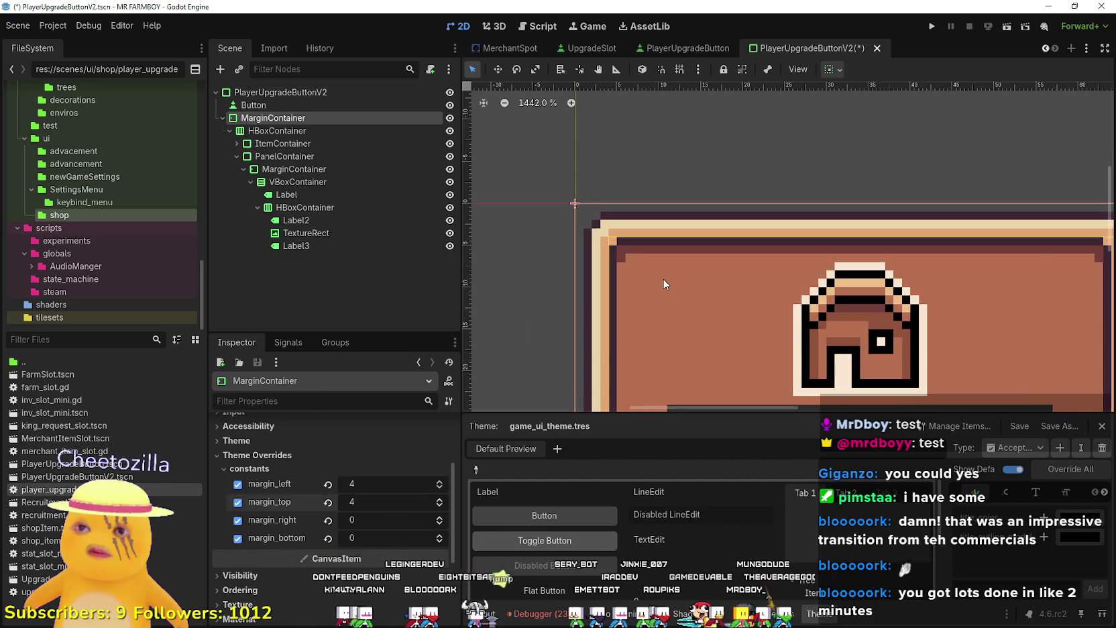
{"action": "left_click", "coordinate": [439, 507]}
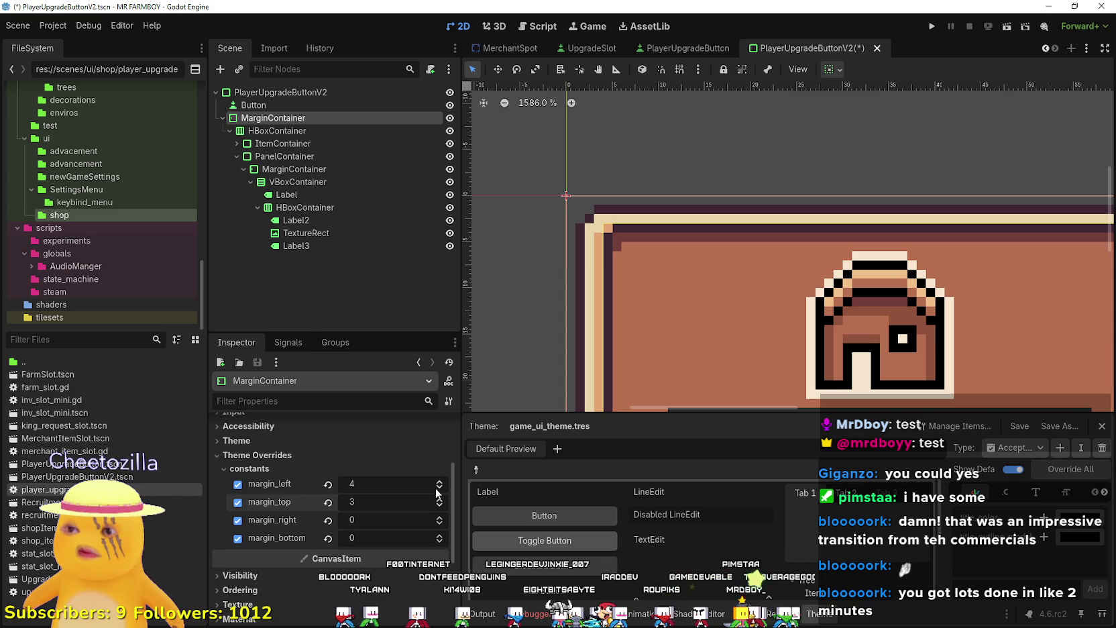
{"action": "left_click", "coordinate": [438, 488]}
{"action": "scroll", "coordinate": [591, 288], "scroll_direction": "down", "scroll_amount": 14}
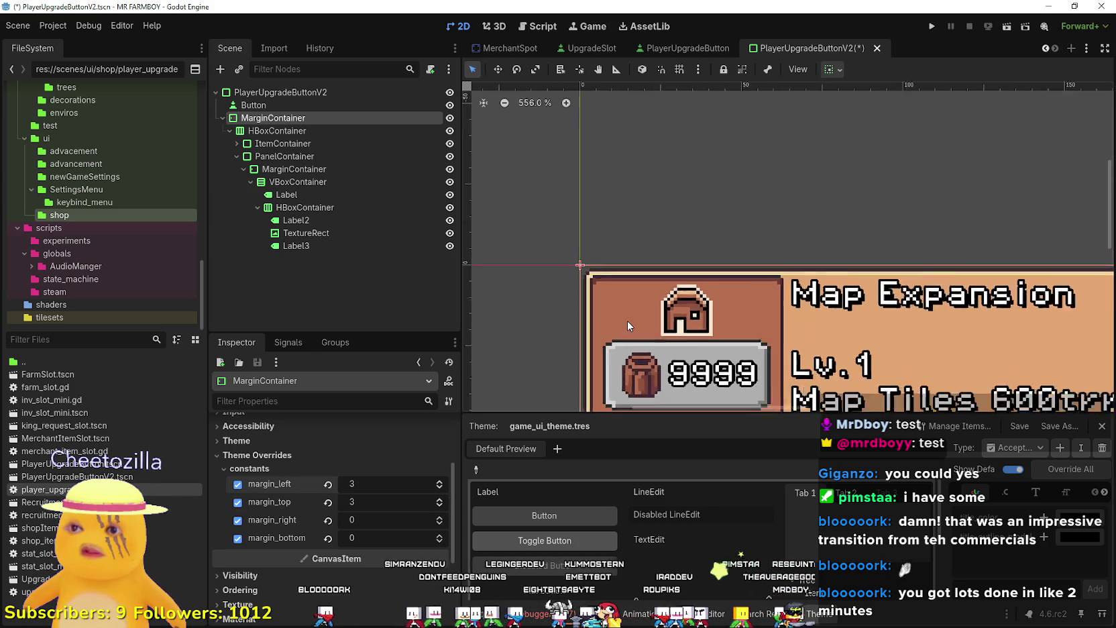
{"action": "scroll", "coordinate": [677, 255], "scroll_direction": "up", "scroll_amount": 6}
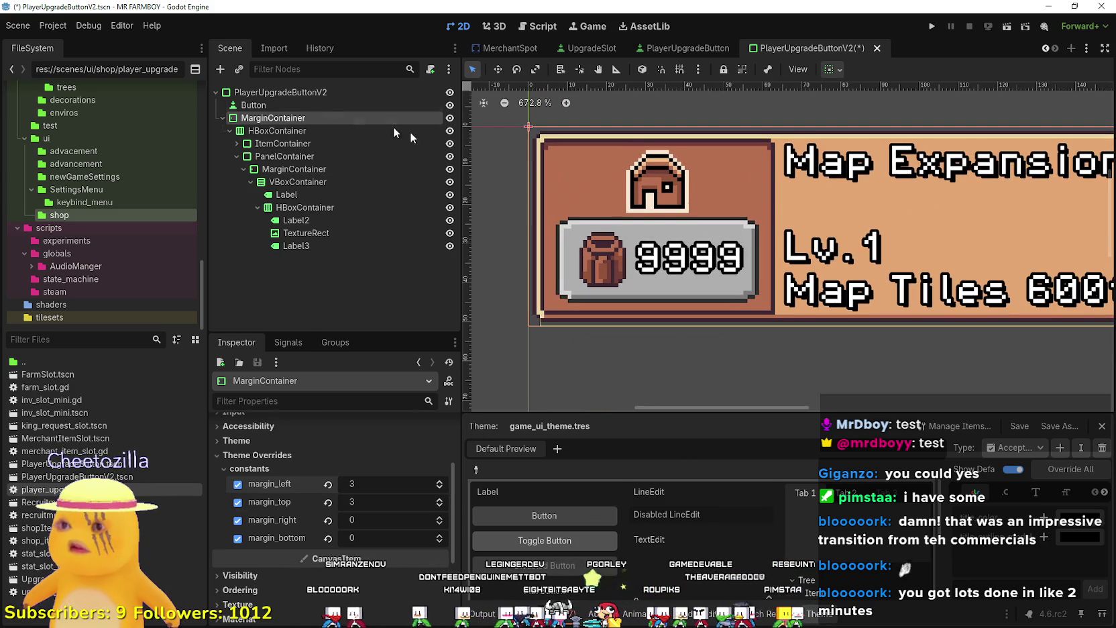
{"action": "scroll", "coordinate": [740, 251], "scroll_direction": "down", "scroll_amount": 7}
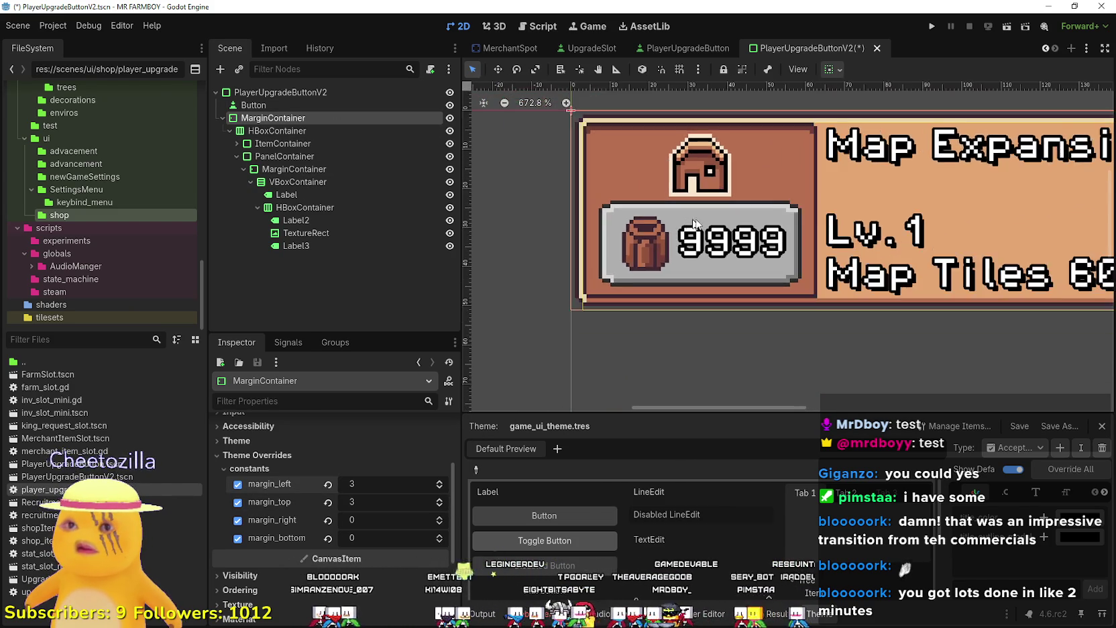
{"action": "scroll", "coordinate": [782, 204], "scroll_direction": "right", "scroll_amount": 15}
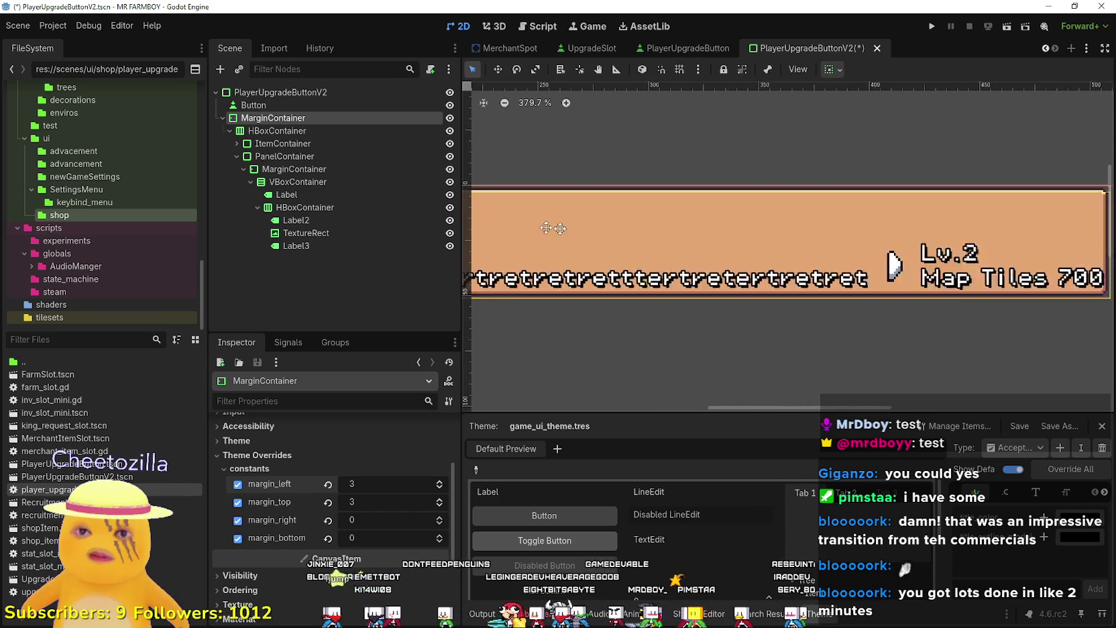
{"action": "scroll", "coordinate": [738, 224], "scroll_direction": "up", "scroll_amount": 3}
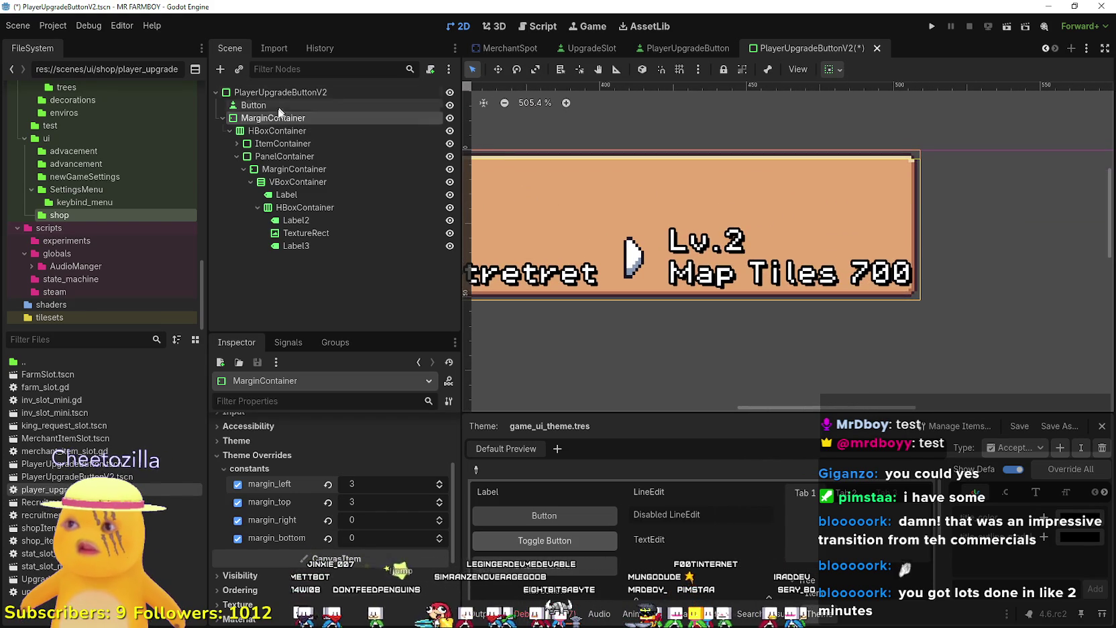
{"action": "scroll", "coordinate": [738, 221], "scroll_direction": "left", "scroll_amount": 2}
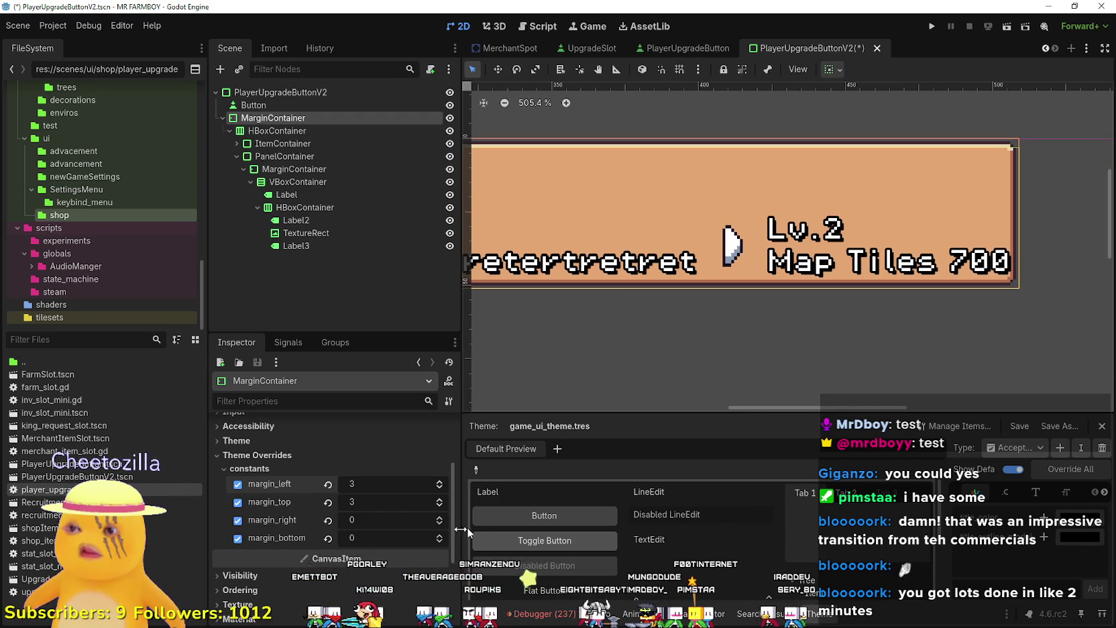
Set the right and bottom margins to 3 as well
{"action": "left_click", "coordinate": [439, 524]}
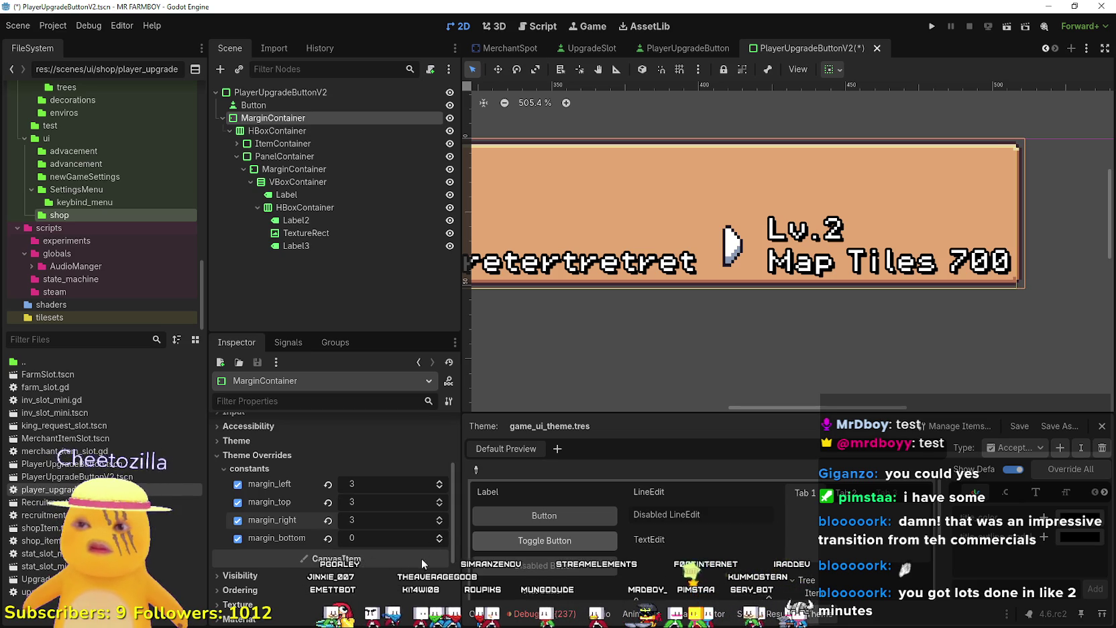
{"action": "left_click", "coordinate": [439, 536]}
{"action": "left_click", "coordinate": [440, 536]}
{"action": "left_click", "coordinate": [439, 536]}
{"action": "scroll", "coordinate": [670, 248], "scroll_direction": "left", "scroll_amount": 15}
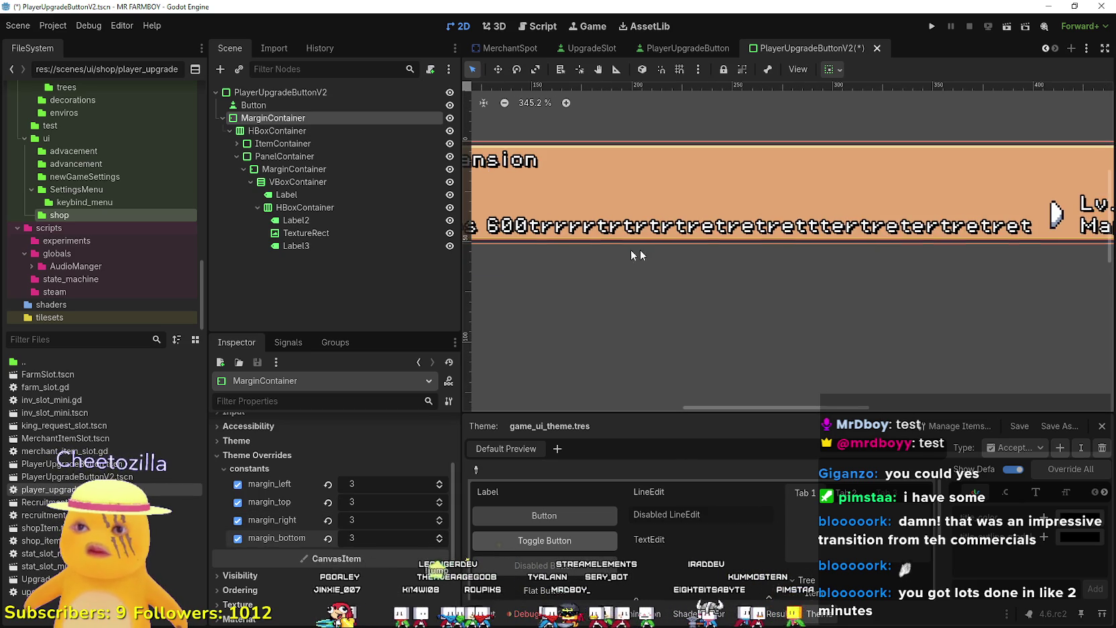
{"action": "scroll", "coordinate": [830, 224], "scroll_direction": "left", "scroll_amount": 5}
{"action": "scroll", "coordinate": [808, 257], "scroll_direction": "up", "scroll_amount": 5}
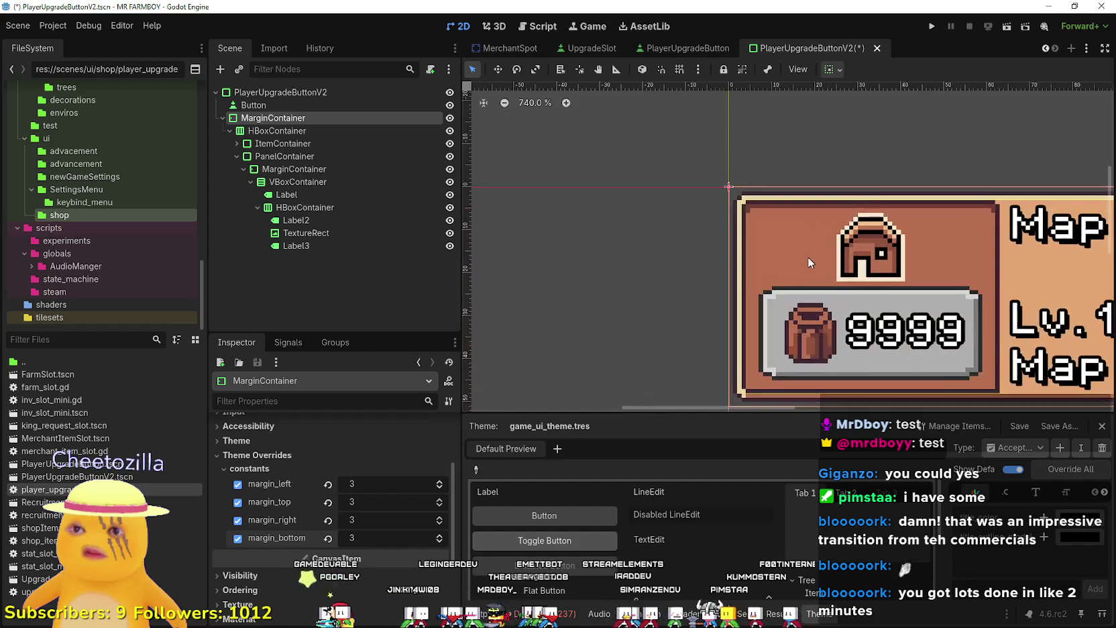
{"action": "scroll", "coordinate": [754, 134], "scroll_direction": "right", "scroll_amount": 3}
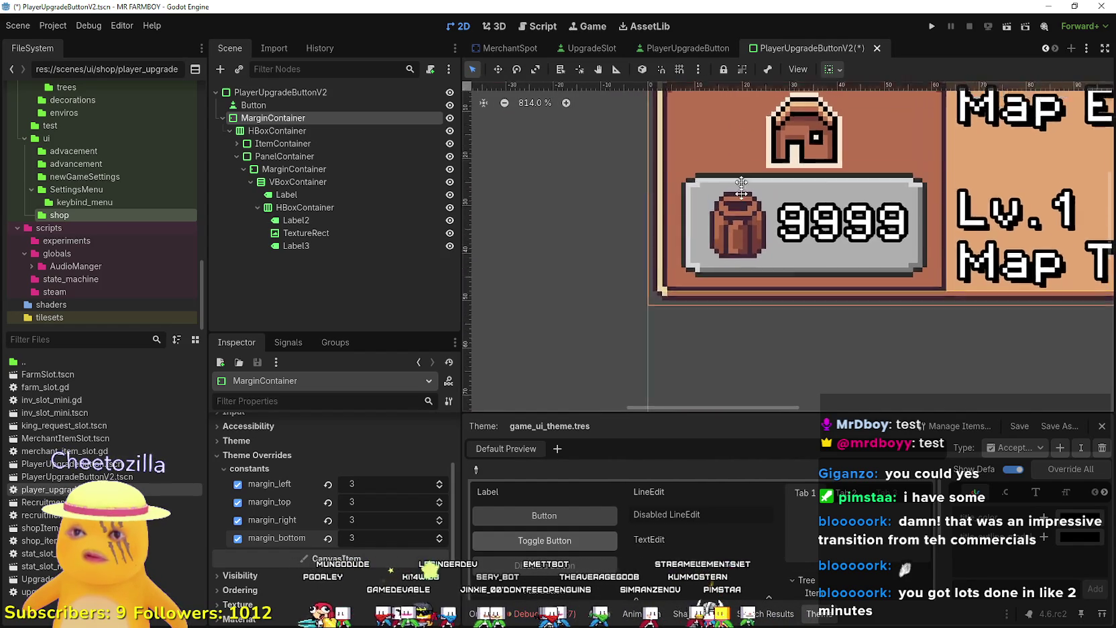
{"action": "scroll", "coordinate": [729, 315], "scroll_direction": "up", "scroll_amount": 5}
{"action": "scroll", "coordinate": [513, 230], "scroll_direction": "right", "scroll_amount": 3}
{"action": "scroll", "coordinate": [694, 259], "scroll_direction": "down", "scroll_amount": 12}
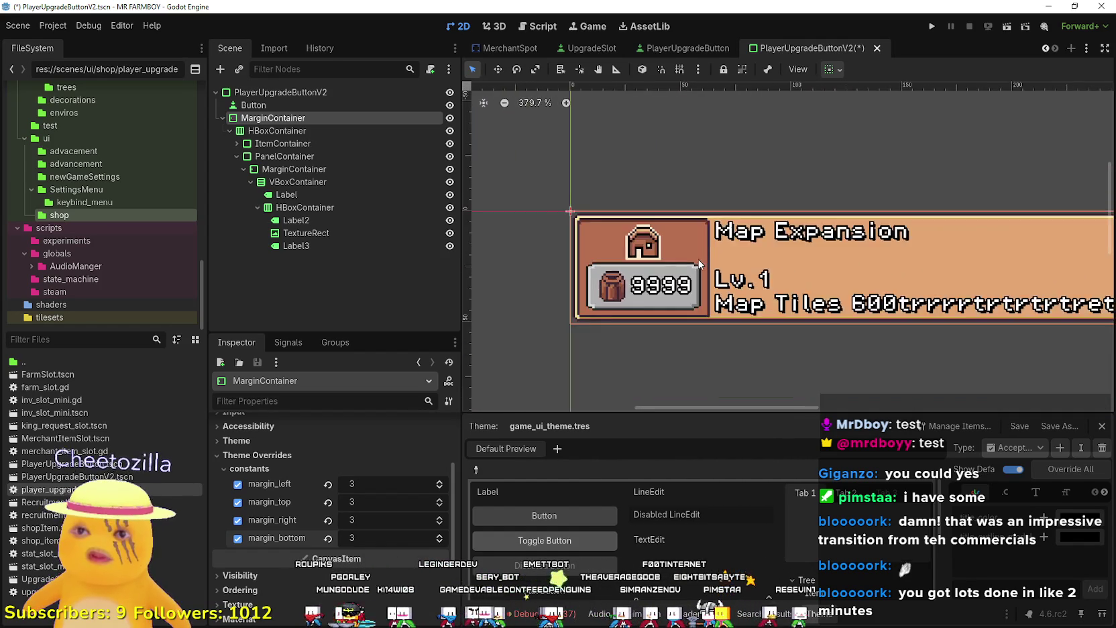
Save the scene, apply an alignment preset to the container, and save again
{"action": "key", "text": "ctrl+s"}
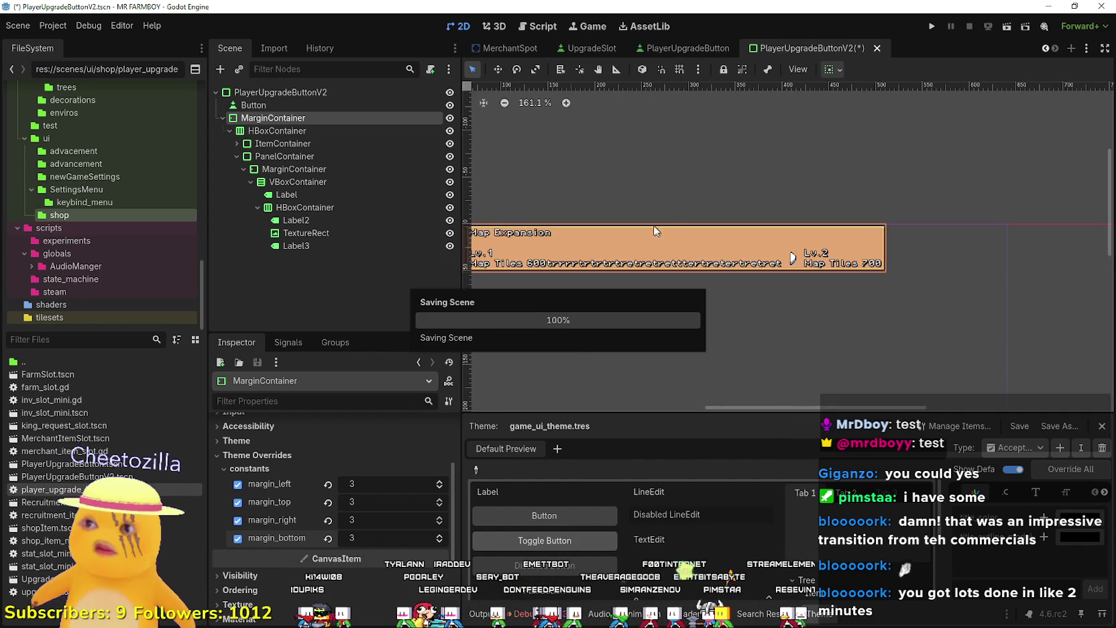
{"action": "left_click", "coordinate": [833, 70]}
{"action": "left_click", "coordinate": [838, 114]}
{"action": "key", "text": "ctrl+s"}
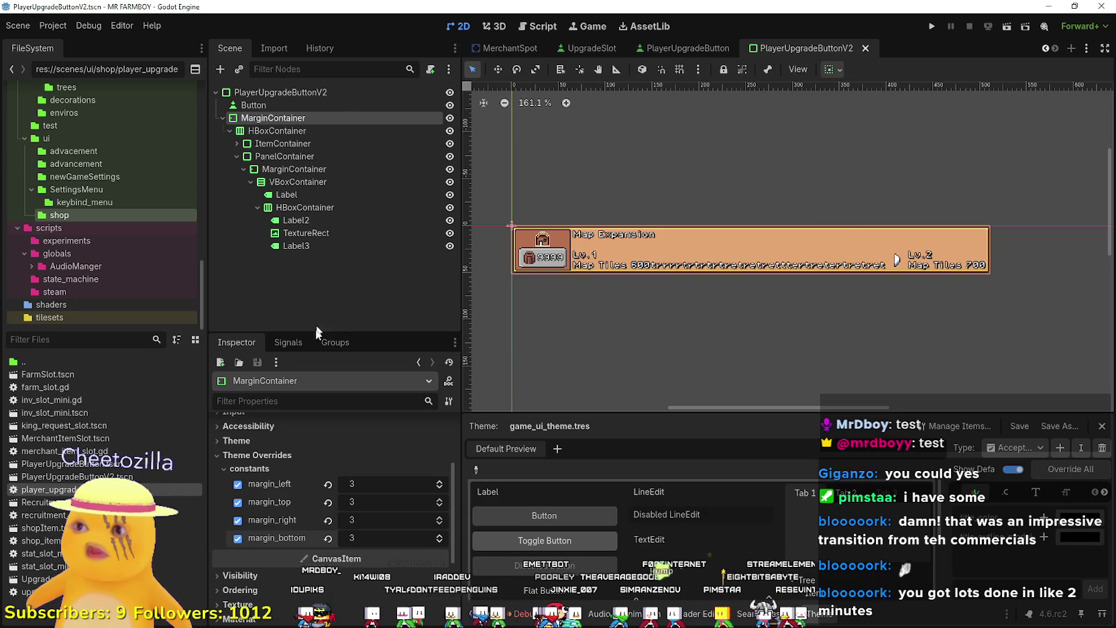
{"action": "left_click", "coordinate": [320, 248]}
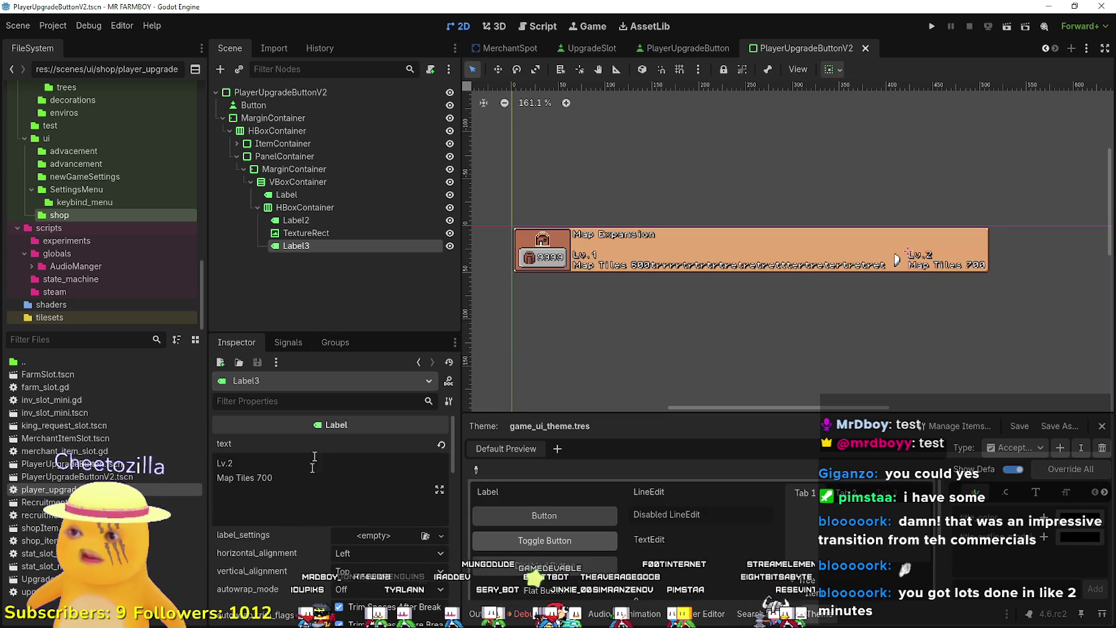
Delete a stray character from Label2's text and make the Button fill the full width
{"action": "left_click", "coordinate": [301, 479]}
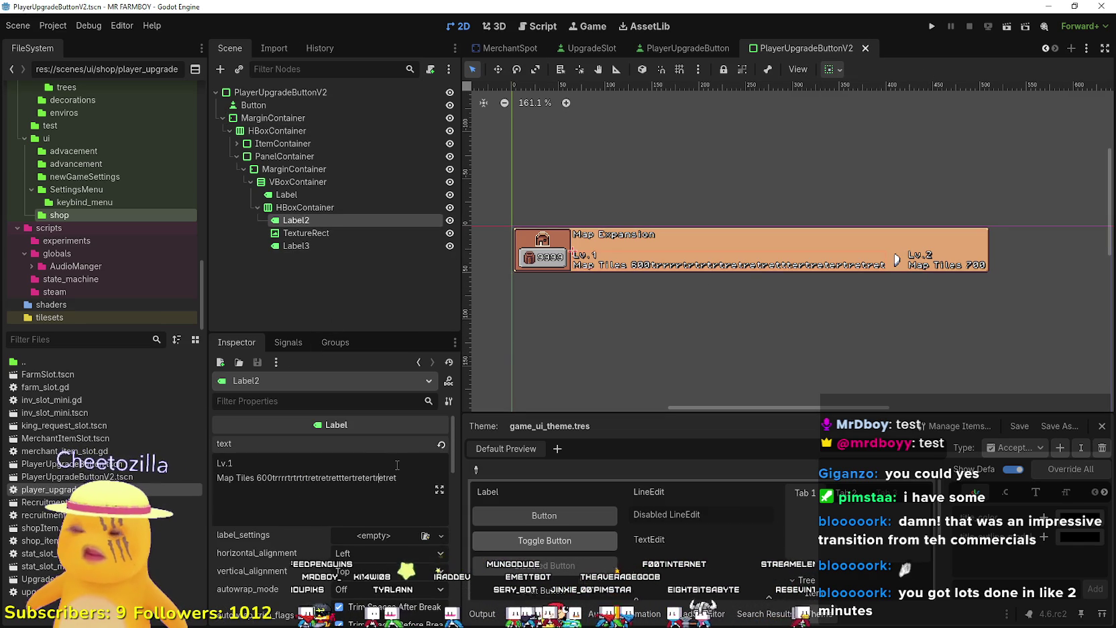
{"action": "key", "text": "BackSpace"}
{"action": "key", "text": "BackSpace"}
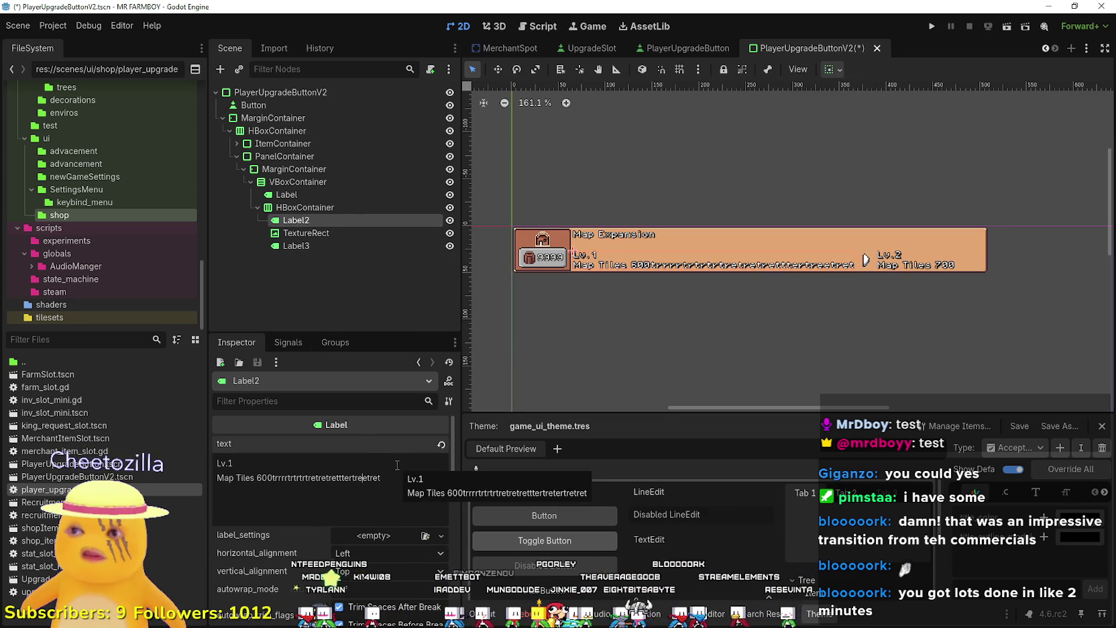
{"action": "left_click", "coordinate": [254, 106]}
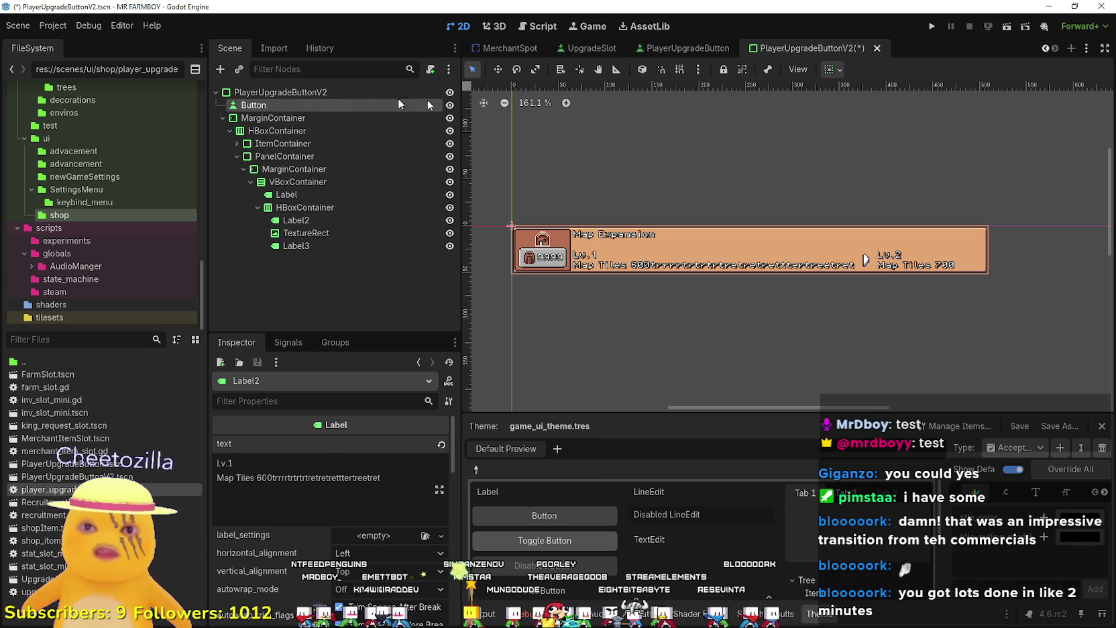
{"action": "left_click", "coordinate": [831, 69]}
{"action": "left_click", "coordinate": [839, 112]}
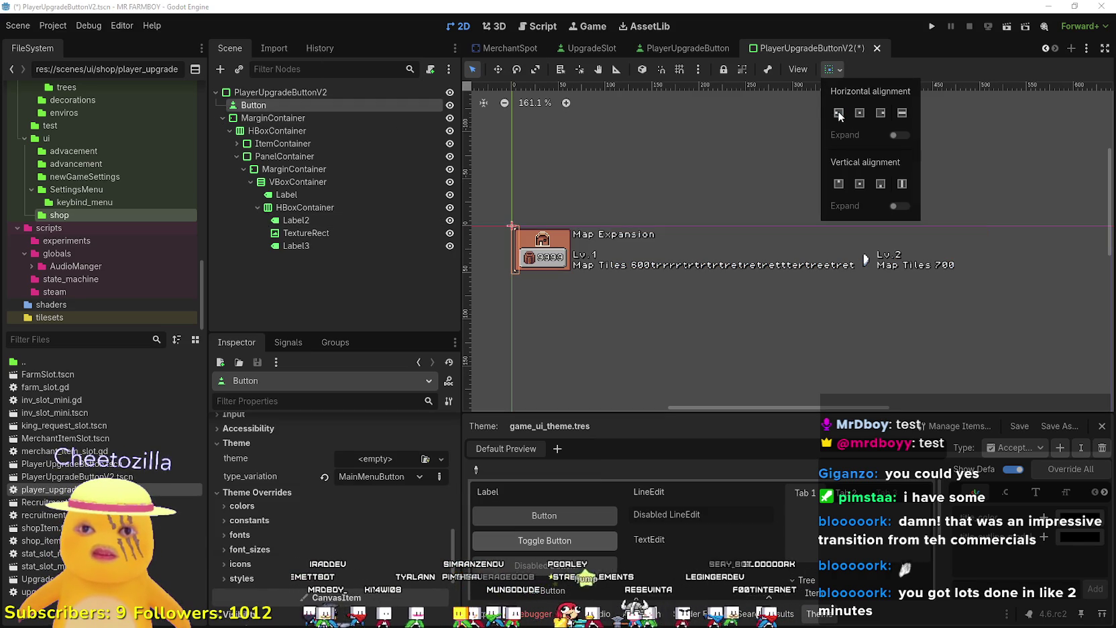
{"action": "left_click", "coordinate": [902, 114]}
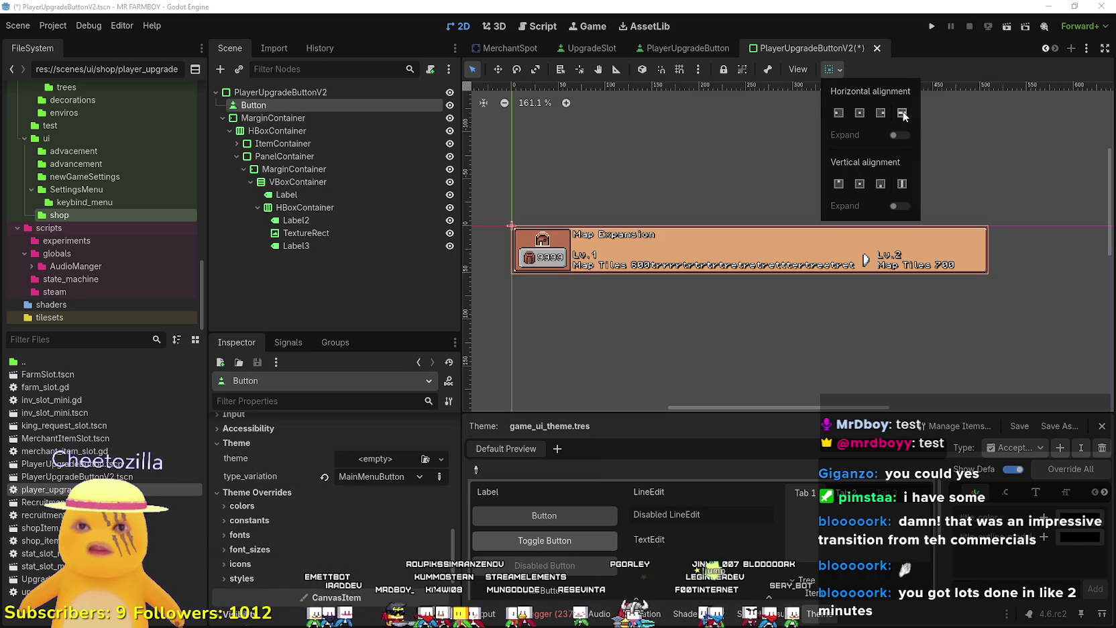
{"action": "left_click", "coordinate": [939, 67]}
Review the container sizing options on the margin container and root, then save the scene
{"action": "left_click", "coordinate": [297, 121]}
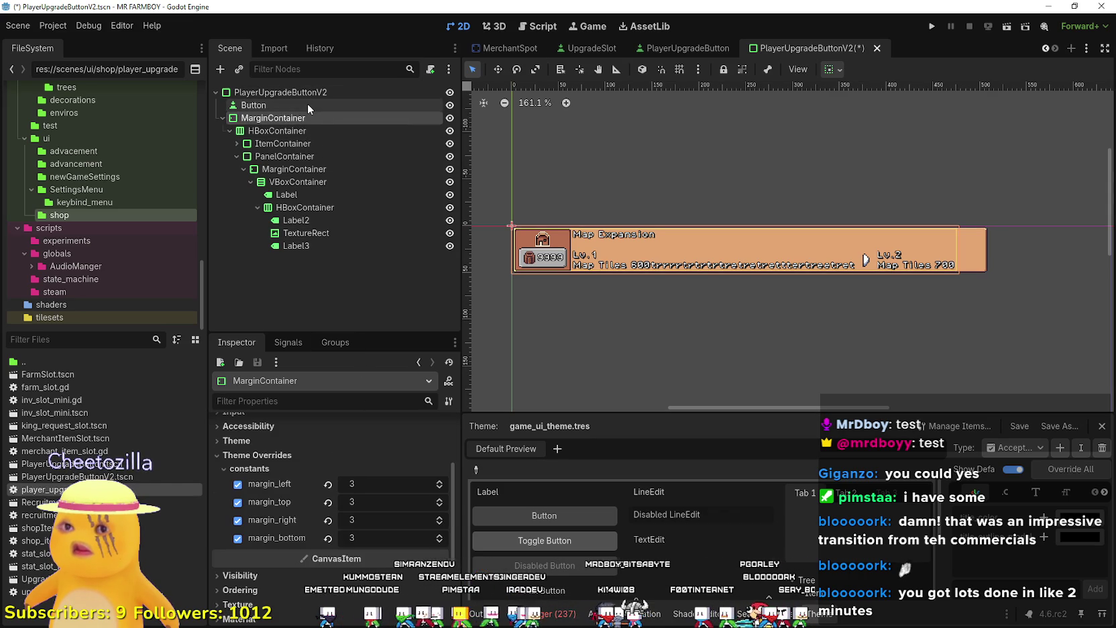
{"action": "left_click", "coordinate": [832, 69]}
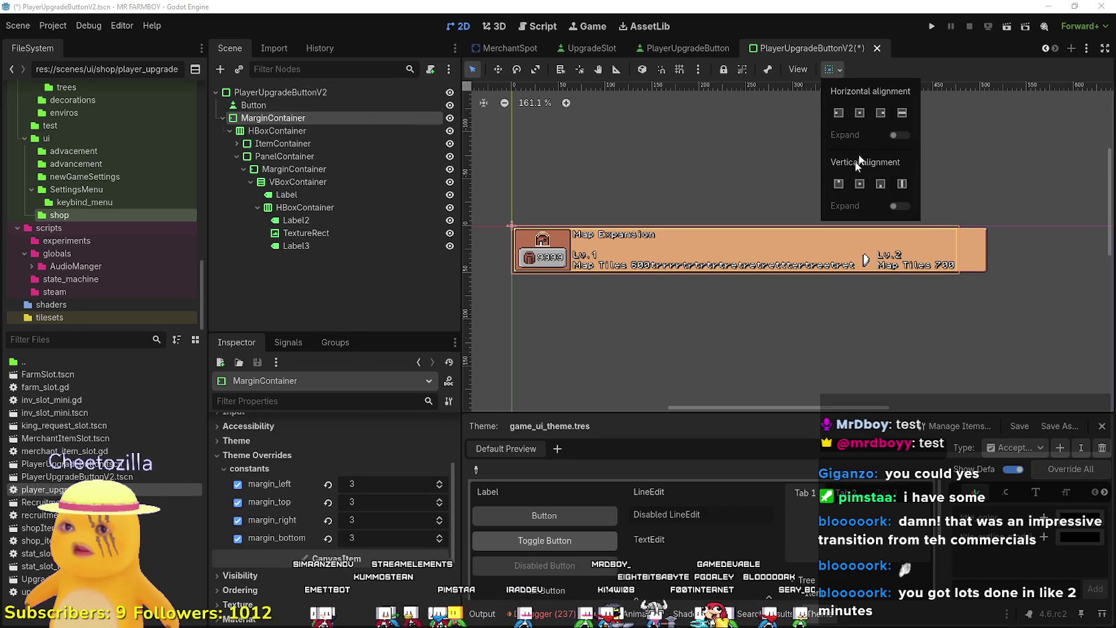
{"action": "left_click", "coordinate": [288, 92]}
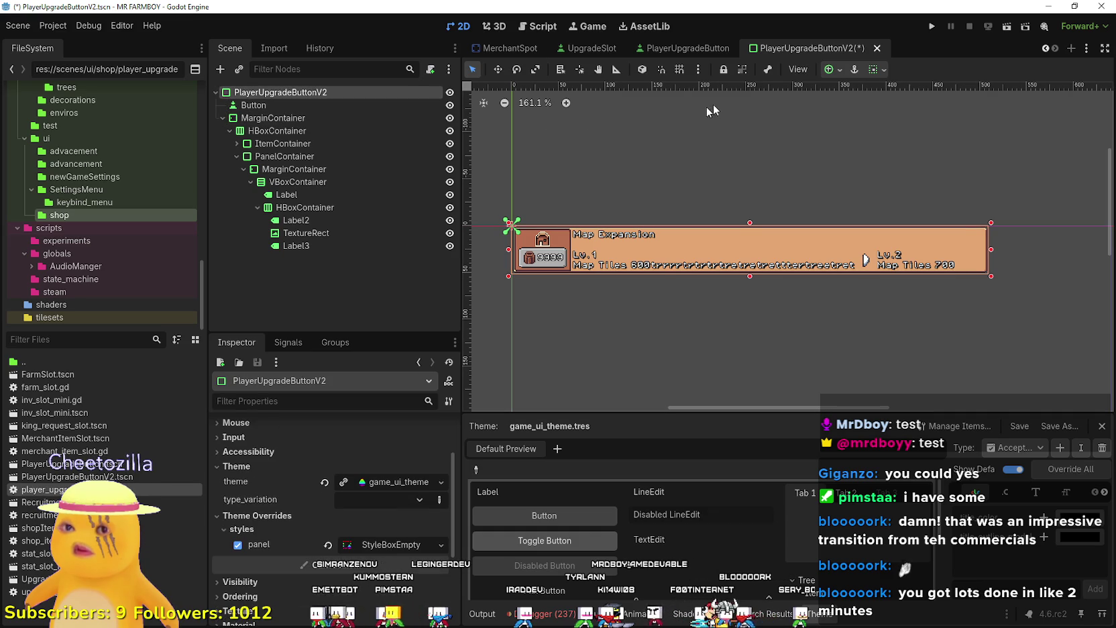
{"action": "left_click", "coordinate": [876, 69]}
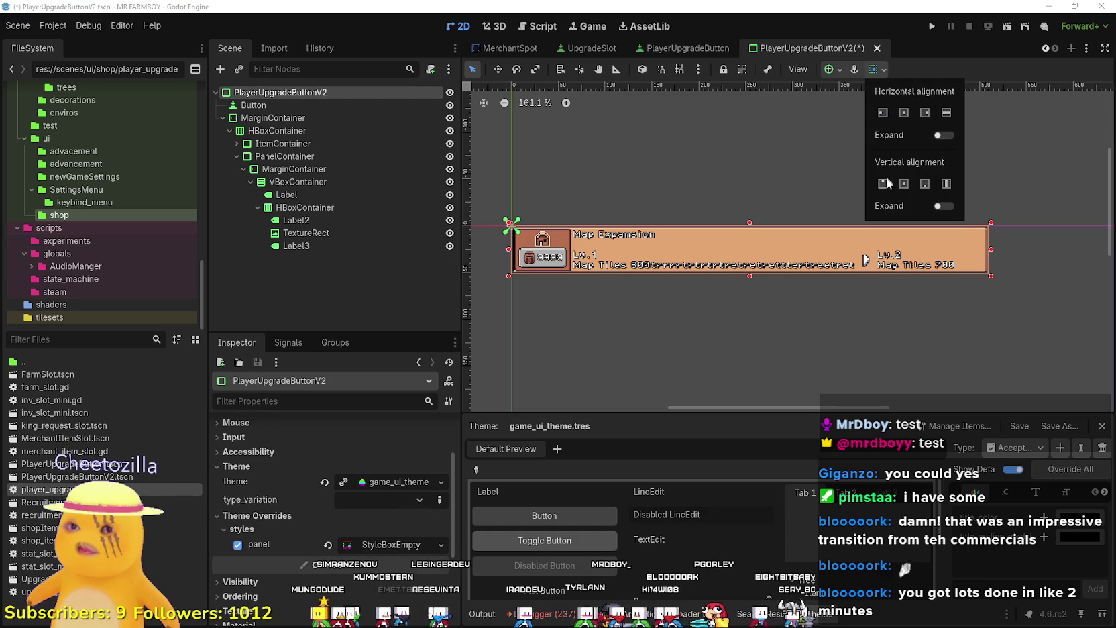
{"action": "left_click", "coordinate": [926, 68]}
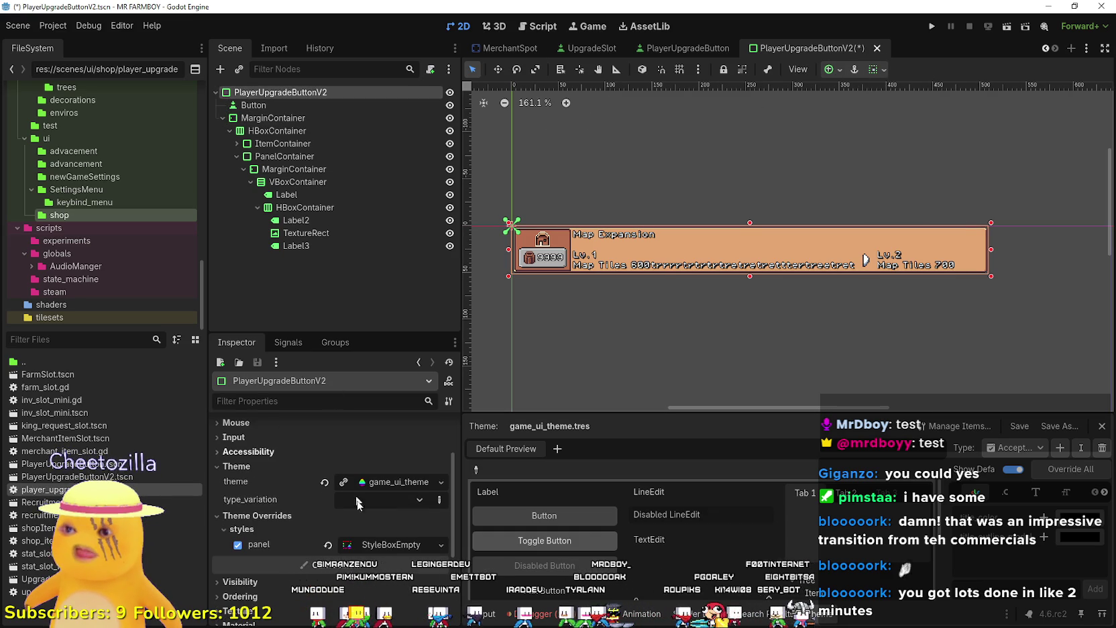
{"action": "key", "text": "ctrl+s"}
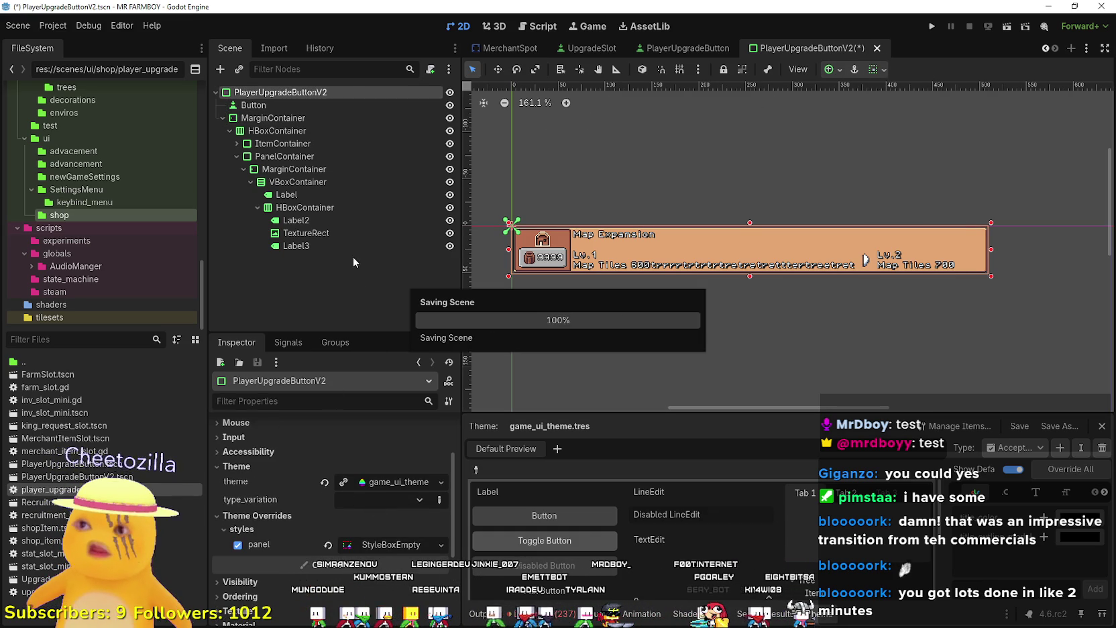
{"action": "left_click", "coordinate": [310, 245]}
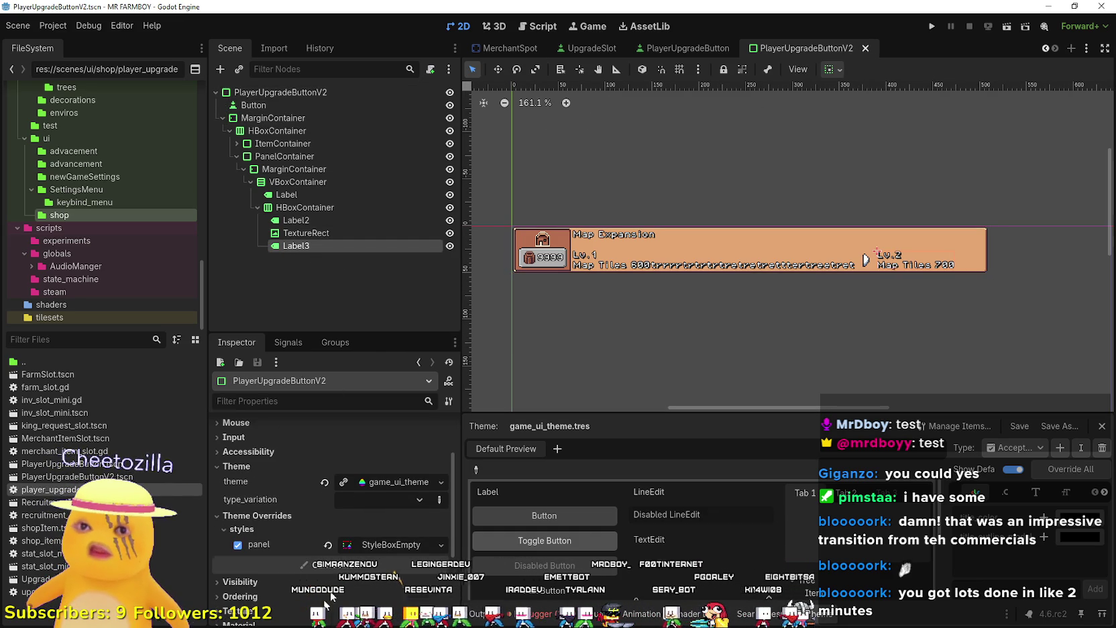
Delete the stray trailing letters from Label2's text so Lv.1 reads Map Tiles 600
{"action": "left_click", "coordinate": [305, 233]}
{"action": "left_click", "coordinate": [296, 220]}
{"action": "left_click", "coordinate": [391, 475]}
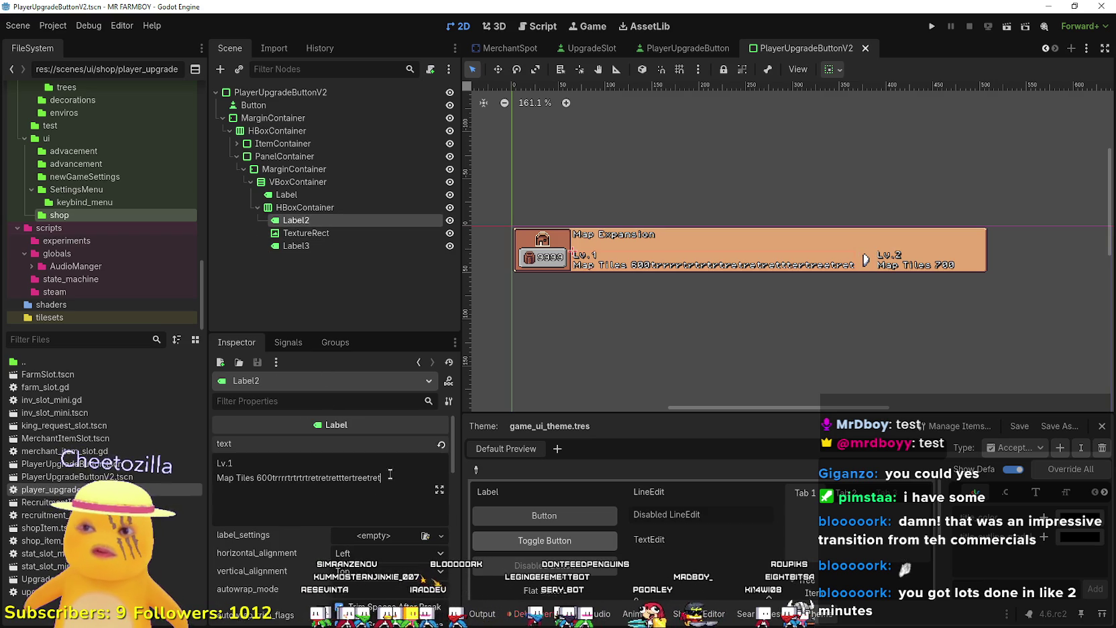
{"action": "key", "text": "BackSpace"}
{"action": "key", "text": "BackSpace"}
{"action": "key", "text": "BackSpace"}
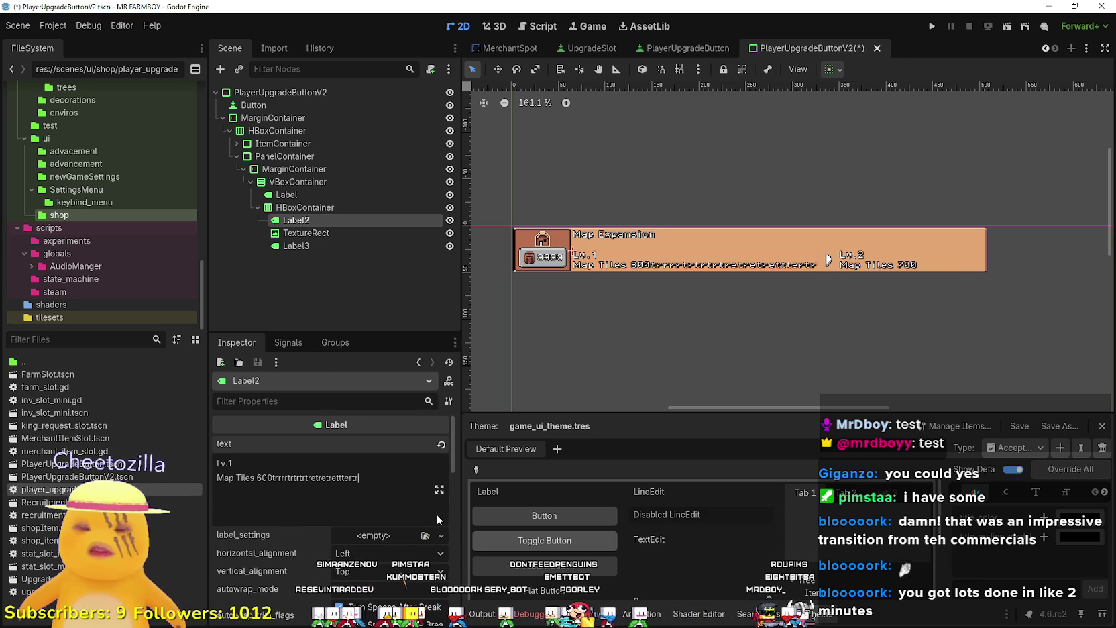
{"action": "key", "text": "BackSpace"}
{"action": "key", "text": "BackSpace"}
{"action": "key", "text": "BackSpace"}
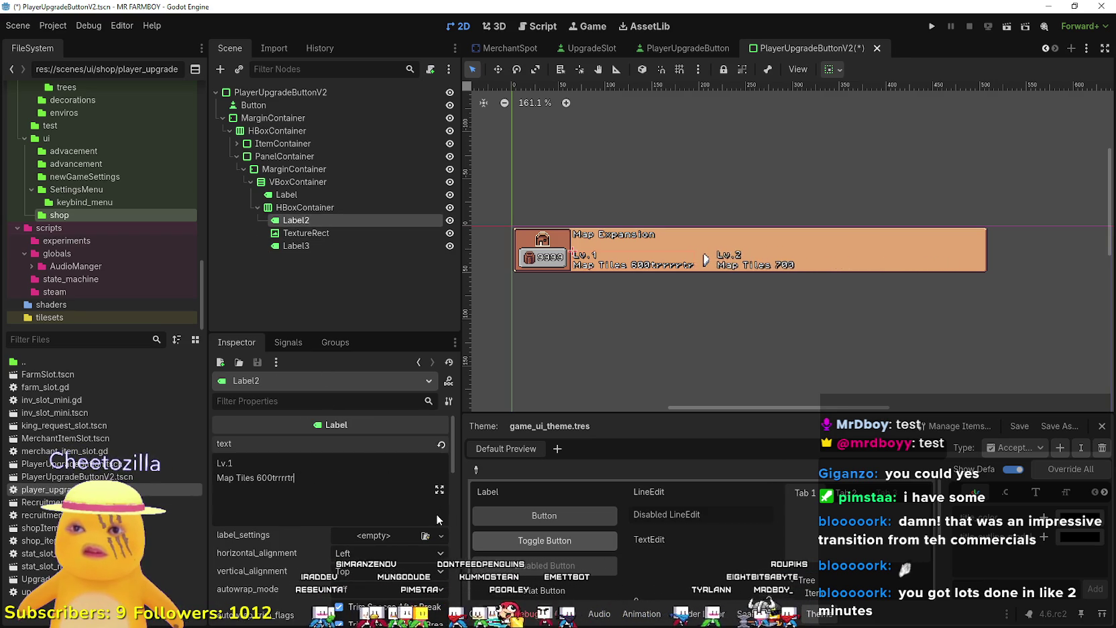
{"action": "key", "text": "BackSpace"}
{"action": "key", "text": "BackSpace"}
{"action": "key", "text": "BackSpace"}
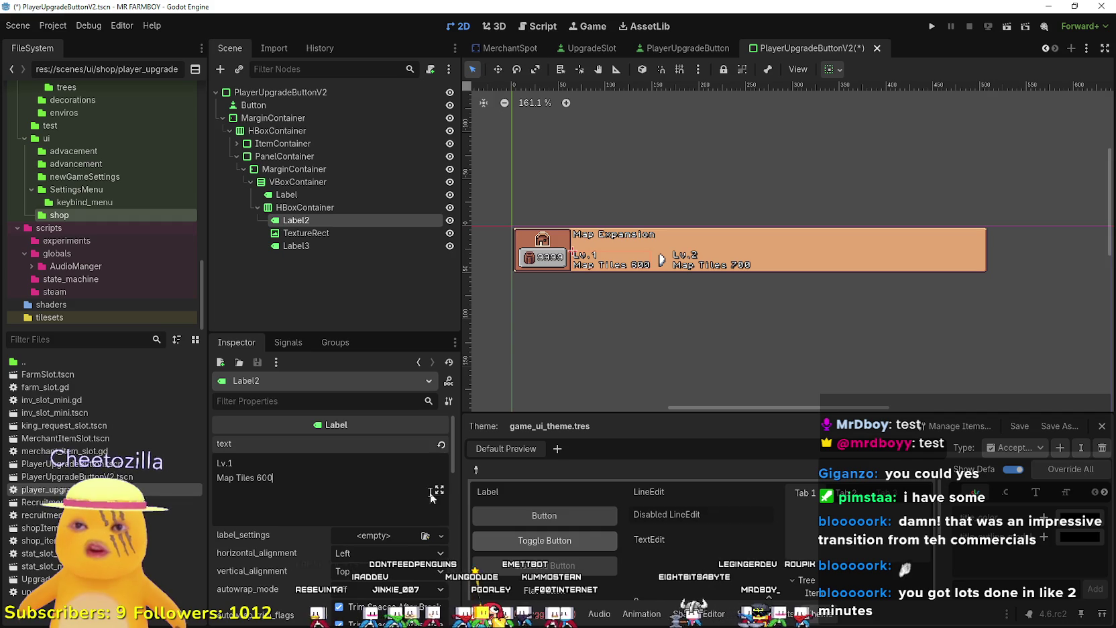
Drag the PlayerUpgradeButtonV2 card's right edge inward to fit its content and save the scene
{"action": "left_click", "coordinate": [369, 117]}
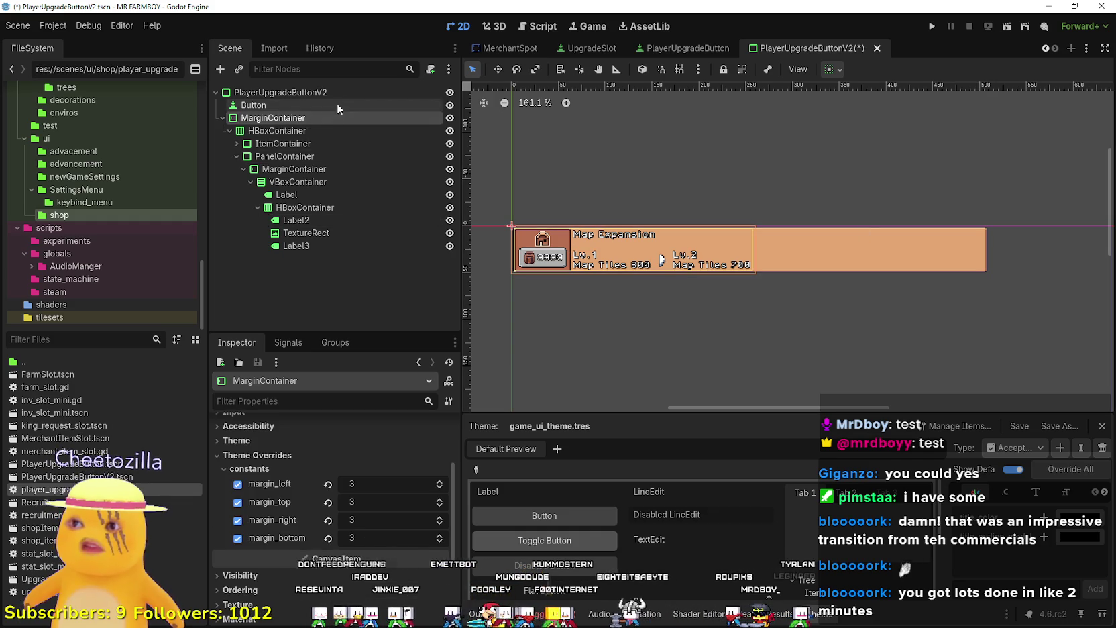
{"action": "left_click", "coordinate": [337, 104]}
{"action": "left_click", "coordinate": [342, 88]}
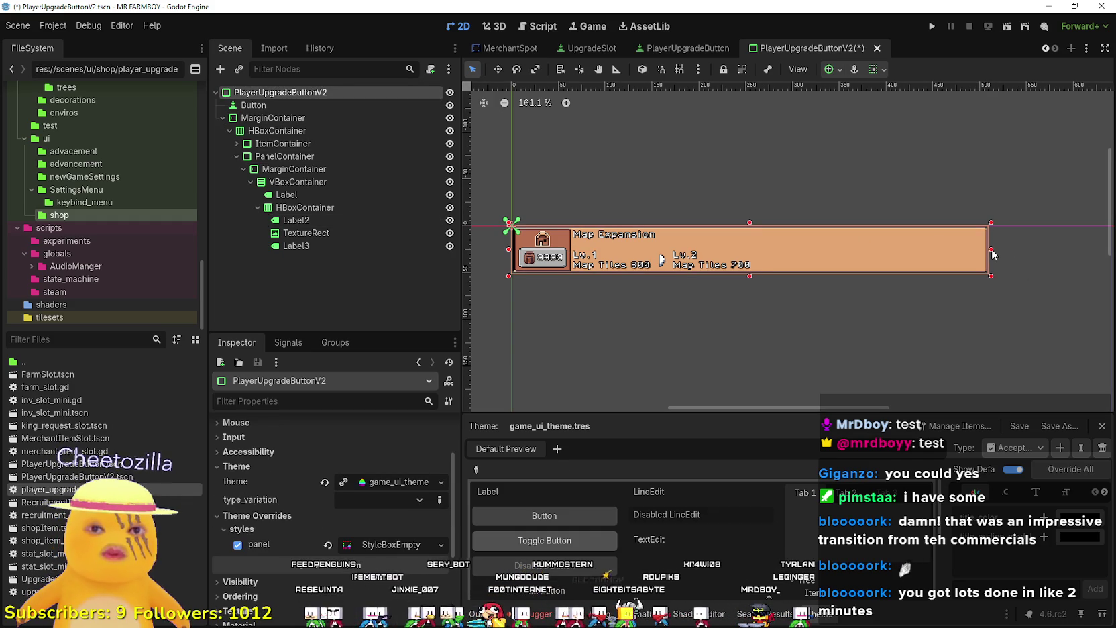
{"action": "left_click_drag", "start_coordinate": [992, 251], "coordinate": [755, 253]}
{"action": "scroll", "coordinate": [663, 267], "scroll_direction": "up", "scroll_amount": 3}
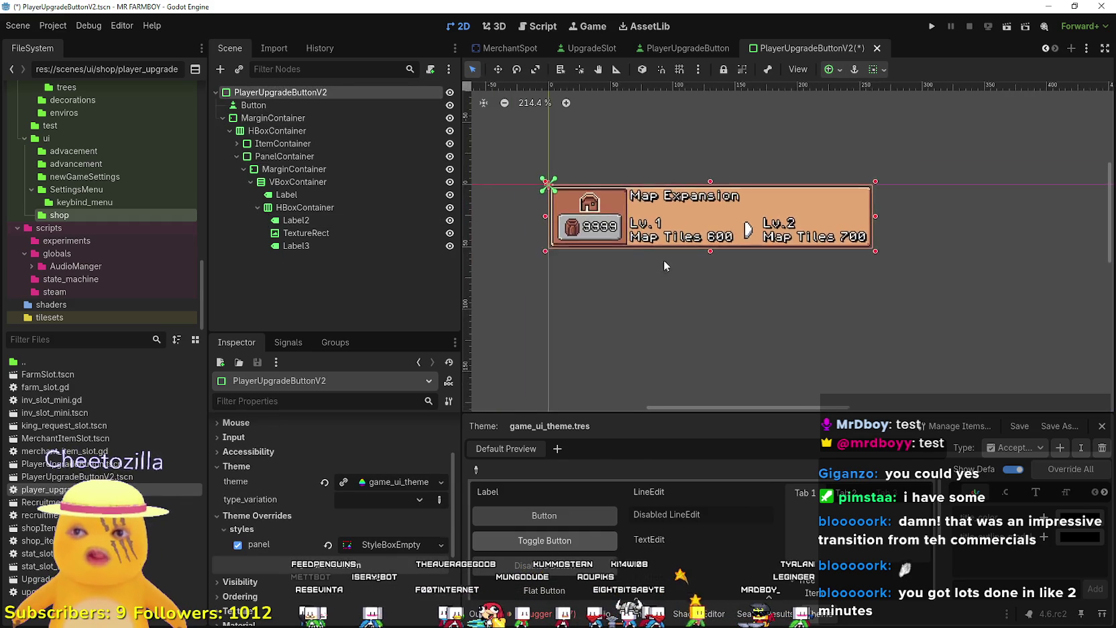
{"action": "scroll", "coordinate": [684, 222], "scroll_direction": "up", "scroll_amount": 5}
{"action": "key", "text": "ctrl+s"}
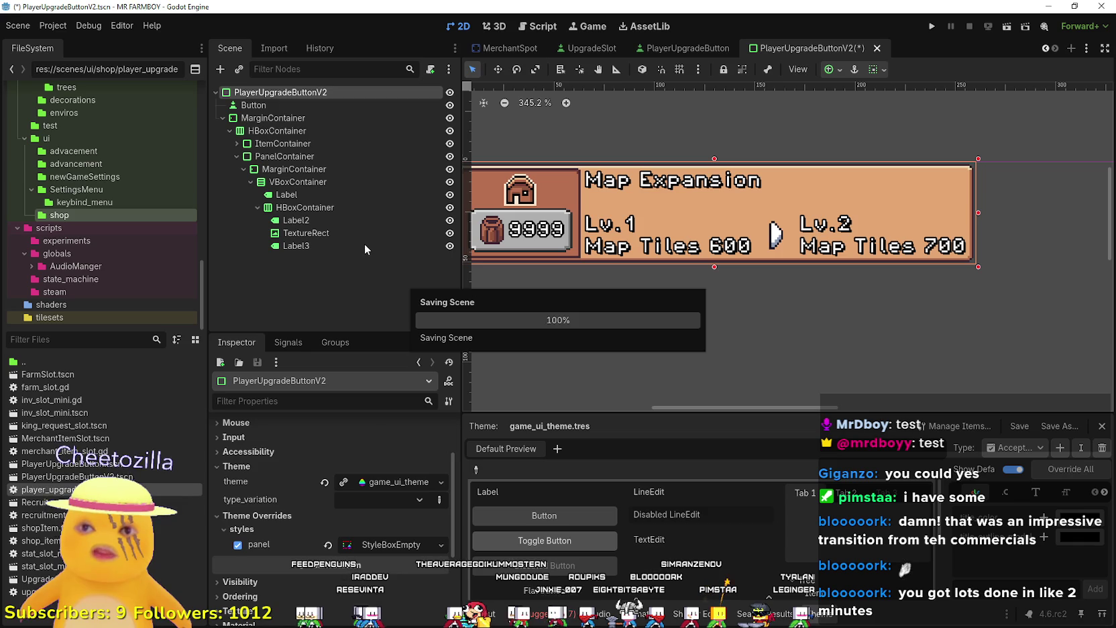
{"action": "left_click", "coordinate": [298, 220]}
Cut the second lines of Label2 and Label3 down to just 'Map'
{"action": "left_click", "coordinate": [307, 484]}
{"action": "key", "text": "BackSpace"}
{"action": "key", "text": "BackSpace"}
{"action": "key", "text": "BackSpace"}
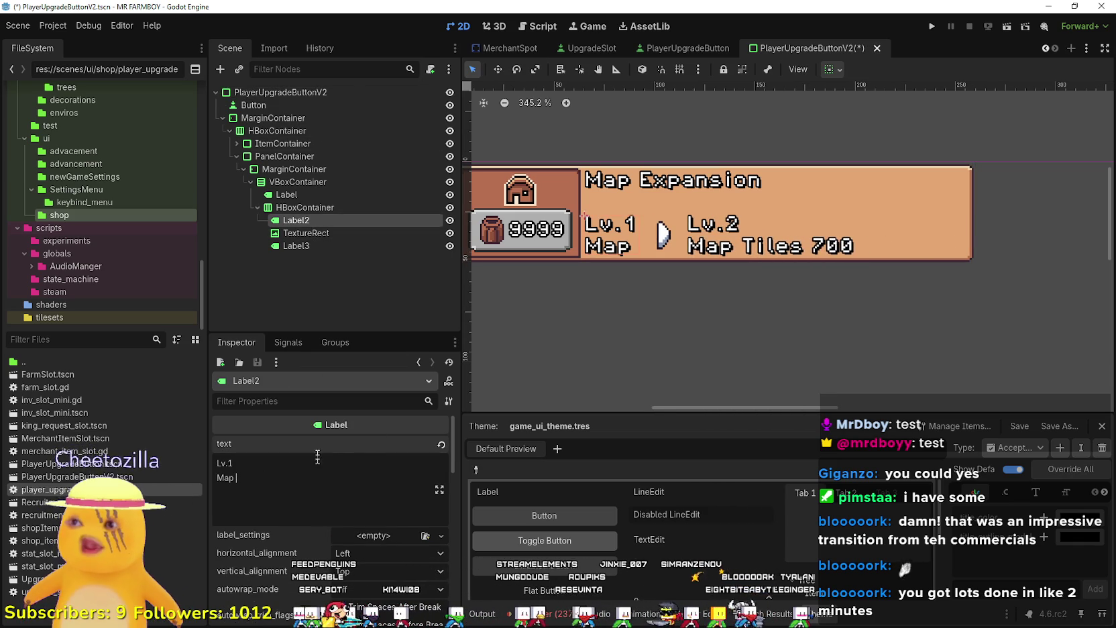
{"action": "left_click", "coordinate": [296, 246]}
{"action": "left_click", "coordinate": [341, 482]}
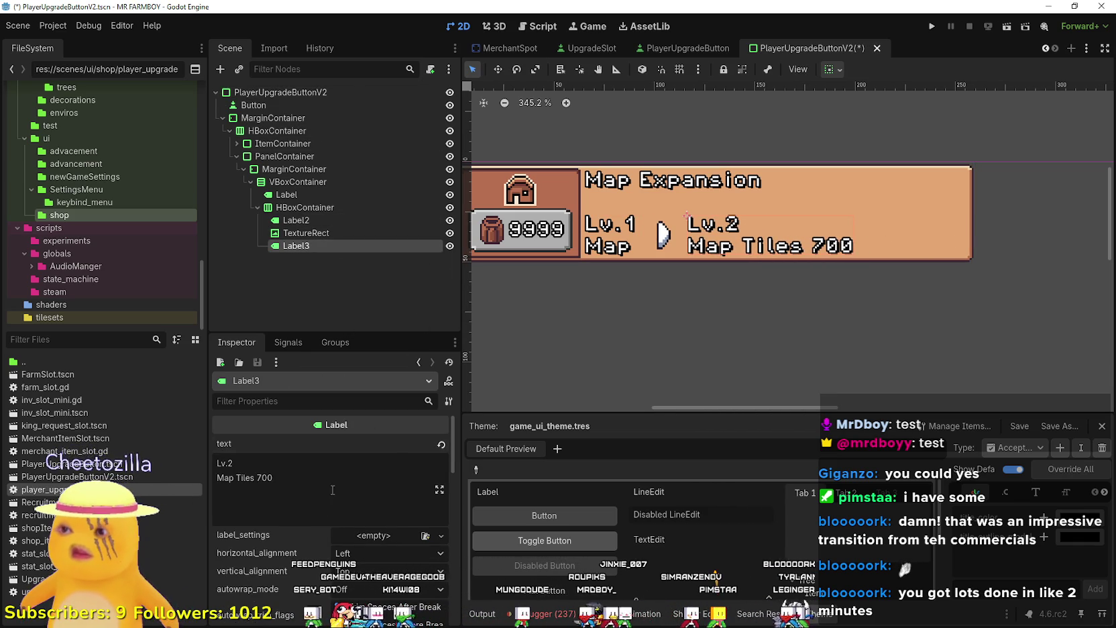
{"action": "key", "text": "BackSpace"}
{"action": "key", "text": "BackSpace"}
{"action": "key", "text": "BackSpace"}
{"action": "key", "text": "BackSpace"}
{"action": "key", "text": "BackSpace"}
{"action": "key", "text": "BackSpace"}
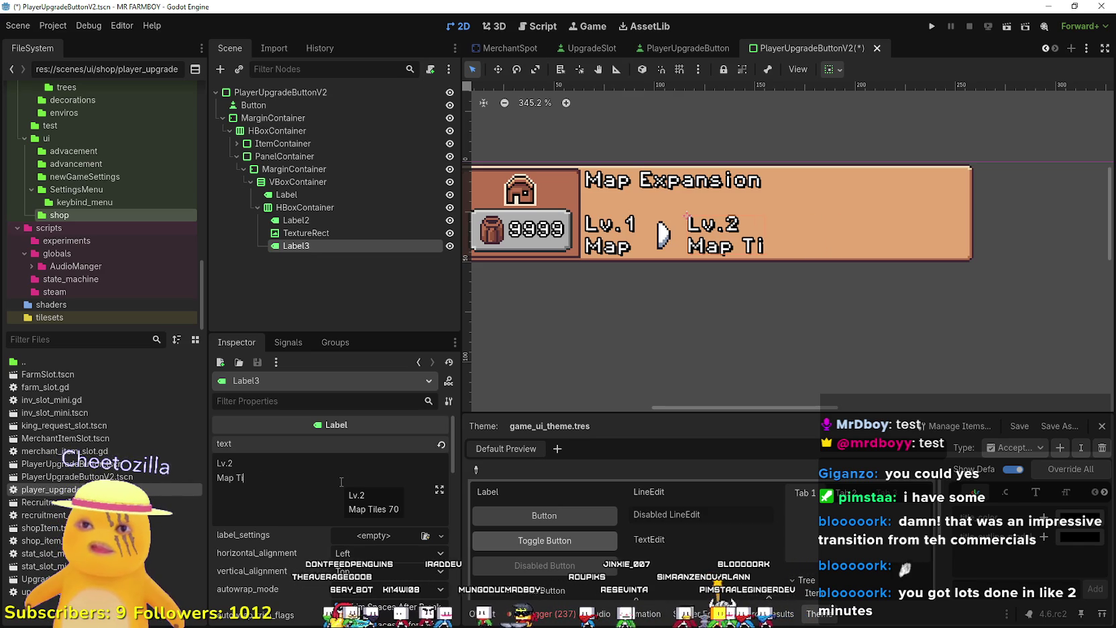
Frame the narrowed PlayerUpgradeButtonV2 card in the viewport and save the scene
{"action": "left_click", "coordinate": [328, 106]}
{"action": "key", "text": "shift+f"}
{"action": "left_click", "coordinate": [331, 92]}
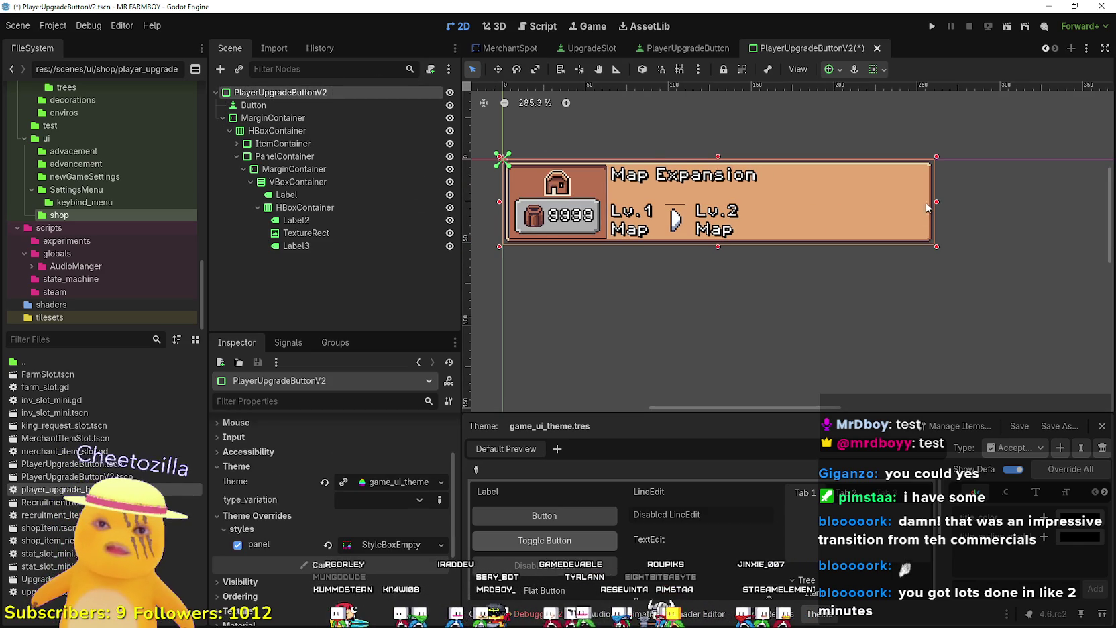
{"action": "key", "text": "shift+f"}
{"action": "key", "text": "ctrl+s"}
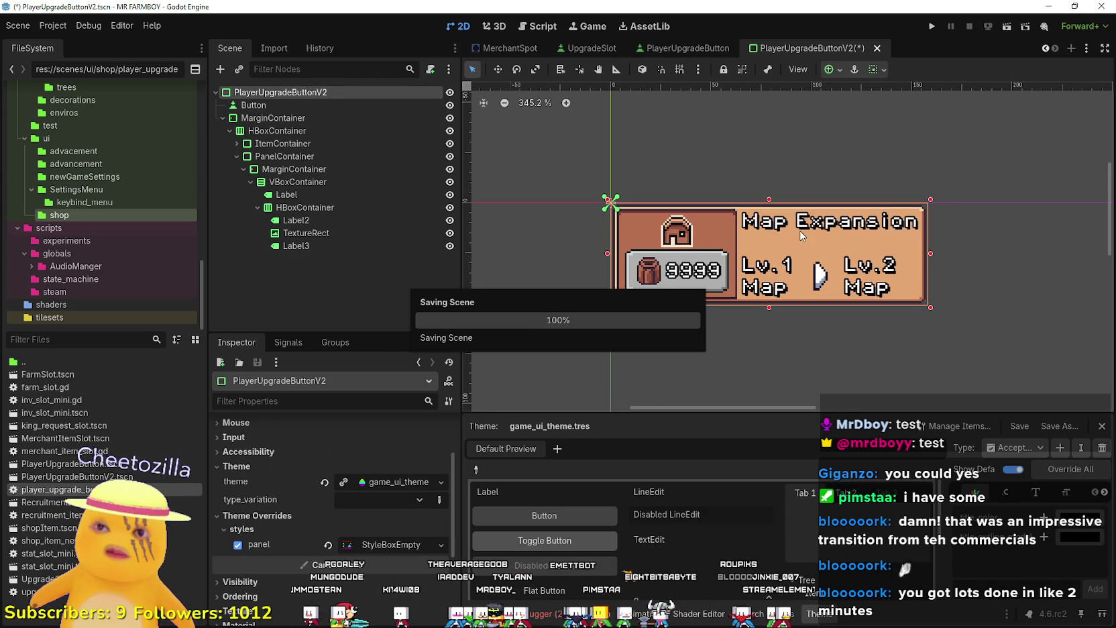
{"action": "scroll", "coordinate": [800, 231], "scroll_direction": "down", "scroll_amount": 5}
{"action": "scroll", "coordinate": [886, 288], "scroll_direction": "up", "scroll_amount": 4}
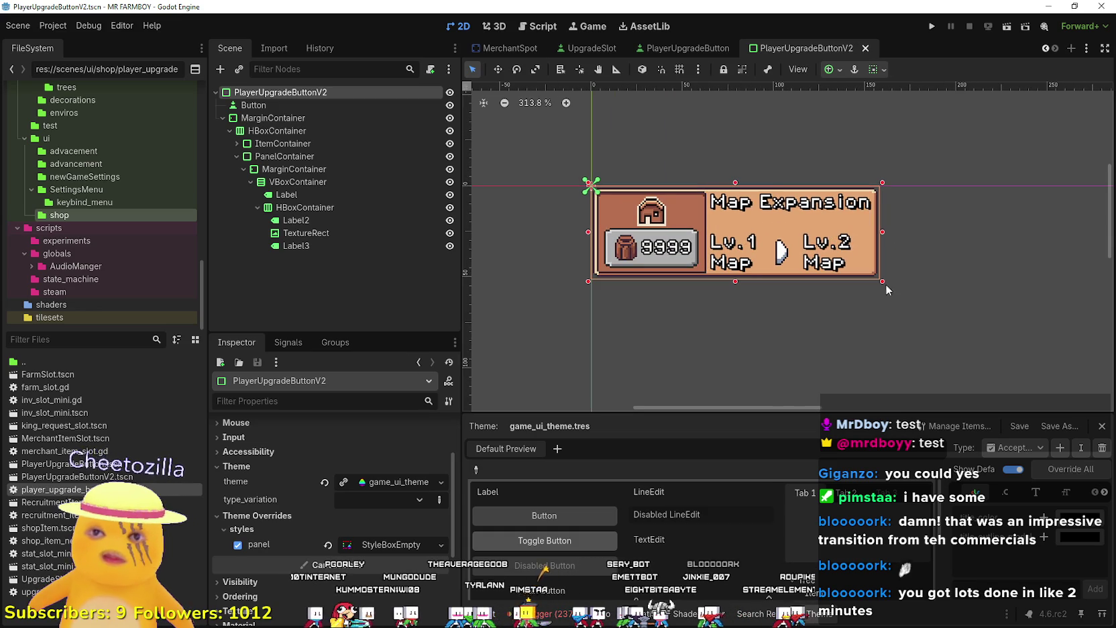
{"action": "scroll", "coordinate": [858, 258], "scroll_direction": "down", "scroll_amount": 6}
{"action": "scroll", "coordinate": [847, 257], "scroll_direction": "up", "scroll_amount": 3}
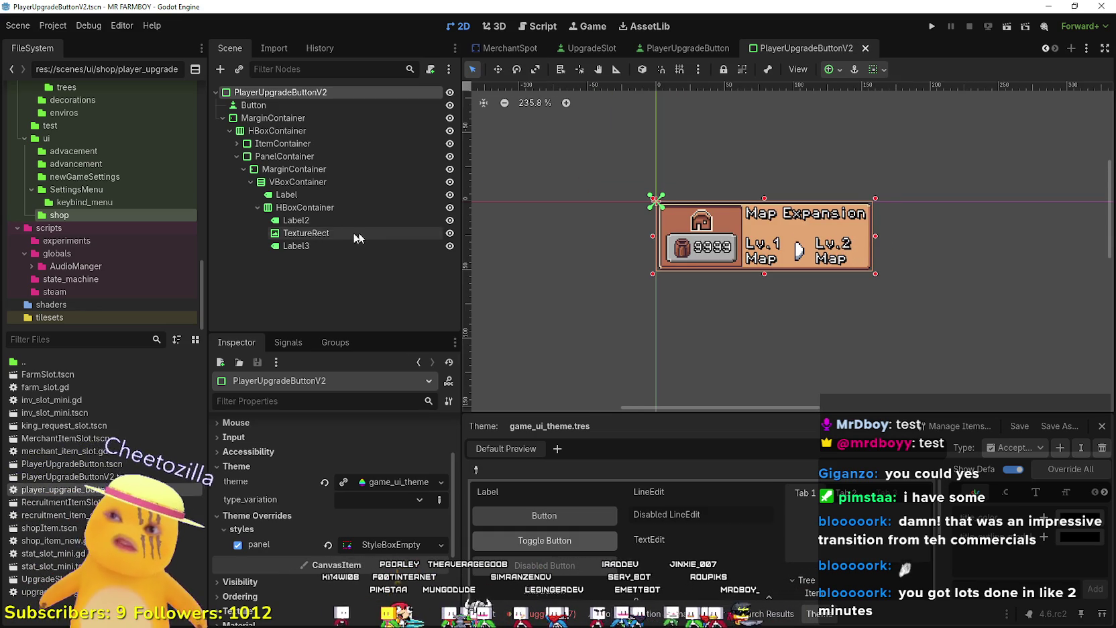
{"action": "left_click", "coordinate": [295, 246]}
{"action": "left_click", "coordinate": [265, 479]}
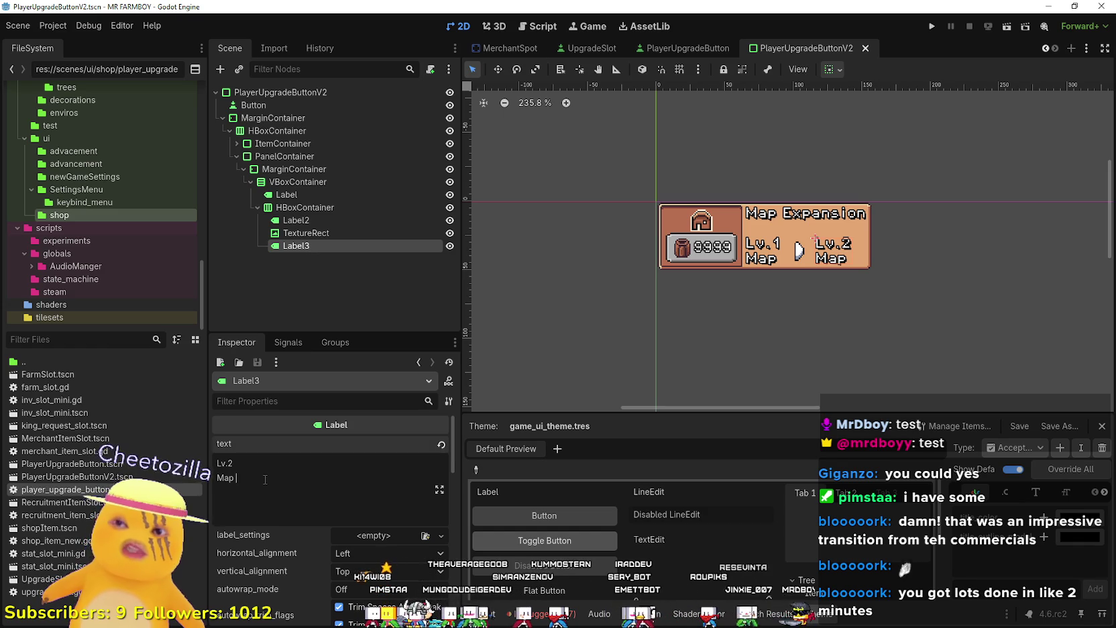
{"action": "type", "text": "dwadwadwaodwjdowajdwaodjwadwa"}
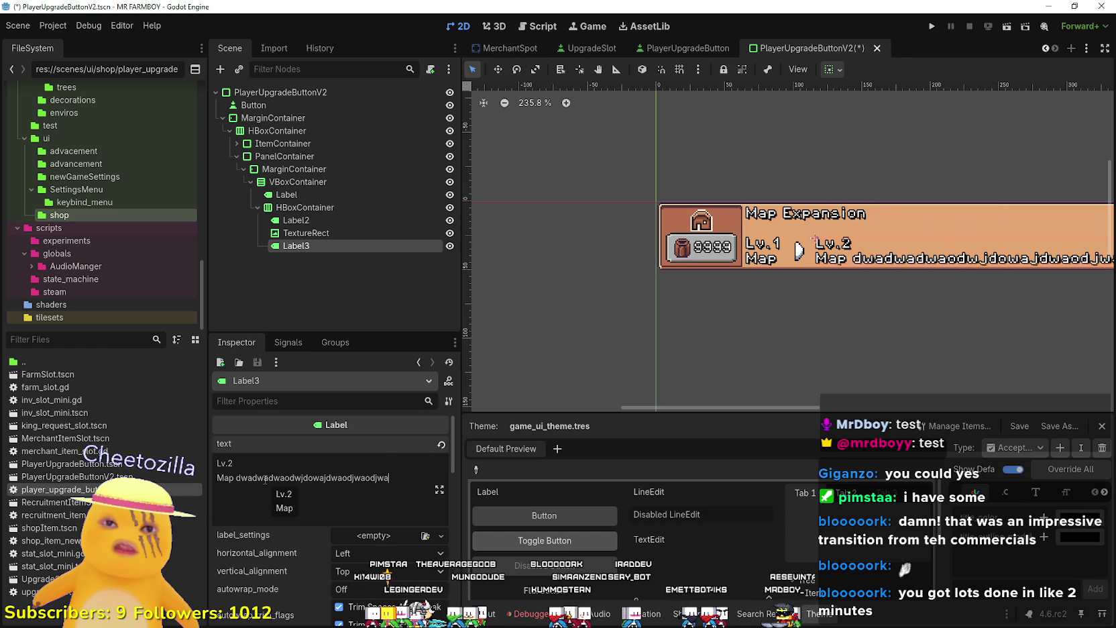
{"action": "scroll", "coordinate": [869, 307], "scroll_direction": "down", "scroll_amount": 5}
{"action": "scroll", "coordinate": [869, 307], "scroll_direction": "up", "scroll_amount": 3}
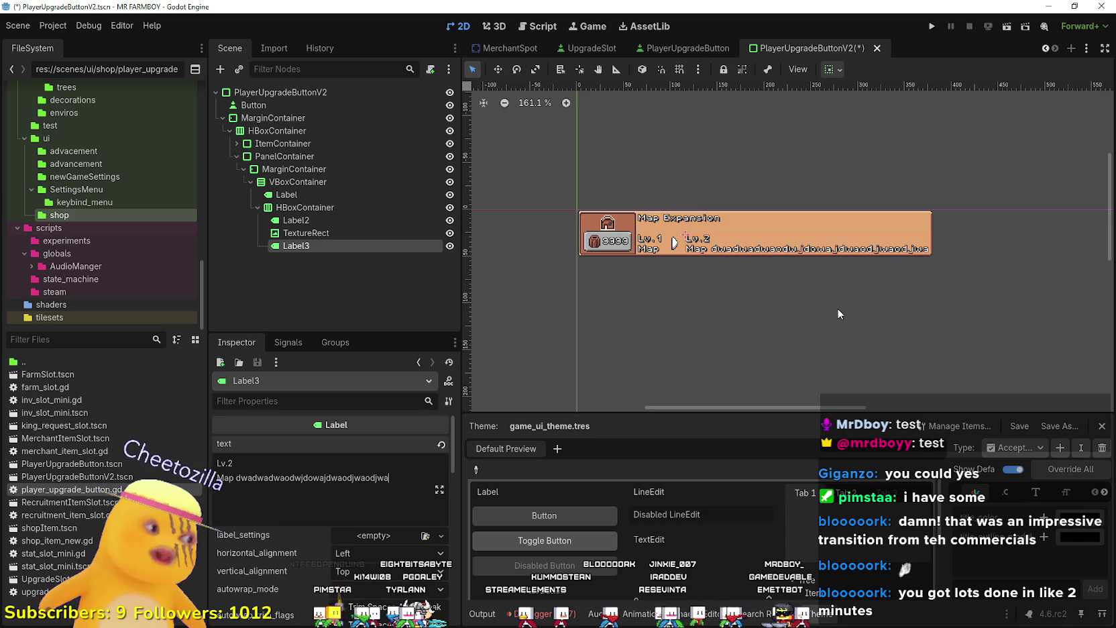
{"action": "key", "text": "BackSpace"}
{"action": "key", "text": "BackSpace"}
{"action": "key", "text": "BackSpace"}
{"action": "key", "text": "BackSpace"}
{"action": "key", "text": "BackSpace"}
{"action": "key", "text": "BackSpace"}
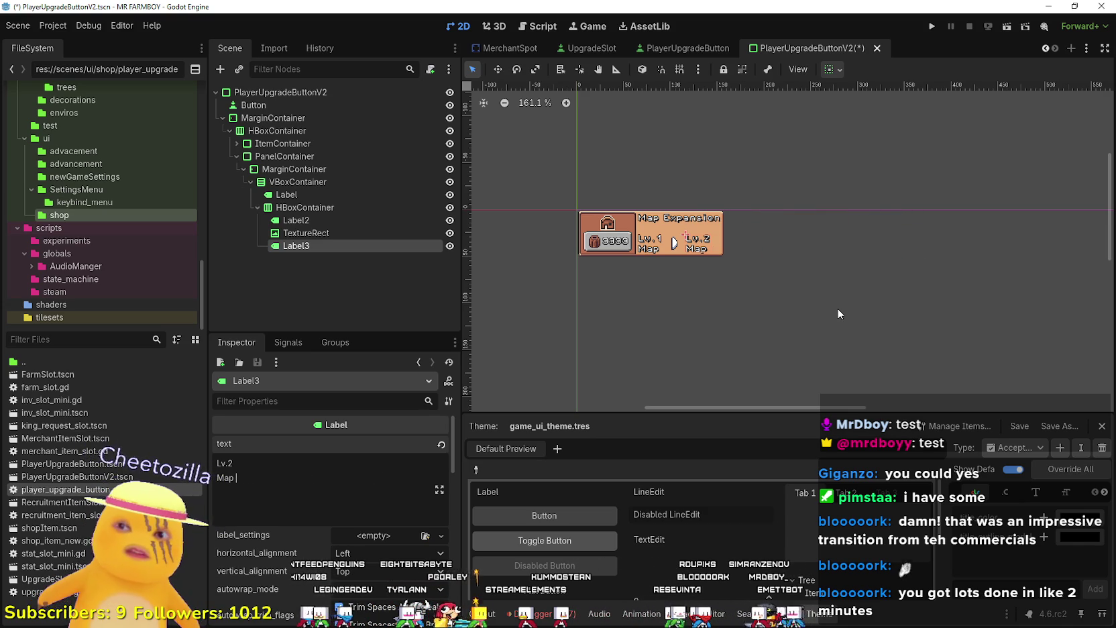
{"action": "key", "text": "ctrl+s"}
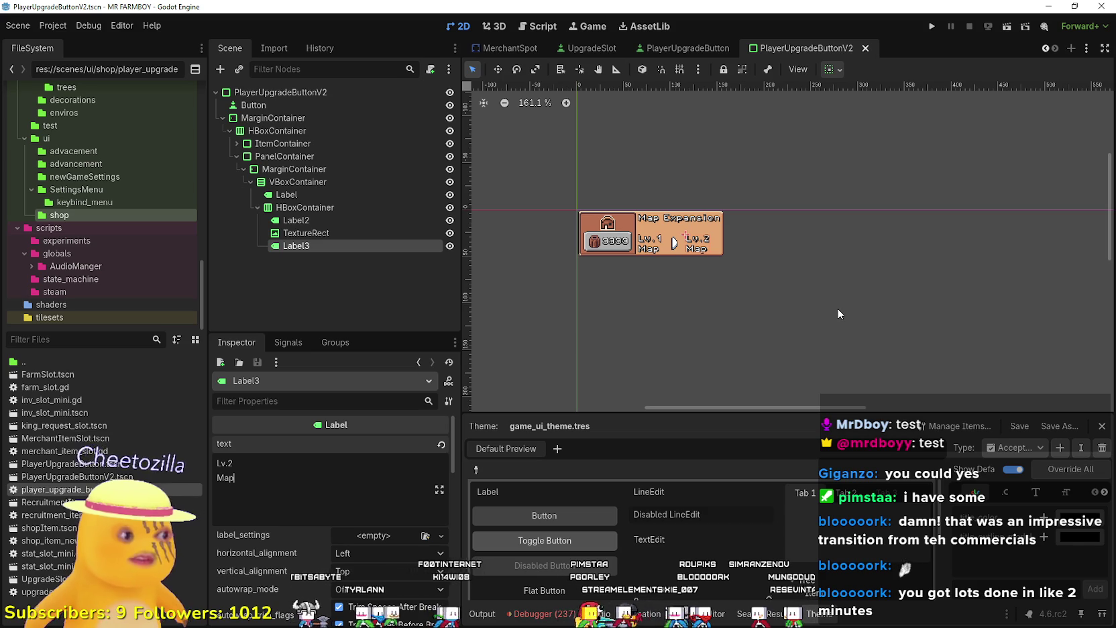
{"action": "scroll", "coordinate": [656, 201], "scroll_direction": "up", "scroll_amount": 4}
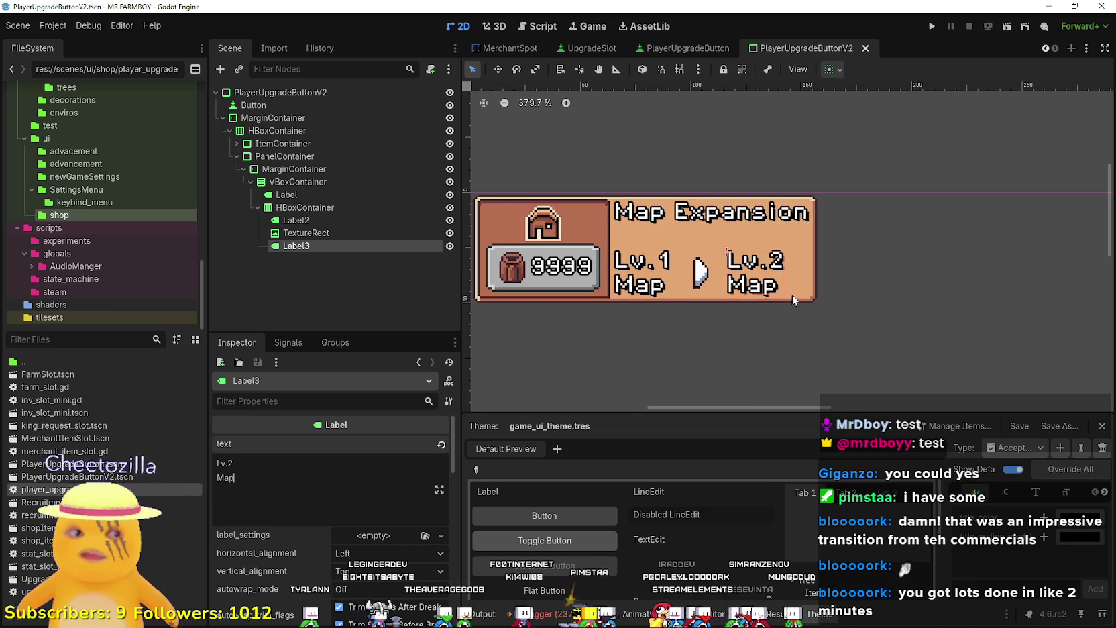
{"action": "scroll", "coordinate": [849, 267], "scroll_direction": "down", "scroll_amount": 1}
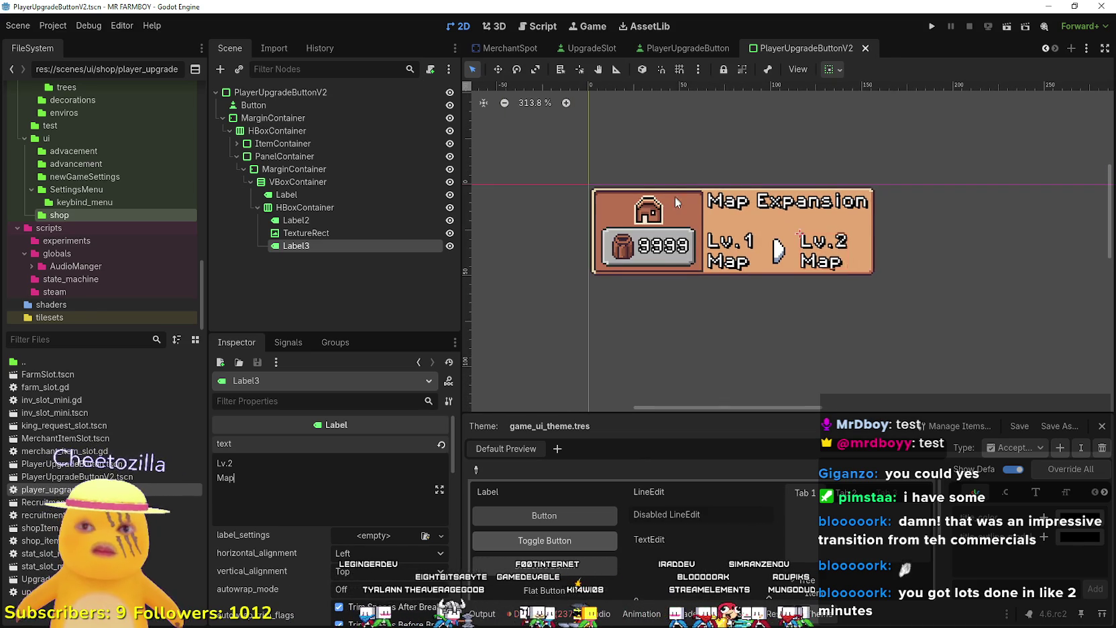
{"action": "scroll", "coordinate": [721, 228], "scroll_direction": "down", "scroll_amount": 2}
{"action": "scroll", "coordinate": [641, 218], "scroll_direction": "up", "scroll_amount": 3}
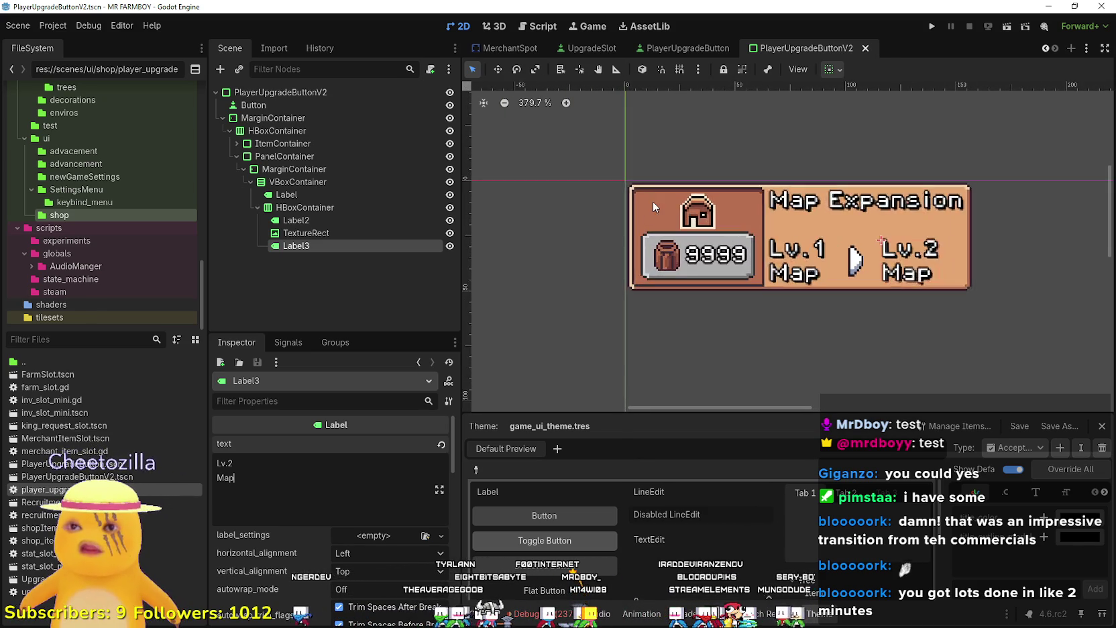
{"action": "scroll", "coordinate": [652, 203], "scroll_direction": "down", "scroll_amount": 5}
{"action": "scroll", "coordinate": [671, 213], "scroll_direction": "up", "scroll_amount": 4}
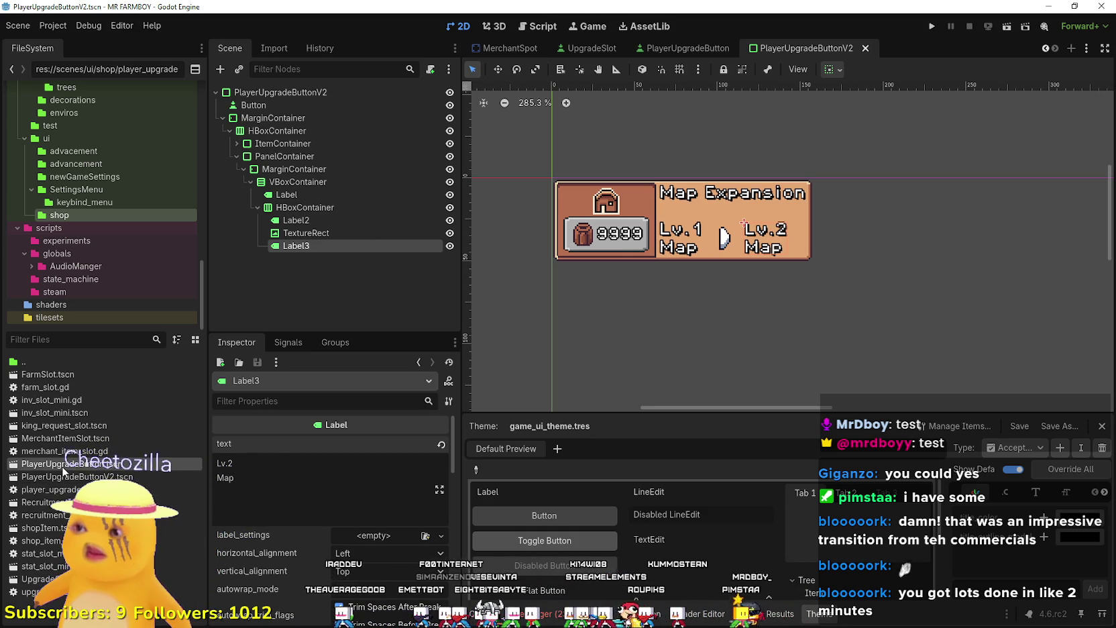
Delete the old PlayerUpgradeButton.tscn scene file from the project
{"action": "right_click", "coordinate": [64, 466]}
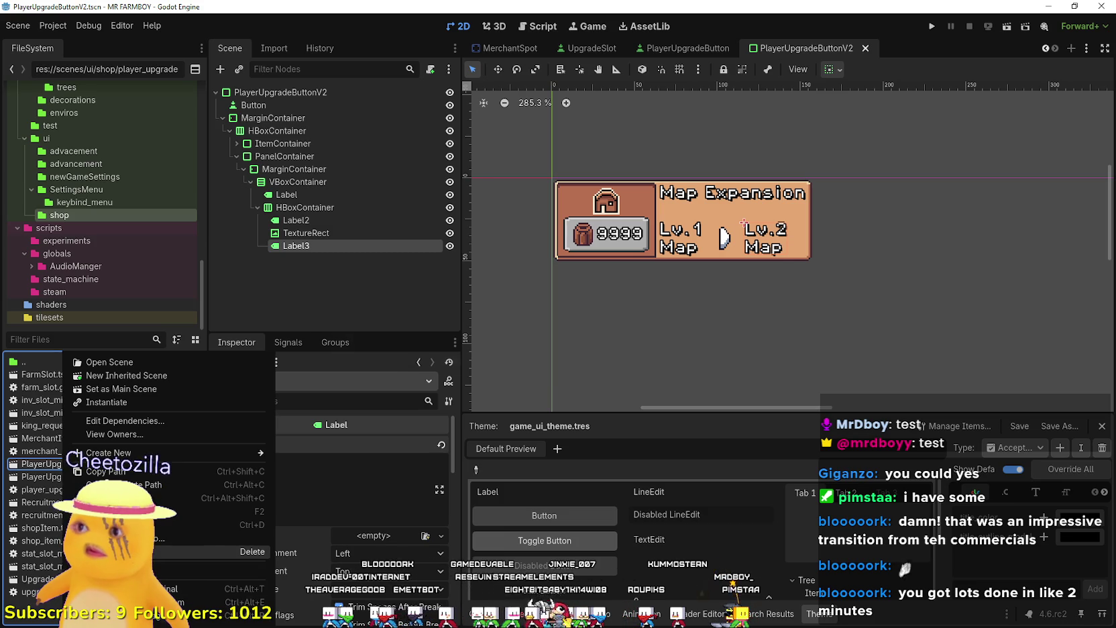
{"action": "left_click", "coordinate": [215, 551]}
{"action": "left_click", "coordinate": [485, 377]}
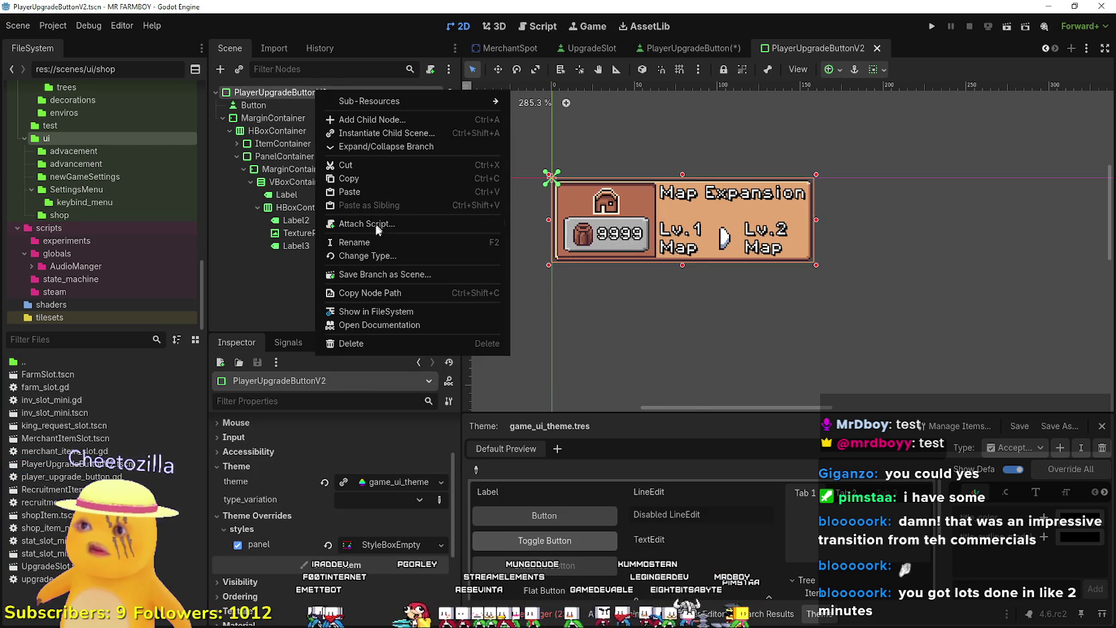
Load the existing player_upgrade_button.gd script onto the PlayerUpgradeButtonV2 root and save the scene
{"action": "left_click", "coordinate": [376, 220]}
{"action": "left_click", "coordinate": [683, 297]}
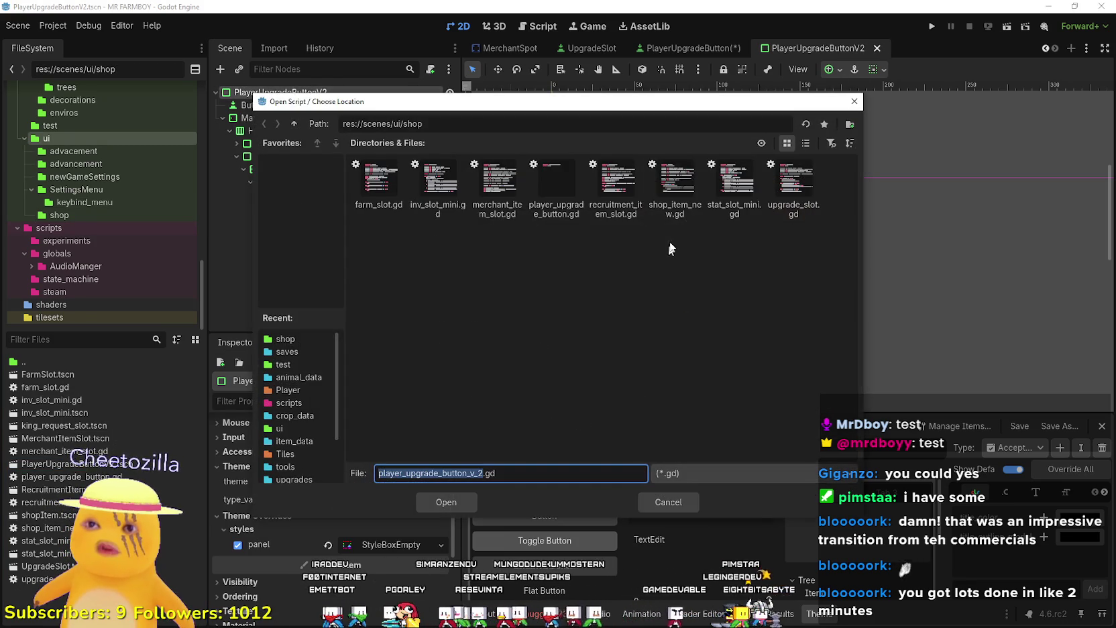
{"action": "left_click", "coordinate": [808, 145]}
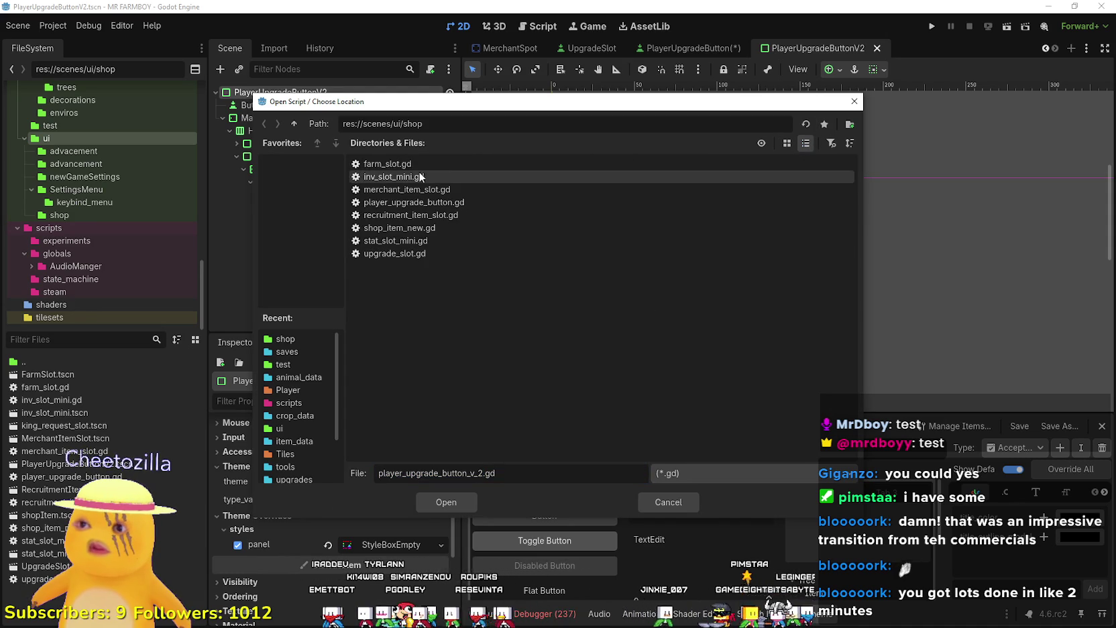
{"action": "double_click", "coordinate": [403, 202]}
{"action": "left_click", "coordinate": [489, 405]}
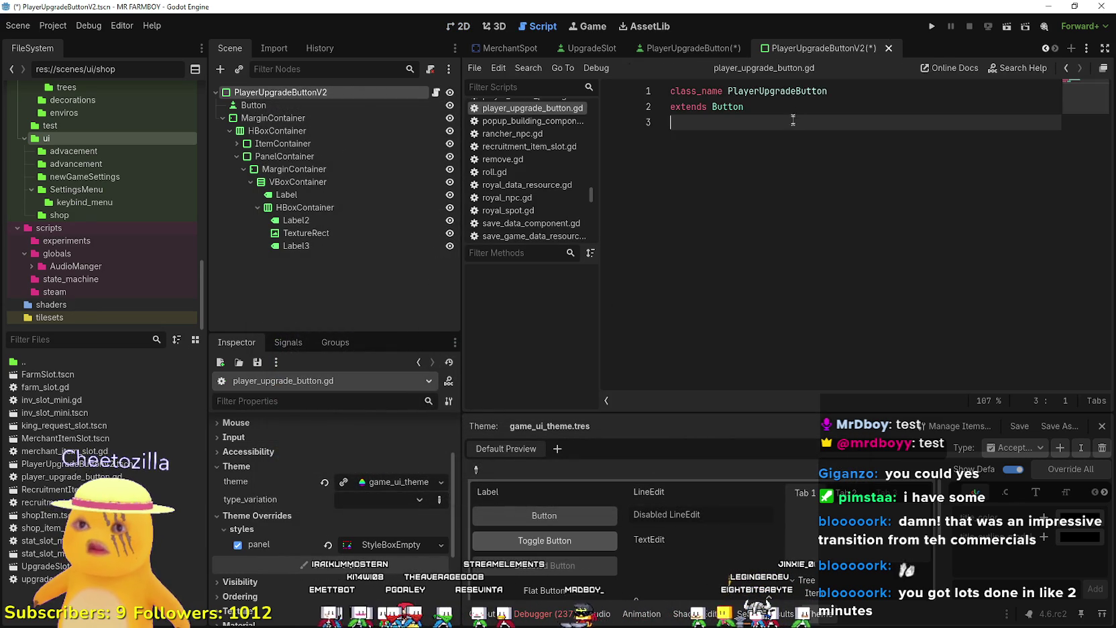
{"action": "left_click", "coordinate": [785, 107]}
{"action": "left_click", "coordinate": [781, 135]}
{"action": "key", "text": "ctrl+s"}
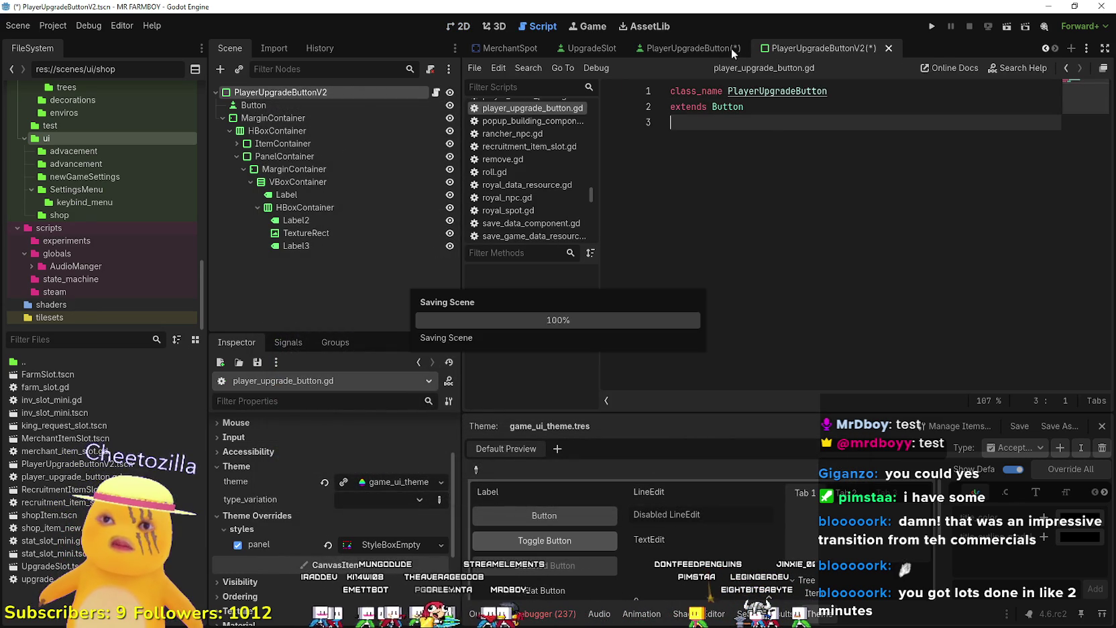
Close the old PlayerUpgradeButton scene tab without saving its changes
{"action": "left_click", "coordinate": [738, 49]}
{"action": "left_click", "coordinate": [752, 46]}
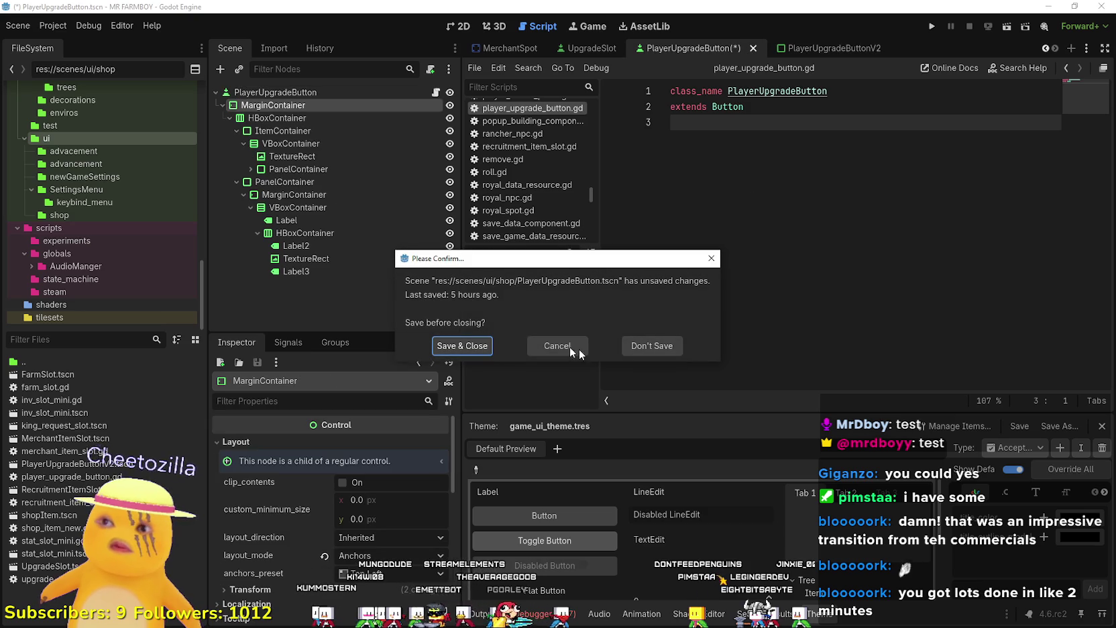
{"action": "left_click", "coordinate": [667, 349]}
Return to PlayerUpgradeButtonV2, save it, and view the card in the 2D workspace
{"action": "left_click", "coordinate": [869, 48]}
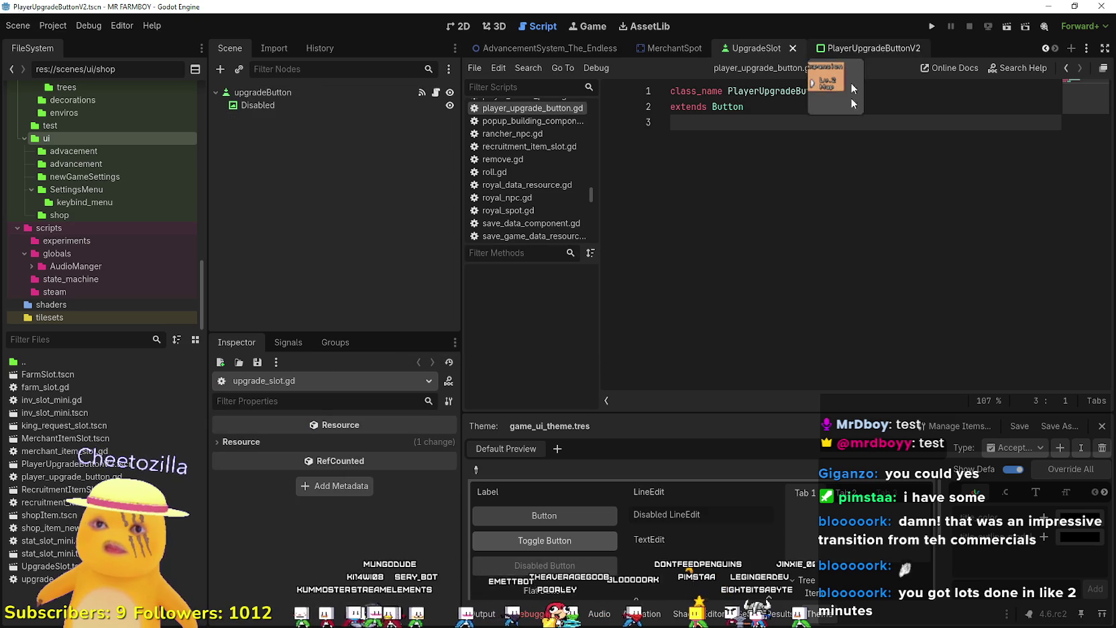
{"action": "key", "text": "ctrl+s"}
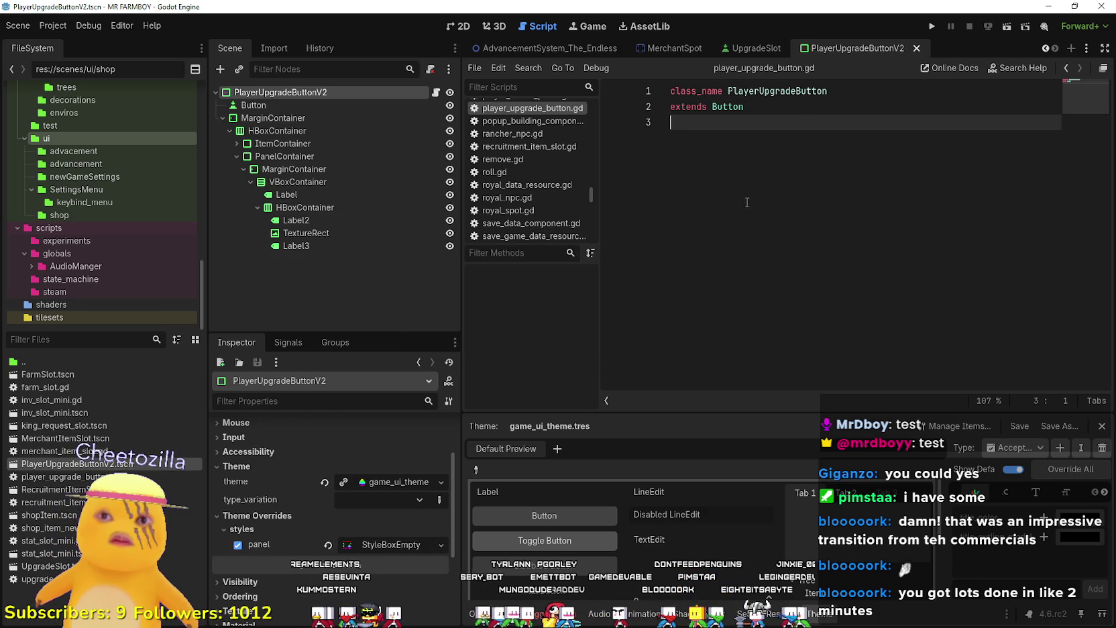
{"action": "left_click", "coordinate": [460, 26]}
{"action": "scroll", "coordinate": [635, 209], "scroll_direction": "up", "scroll_amount": 4}
{"action": "scroll", "coordinate": [637, 191], "scroll_direction": "down", "scroll_amount": 2}
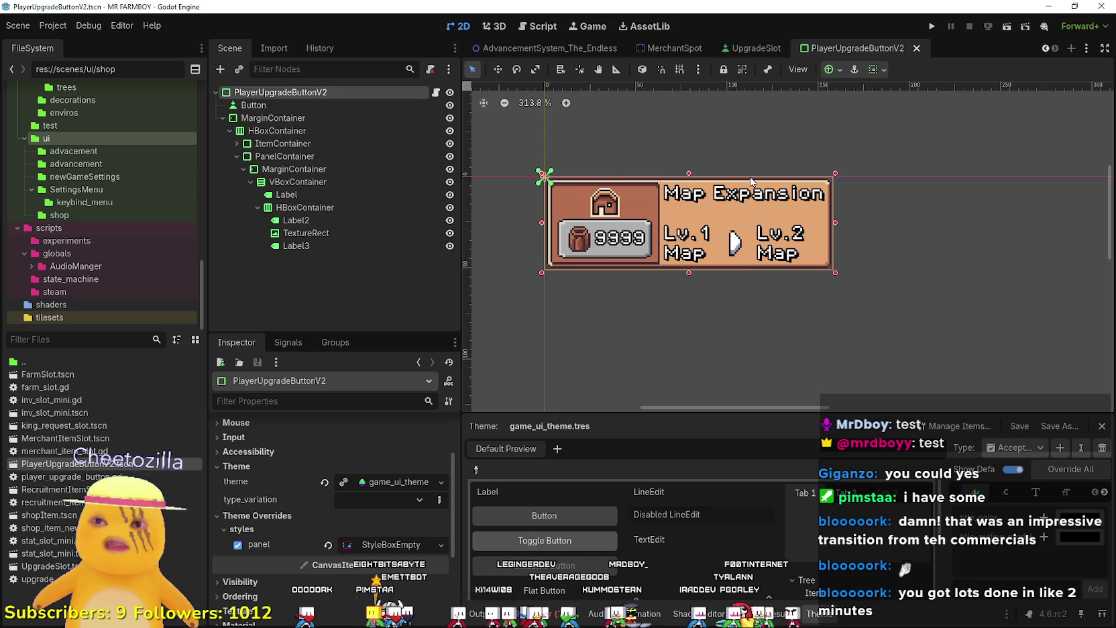
{"action": "scroll", "coordinate": [737, 180], "scroll_direction": "up", "scroll_amount": 3}
{"action": "scroll", "coordinate": [557, 188], "scroll_direction": "up", "scroll_amount": 3}
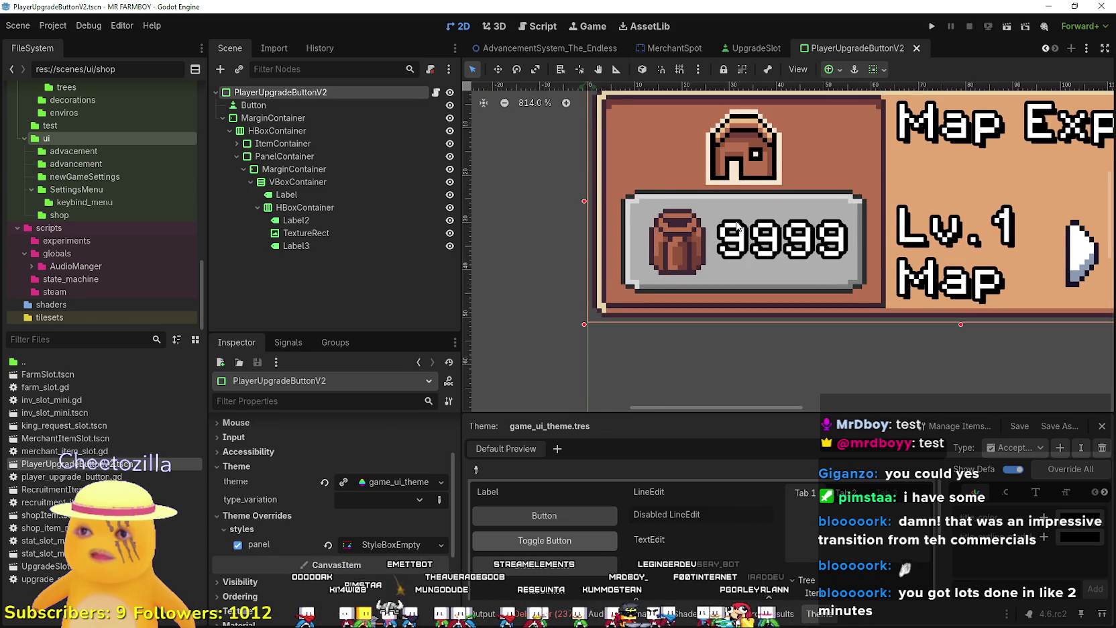
{"action": "scroll", "coordinate": [737, 225], "scroll_direction": "down", "scroll_amount": 1}
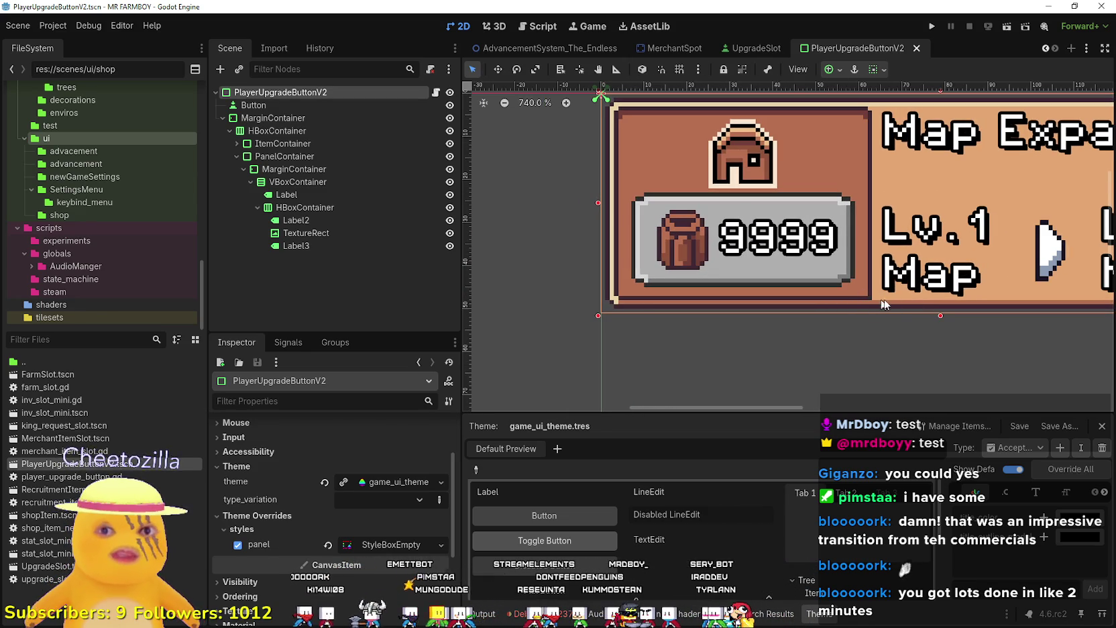
{"action": "scroll", "coordinate": [861, 278], "scroll_direction": "up", "scroll_amount": 5}
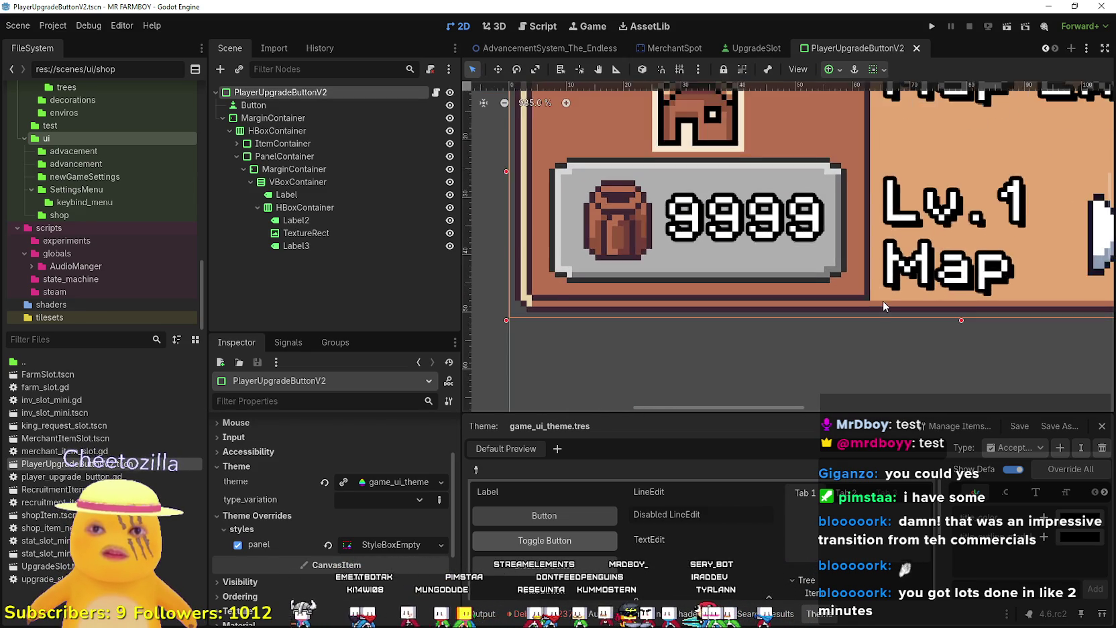
{"action": "scroll", "coordinate": [874, 289], "scroll_direction": "down", "scroll_amount": 4}
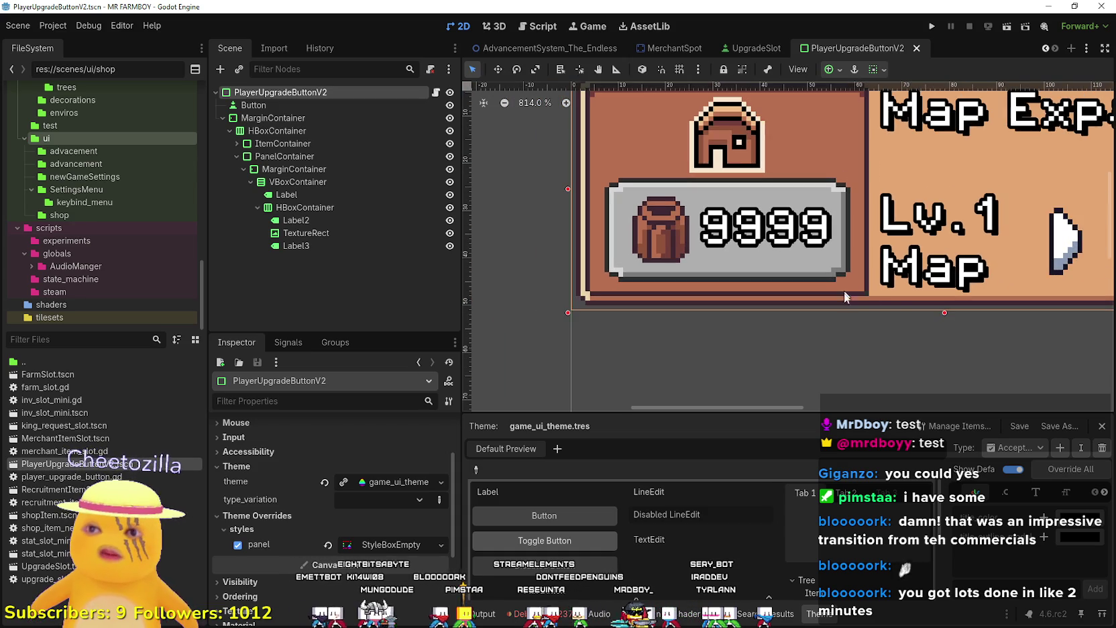
{"action": "scroll", "coordinate": [855, 277], "scroll_direction": "down", "scroll_amount": 4}
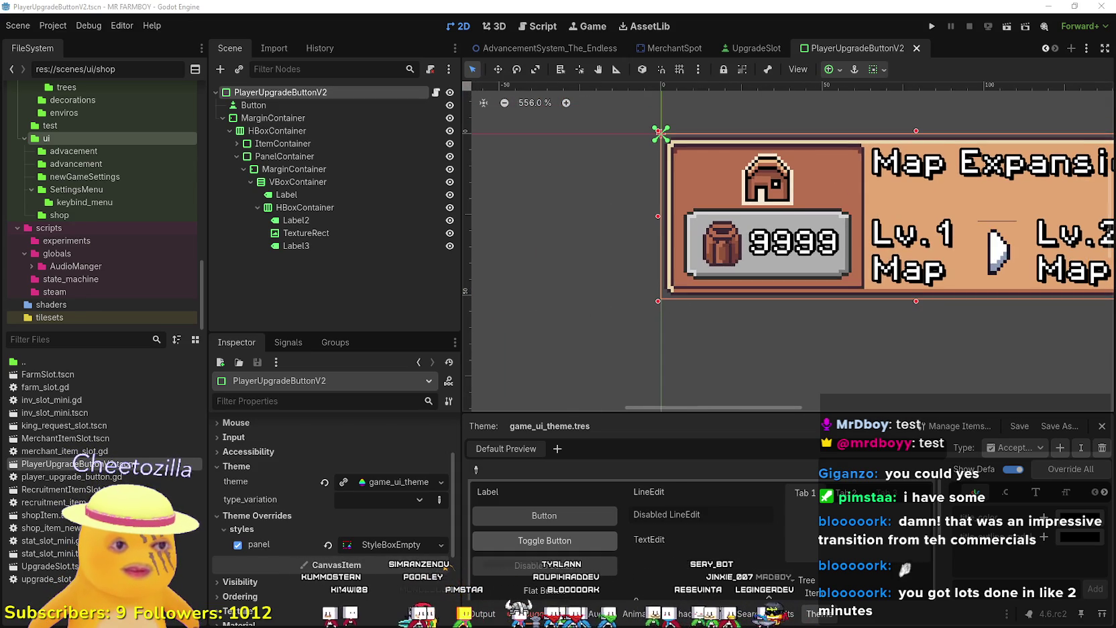
{"action": "key", "text": "alt+Tab"}
Zoom and pan Player.png and shrink the Aseprite window to frame the button tiles
{"action": "scroll", "coordinate": [837, 319], "scroll_direction": "down", "scroll_amount": 3}
{"action": "scroll", "coordinate": [636, 318], "scroll_direction": "up", "scroll_amount": 5}
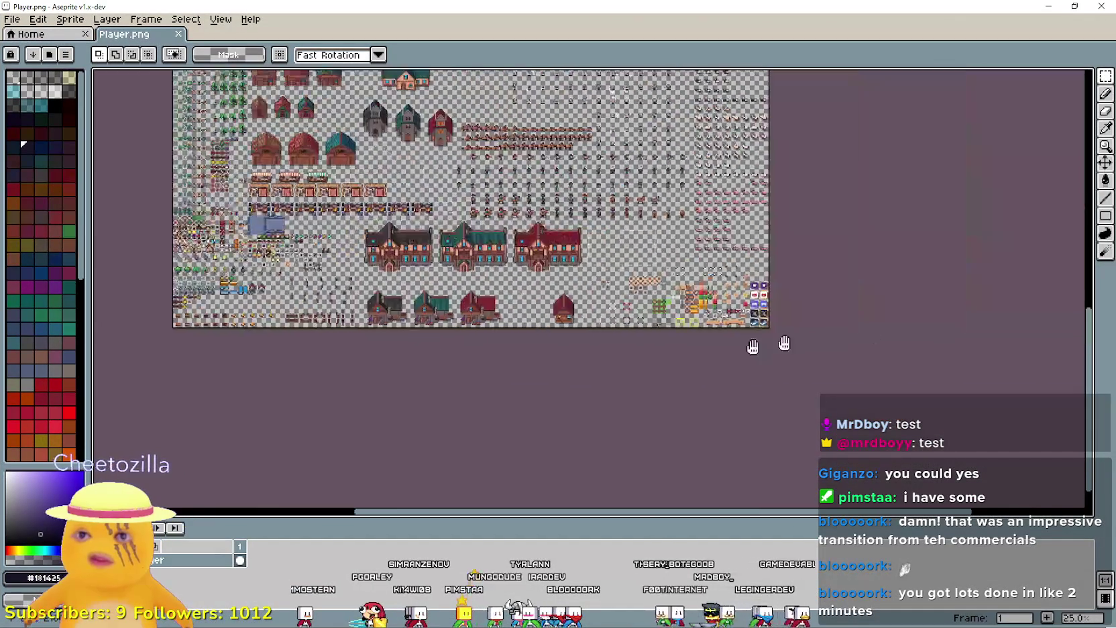
{"action": "mouse_move", "coordinate": [636, 318]}
{"action": "left_mouse_down"}
{"action": "mouse_move", "coordinate": [825, 329]}
{"action": "mouse_move", "coordinate": [738, 408]}
{"action": "left_mouse_up"}
{"action": "scroll", "coordinate": [821, 329], "scroll_direction": "down", "scroll_amount": 2}
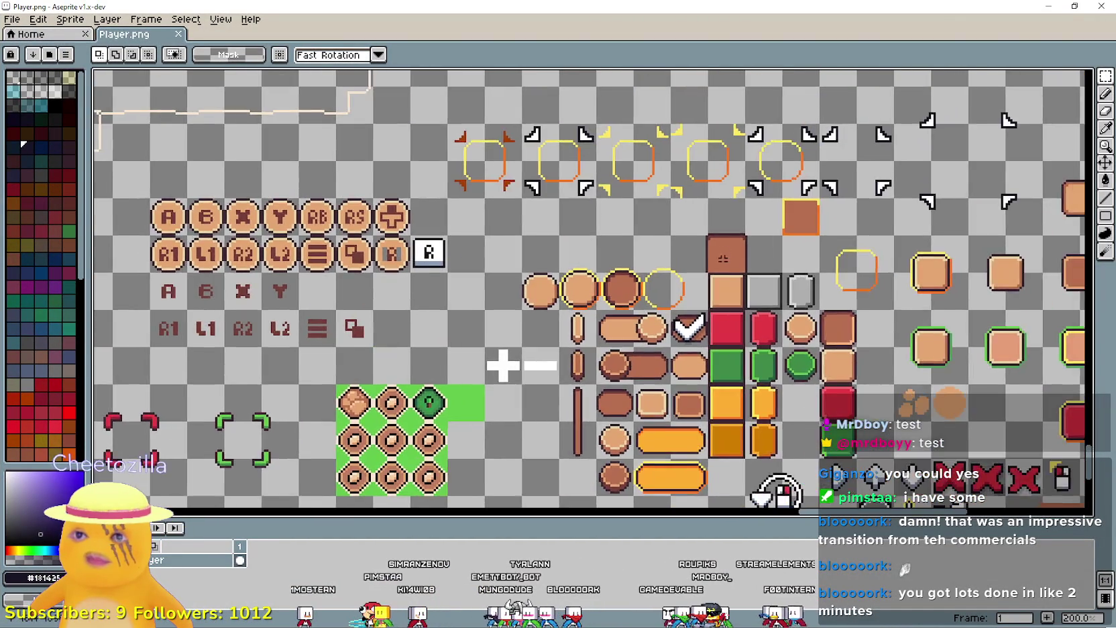
{"action": "scroll", "coordinate": [744, 264], "scroll_direction": "up", "scroll_amount": 2}
{"action": "scroll", "coordinate": [745, 295], "scroll_direction": "up", "scroll_amount": 4}
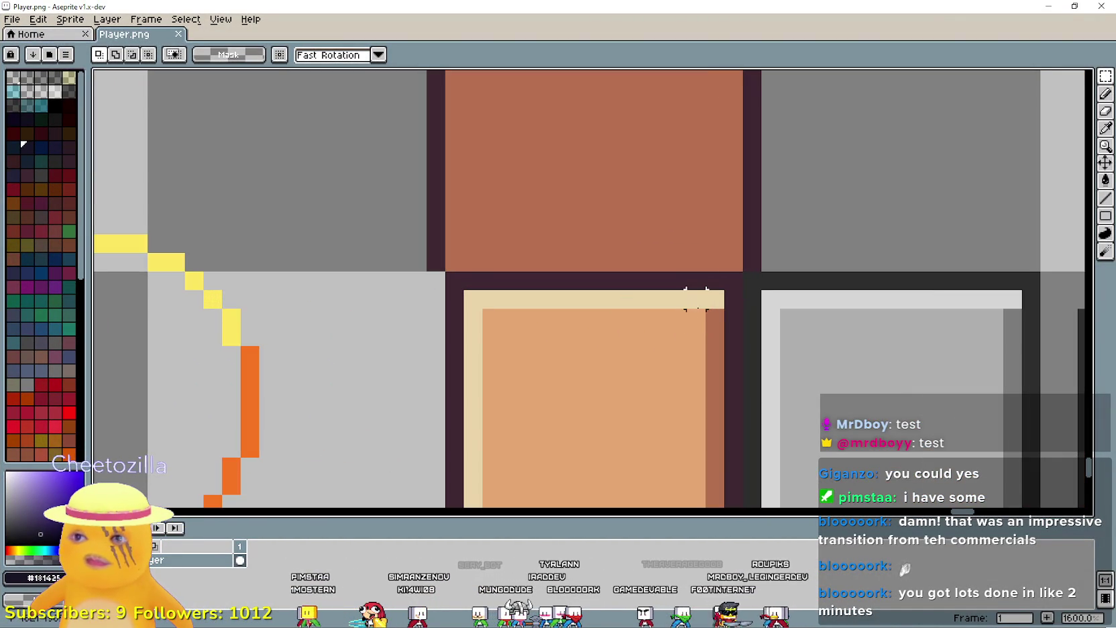
{"action": "scroll", "coordinate": [758, 275], "scroll_direction": "up", "scroll_amount": 1}
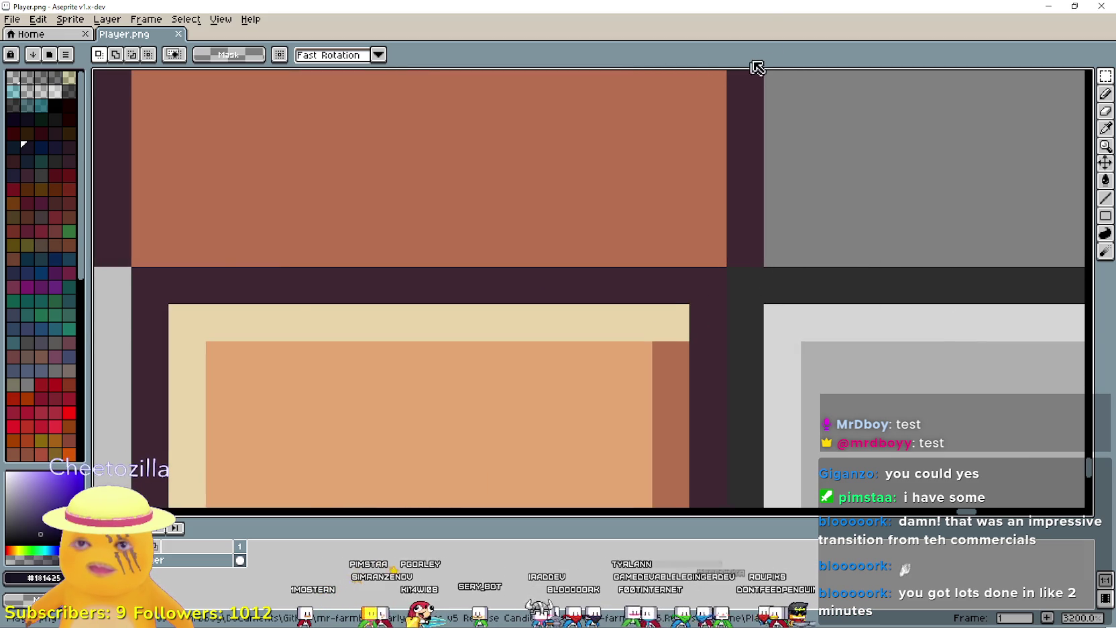
{"action": "mouse_move", "coordinate": [749, 12]}
{"action": "left_mouse_down"}
{"action": "mouse_move", "coordinate": [728, 529]}
{"action": "mouse_move", "coordinate": [738, 390]}
{"action": "mouse_move", "coordinate": [725, 90]}
{"action": "mouse_move", "coordinate": [694, 13]}
{"action": "left_mouse_up"}
{"action": "scroll", "coordinate": [676, 234], "scroll_direction": "down", "scroll_amount": 2}
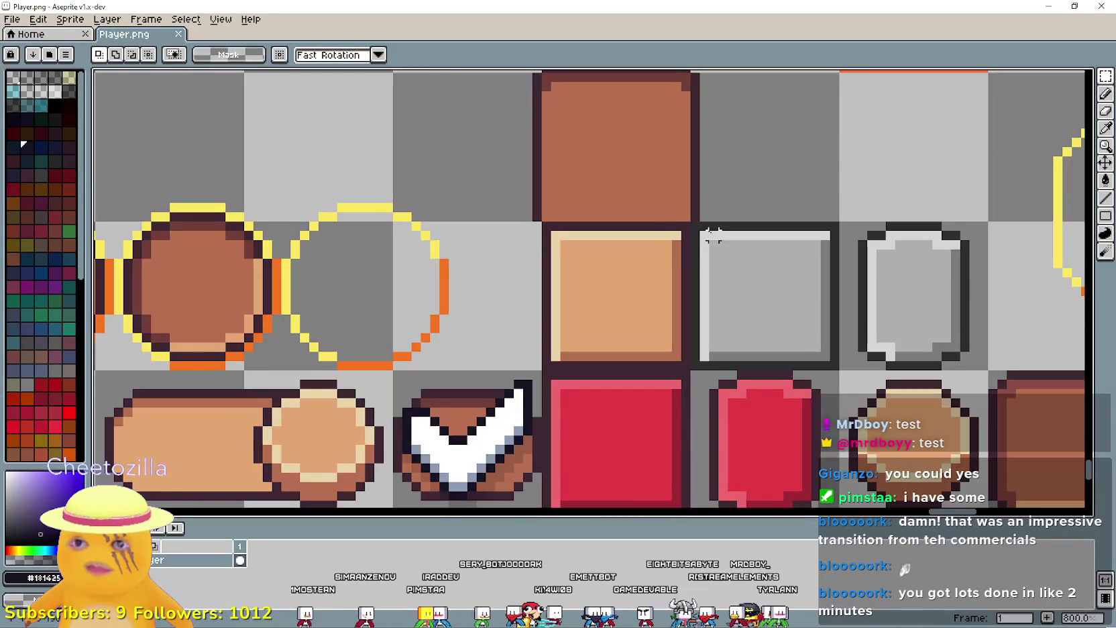
{"action": "scroll", "coordinate": [712, 235], "scroll_direction": "up", "scroll_amount": 1}
{"action": "scroll", "coordinate": [683, 205], "scroll_direction": "down", "scroll_amount": 5}
{"action": "scroll", "coordinate": [562, 296], "scroll_direction": "up", "scroll_amount": 4}
Marquee-select the brown square tile corner to corner
{"action": "mouse_move", "coordinate": [521, 283]}
{"action": "left_mouse_down"}
{"action": "mouse_move", "coordinate": [747, 119]}
{"action": "mouse_move", "coordinate": [760, 92]}
{"action": "left_mouse_up"}
{"action": "left_click_drag", "start_coordinate": [732, 146], "coordinate": [740, 280]}
{"action": "mouse_move", "coordinate": [529, 173]}
{"action": "left_mouse_down"}
{"action": "mouse_move", "coordinate": [598, 260]}
{"action": "mouse_move", "coordinate": [771, 401]}
{"action": "mouse_move", "coordinate": [778, 429]}
{"action": "left_mouse_up"}
{"action": "left_click", "coordinate": [613, 427]}
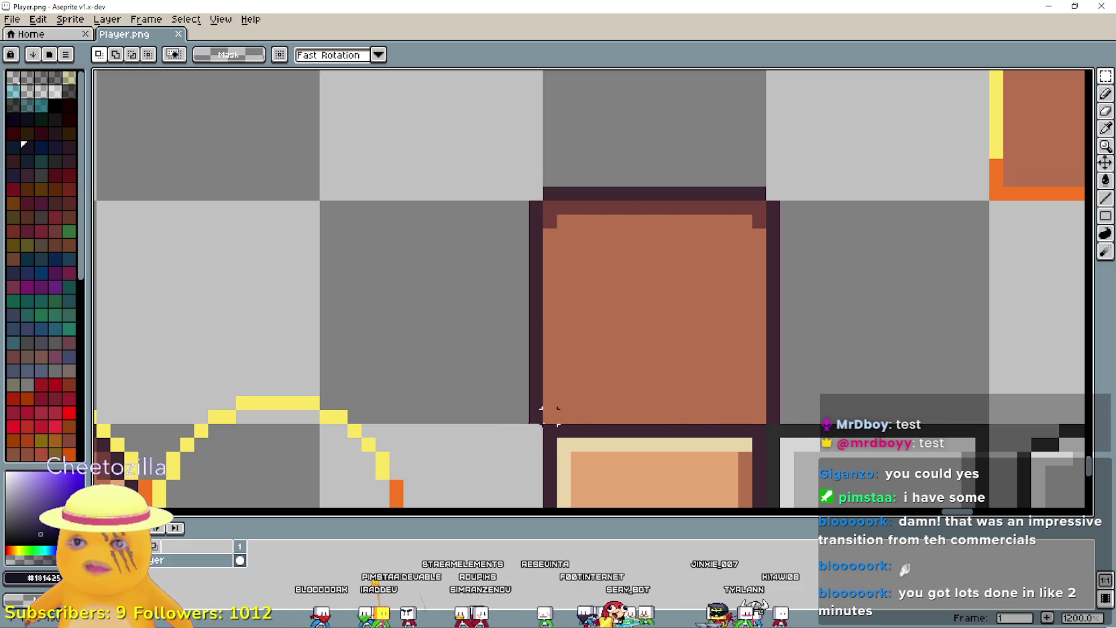
{"action": "mouse_move", "coordinate": [516, 423]}
{"action": "left_mouse_down"}
{"action": "mouse_move", "coordinate": [598, 357]}
{"action": "mouse_move", "coordinate": [783, 142]}
{"action": "left_mouse_up"}
{"action": "scroll", "coordinate": [912, 345], "scroll_direction": "down", "scroll_amount": 2}
Compare the brown tile with the Map Expansion card in Godot, then return to the sprite sheet
{"action": "key", "text": "alt+Tab"}
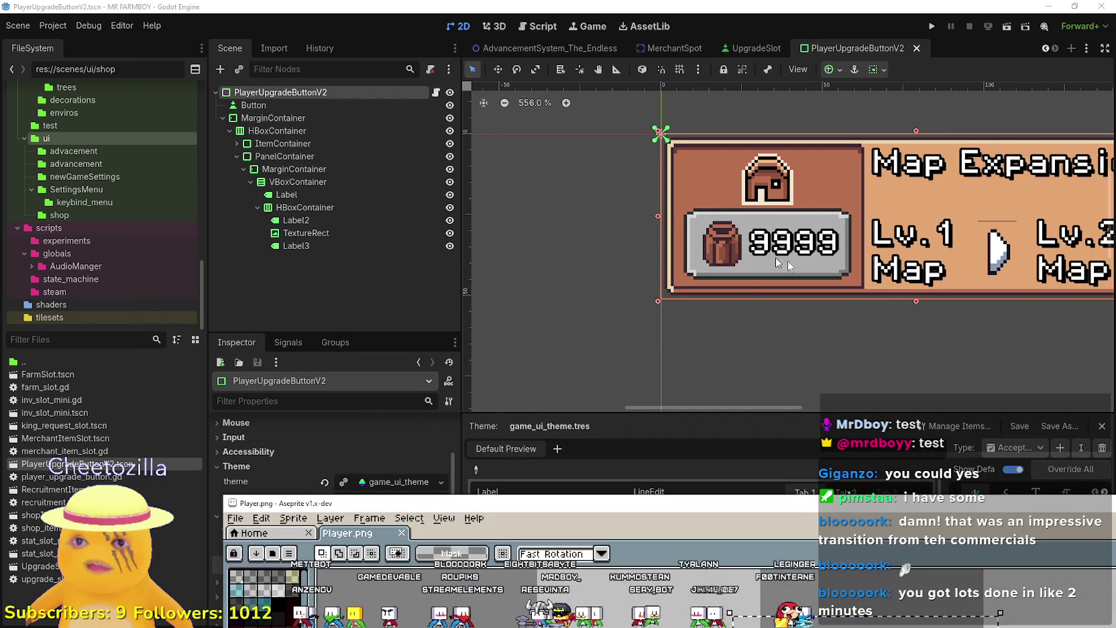
{"action": "scroll", "coordinate": [894, 305], "scroll_direction": "up", "scroll_amount": 5}
{"action": "scroll", "coordinate": [857, 260], "scroll_direction": "up", "scroll_amount": 12}
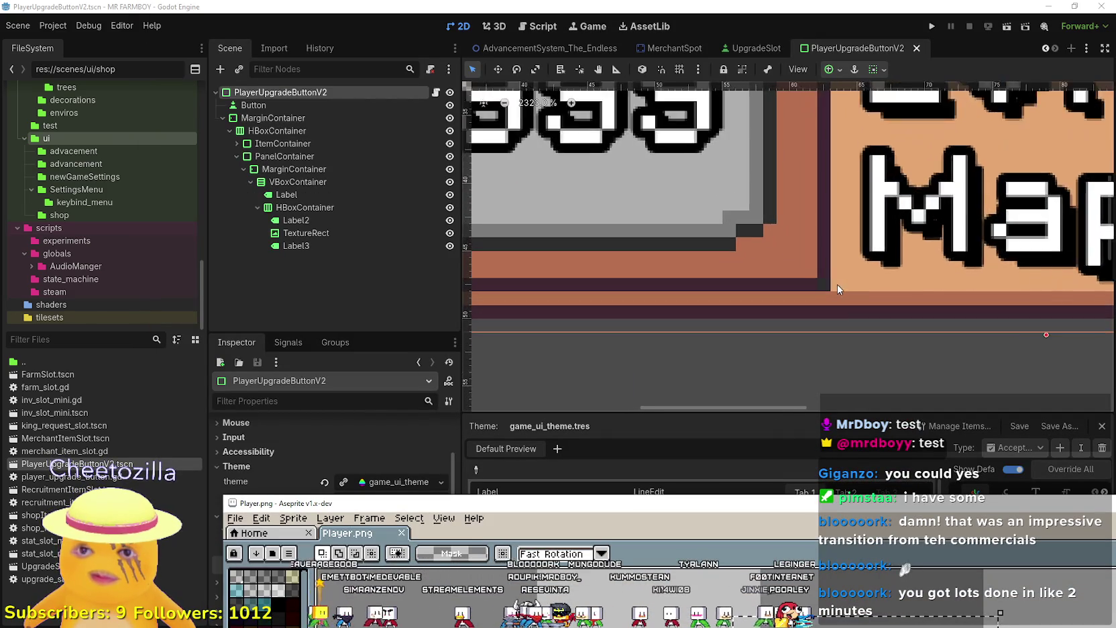
{"action": "scroll", "coordinate": [833, 291], "scroll_direction": "down", "scroll_amount": 4}
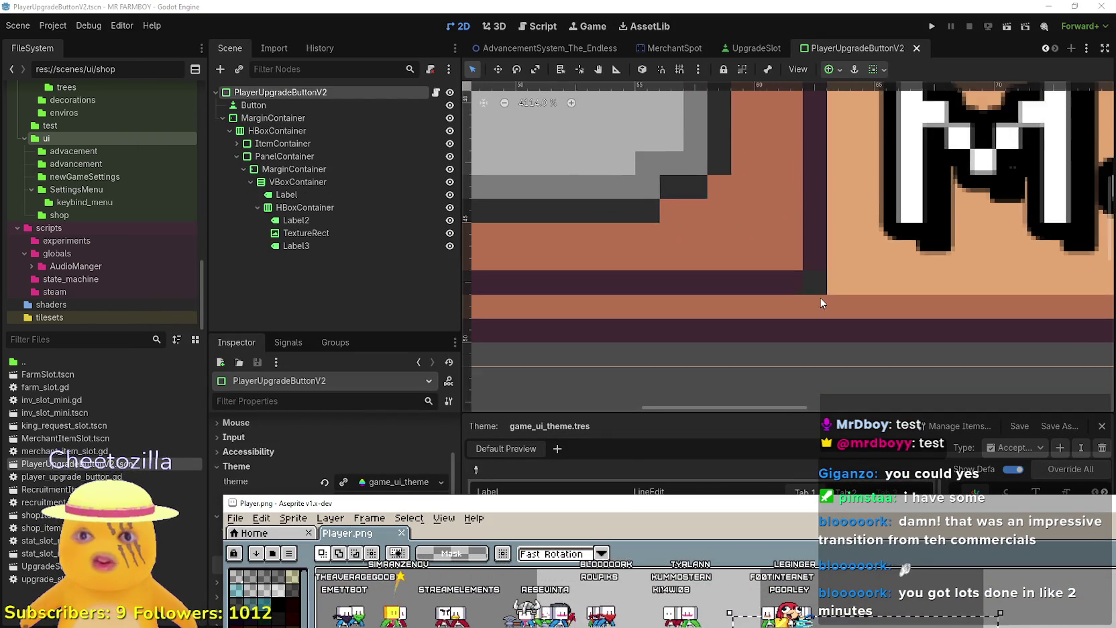
{"action": "scroll", "coordinate": [809, 295], "scroll_direction": "down", "scroll_amount": 3}
{"action": "key", "text": "alt+Tab"}
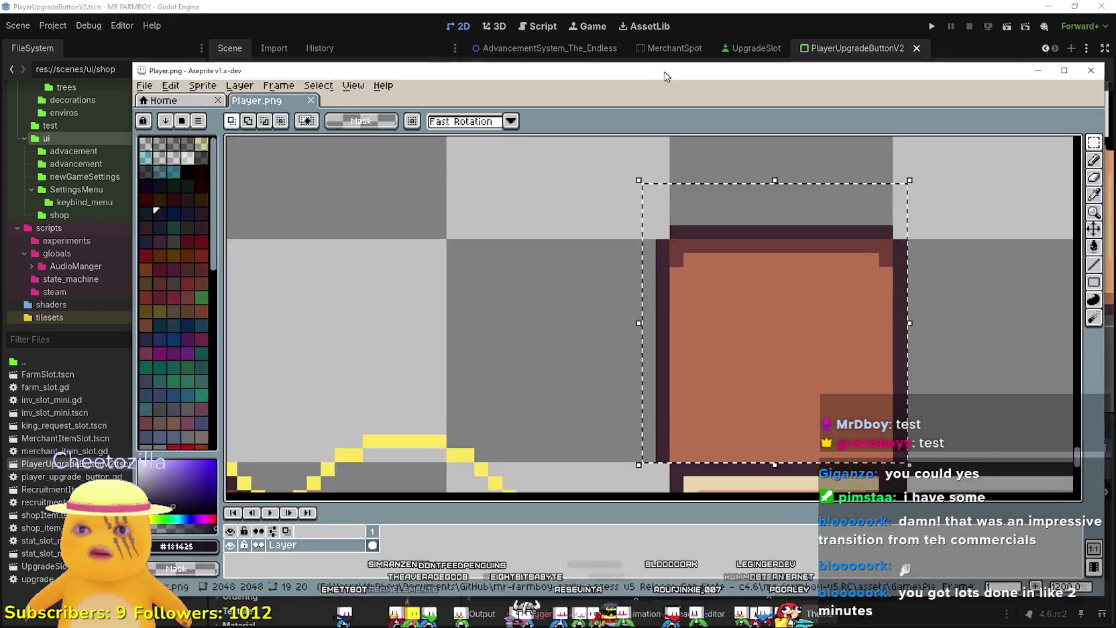
Clear the brown tile selection and try selecting the tan and grey tiles instead
{"action": "scroll", "coordinate": [771, 255], "scroll_direction": "down", "scroll_amount": 3}
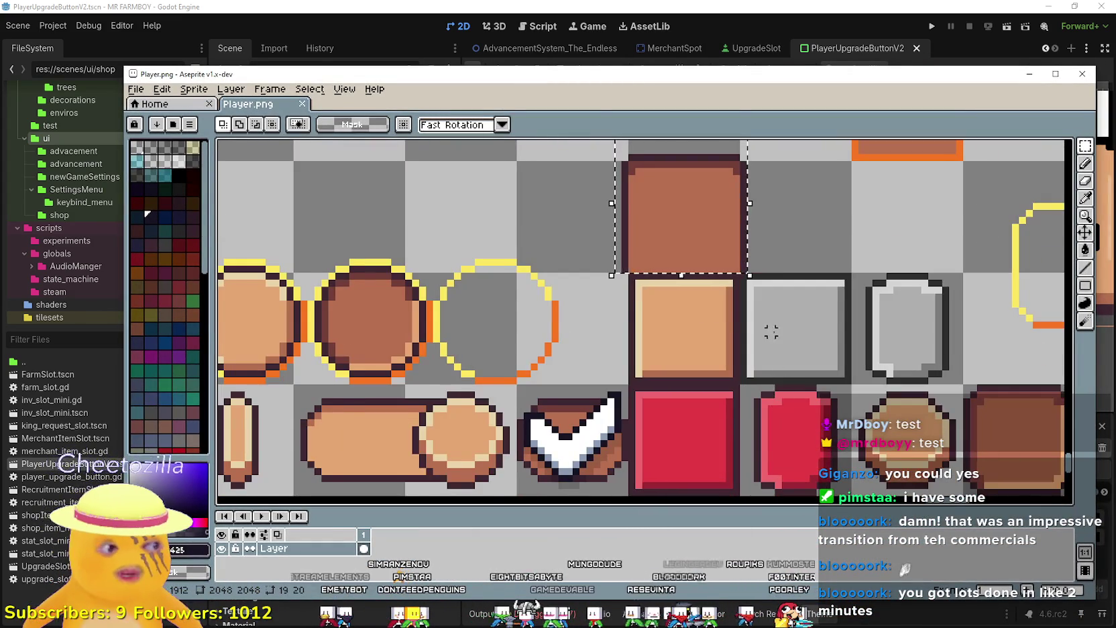
{"action": "scroll", "coordinate": [771, 331], "scroll_direction": "up", "scroll_amount": 2}
{"action": "key", "text": "ctrl+d"}
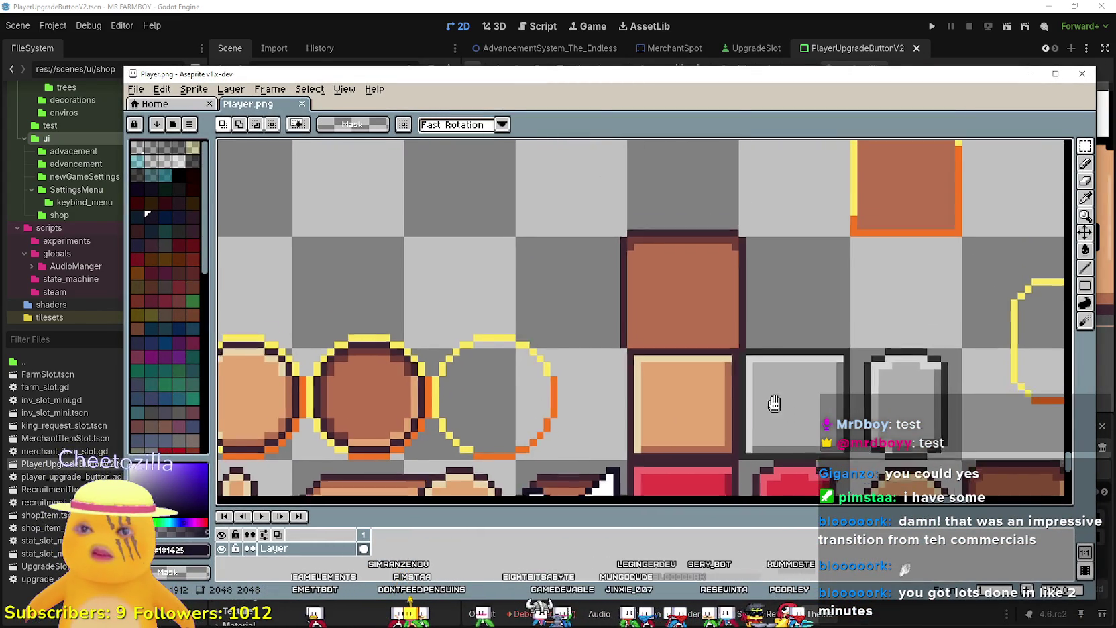
{"action": "scroll", "coordinate": [698, 228], "scroll_direction": "down", "scroll_amount": 1}
{"action": "scroll", "coordinate": [698, 230], "scroll_direction": "up", "scroll_amount": 3}
{"action": "scroll", "coordinate": [664, 248], "scroll_direction": "down", "scroll_amount": 3}
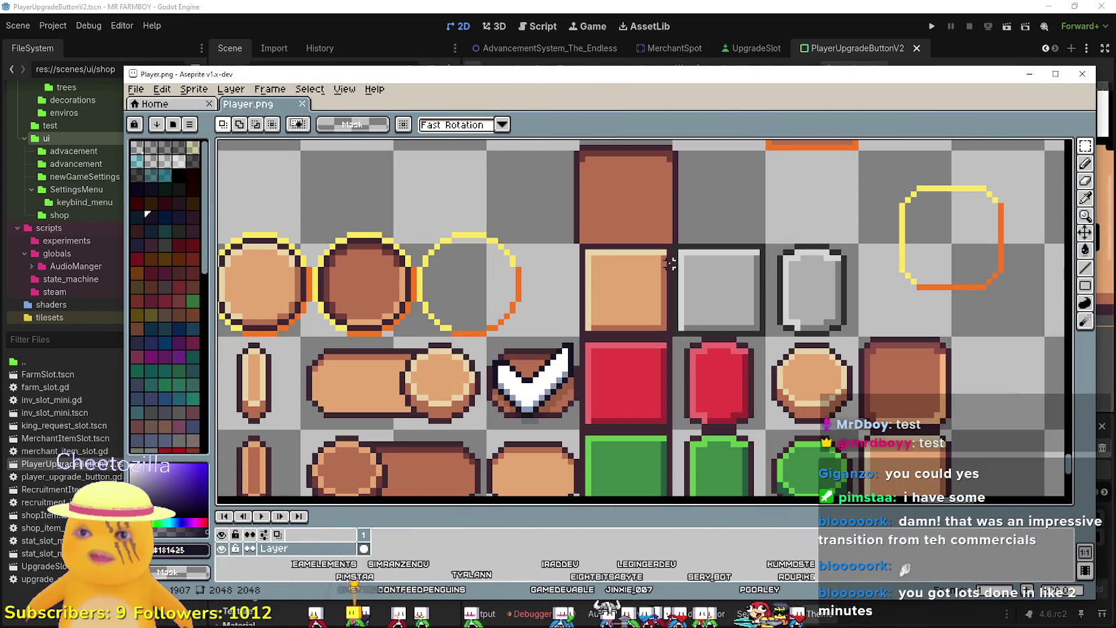
{"action": "scroll", "coordinate": [674, 242], "scroll_direction": "up", "scroll_amount": 2}
{"action": "left_click", "coordinate": [560, 312]}
{"action": "left_click", "coordinate": [791, 339]}
{"action": "scroll", "coordinate": [792, 339], "scroll_direction": "down", "scroll_amount": 2}
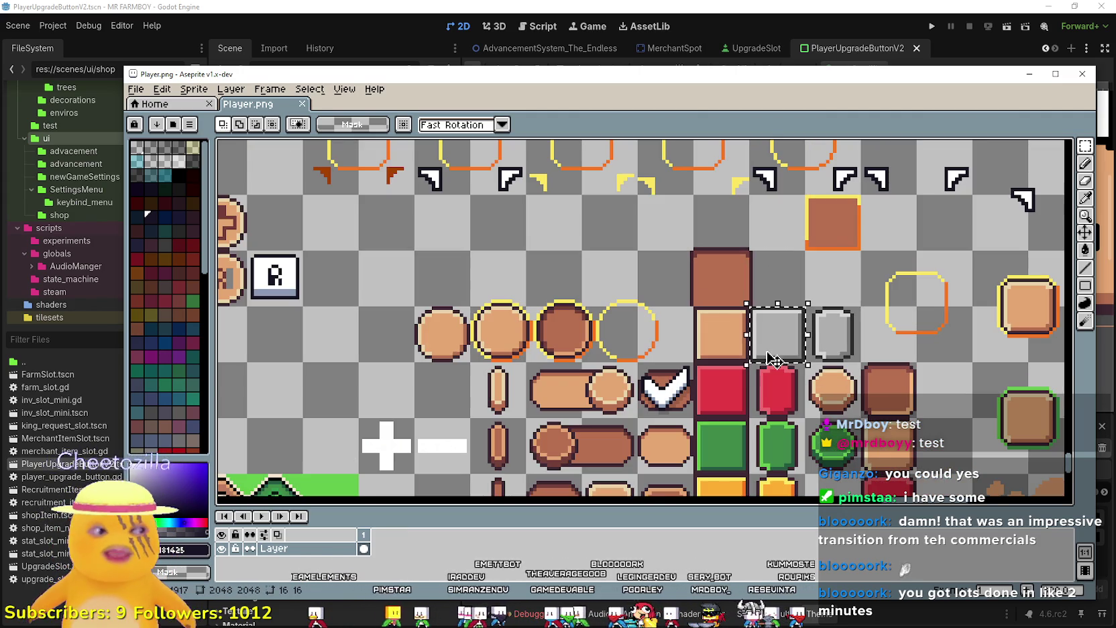
{"action": "scroll", "coordinate": [705, 328], "scroll_direction": "up", "scroll_amount": 3}
{"action": "left_click", "coordinate": [809, 311]}
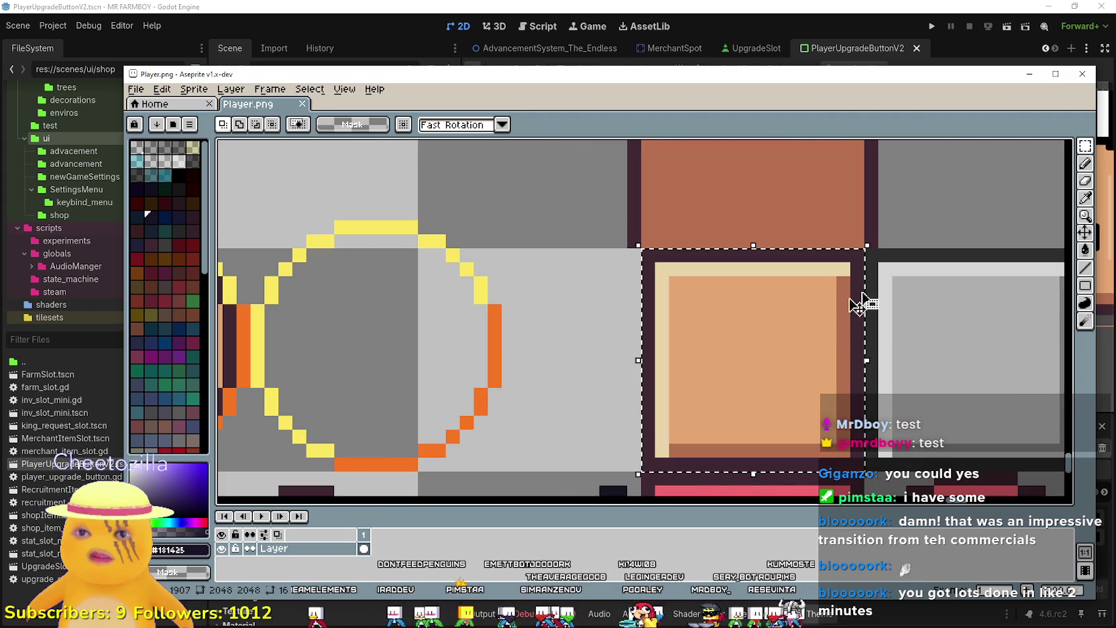
Zoom in and select the whole brown button tile, starting from its top edge strip
{"action": "scroll", "coordinate": [809, 311], "scroll_direction": "up", "scroll_amount": 2}
{"action": "scroll", "coordinate": [886, 268], "scroll_direction": "down", "scroll_amount": 2}
{"action": "scroll", "coordinate": [885, 268], "scroll_direction": "down", "scroll_amount": 3}
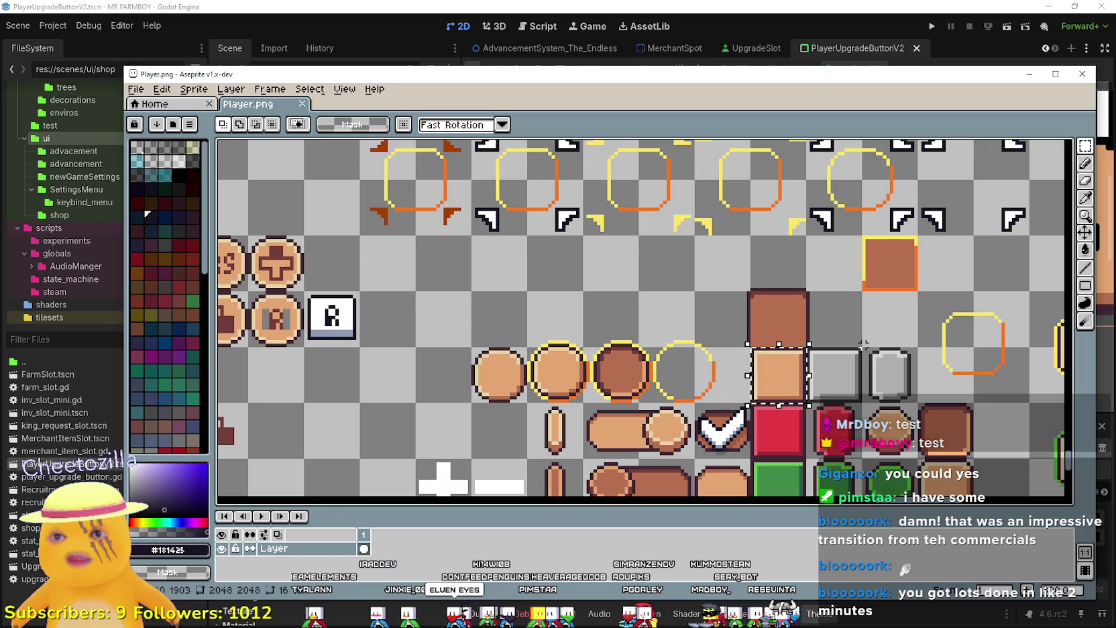
{"action": "scroll", "coordinate": [859, 347], "scroll_direction": "up", "scroll_amount": 1}
{"action": "scroll", "coordinate": [709, 307], "scroll_direction": "up", "scroll_amount": 2}
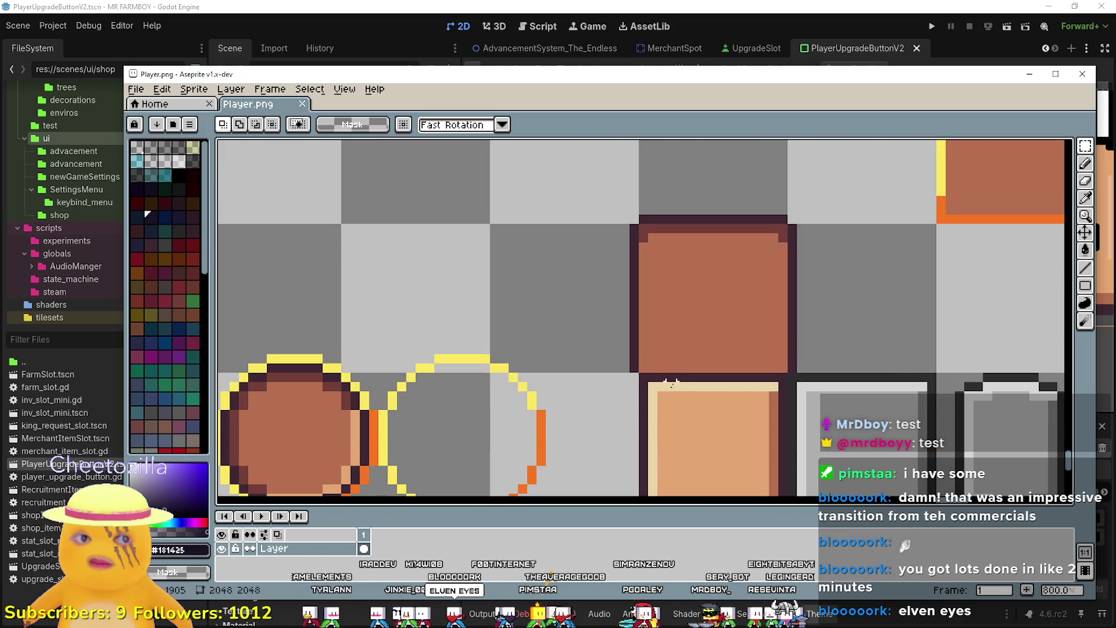
{"action": "scroll", "coordinate": [680, 359], "scroll_direction": "up", "scroll_amount": 1}
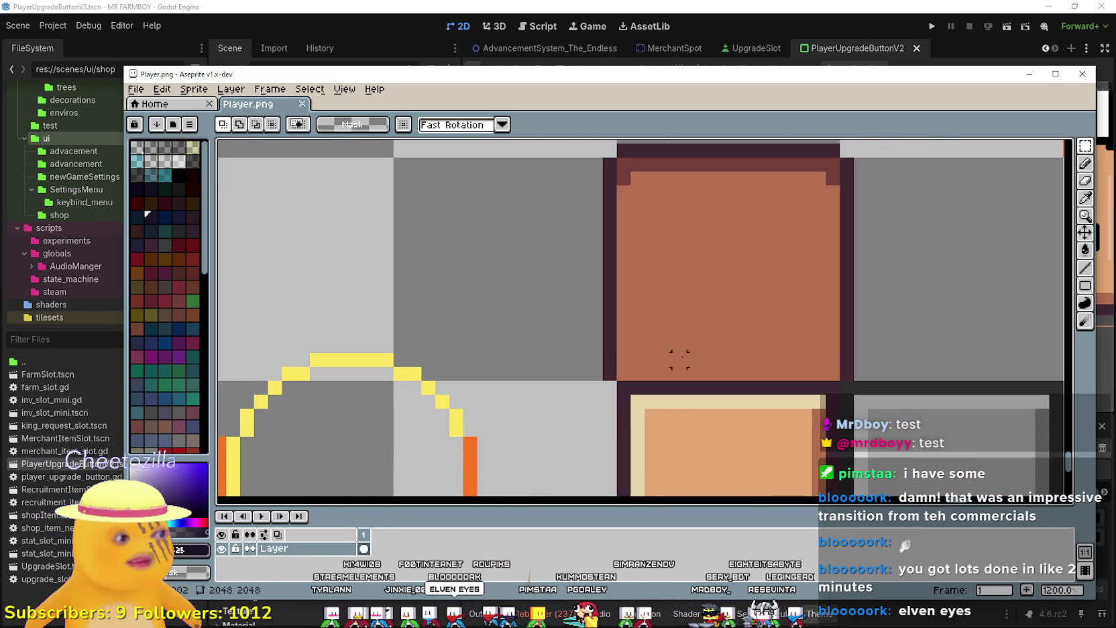
{"action": "scroll", "coordinate": [680, 359], "scroll_direction": "up", "scroll_amount": 1}
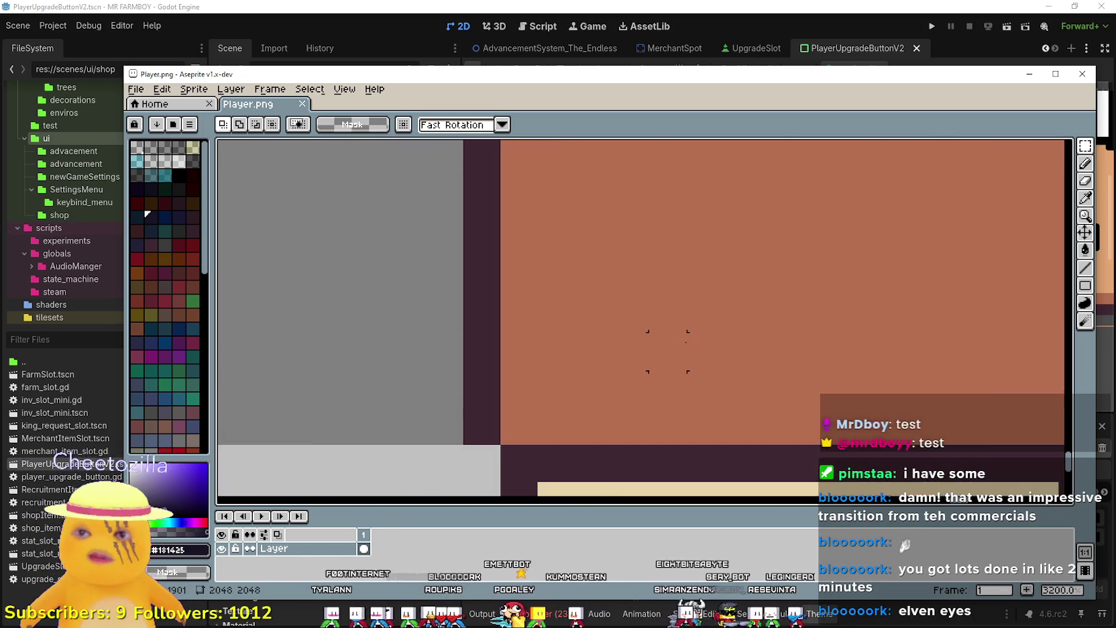
{"action": "scroll", "coordinate": [709, 311], "scroll_direction": "down", "scroll_amount": 2}
{"action": "scroll", "coordinate": [784, 363], "scroll_direction": "down", "scroll_amount": 1}
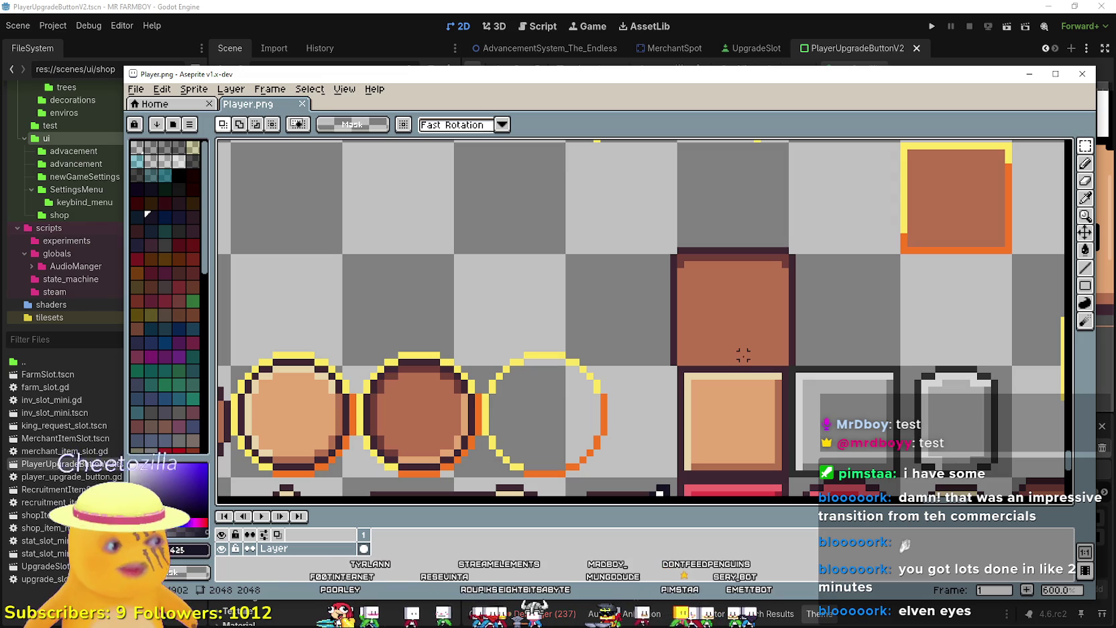
{"action": "scroll", "coordinate": [725, 384], "scroll_direction": "up", "scroll_amount": 2}
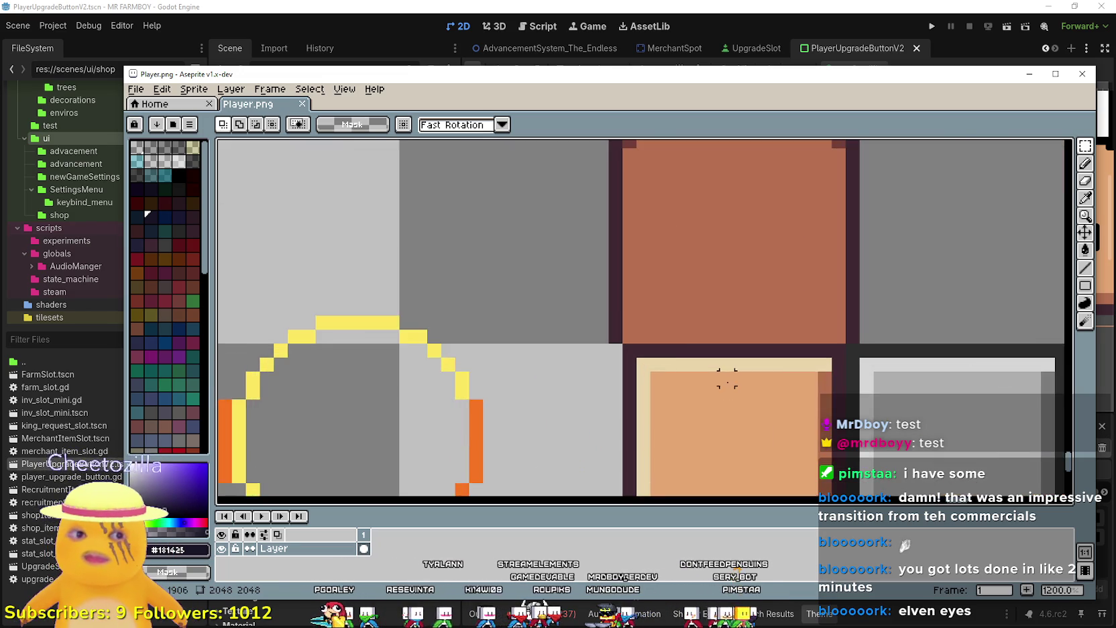
{"action": "scroll", "coordinate": [682, 349], "scroll_direction": "down", "scroll_amount": 2}
{"action": "left_click_drag", "start_coordinate": [635, 190], "coordinate": [782, 214]}
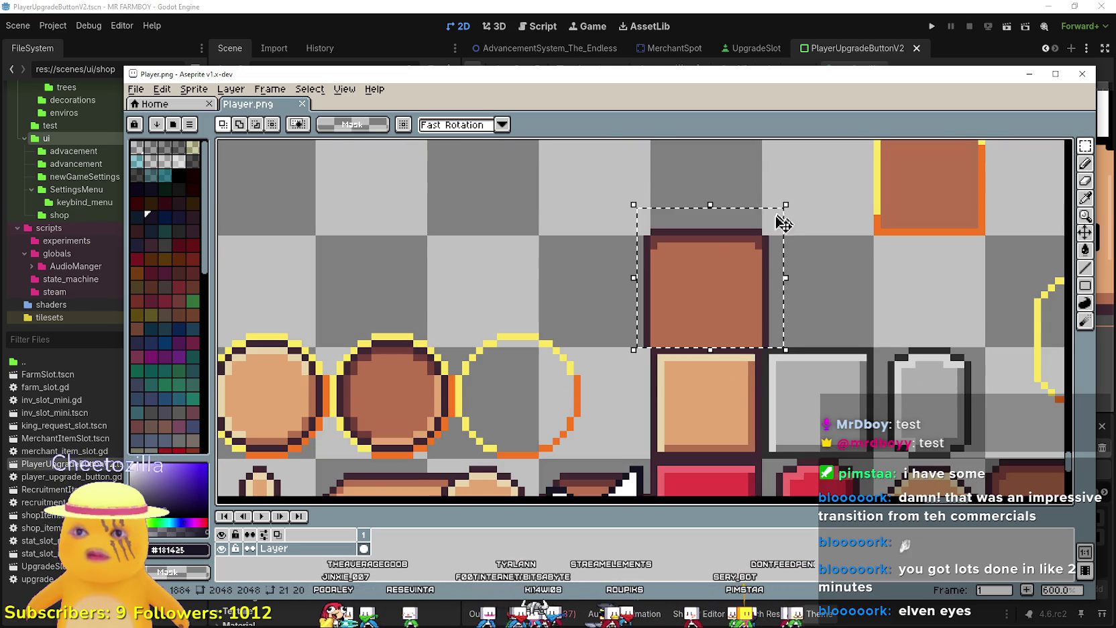
{"action": "scroll", "coordinate": [743, 210], "scroll_direction": "up", "scroll_amount": 5}
{"action": "scroll", "coordinate": [771, 228], "scroll_direction": "down", "scroll_amount": 2}
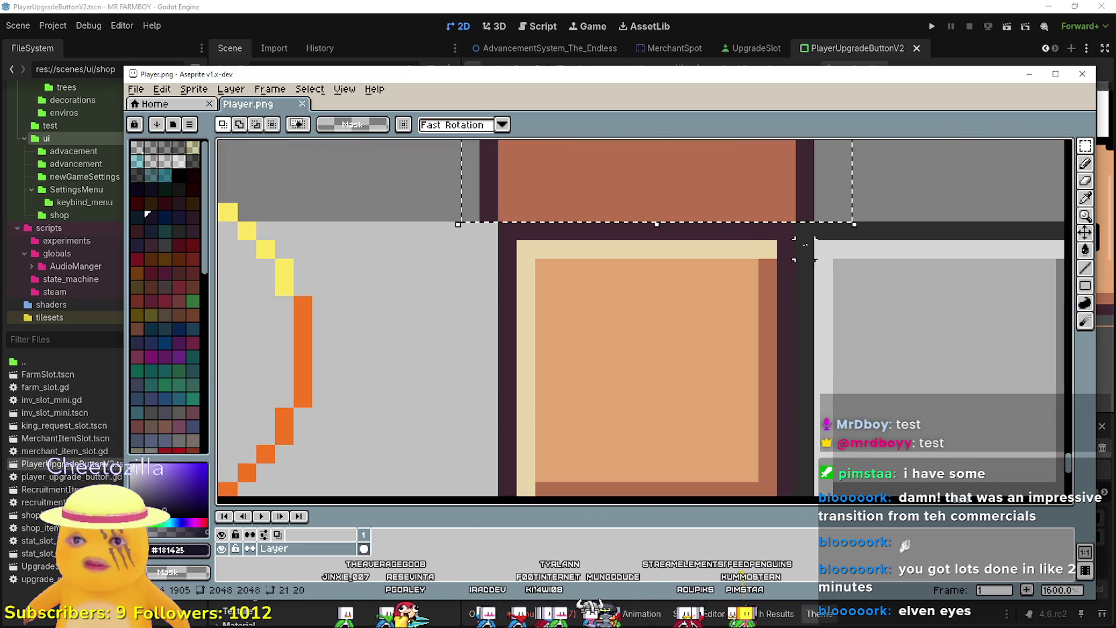
{"action": "mouse_move", "coordinate": [634, 305]}
{"action": "left_mouse_down"}
{"action": "mouse_move", "coordinate": [588, 401]}
{"action": "mouse_move", "coordinate": [574, 393]}
{"action": "left_mouse_up"}
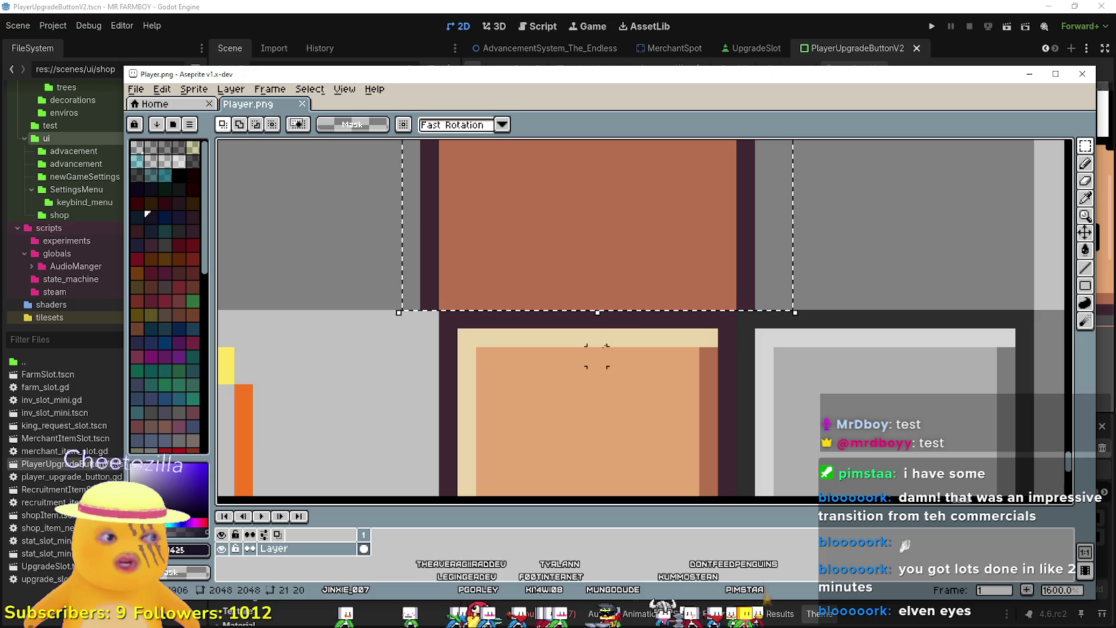
{"action": "scroll", "coordinate": [652, 355], "scroll_direction": "down", "scroll_amount": 3}
{"action": "mouse_move", "coordinate": [513, 354]}
{"action": "left_mouse_down"}
{"action": "mouse_move", "coordinate": [624, 221]}
{"action": "mouse_move", "coordinate": [676, 179]}
{"action": "left_mouse_up"}
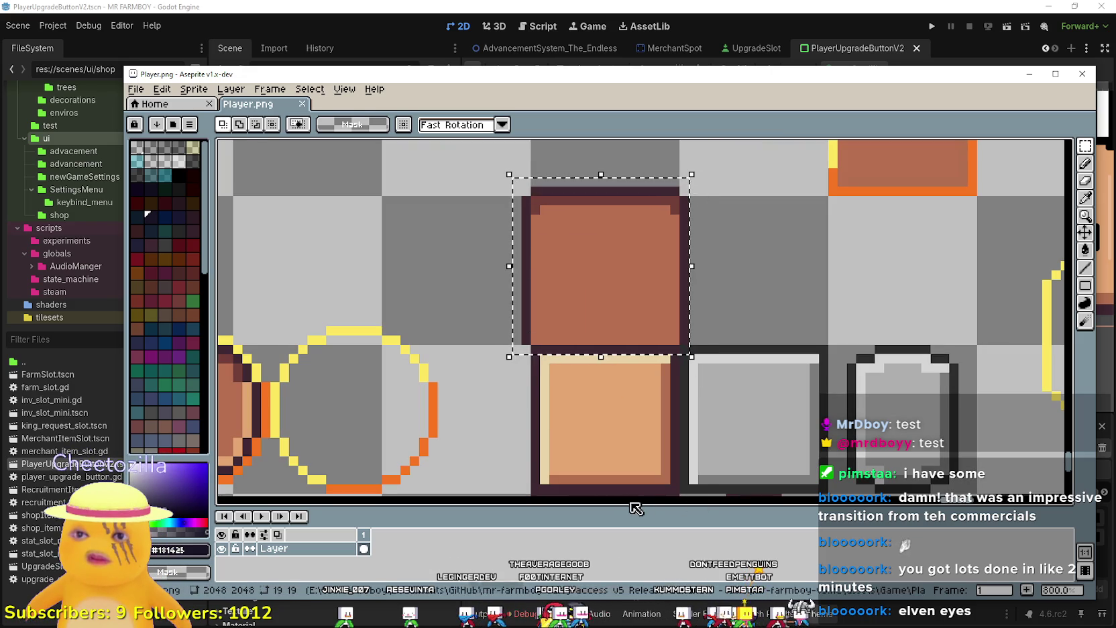
{"action": "scroll", "coordinate": [556, 375], "scroll_direction": "up", "scroll_amount": 3}
{"action": "scroll", "coordinate": [563, 350], "scroll_direction": "down", "scroll_amount": 5}
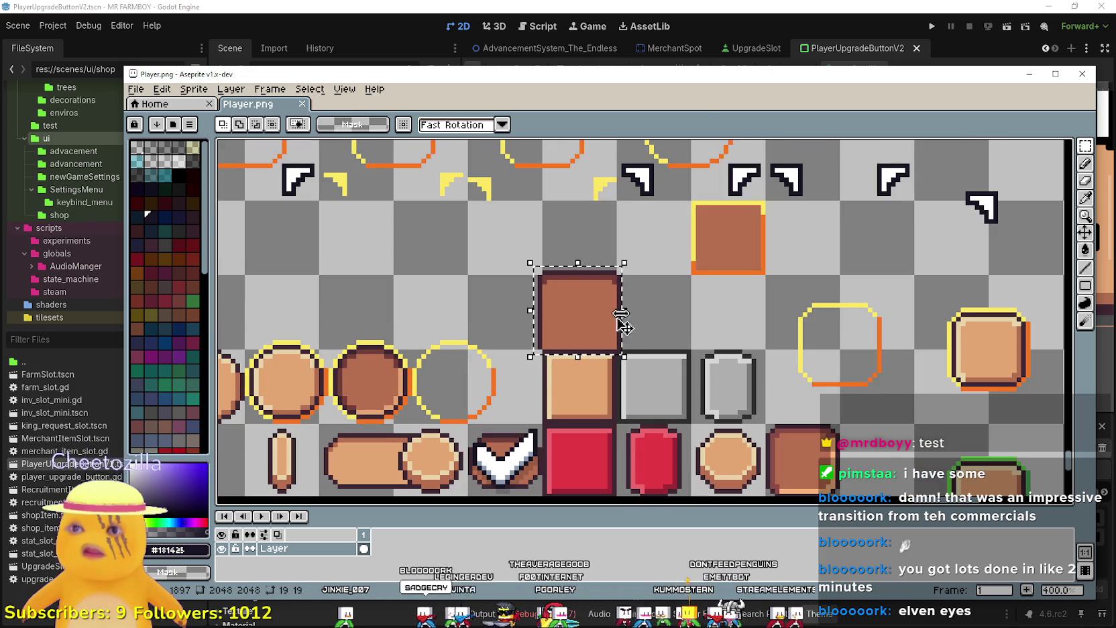
Pan across the sheet studying the grey, brown and coloured button tiles, then return to Godot
{"action": "mouse_move", "coordinate": [707, 81]}
{"action": "left_mouse_down"}
{"action": "mouse_move", "coordinate": [698, 530]}
{"action": "mouse_move", "coordinate": [693, 143]}
{"action": "left_mouse_up"}
{"action": "scroll", "coordinate": [756, 502], "scroll_direction": "down", "scroll_amount": 3}
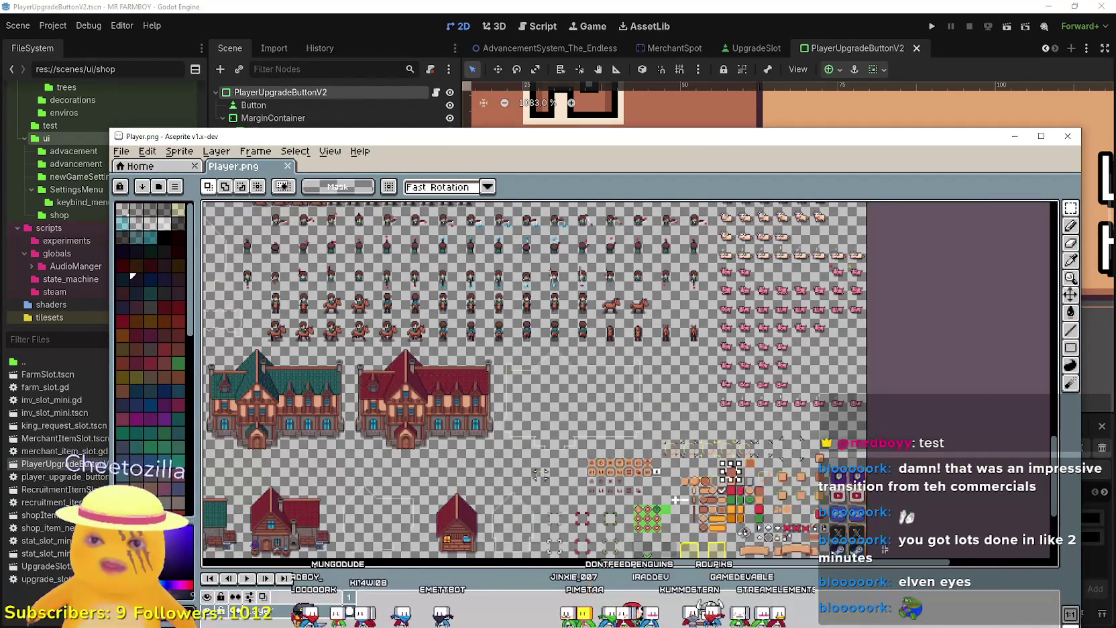
{"action": "scroll", "coordinate": [756, 374], "scroll_direction": "up", "scroll_amount": 2}
{"action": "mouse_move", "coordinate": [756, 373]}
{"action": "left_mouse_down"}
{"action": "mouse_move", "coordinate": [780, 436]}
{"action": "mouse_move", "coordinate": [976, 358]}
{"action": "left_mouse_up"}
{"action": "scroll", "coordinate": [976, 358], "scroll_direction": "down", "scroll_amount": 1}
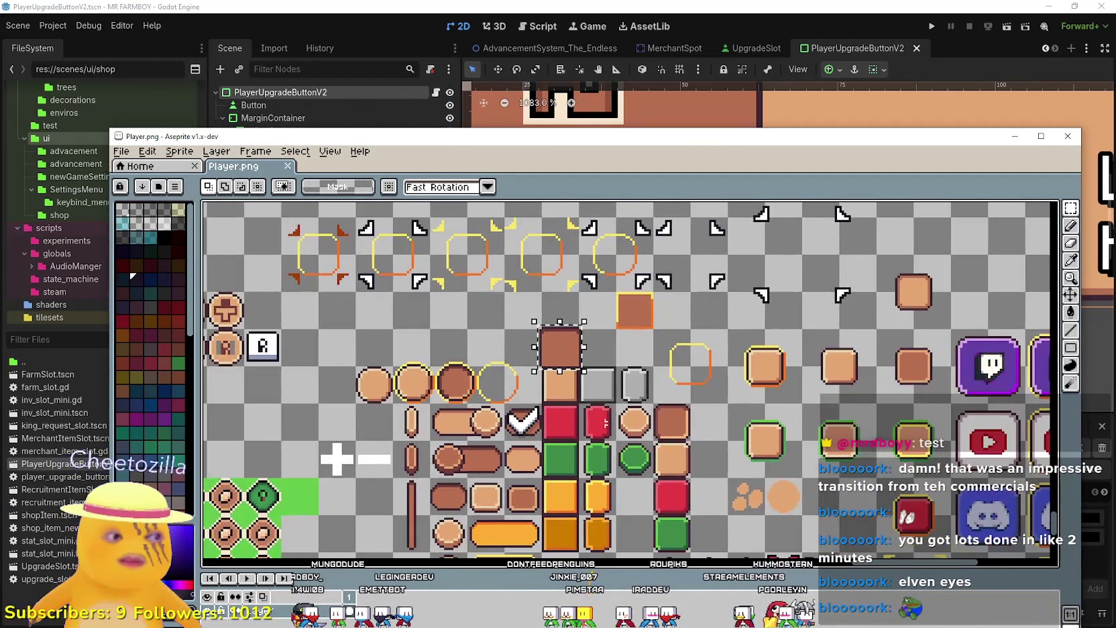
{"action": "scroll", "coordinate": [626, 378], "scroll_direction": "up", "scroll_amount": 3}
{"action": "mouse_move", "coordinate": [626, 377]}
{"action": "left_mouse_down"}
{"action": "mouse_move", "coordinate": [688, 344]}
{"action": "mouse_move", "coordinate": [792, 482]}
{"action": "mouse_move", "coordinate": [949, 323]}
{"action": "left_mouse_up"}
{"action": "scroll", "coordinate": [677, 357], "scroll_direction": "down", "scroll_amount": 1}
{"action": "scroll", "coordinate": [788, 501], "scroll_direction": "up", "scroll_amount": 1}
{"action": "scroll", "coordinate": [846, 342], "scroll_direction": "down", "scroll_amount": 2}
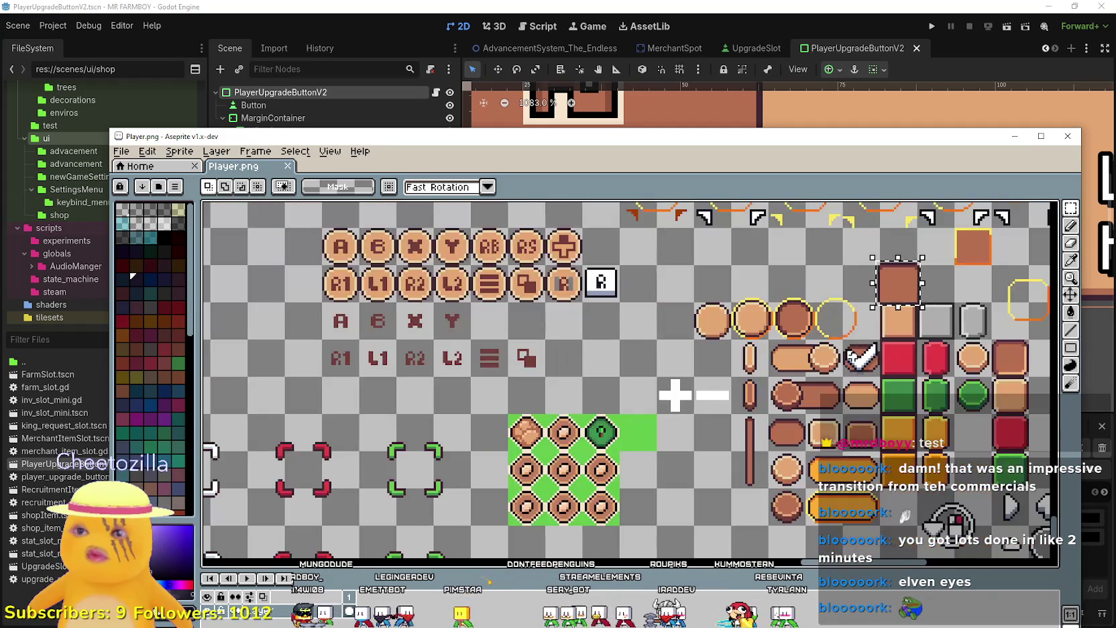
{"action": "left_click_drag", "start_coordinate": [842, 362], "coordinate": [634, 305]}
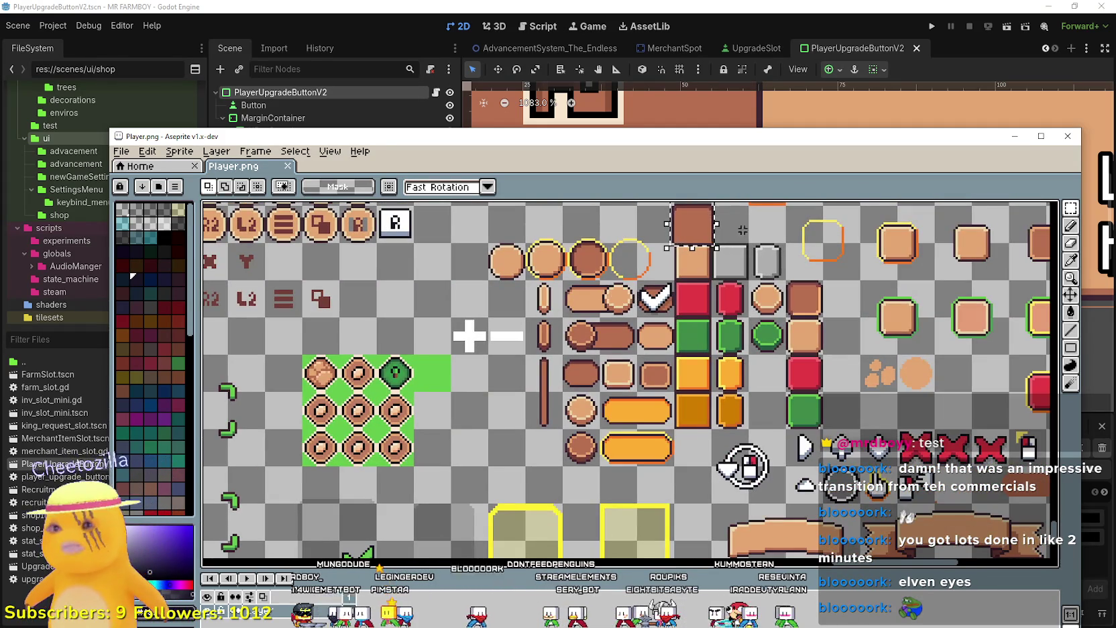
{"action": "scroll", "coordinate": [743, 230], "scroll_direction": "up", "scroll_amount": 3}
{"action": "scroll", "coordinate": [791, 375], "scroll_direction": "down", "scroll_amount": 2}
{"action": "left_click_drag", "start_coordinate": [855, 424], "coordinate": [775, 377]}
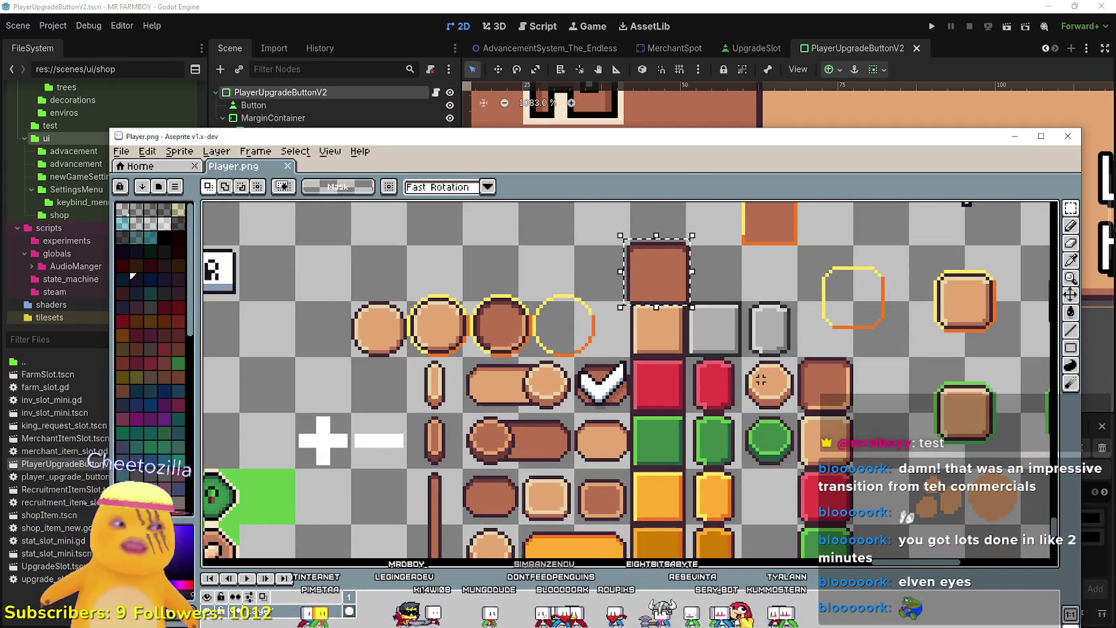
{"action": "scroll", "coordinate": [755, 369], "scroll_direction": "down", "scroll_amount": 2}
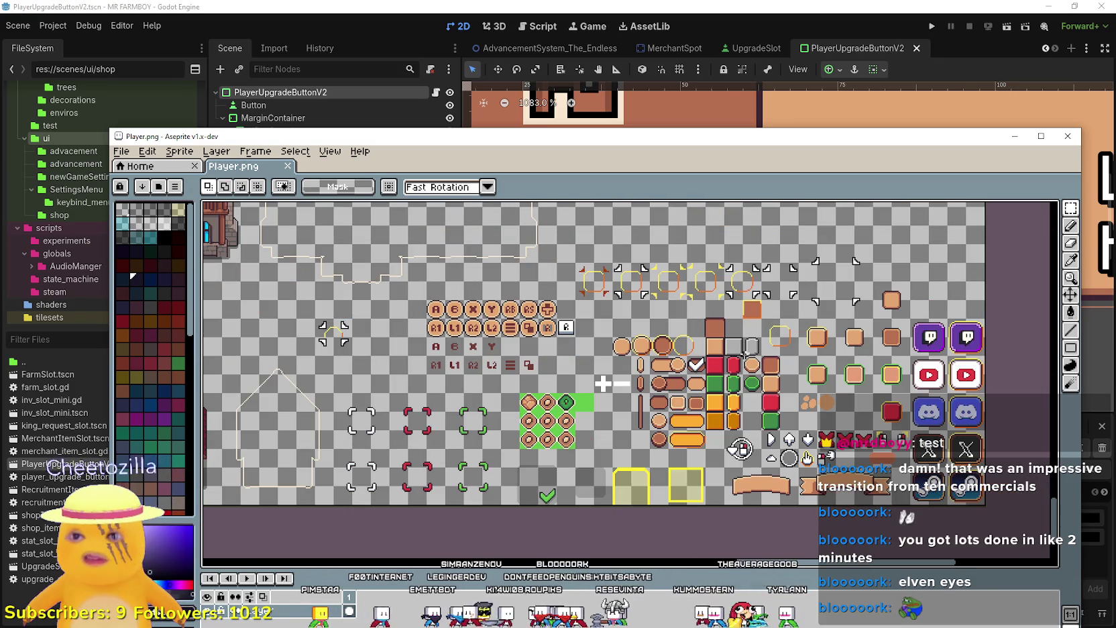
{"action": "scroll", "coordinate": [741, 354], "scroll_direction": "up", "scroll_amount": 2}
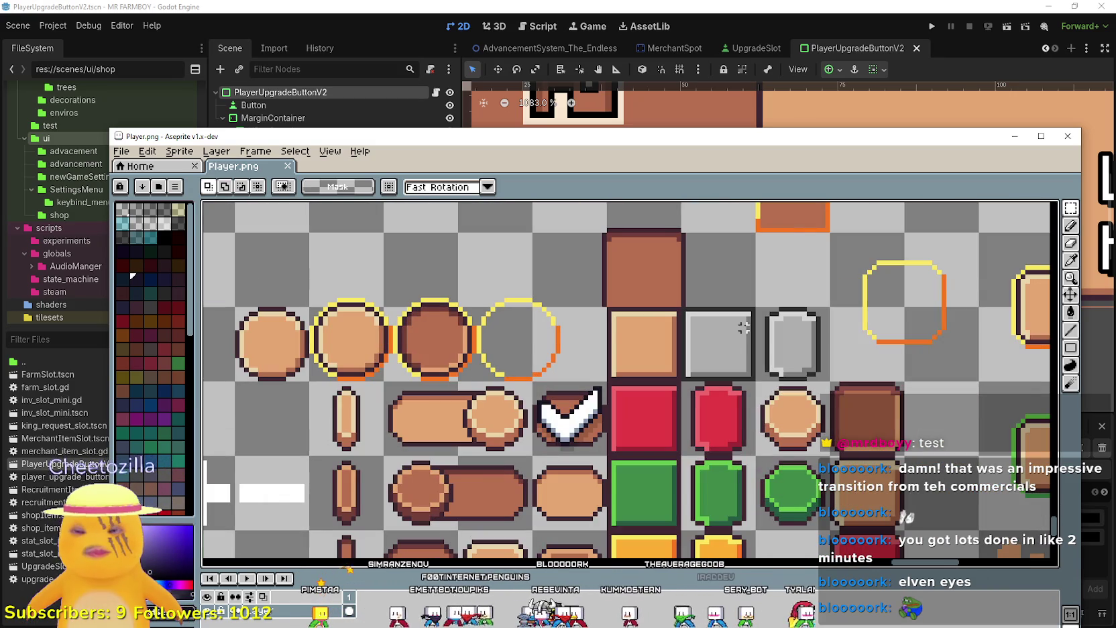
{"action": "mouse_move", "coordinate": [738, 323]}
{"action": "left_mouse_down"}
{"action": "mouse_move", "coordinate": [682, 281]}
{"action": "mouse_move", "coordinate": [590, 282]}
{"action": "mouse_move", "coordinate": [713, 381]}
{"action": "mouse_move", "coordinate": [913, 506]}
{"action": "mouse_move", "coordinate": [821, 406]}
{"action": "mouse_move", "coordinate": [681, 201]}
{"action": "mouse_move", "coordinate": [724, 349]}
{"action": "mouse_move", "coordinate": [516, 330]}
{"action": "mouse_move", "coordinate": [652, 310]}
{"action": "mouse_move", "coordinate": [674, 327]}
{"action": "mouse_move", "coordinate": [684, 389]}
{"action": "mouse_move", "coordinate": [666, 394]}
{"action": "left_mouse_up"}
{"action": "scroll", "coordinate": [591, 282], "scroll_direction": "up", "scroll_amount": 1}
{"action": "scroll", "coordinate": [516, 330], "scroll_direction": "down", "scroll_amount": 1}
{"action": "scroll", "coordinate": [492, 340], "scroll_direction": "down", "scroll_amount": 1}
{"action": "scroll", "coordinate": [685, 389], "scroll_direction": "up", "scroll_amount": 1}
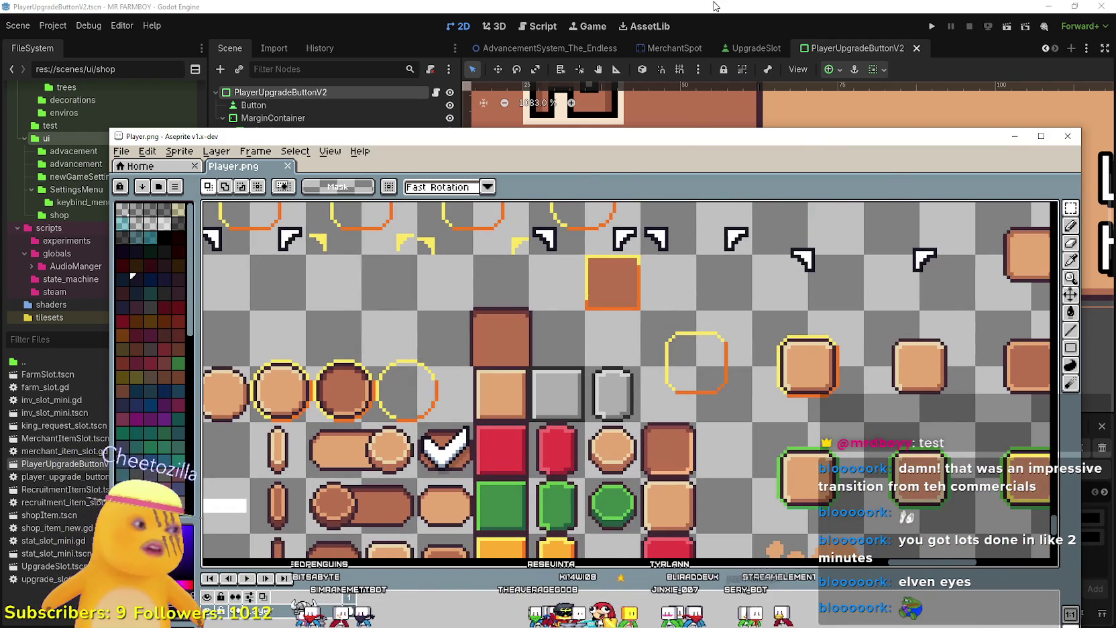
{"action": "left_click", "coordinate": [714, 6]}
{"action": "scroll", "coordinate": [701, 300], "scroll_direction": "down", "scroll_amount": 4}
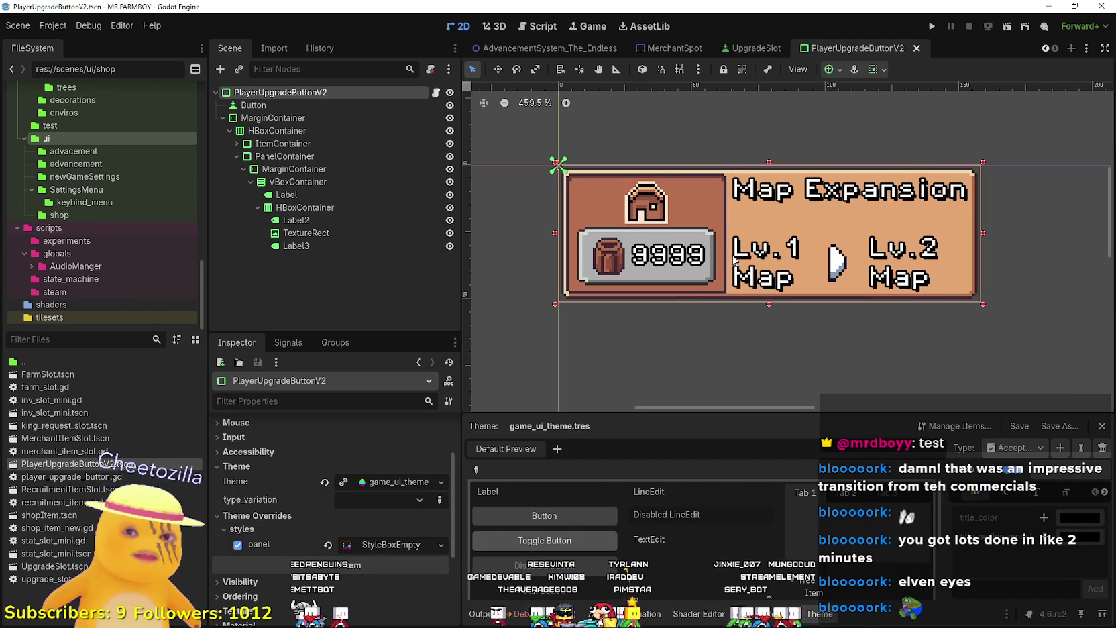
Zoom the 2D view into the Map Expansion card's border pixels, zoom back out, and save
{"action": "scroll", "coordinate": [732, 258], "scroll_direction": "up", "scroll_amount": 3}
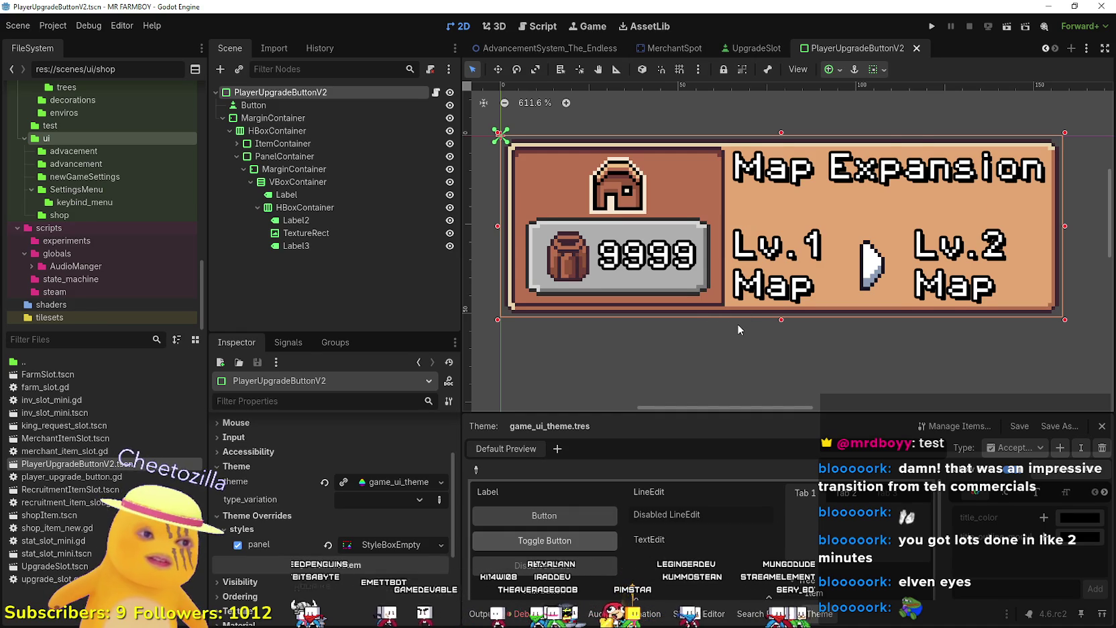
{"action": "scroll", "coordinate": [737, 324], "scroll_direction": "up", "scroll_amount": 15}
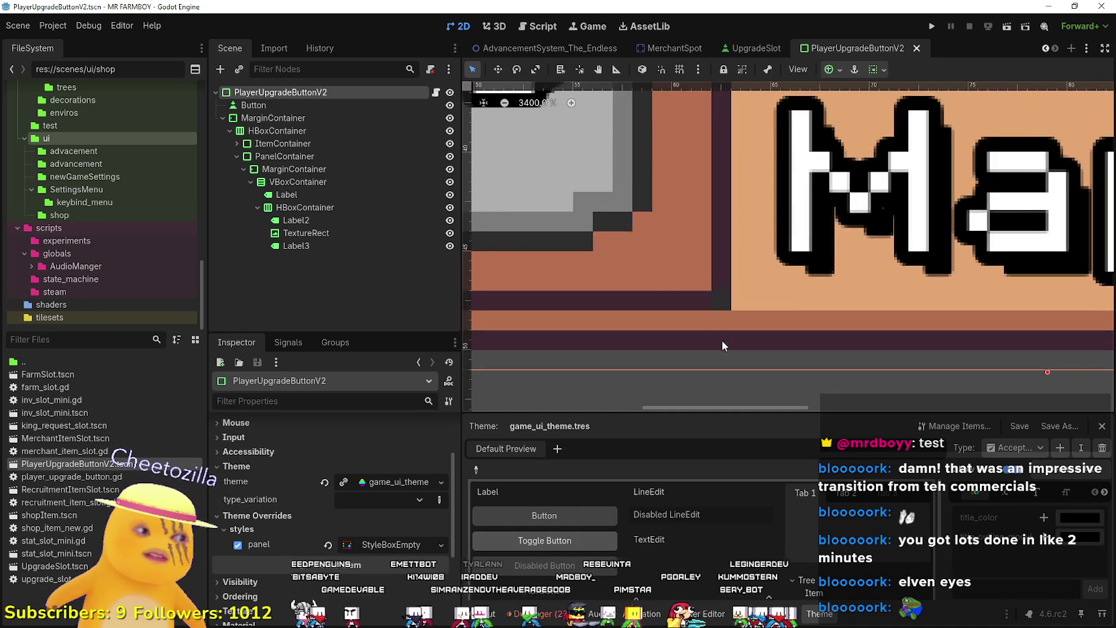
{"action": "scroll", "coordinate": [722, 345], "scroll_direction": "up", "scroll_amount": 12}
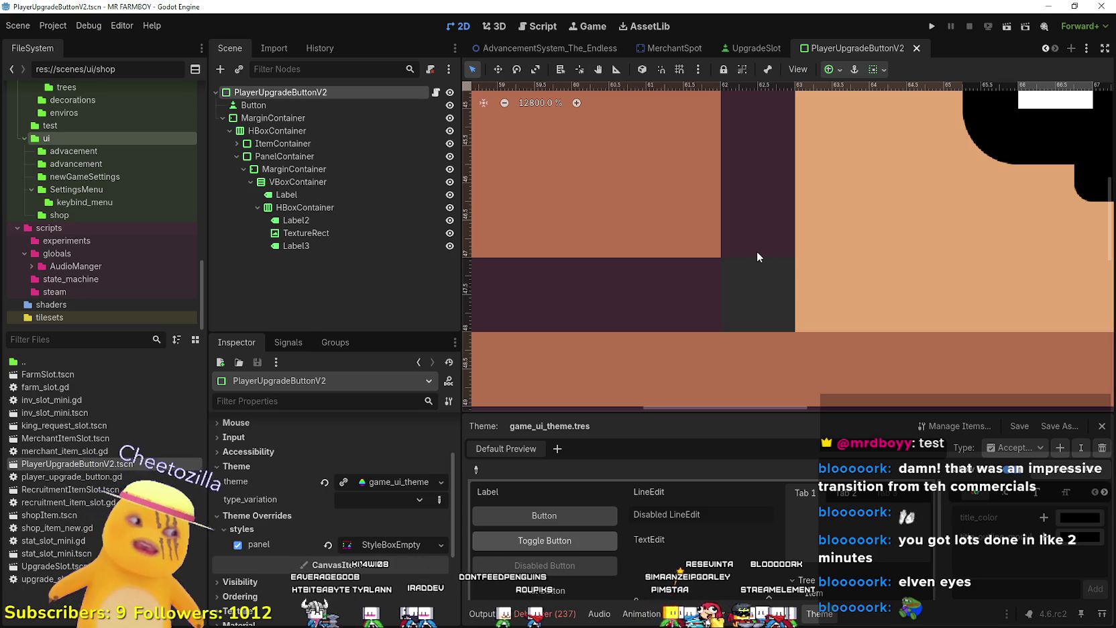
{"action": "scroll", "coordinate": [752, 252], "scroll_direction": "down", "scroll_amount": 3}
{"action": "scroll", "coordinate": [741, 264], "scroll_direction": "up", "scroll_amount": 3}
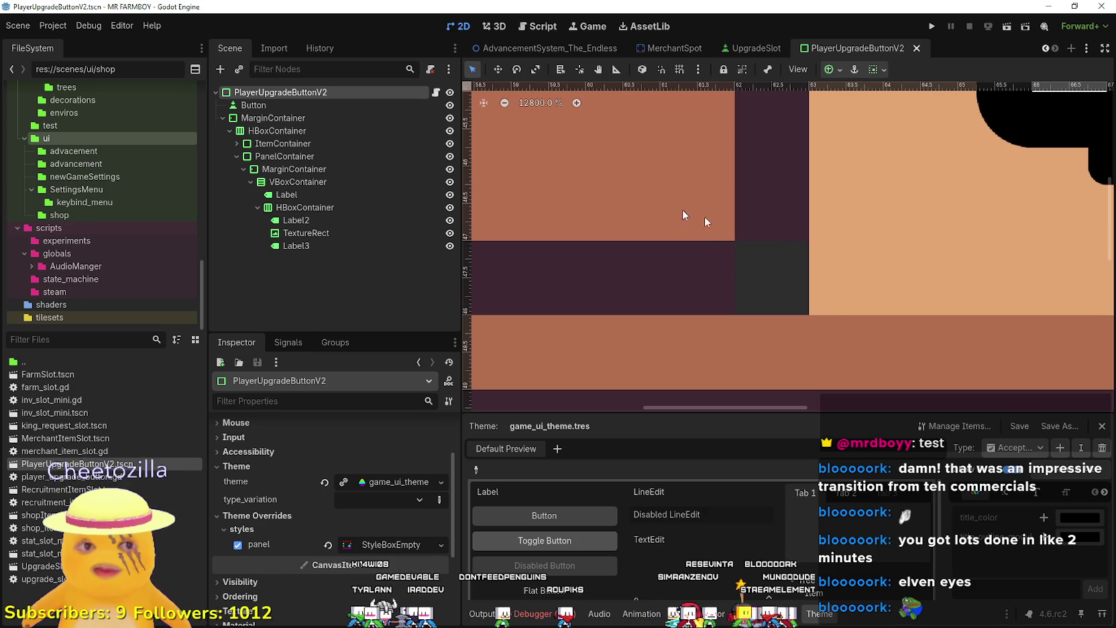
{"action": "scroll", "coordinate": [764, 288], "scroll_direction": "down", "scroll_amount": 4}
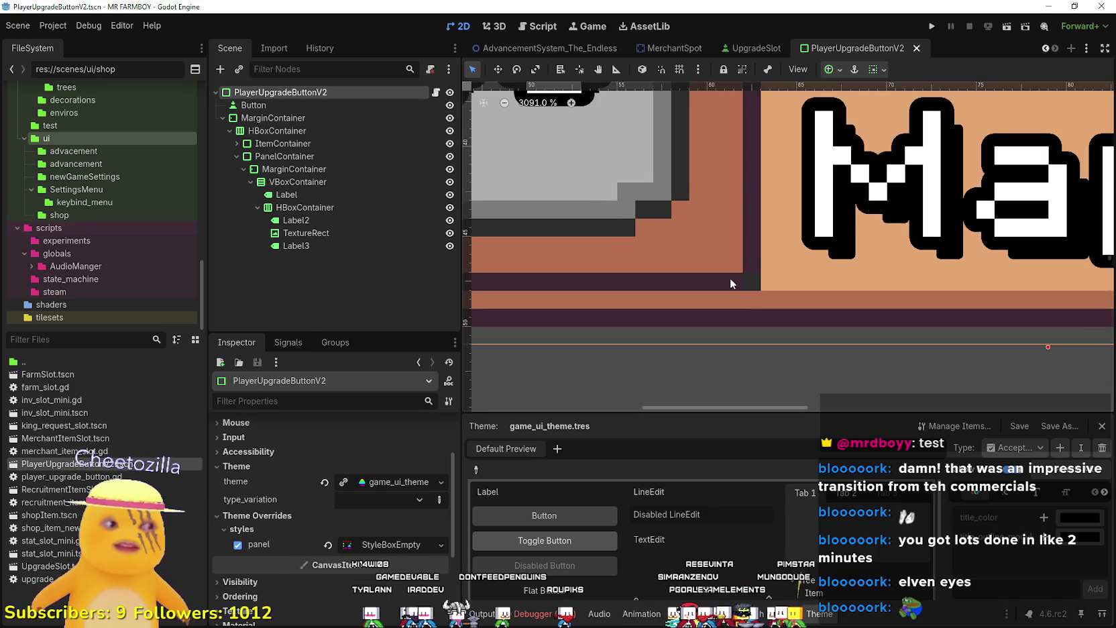
{"action": "scroll", "coordinate": [731, 269], "scroll_direction": "down", "scroll_amount": 7}
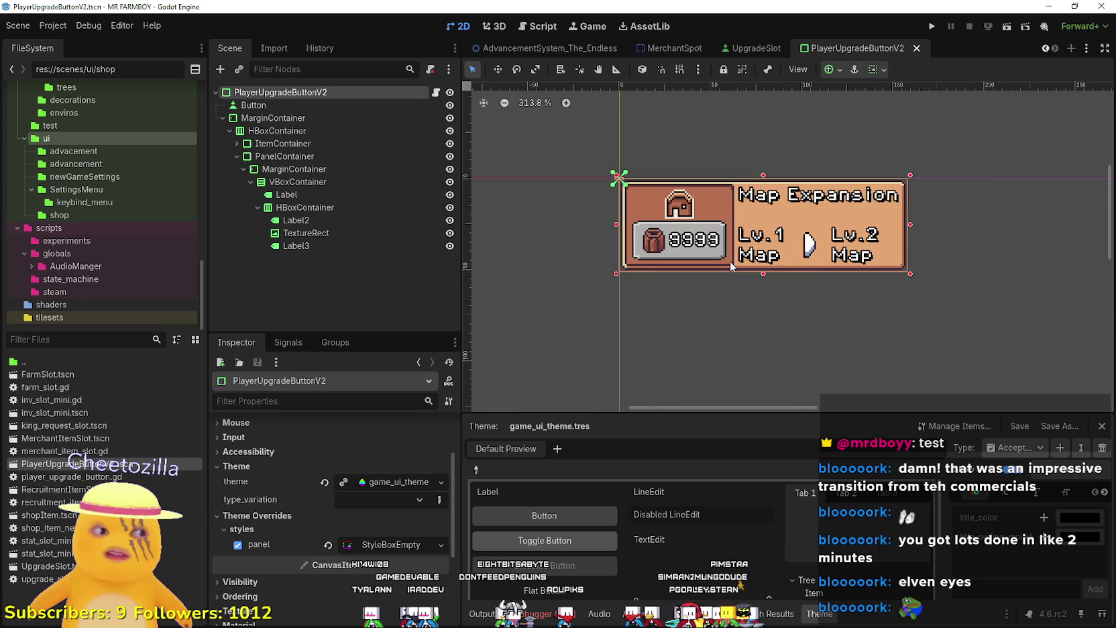
{"action": "scroll", "coordinate": [730, 261], "scroll_direction": "down", "scroll_amount": 4}
{"action": "scroll", "coordinate": [684, 277], "scroll_direction": "up", "scroll_amount": 5}
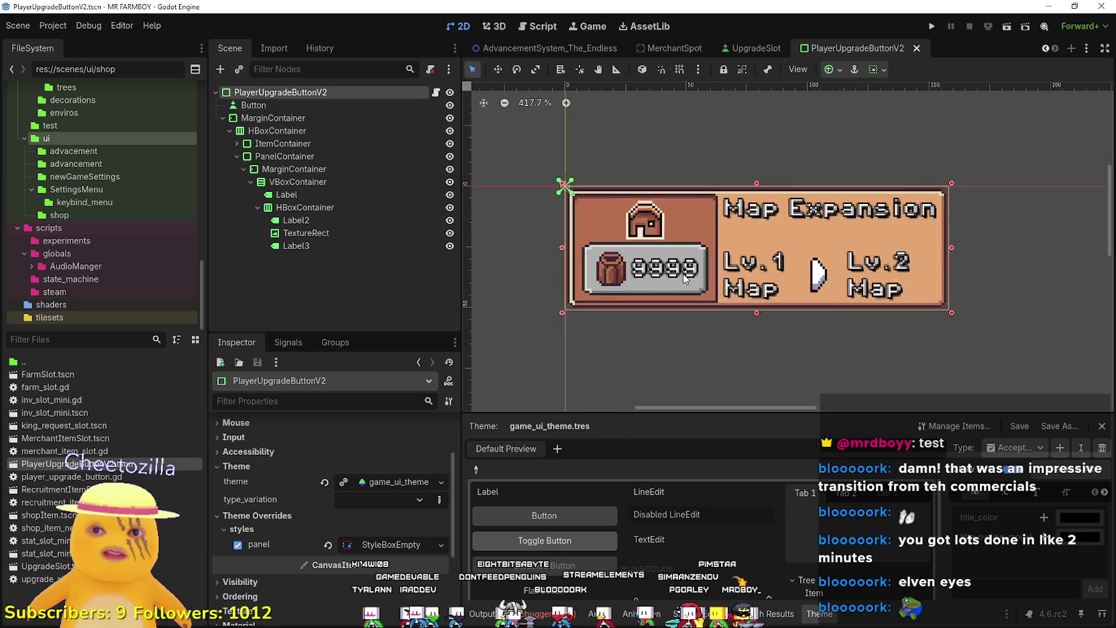
{"action": "scroll", "coordinate": [684, 278], "scroll_direction": "up", "scroll_amount": 2}
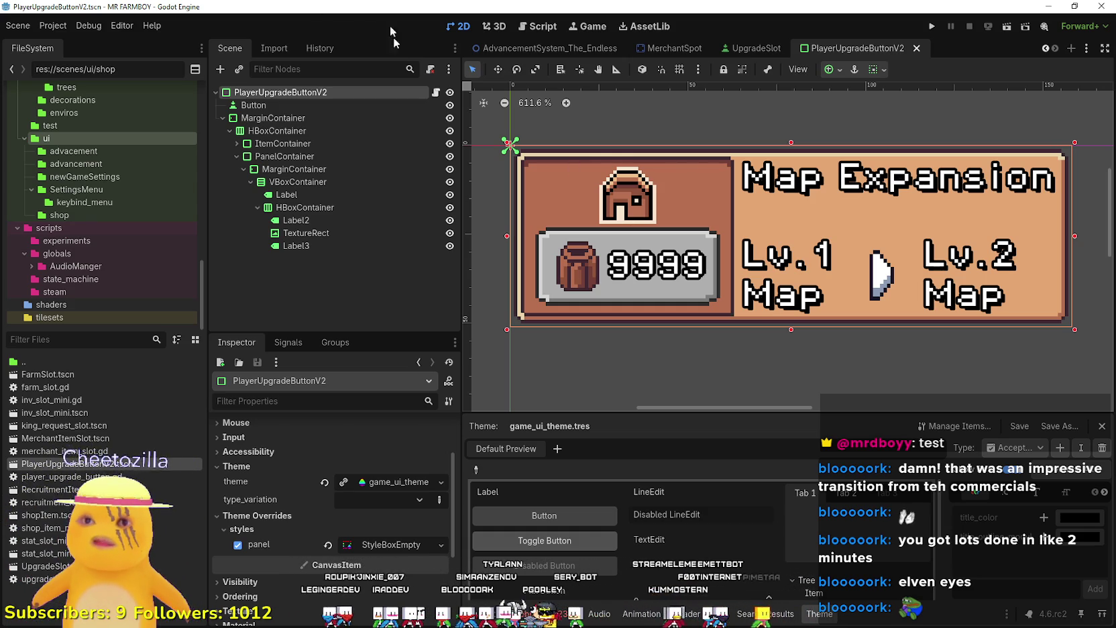
{"action": "scroll", "coordinate": [607, 153], "scroll_direction": "down", "scroll_amount": 2}
{"action": "key", "text": "ctrl+s"}
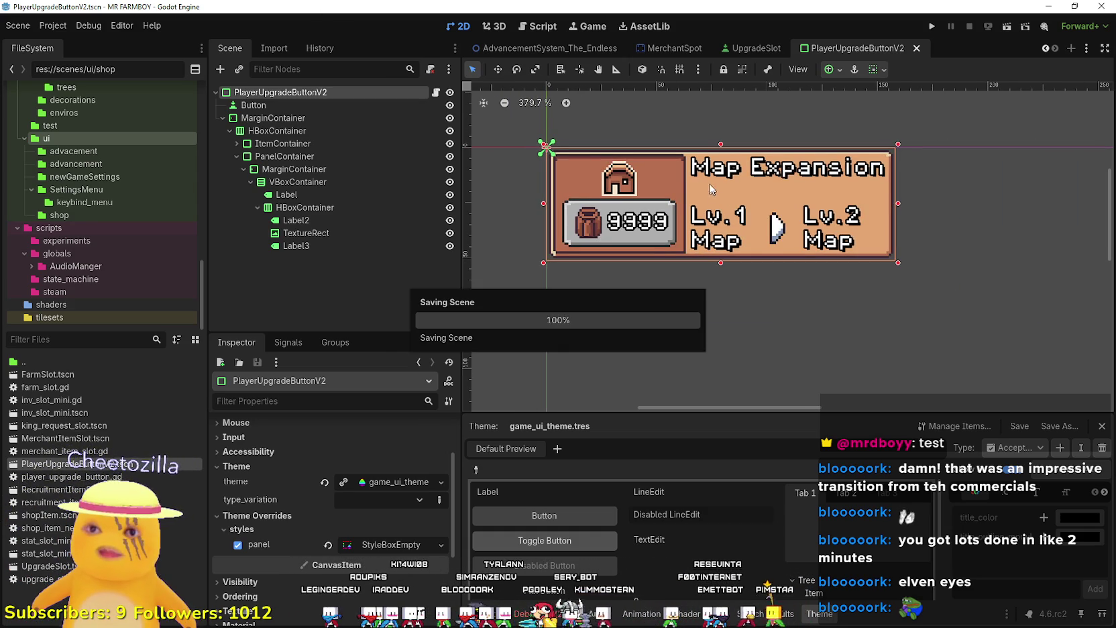
Review the card's Button, MarginContainer, HBoxContainer and PanelContainer nodes in the Scene dock
{"action": "scroll", "coordinate": [724, 182], "scroll_direction": "up", "scroll_amount": 3}
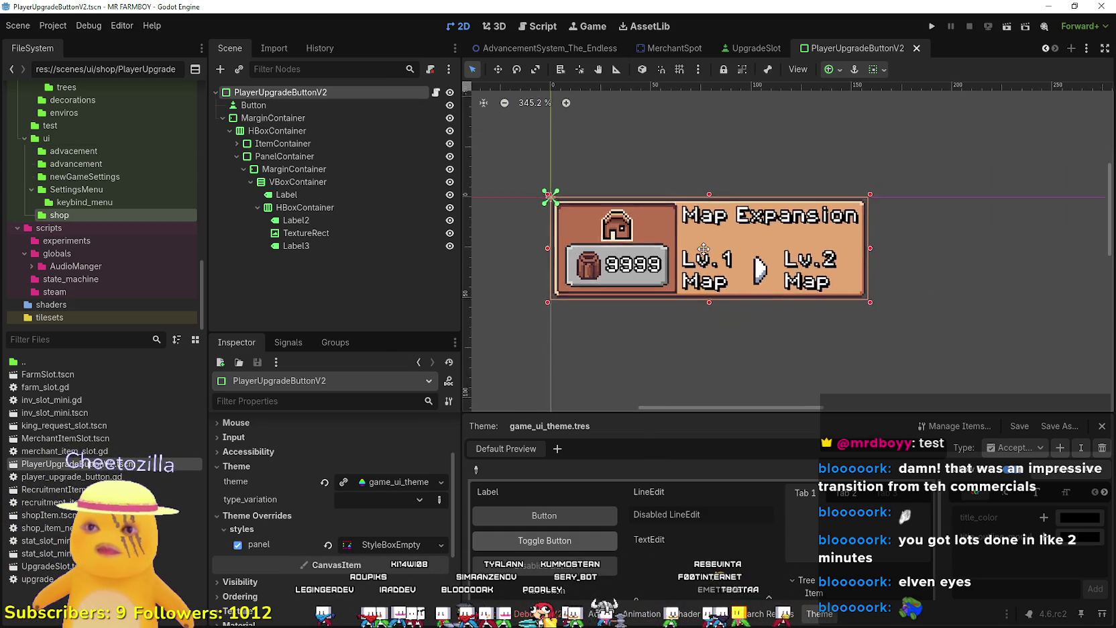
{"action": "left_click", "coordinate": [340, 105]}
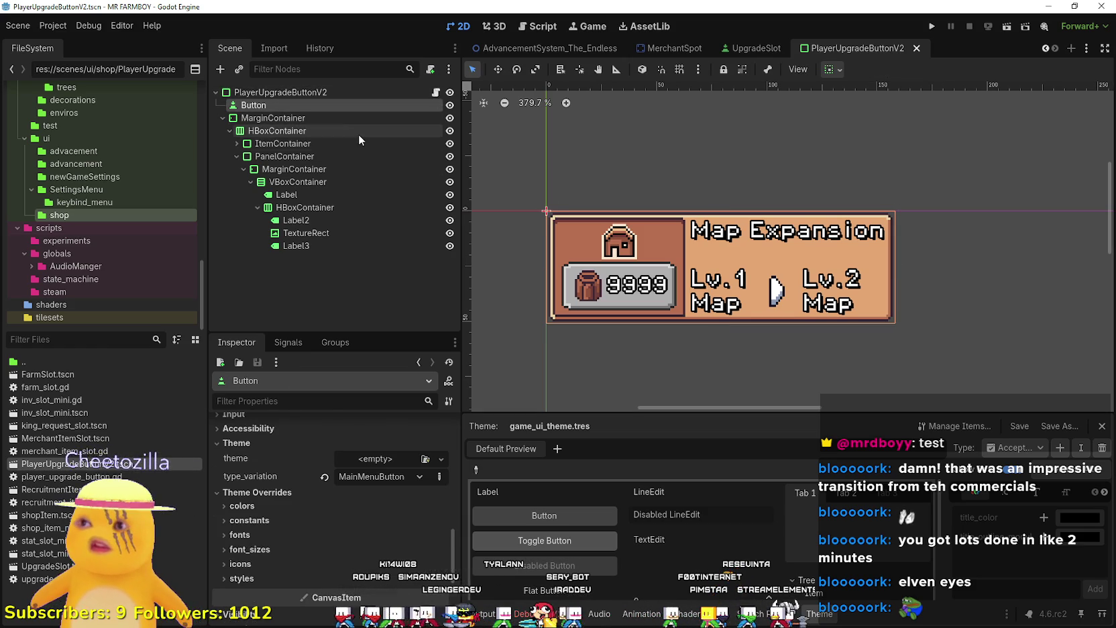
{"action": "left_click", "coordinate": [355, 119]}
{"action": "left_click", "coordinate": [350, 131]}
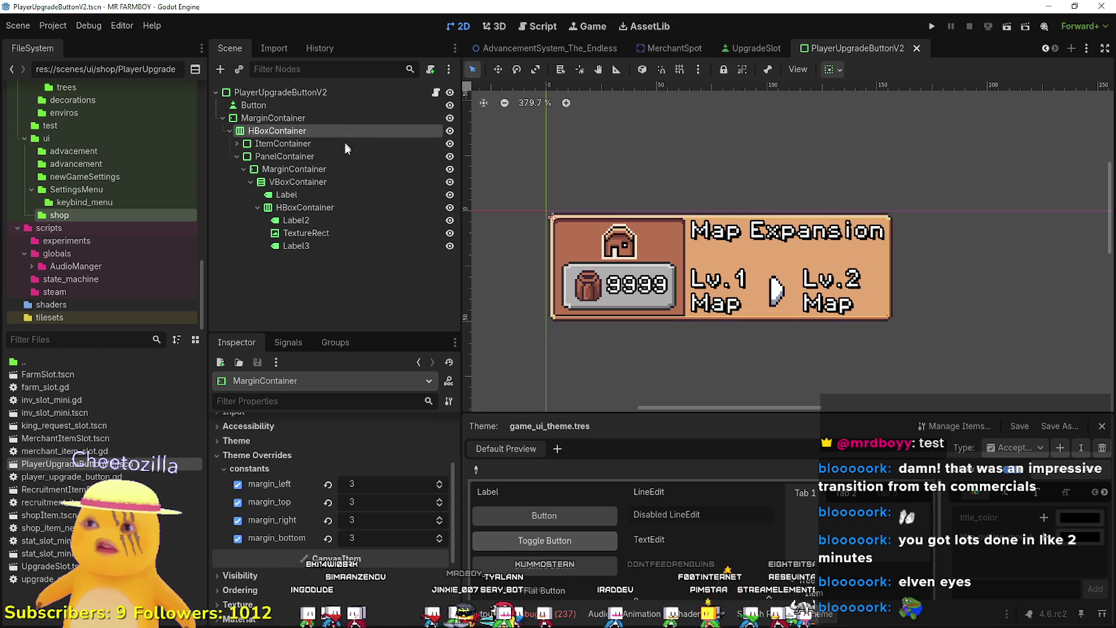
{"action": "left_click", "coordinate": [346, 156]}
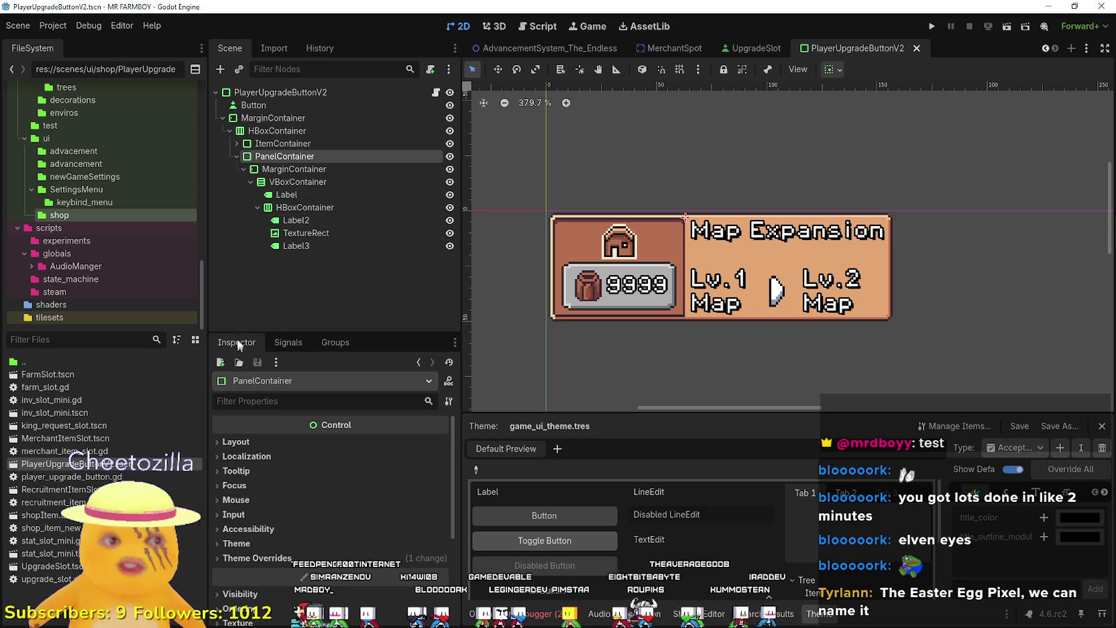
Save the PlayerUpgradeButtonV2 card scene and scroll the scene tabs to reveal the other open scenes
{"action": "key", "text": "ctrl+s"}
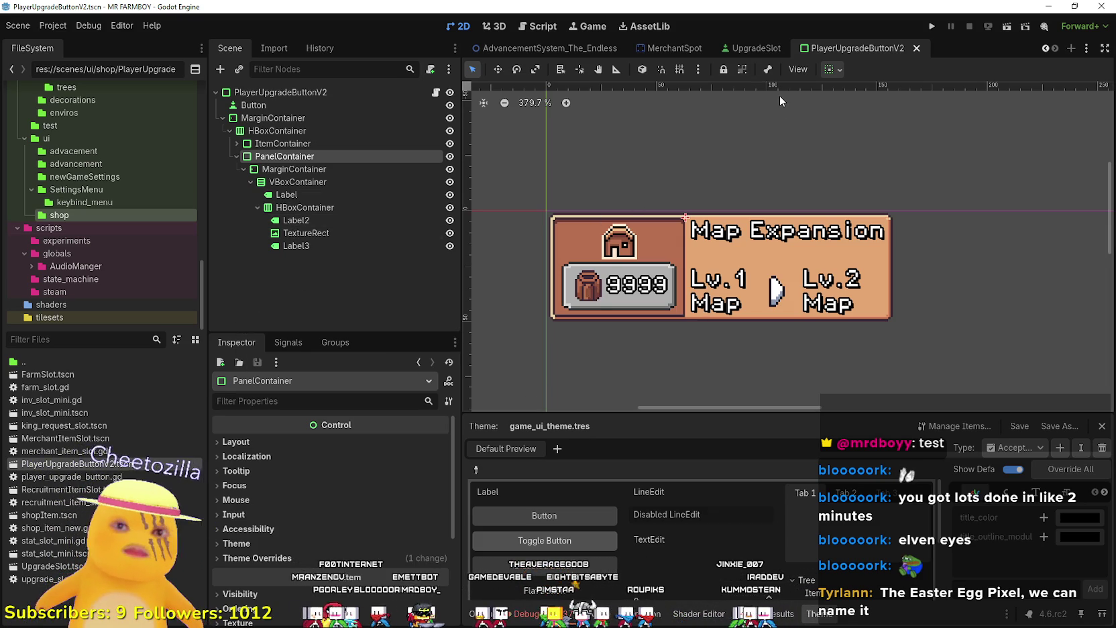
{"action": "scroll", "coordinate": [777, 96], "scroll_direction": "down", "scroll_amount": 2}
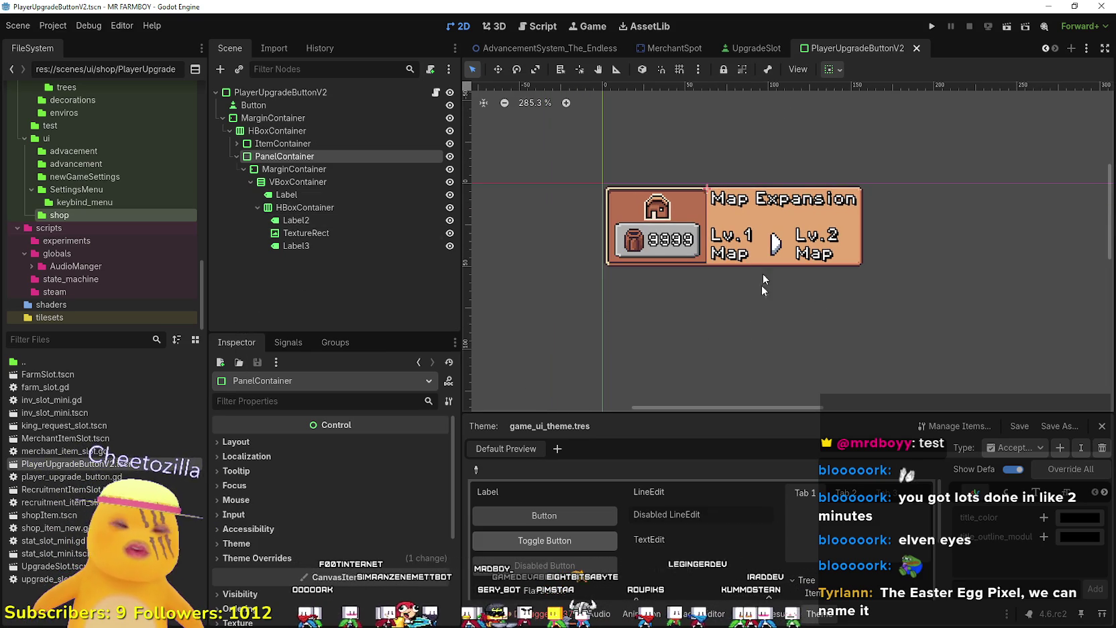
{"action": "scroll", "coordinate": [825, 101], "scroll_direction": "up", "scroll_amount": 1}
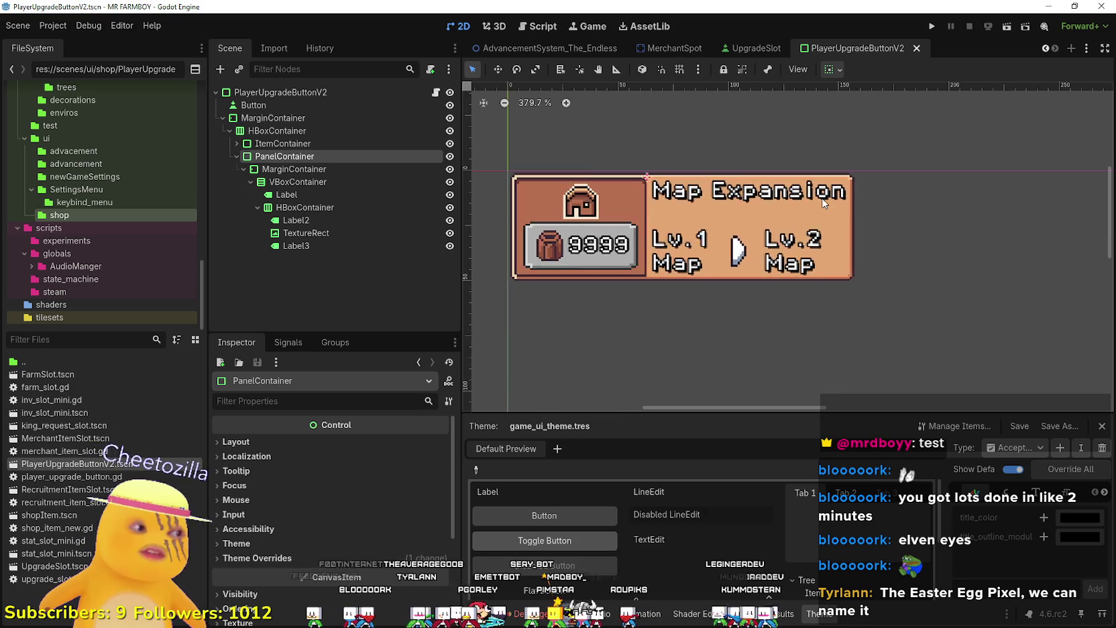
{"action": "scroll", "coordinate": [824, 96], "scroll_direction": "down", "scroll_amount": 3}
{"action": "left_click", "coordinate": [1046, 48]}
{"action": "left_click", "coordinate": [1046, 48]}
{"action": "left_click", "coordinate": [1046, 48]}
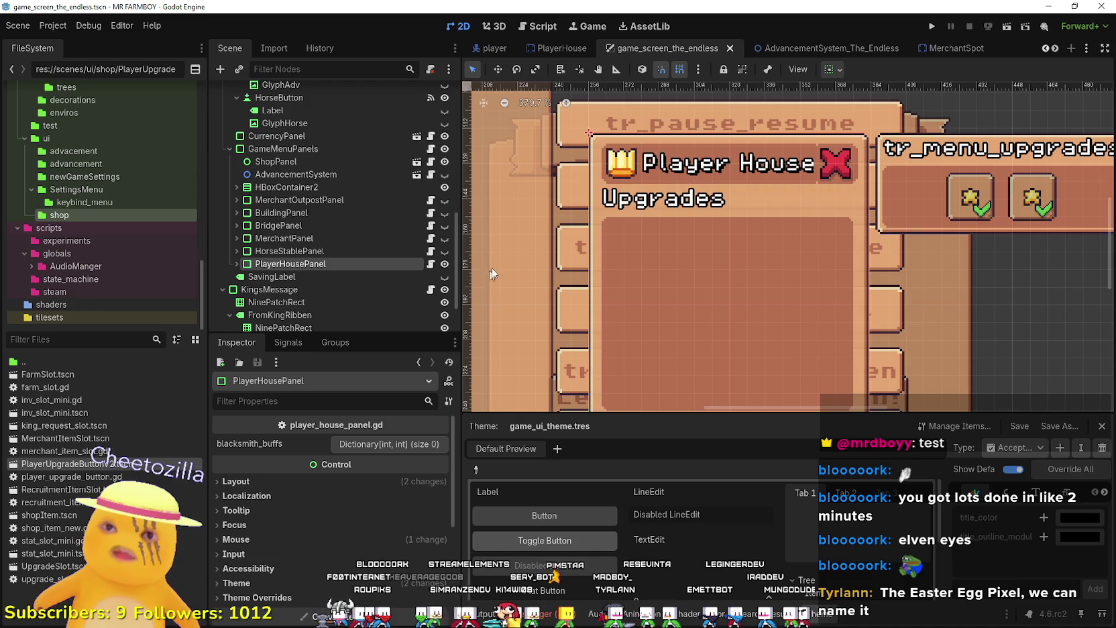
Expand PlayerHousePanel in the game_screen_the_endless scene tree
{"action": "scroll", "coordinate": [283, 229], "scroll_direction": "down", "scroll_amount": 2}
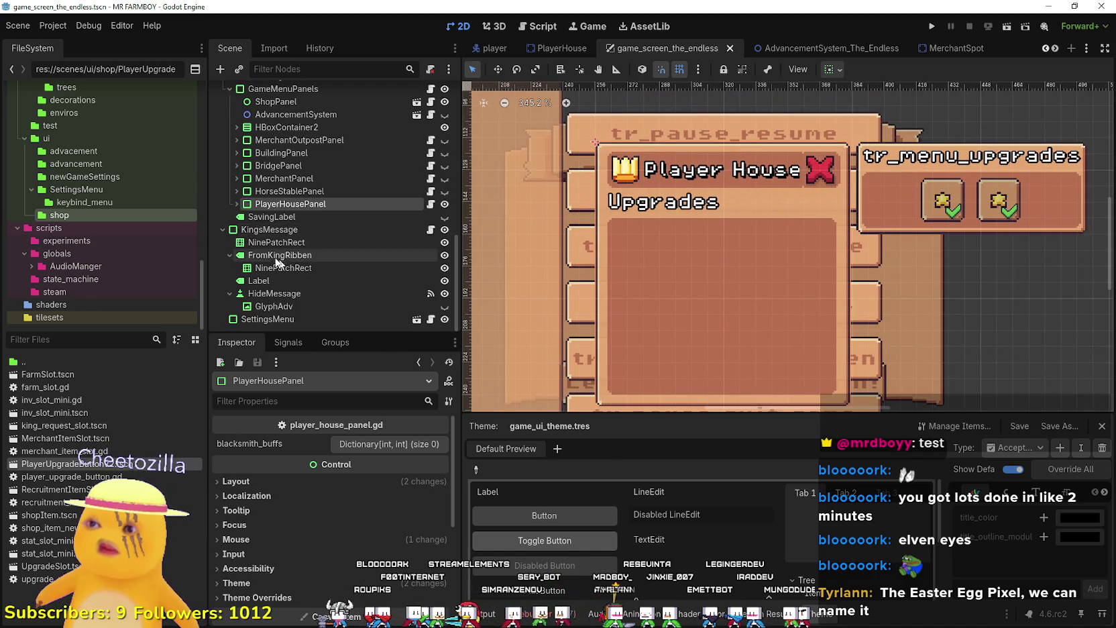
{"action": "left_click", "coordinate": [237, 207]}
{"action": "scroll", "coordinate": [305, 223], "scroll_direction": "down", "scroll_amount": 3}
{"action": "scroll", "coordinate": [305, 223], "scroll_direction": "down", "scroll_amount": 3}
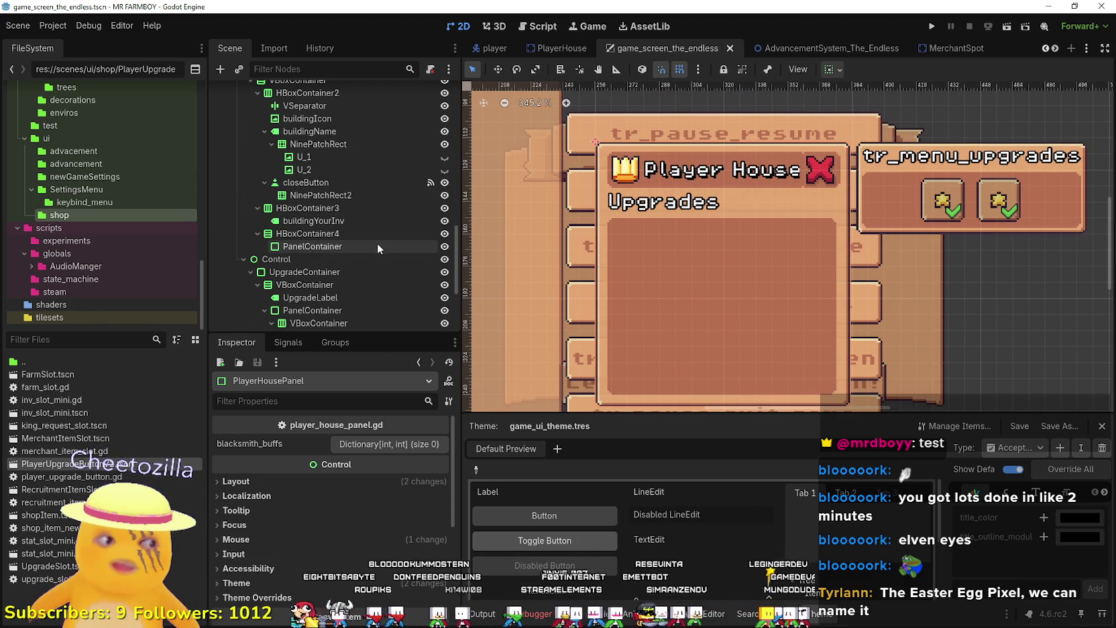
{"action": "scroll", "coordinate": [370, 223], "scroll_direction": "up", "scroll_amount": 2}
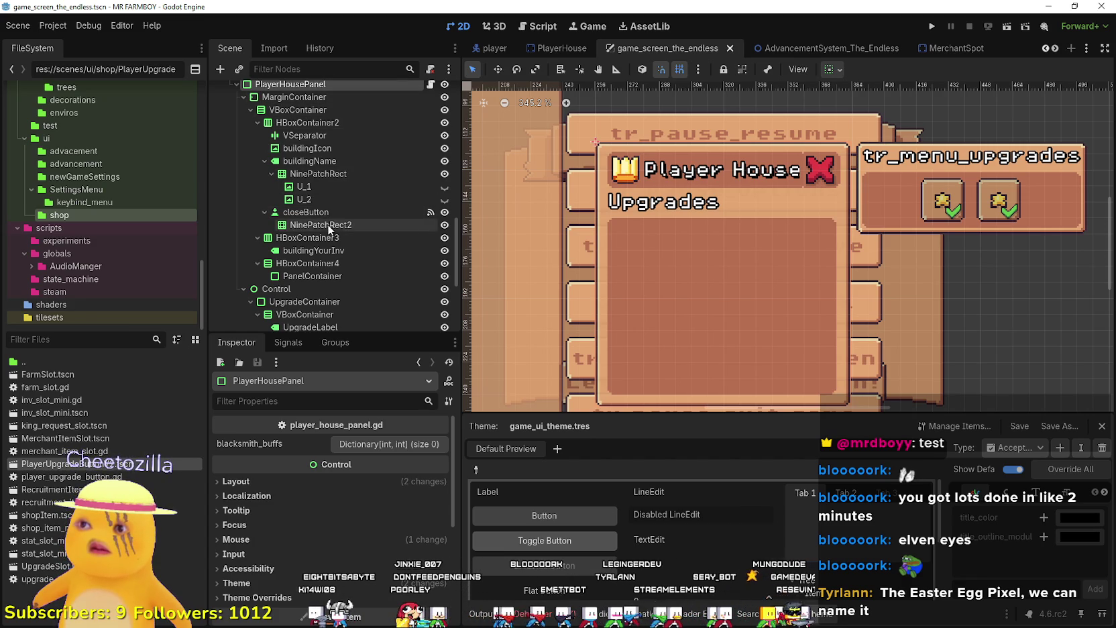
{"action": "scroll", "coordinate": [329, 228], "scroll_direction": "down", "scroll_amount": 3}
Start adding a child node to the PanelContainer under HBoxContainer4
{"action": "left_click", "coordinate": [373, 186]}
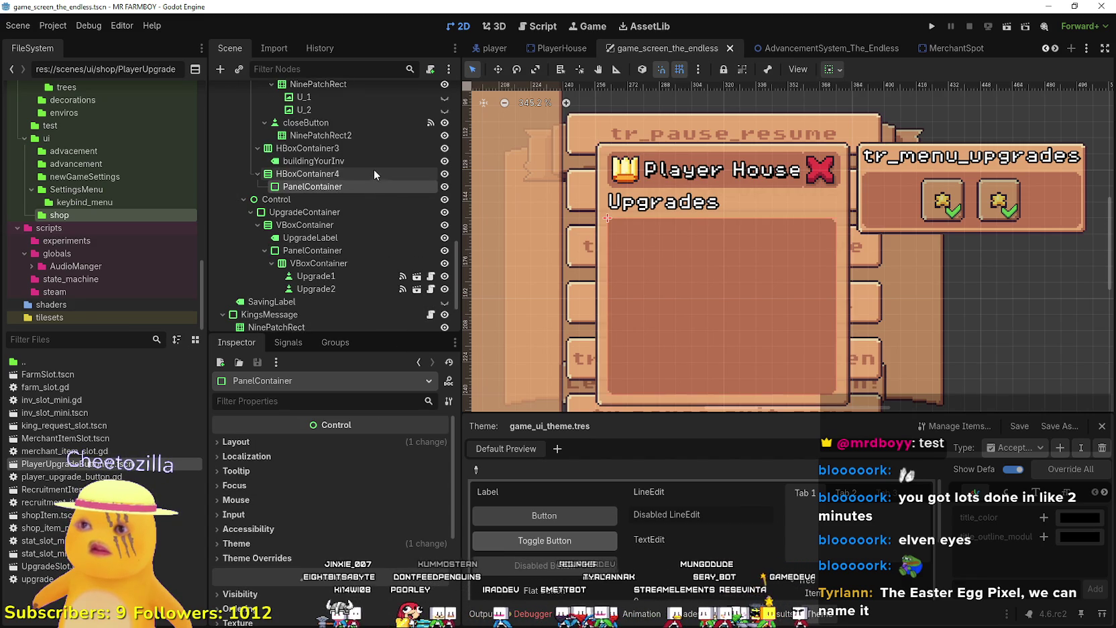
{"action": "scroll", "coordinate": [645, 272], "scroll_direction": "up", "scroll_amount": 3}
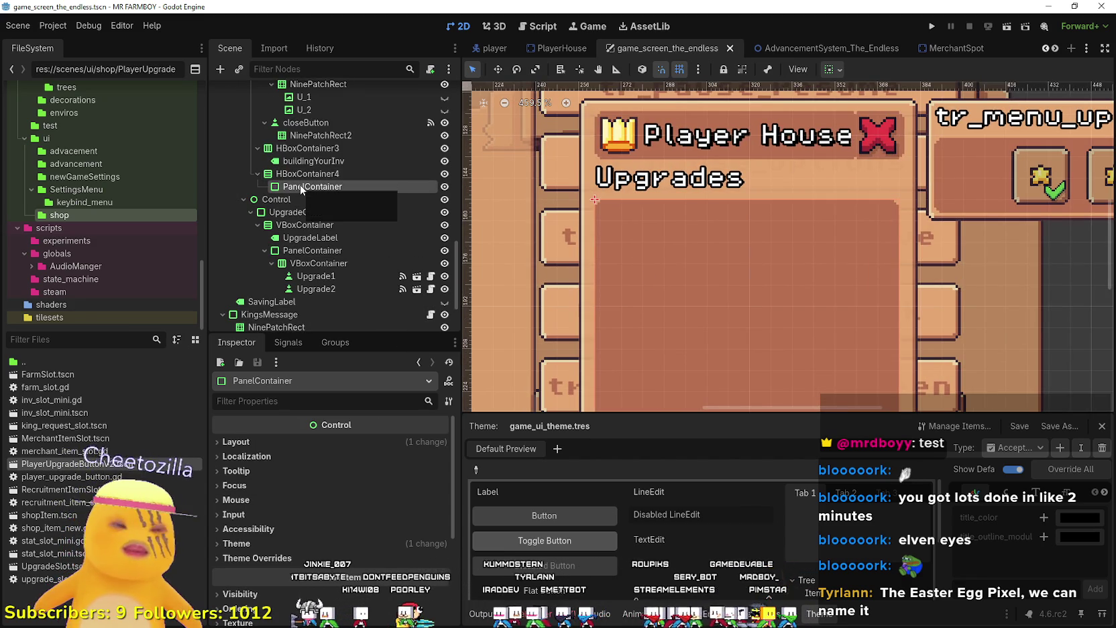
{"action": "right_click", "coordinate": [300, 186]}
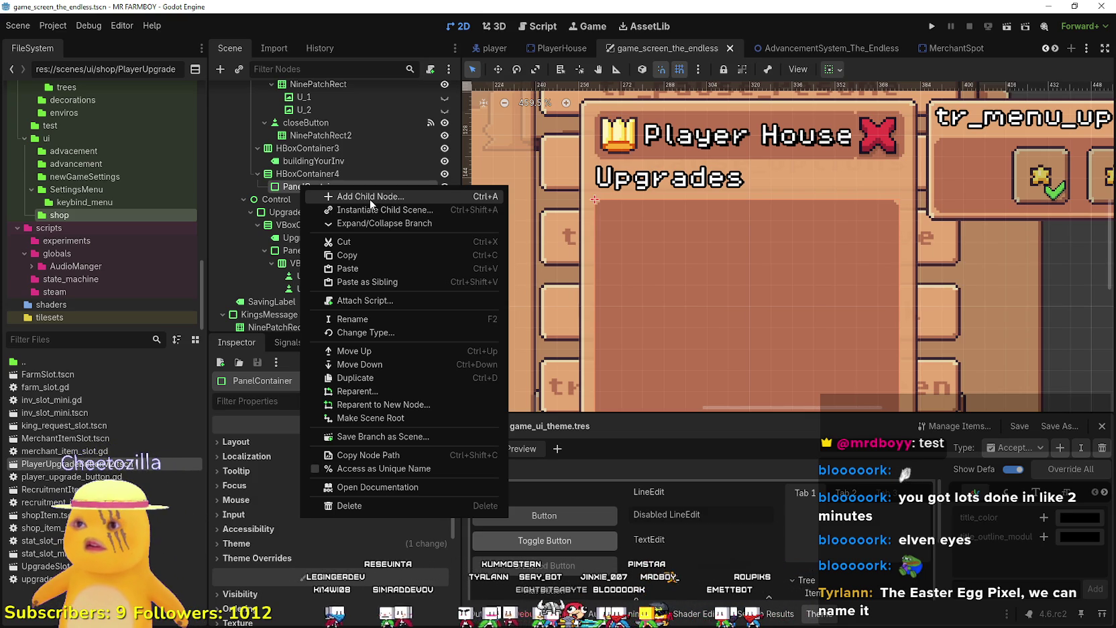
{"action": "left_click", "coordinate": [370, 197]}
Create a VFlowContainer under the PanelContainer, after searching 'grid' and then 'contain' in Create New Node
{"action": "type", "text": "grid"}
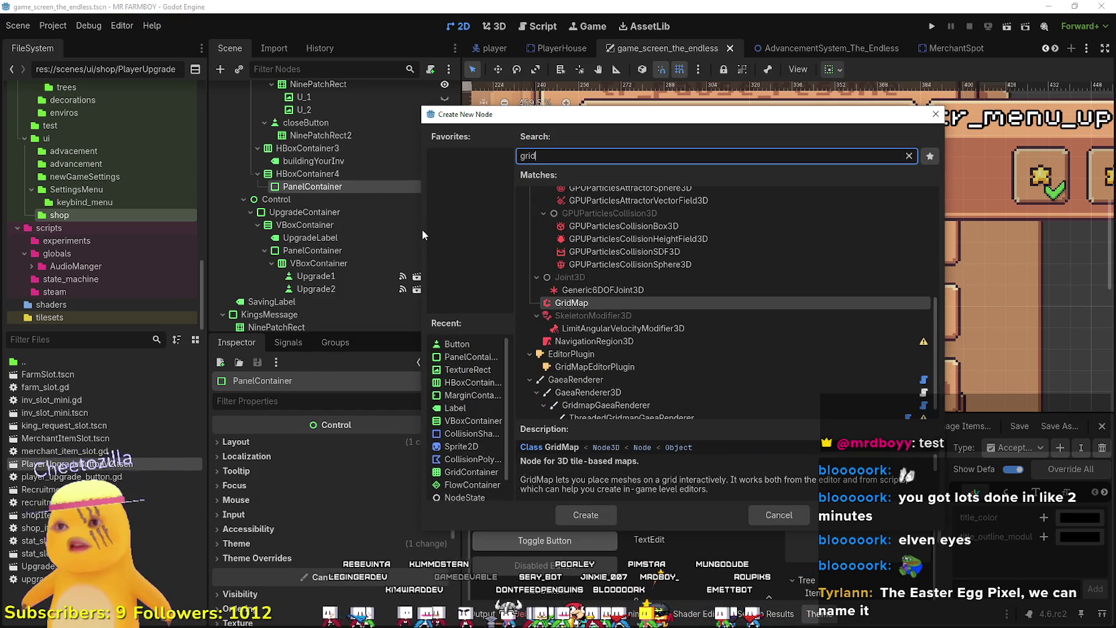
{"action": "scroll", "coordinate": [665, 380], "scroll_direction": "up", "scroll_amount": 5}
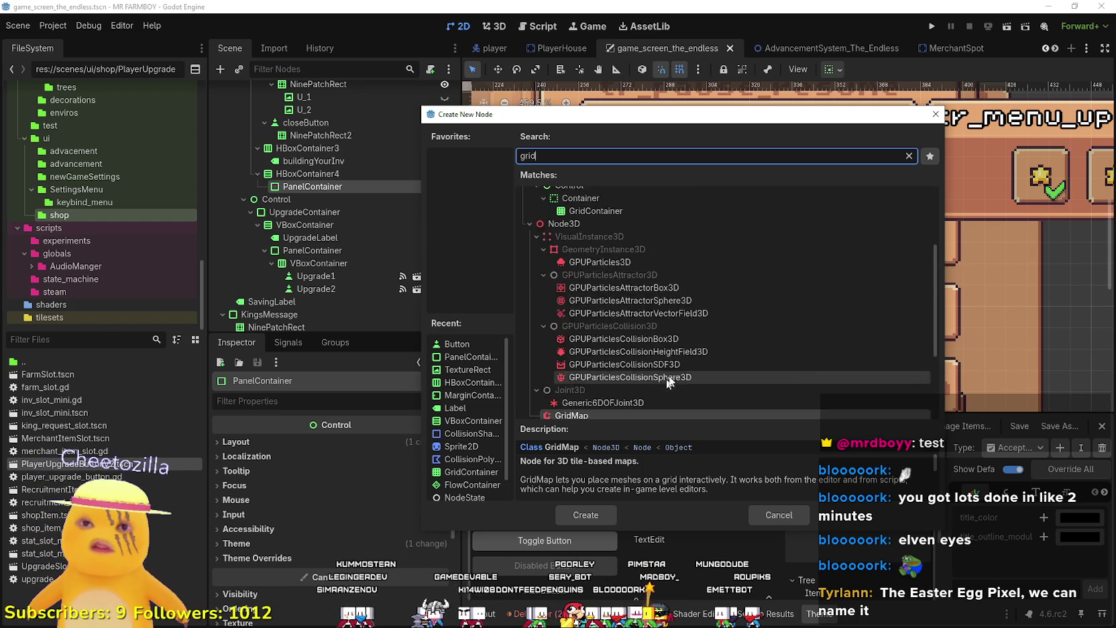
{"action": "left_click", "coordinate": [674, 336]}
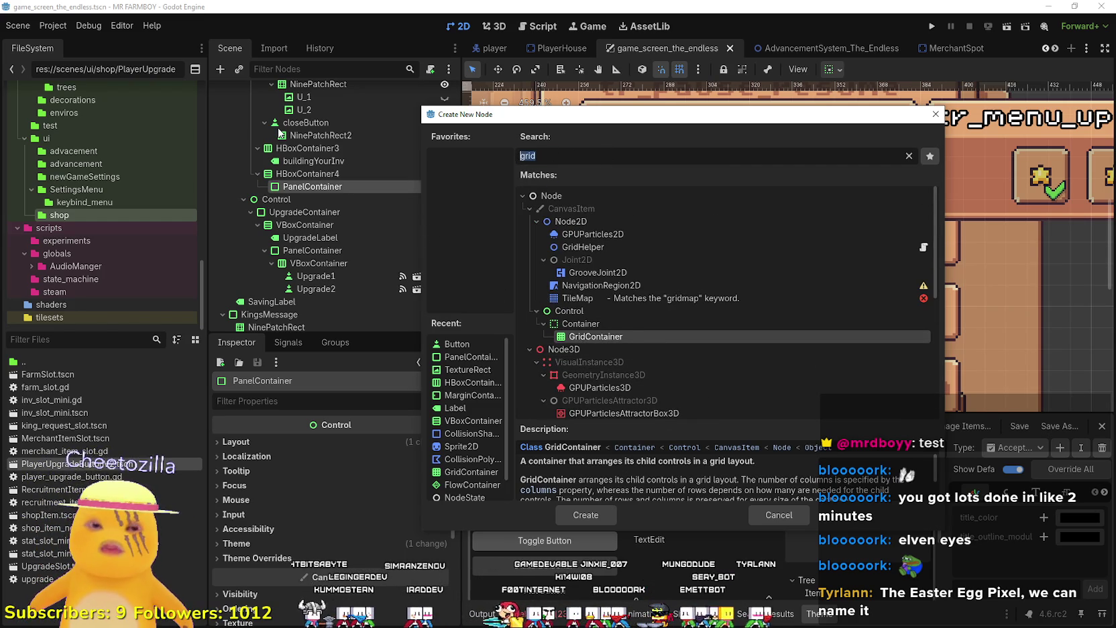
{"action": "key", "text": "ctrl+a"}
{"action": "type", "text": "contain"}
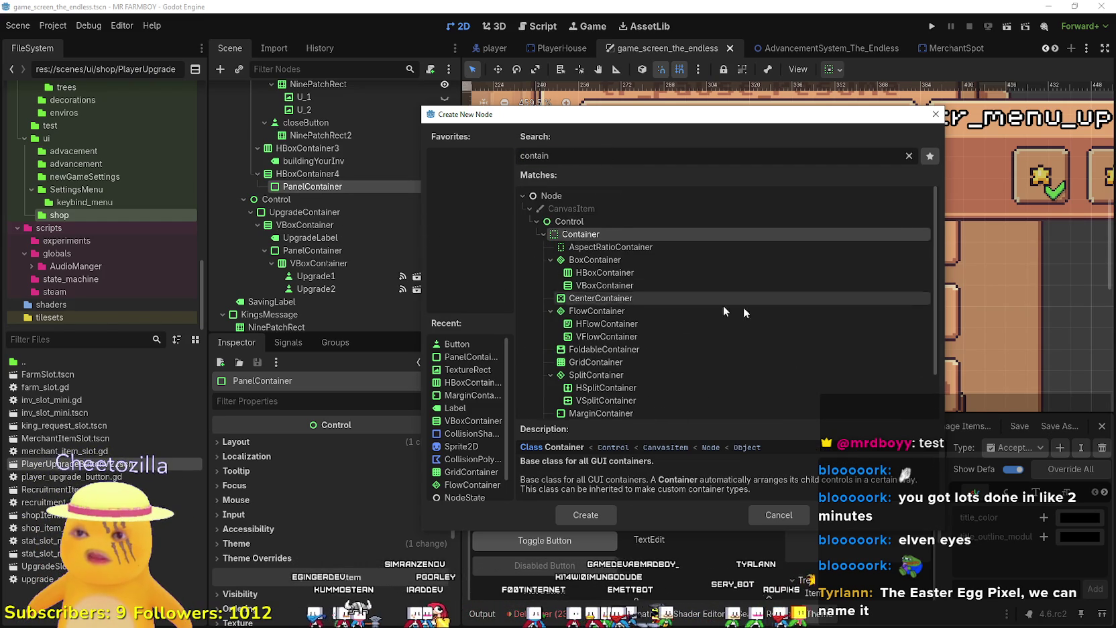
{"action": "scroll", "coordinate": [762, 311], "scroll_direction": "down", "scroll_amount": 3}
{"action": "left_click", "coordinate": [637, 281]}
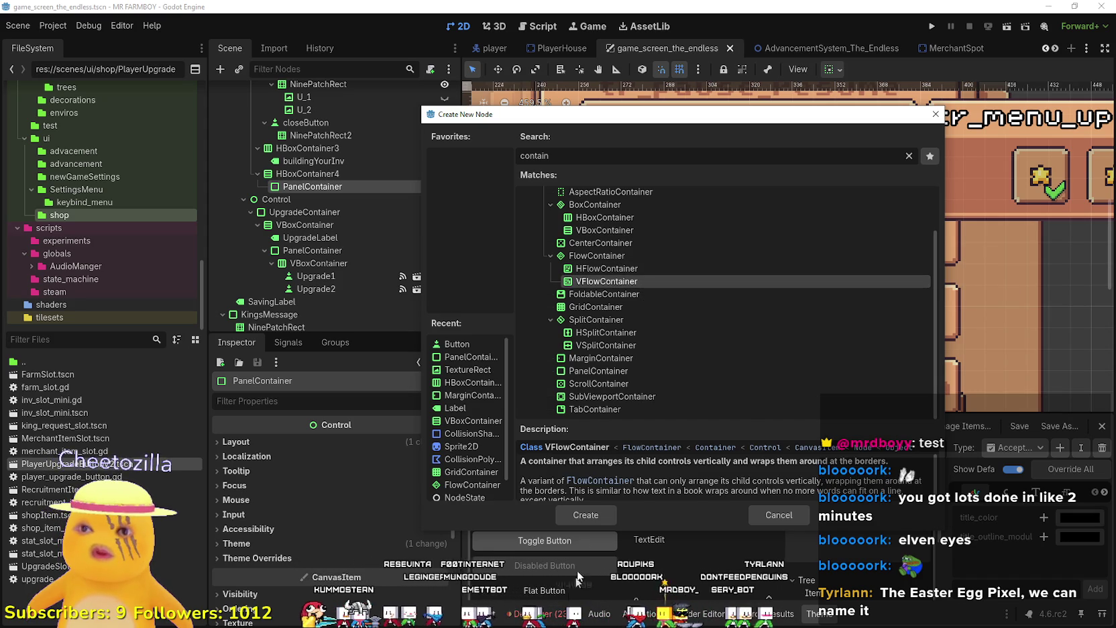
{"action": "left_click", "coordinate": [591, 514]}
{"action": "scroll", "coordinate": [678, 244], "scroll_direction": "down", "scroll_amount": 2}
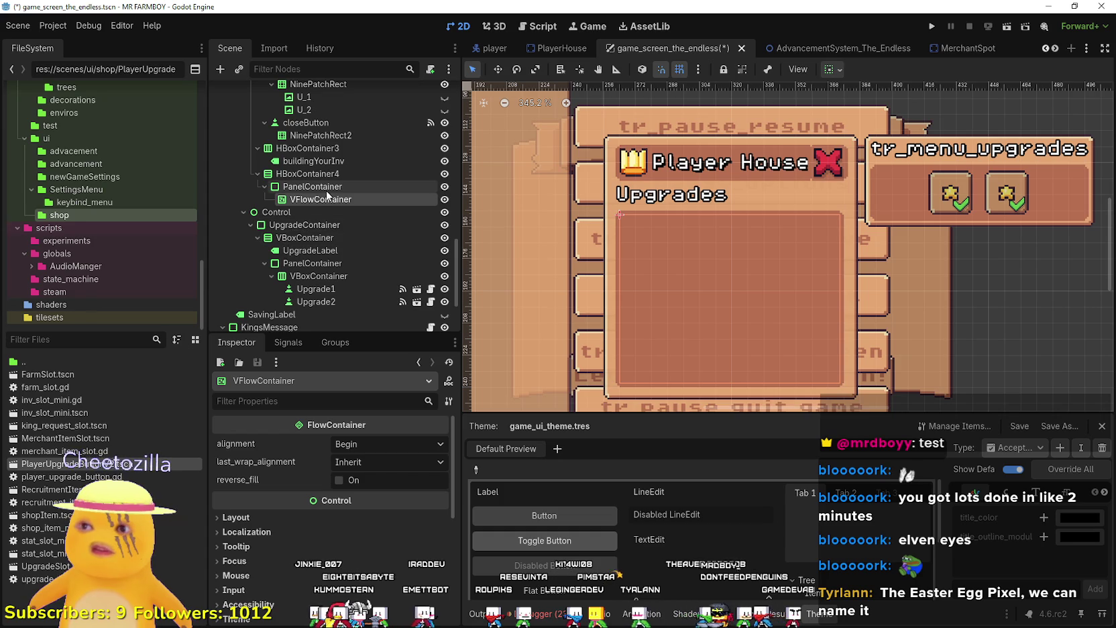
{"action": "right_click", "coordinate": [317, 203]}
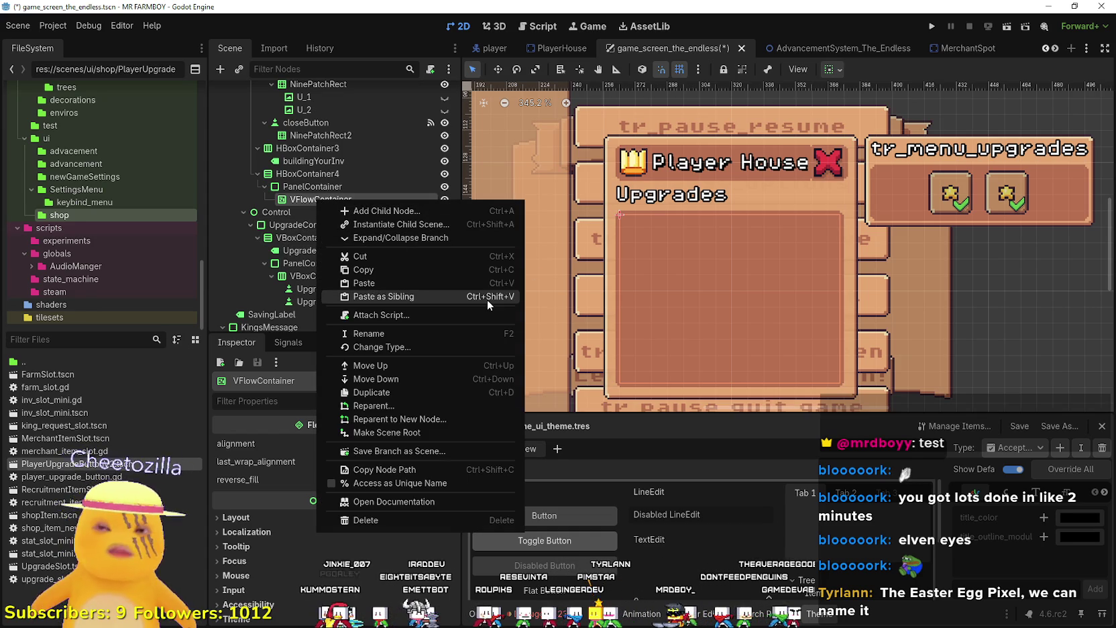
Instantiate PlayerUpgradeButtonV2.tscn, found by searching 'player', as a child of the VFlowContainer
{"action": "left_click", "coordinate": [413, 225]}
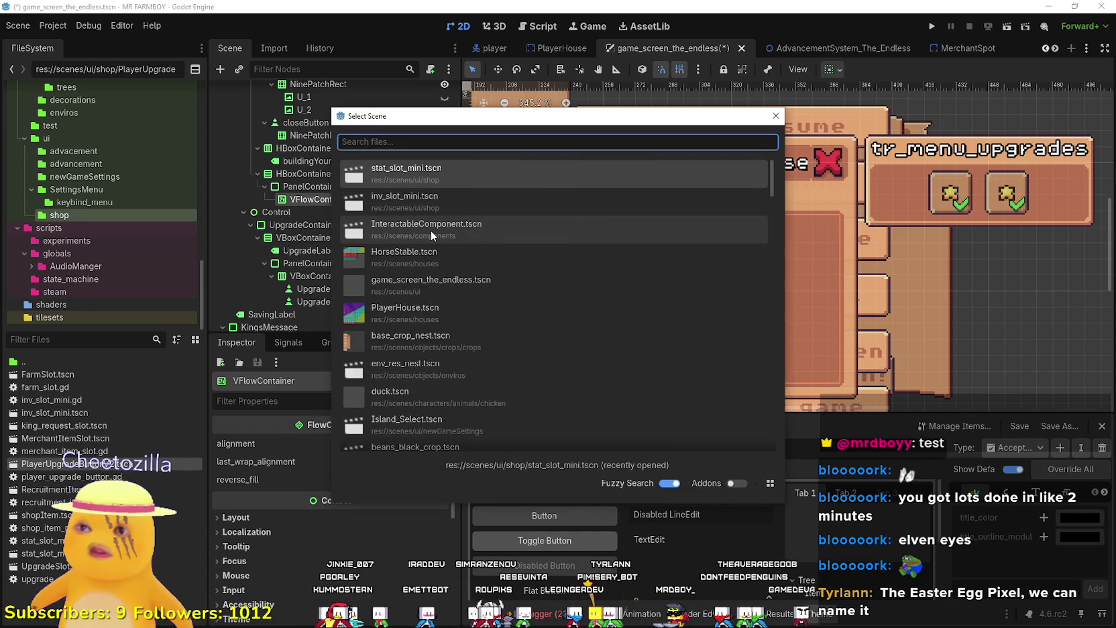
{"action": "type", "text": "pla"}
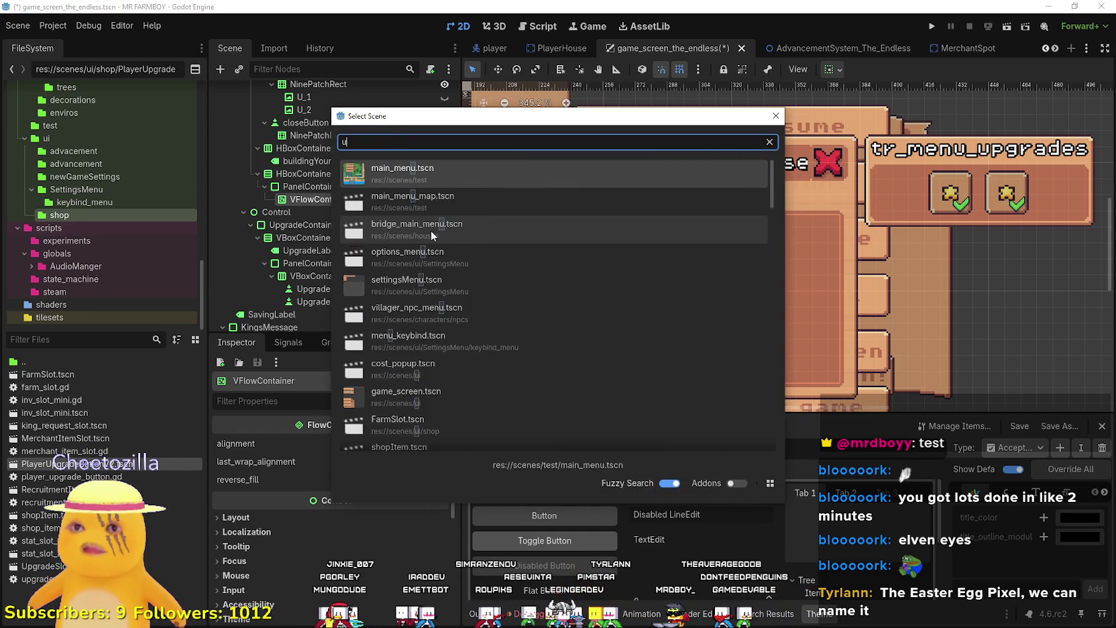
{"action": "type", "text": "yer"}
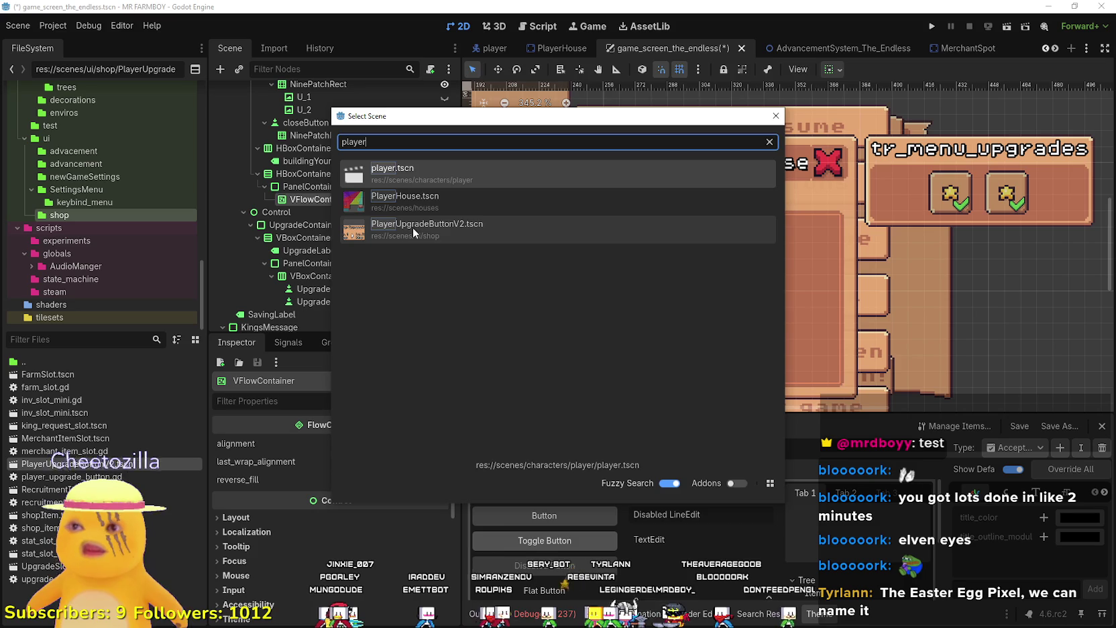
{"action": "double_click", "coordinate": [469, 230]}
{"action": "scroll", "coordinate": [714, 191], "scroll_direction": "down", "scroll_amount": 5}
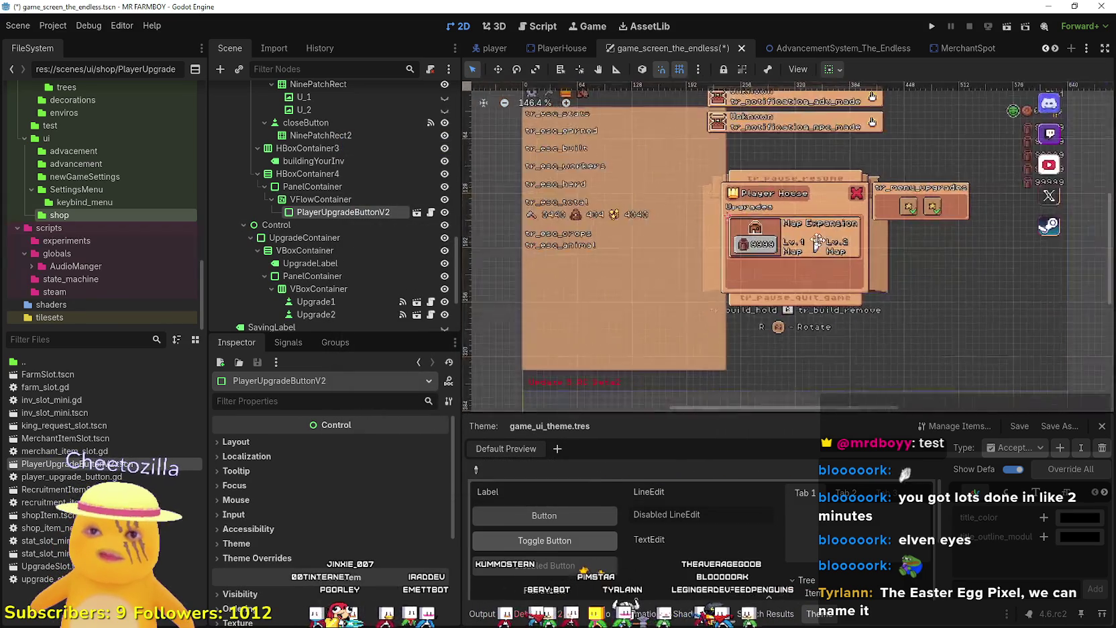
{"action": "scroll", "coordinate": [738, 231], "scroll_direction": "up", "scroll_amount": 2}
{"action": "scroll", "coordinate": [768, 267], "scroll_direction": "down", "scroll_amount": 2}
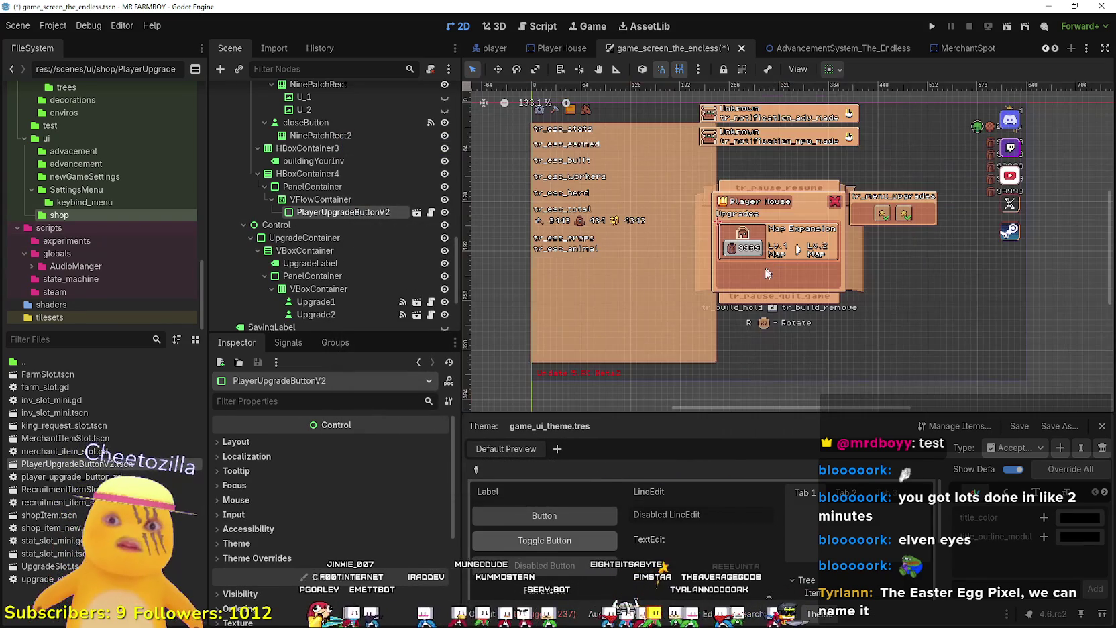
{"action": "scroll", "coordinate": [786, 255], "scroll_direction": "up", "scroll_amount": 2}
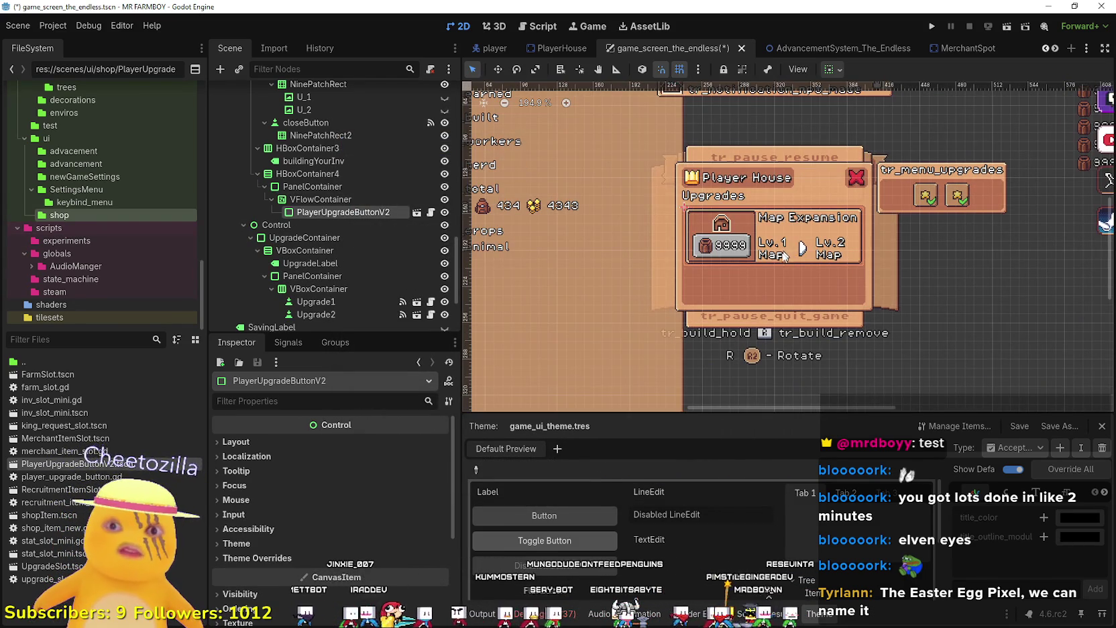
{"action": "scroll", "coordinate": [764, 262], "scroll_direction": "down", "scroll_amount": 3}
{"action": "scroll", "coordinate": [774, 272], "scroll_direction": "up", "scroll_amount": 2}
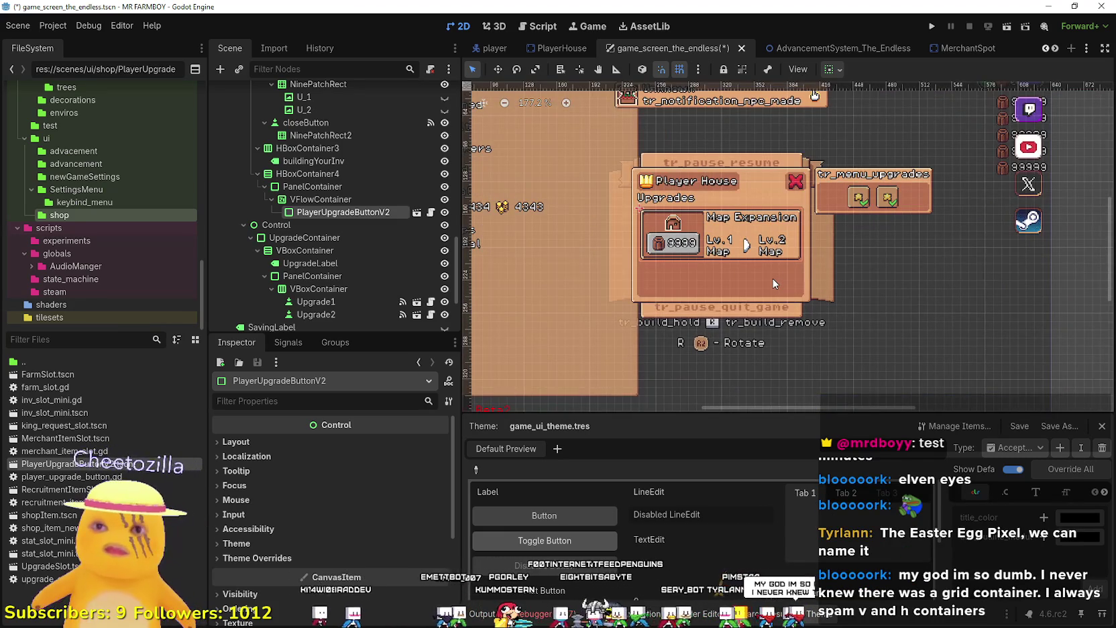
{"action": "scroll", "coordinate": [773, 283], "scroll_direction": "up", "scroll_amount": 2}
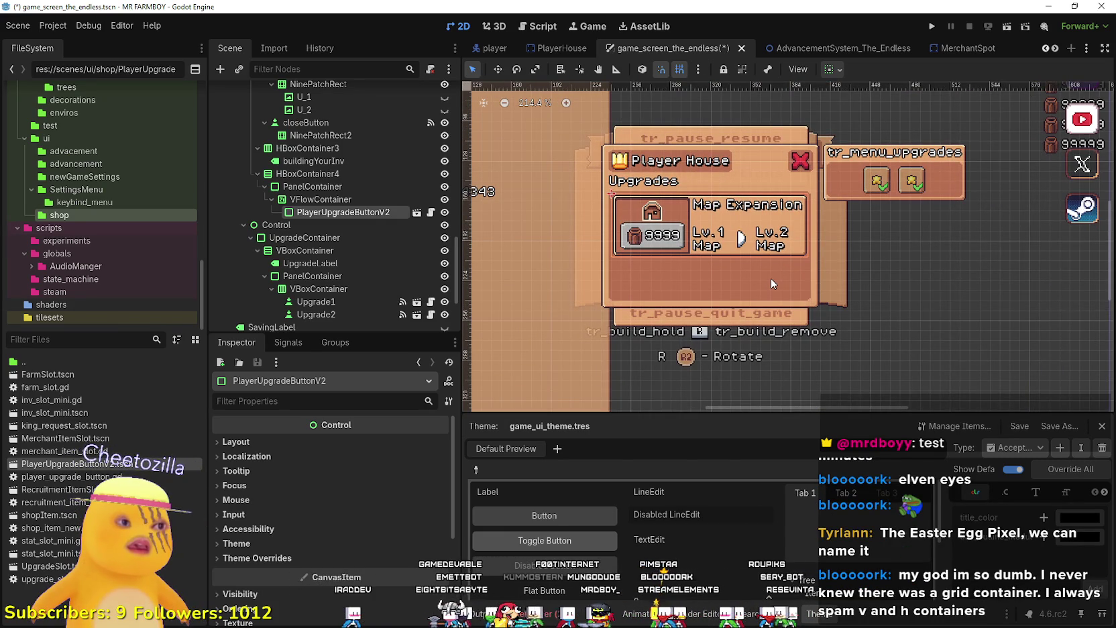
{"action": "scroll", "coordinate": [768, 270], "scroll_direction": "down", "scroll_amount": 2}
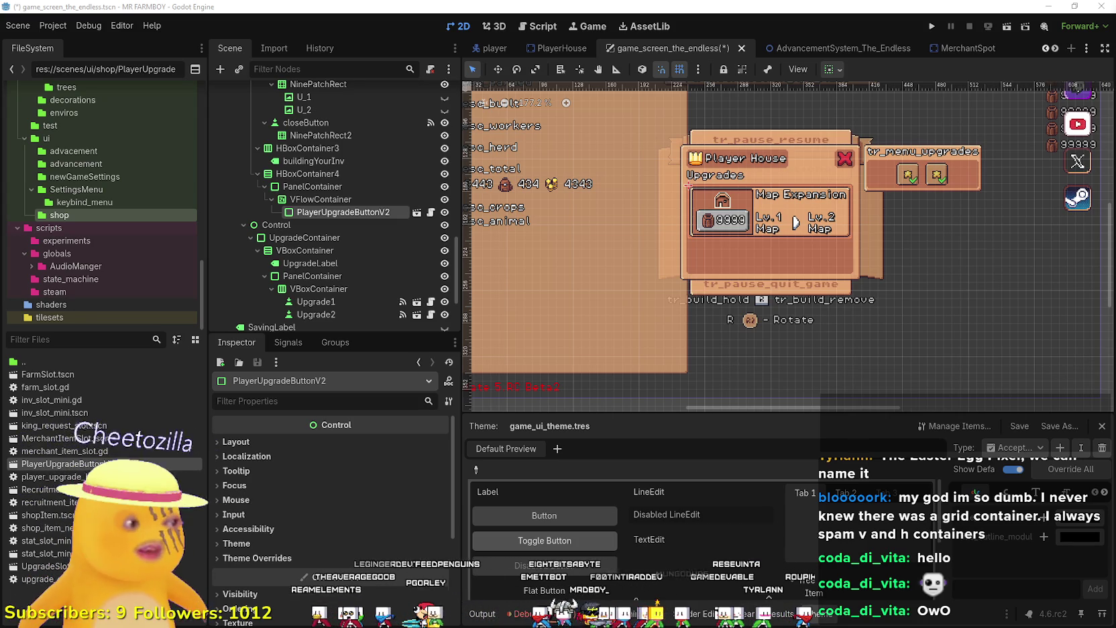
{"action": "scroll", "coordinate": [792, 196], "scroll_direction": "up", "scroll_amount": 1}
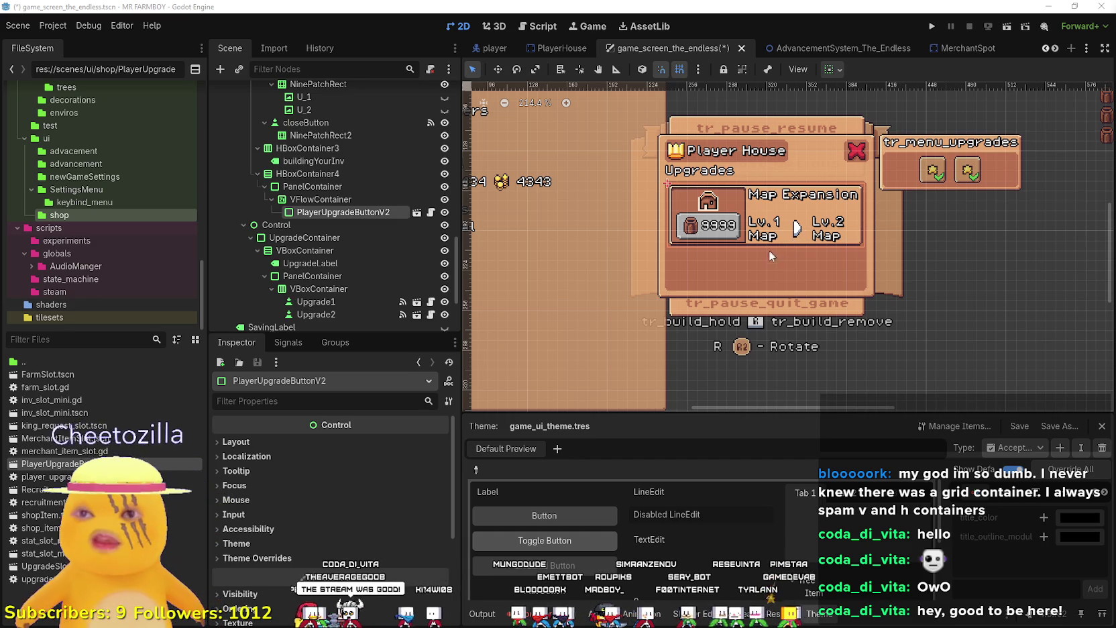
{"action": "scroll", "coordinate": [771, 249], "scroll_direction": "up", "scroll_amount": 2}
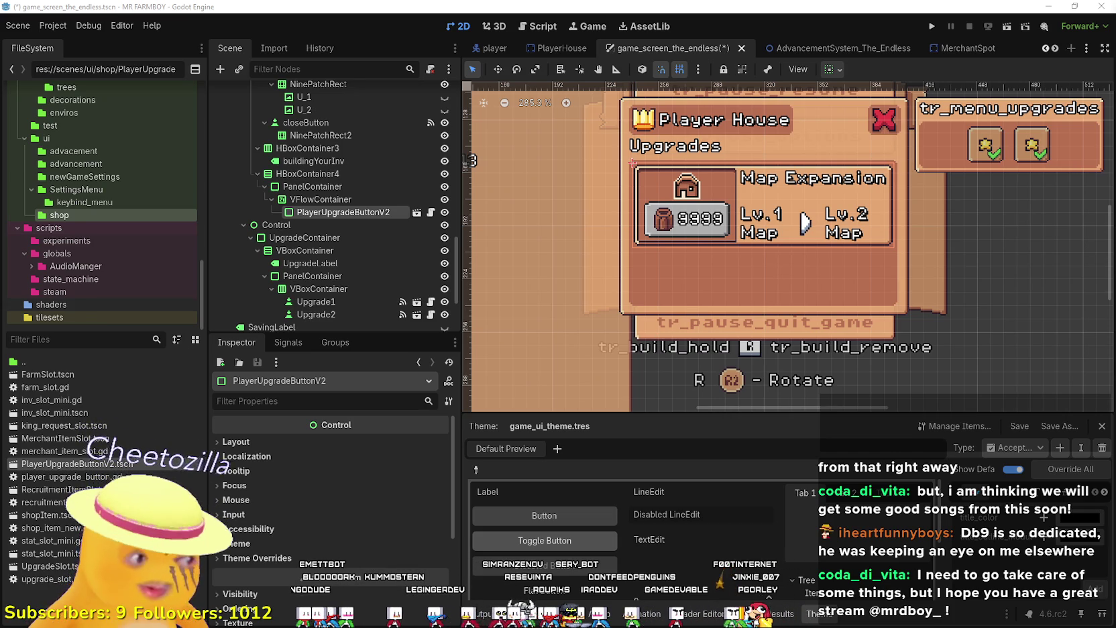
{"action": "key", "text": "alt+Tab"}
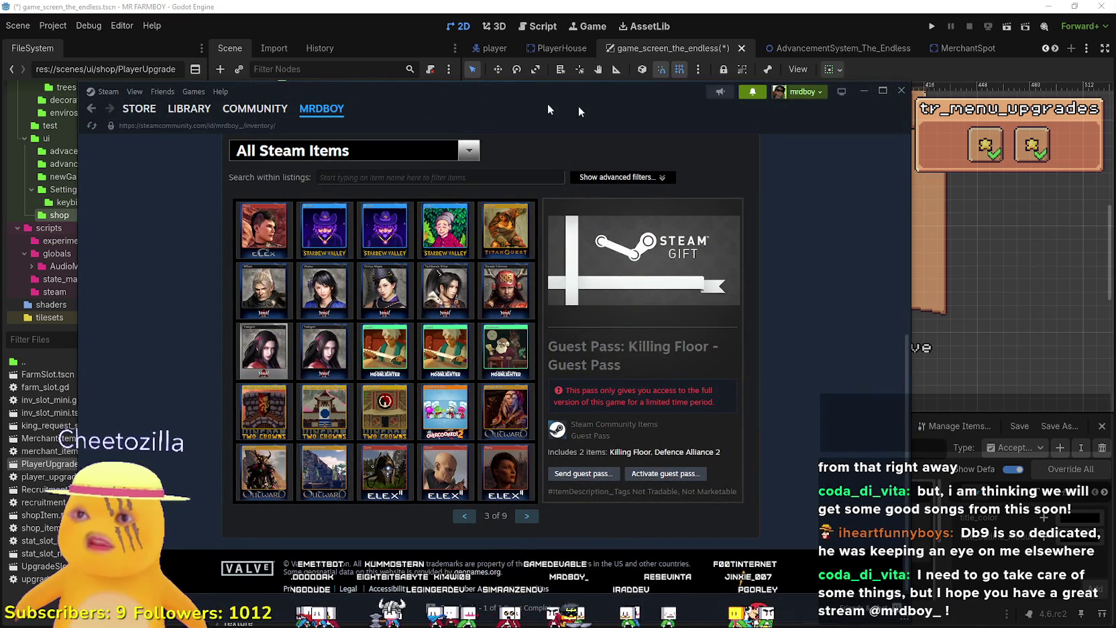
Open the Steam discussion thread linked from the new comment notification
{"action": "left_click", "coordinate": [746, 95]}
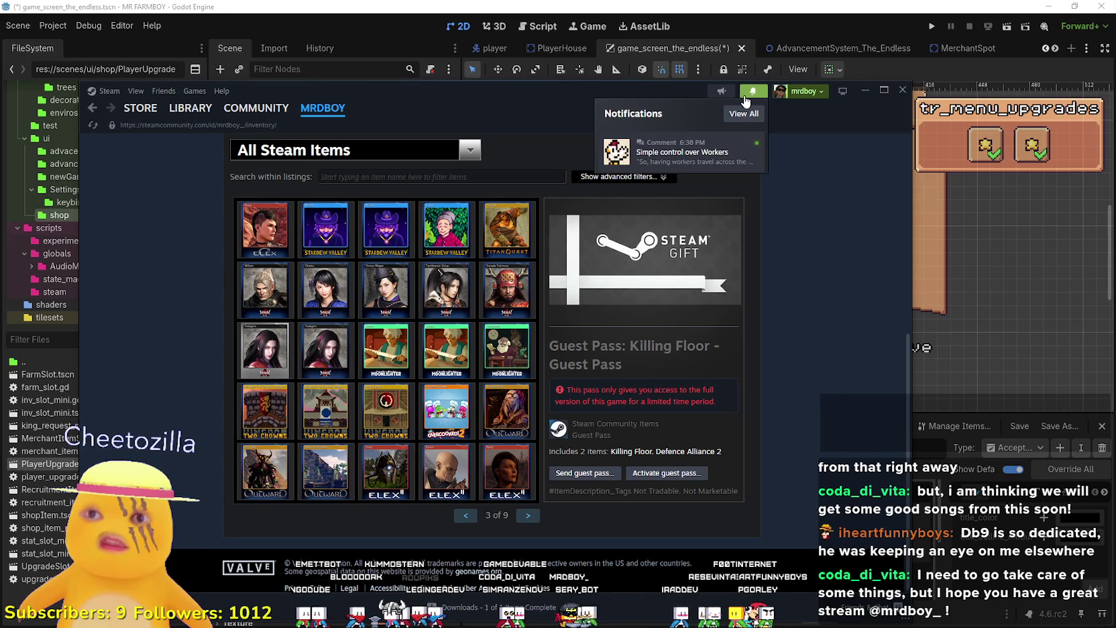
{"action": "left_click", "coordinate": [681, 152]}
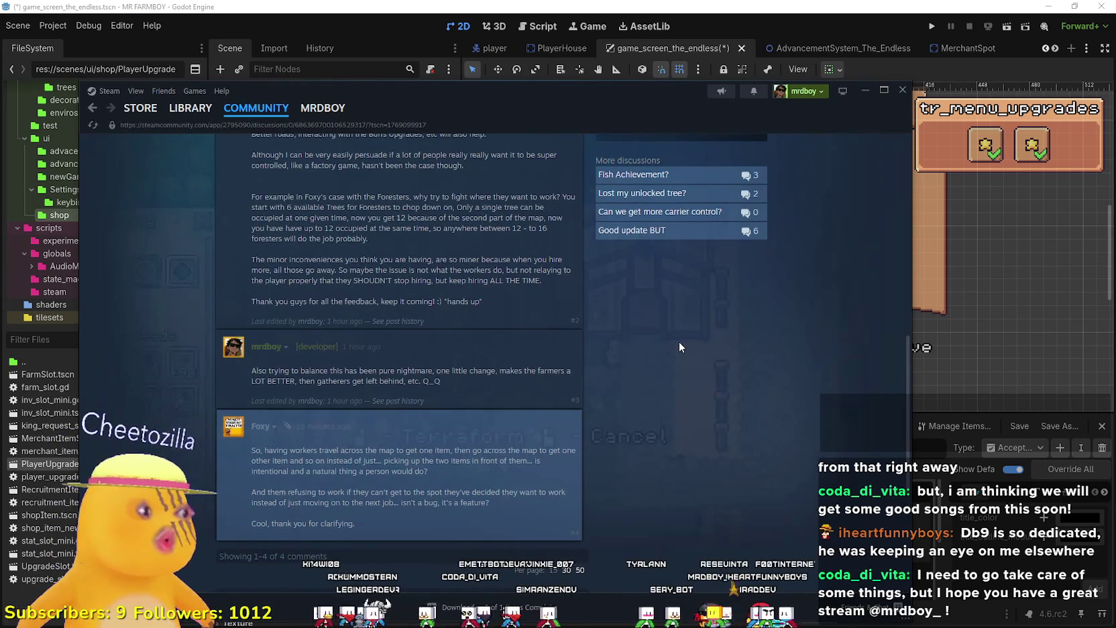
{"action": "scroll", "coordinate": [679, 347], "scroll_direction": "down", "scroll_amount": 3}
{"action": "left_click_drag", "start_coordinate": [464, 99], "coordinate": [579, 52]}
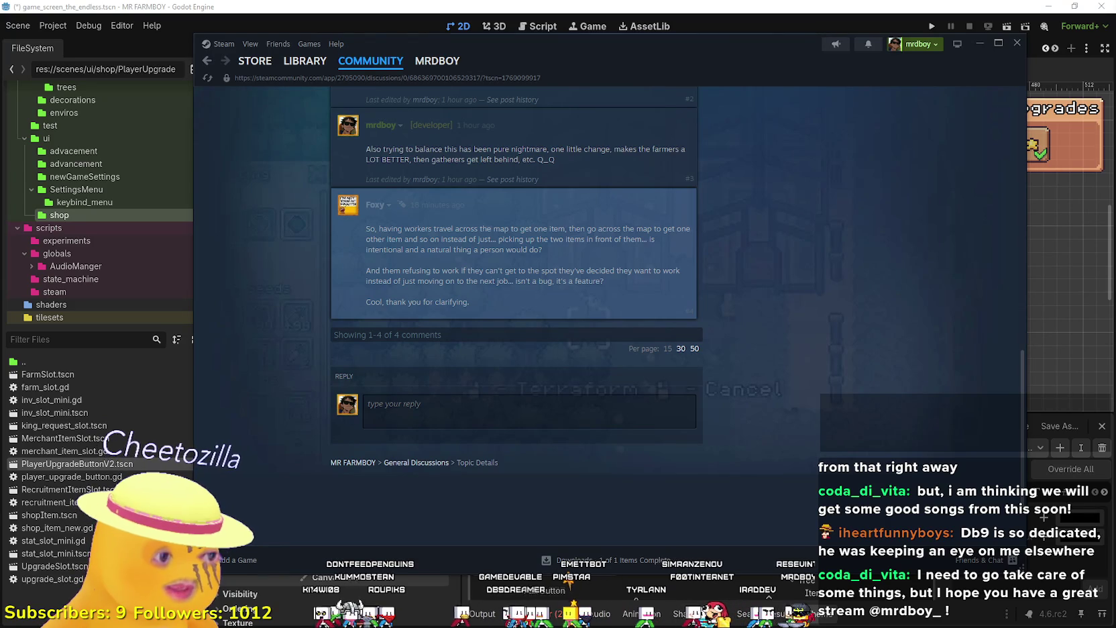
Continue the paused music video in the browser, then minimize the browser window
{"action": "key", "text": "alt+Tab"}
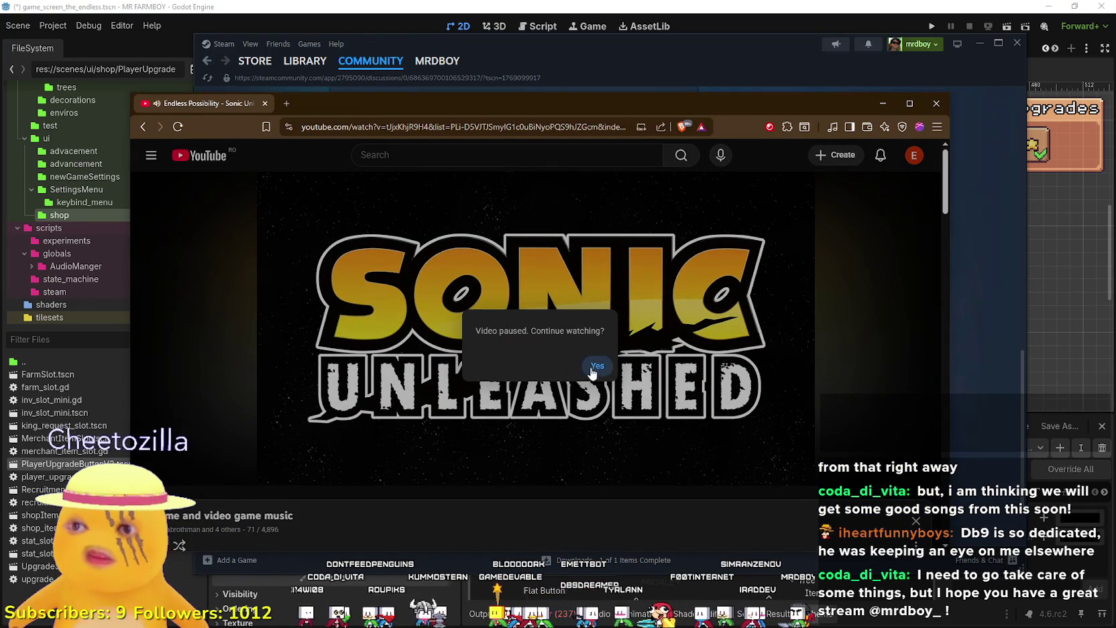
{"action": "left_click", "coordinate": [597, 365]}
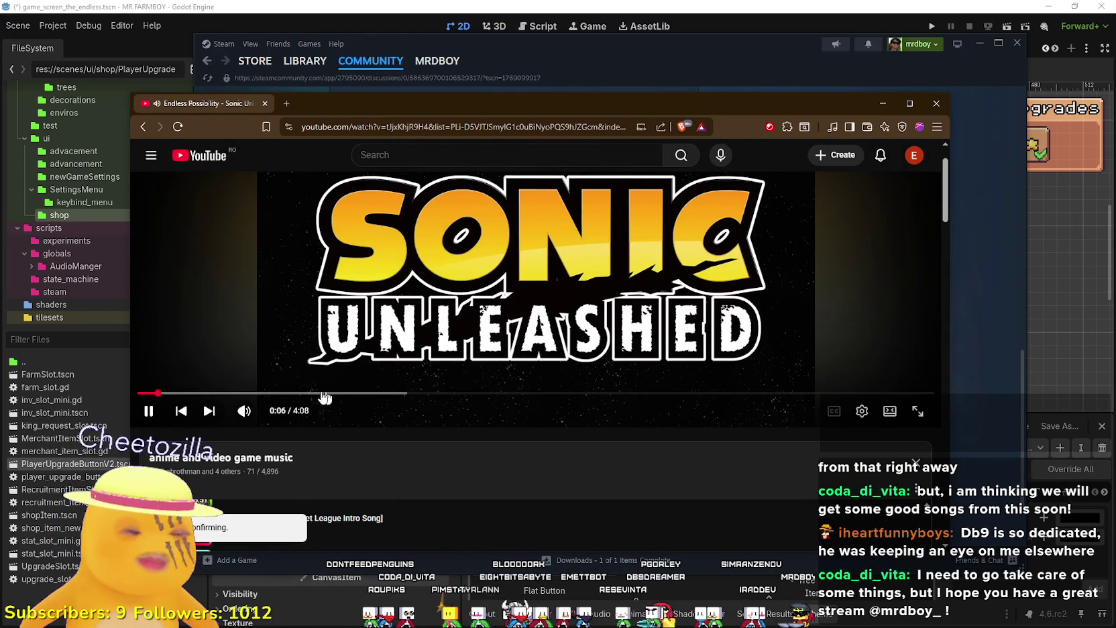
{"action": "left_click", "coordinate": [744, 61]}
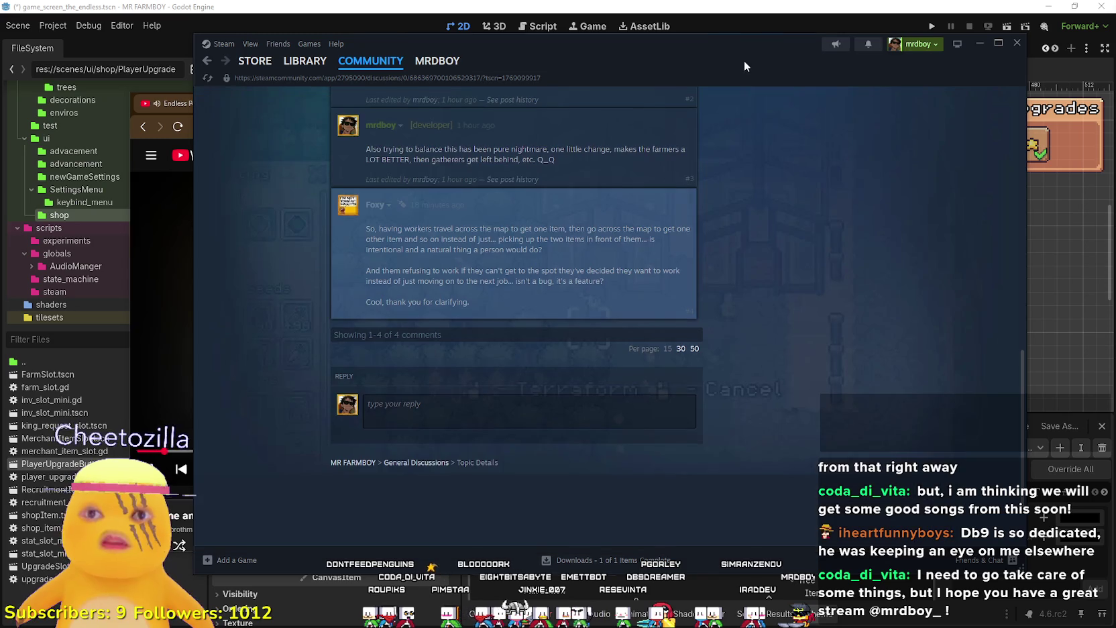
{"action": "left_click", "coordinate": [165, 113]}
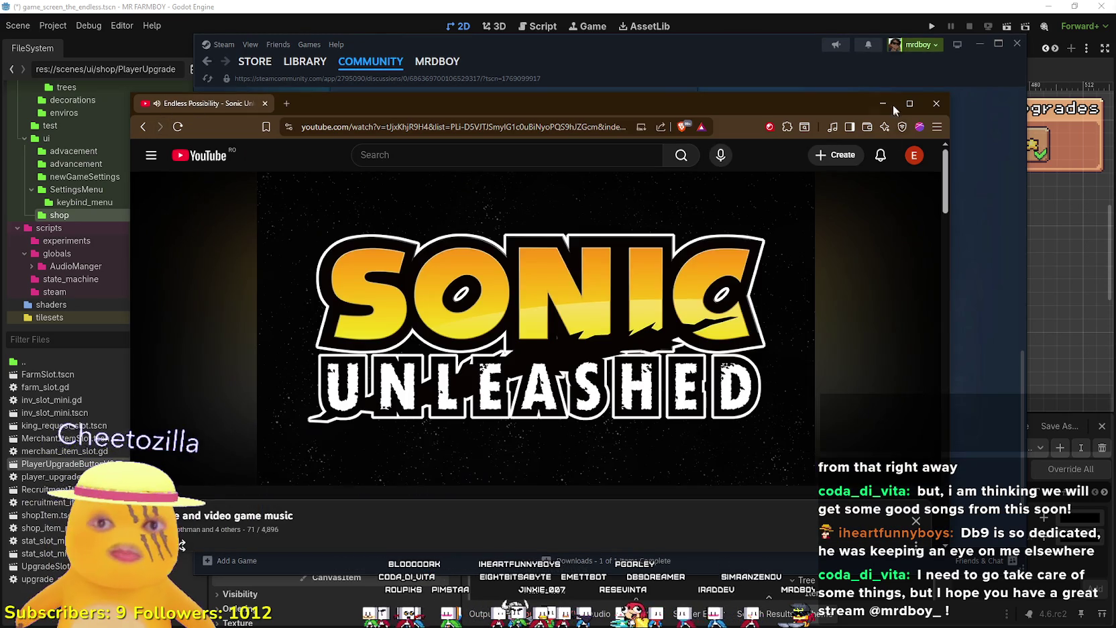
{"action": "left_click", "coordinate": [884, 103]}
Scroll through the latest posts of the Steam discussion thread
{"action": "scroll", "coordinate": [838, 284], "scroll_direction": "up", "scroll_amount": 2}
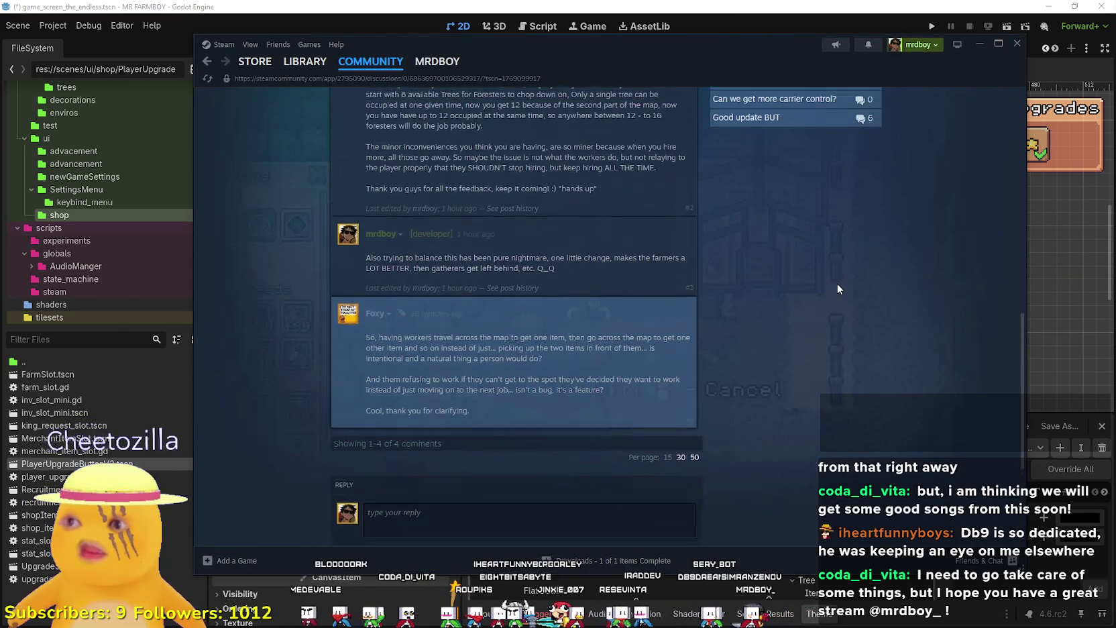
{"action": "scroll", "coordinate": [838, 292], "scroll_direction": "up", "scroll_amount": 2}
{"action": "scroll", "coordinate": [835, 292], "scroll_direction": "down", "scroll_amount": 3}
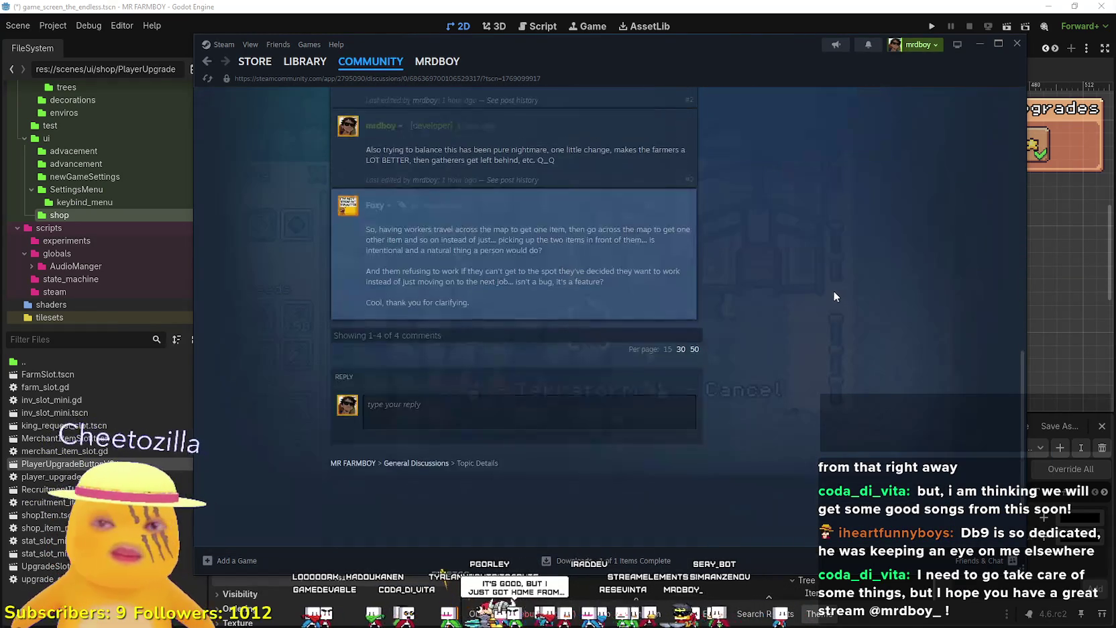
{"action": "left_click_drag", "start_coordinate": [762, 56], "coordinate": [800, 46]}
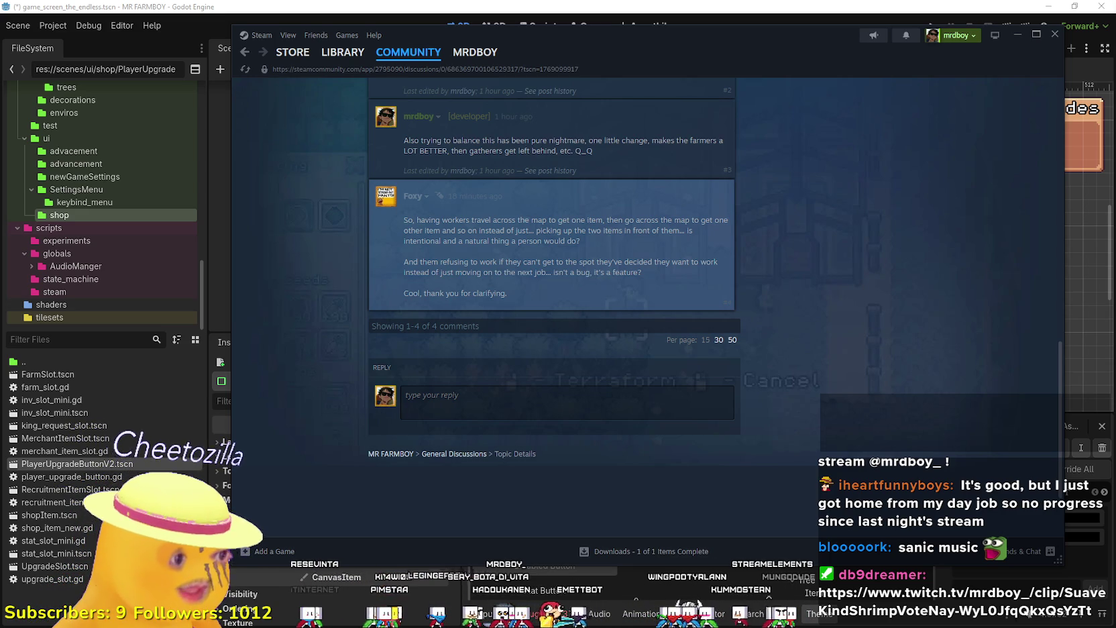
{"action": "key", "text": "alt+Tab"}
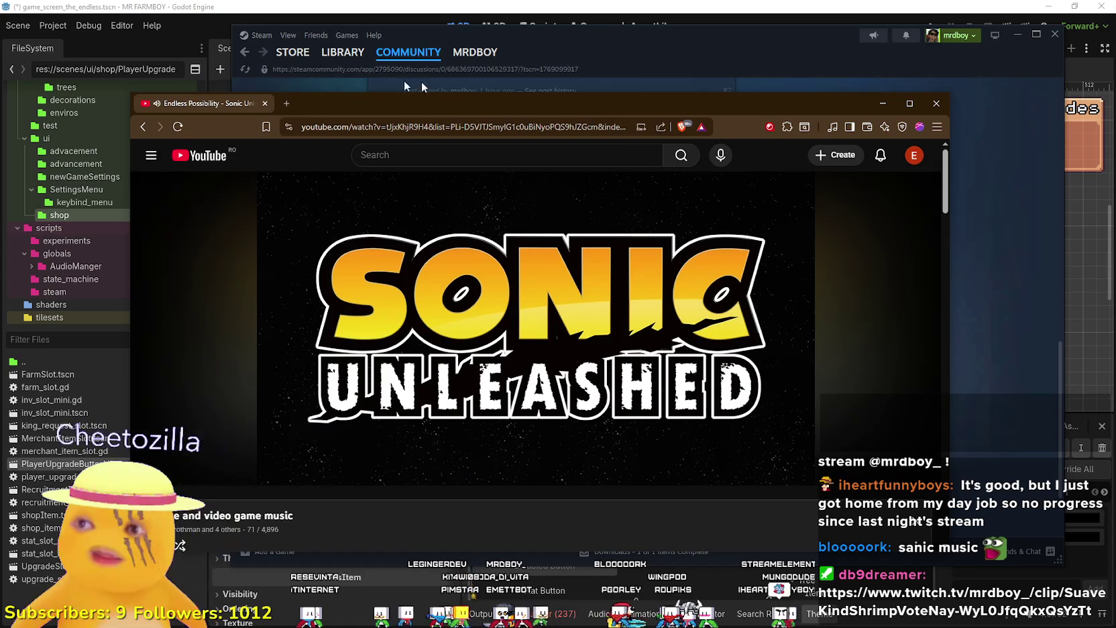
Open the shared Twitch clip link in a new browser tab and watch it
{"action": "left_click", "coordinate": [290, 104]}
{"action": "type", "text": "https://www.twitch.tv/mrdboy_/clip/SuaveKindShrimpVoteNay-WyL0JfqQkxQsYzTt"}
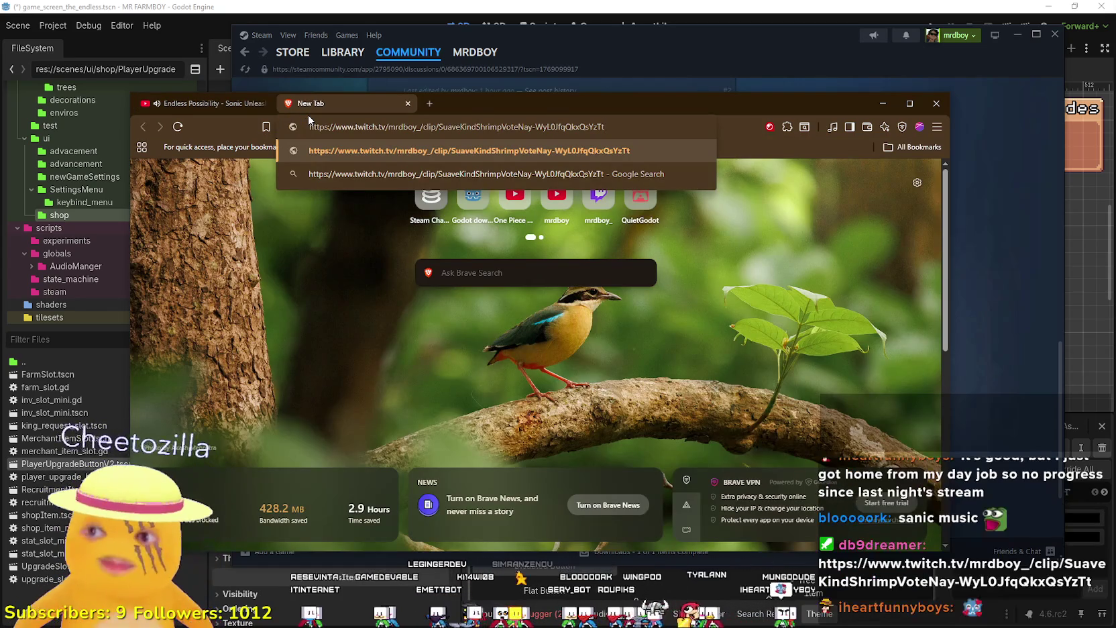
{"action": "key", "text": "Return"}
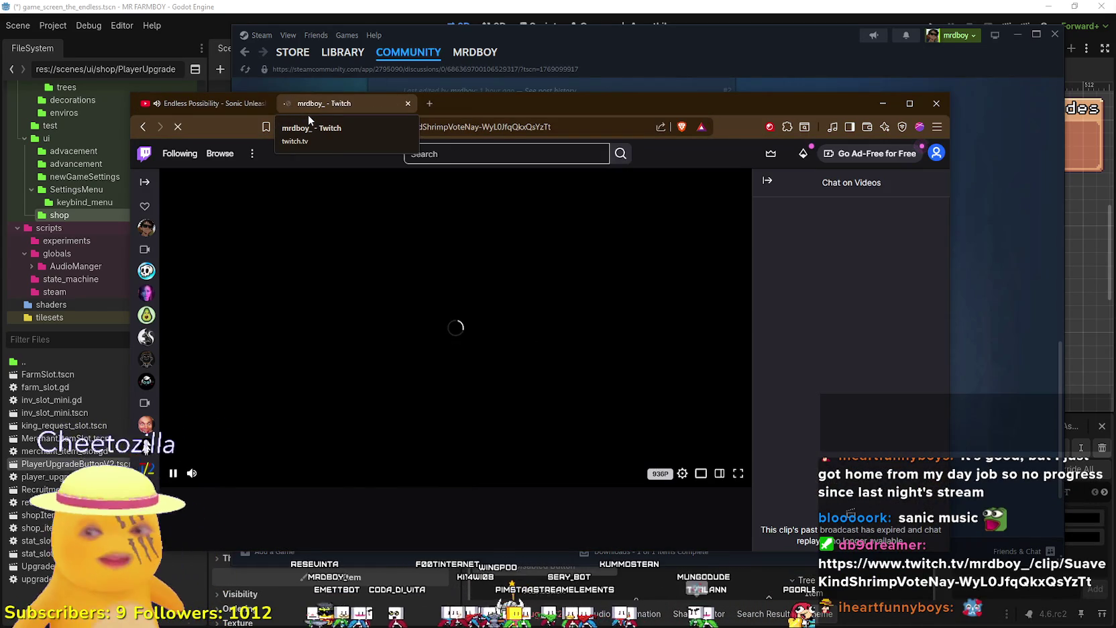
{"action": "left_click", "coordinate": [199, 108]}
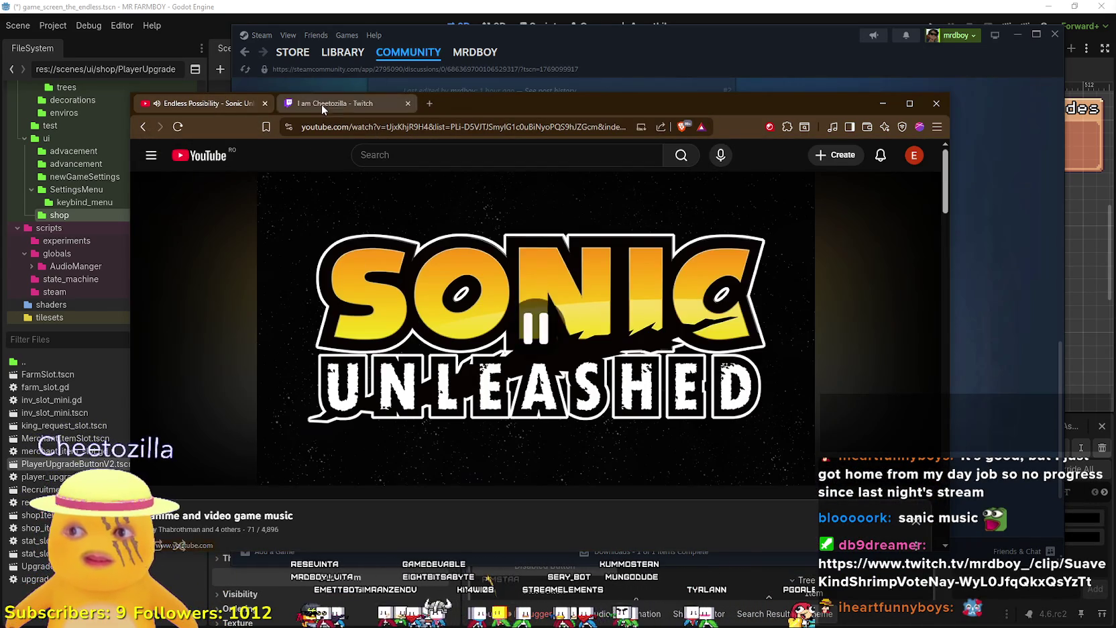
{"action": "left_click", "coordinate": [321, 104]}
{"action": "scroll", "coordinate": [459, 366], "scroll_direction": "down", "scroll_amount": 3}
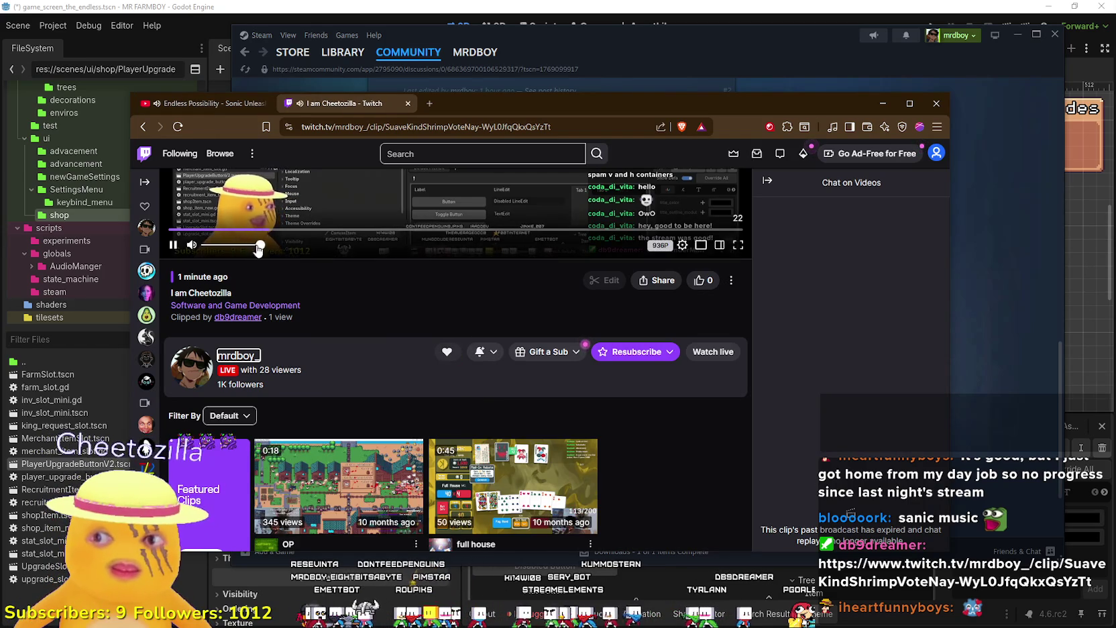
{"action": "scroll", "coordinate": [327, 356], "scroll_direction": "up", "scroll_amount": 1}
{"action": "scroll", "coordinate": [426, 442], "scroll_direction": "up", "scroll_amount": 2}
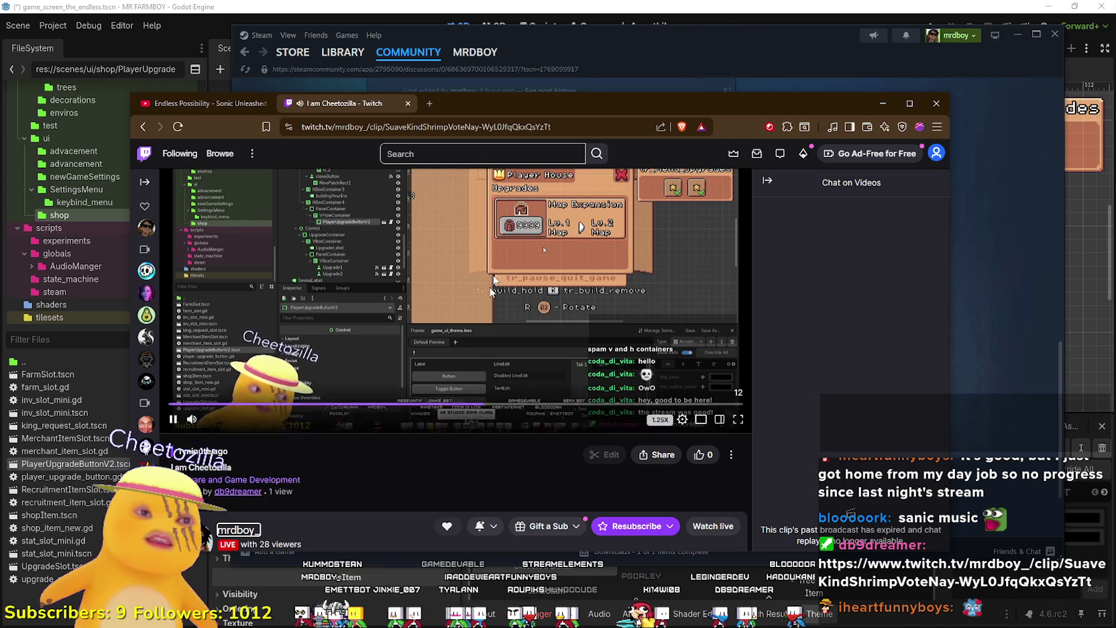
{"action": "left_click_drag", "start_coordinate": [462, 93], "coordinate": [515, 59]}
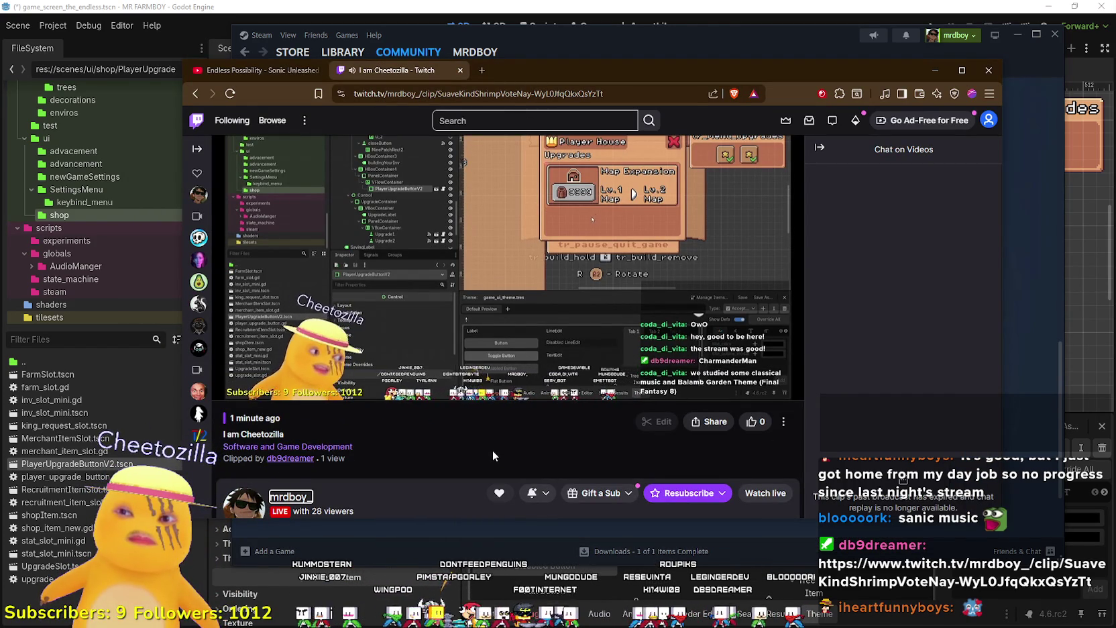
Close the Twitch clip tab and resume the Sonic Unleashed video
{"action": "mouse_move", "coordinate": [416, 218]}
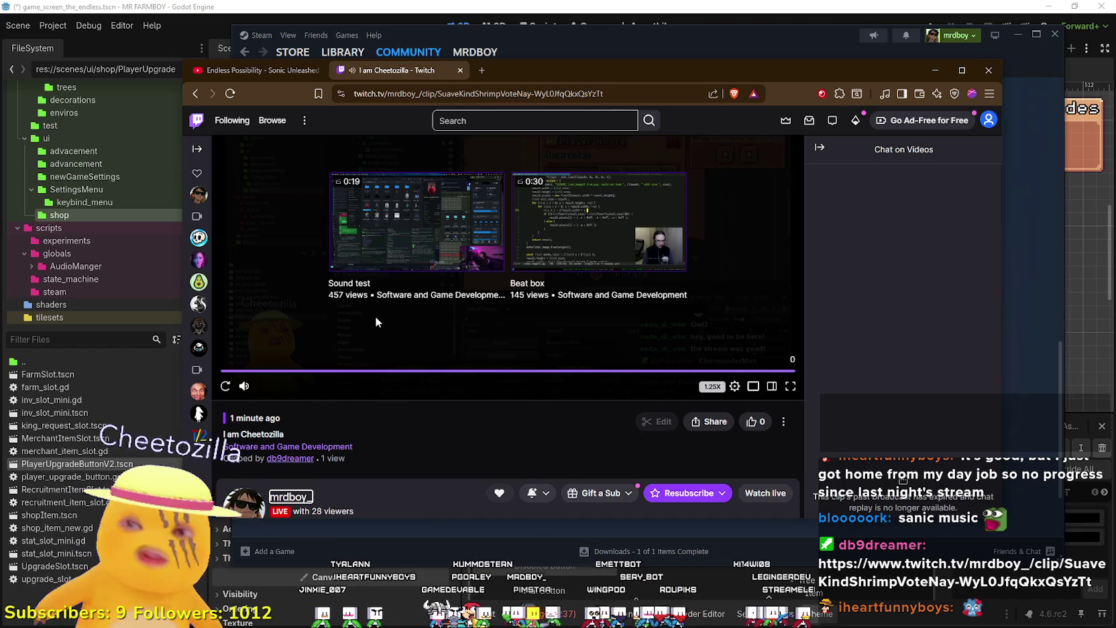
{"action": "scroll", "coordinate": [375, 318], "scroll_direction": "up", "scroll_amount": 1}
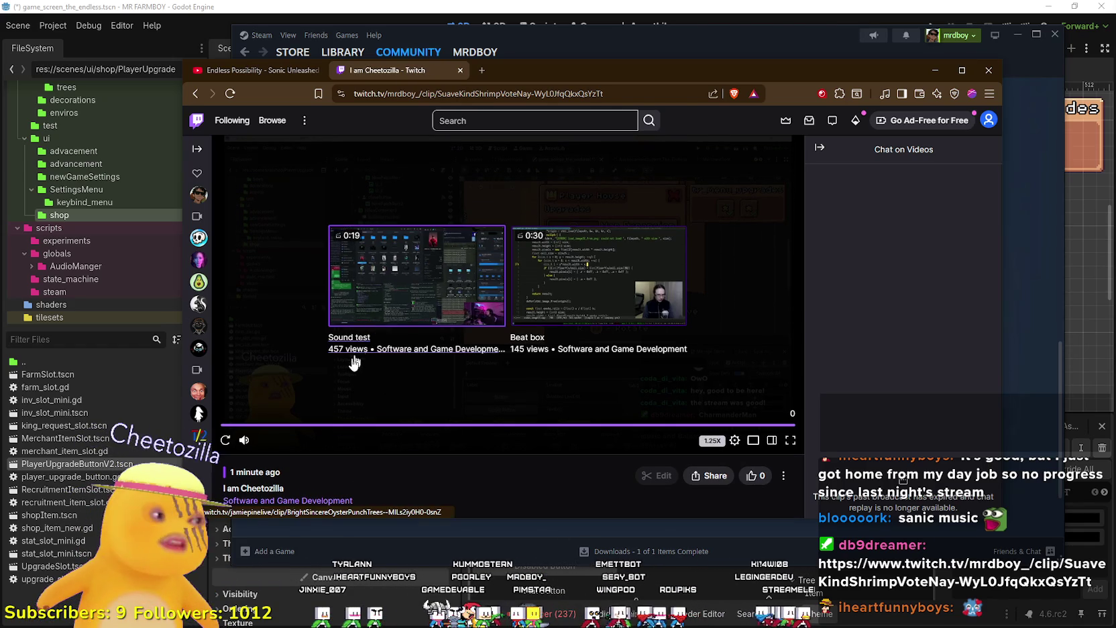
{"action": "left_click", "coordinate": [458, 71]}
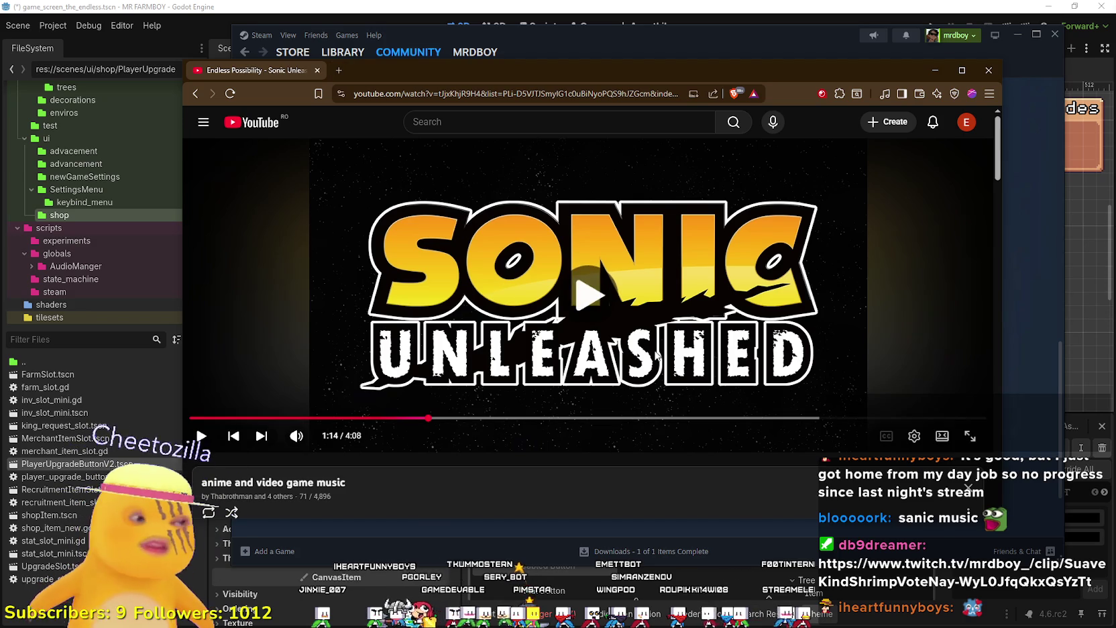
{"action": "left_click", "coordinate": [656, 354]}
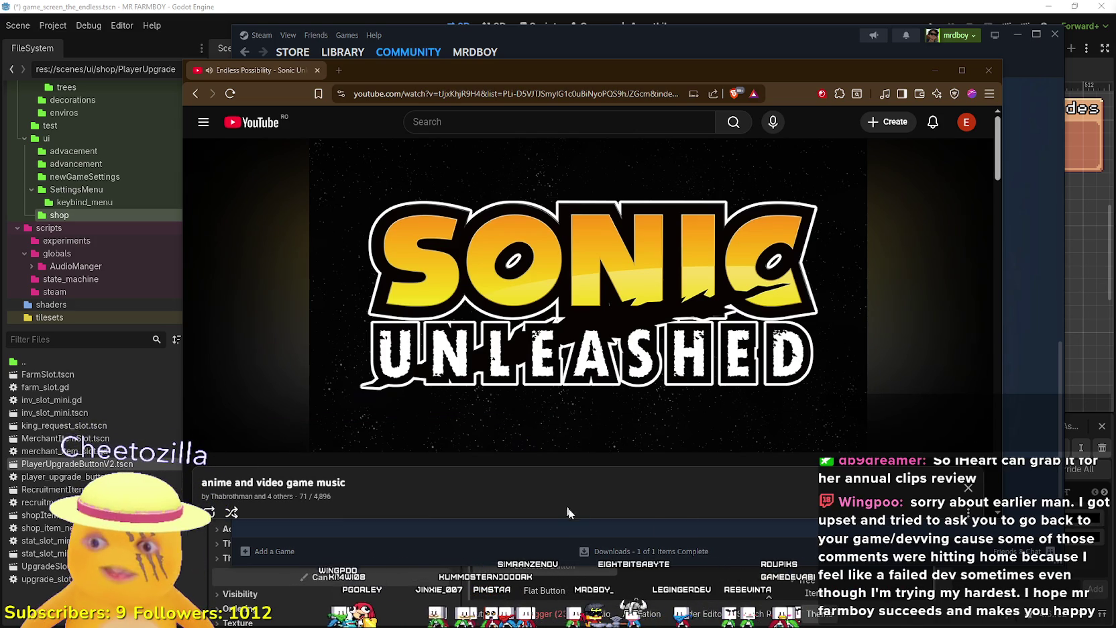
{"action": "left_click", "coordinate": [1046, 467]}
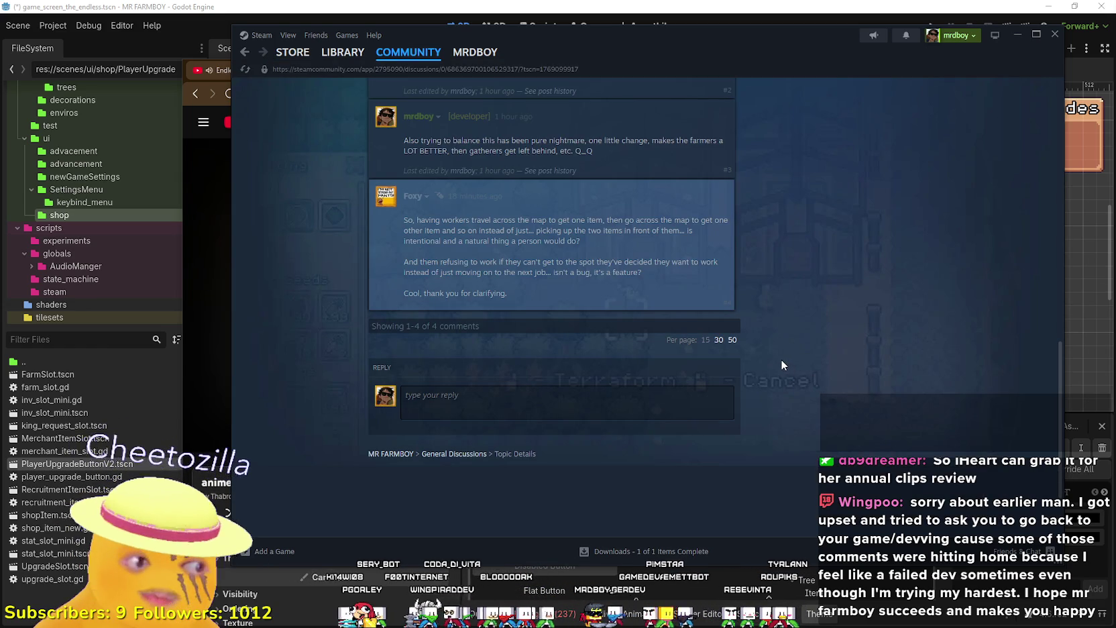
Scroll the MR FARMBOY discussion thread to review its 4 comments
{"action": "scroll", "coordinate": [769, 361], "scroll_direction": "up", "scroll_amount": 3}
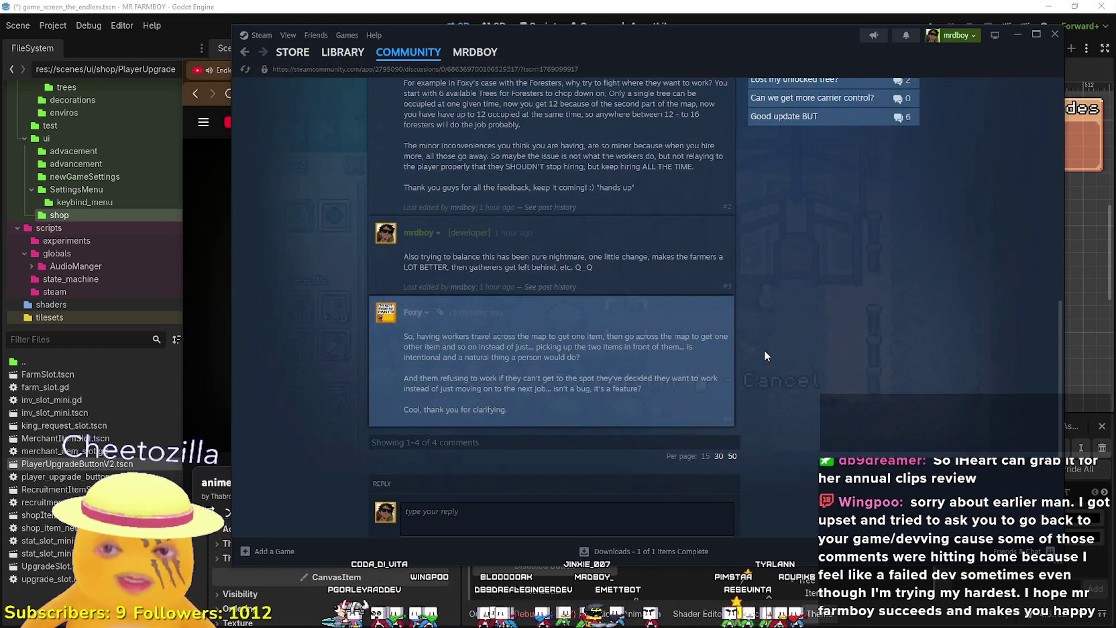
{"action": "scroll", "coordinate": [754, 343], "scroll_direction": "down", "scroll_amount": 3}
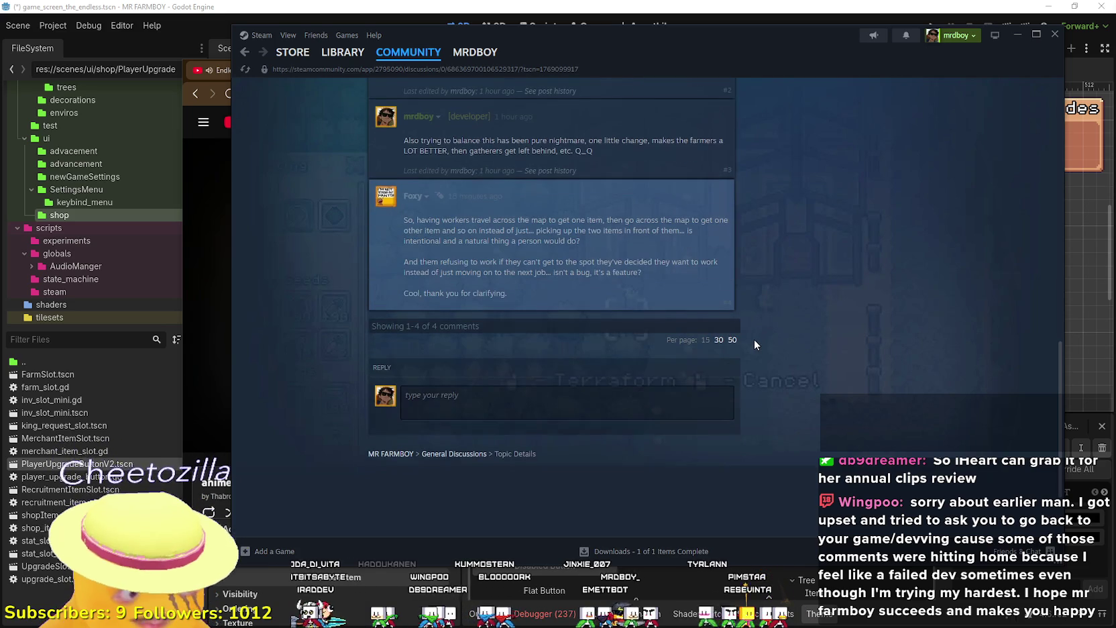
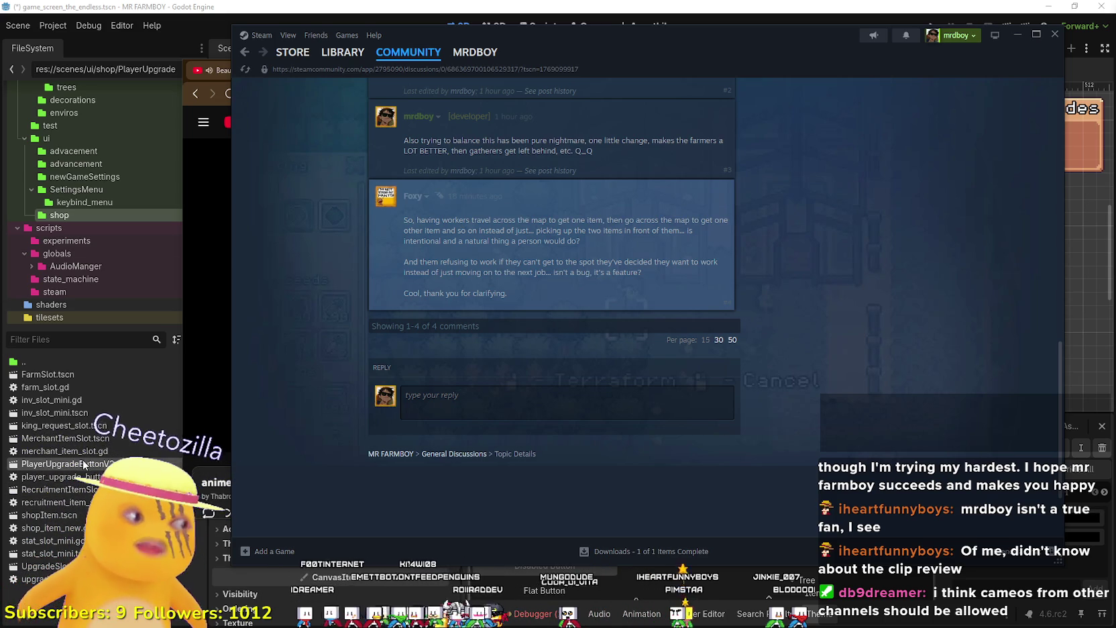
Highlight and reread passages of Foxy's post about workers picking up nearby items
{"action": "mouse_move", "coordinate": [385, 396]}
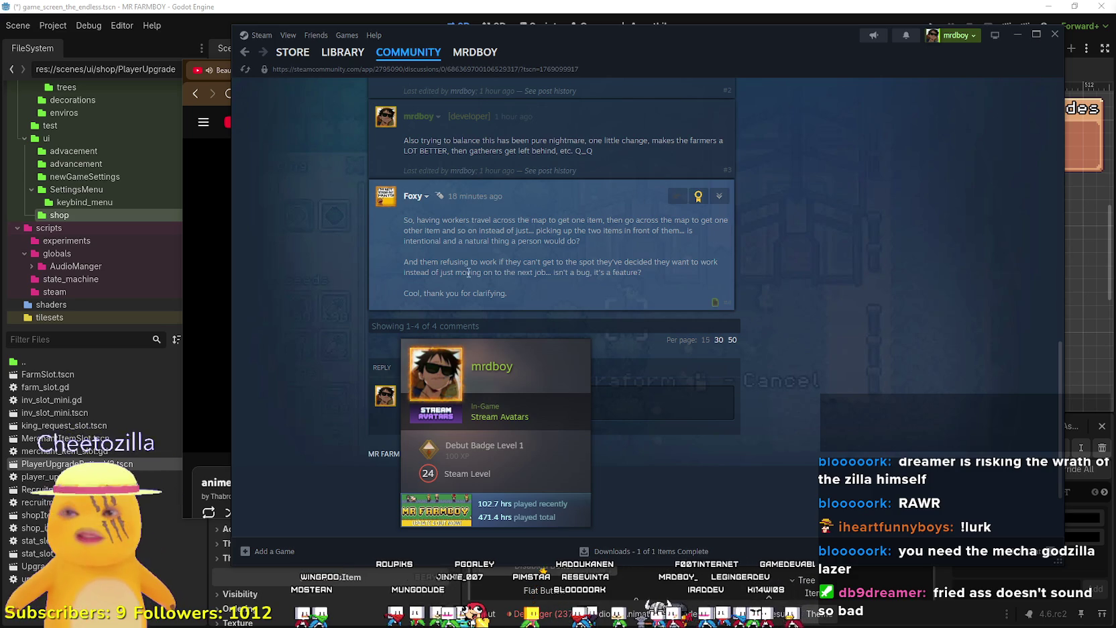
{"action": "scroll", "coordinate": [576, 307], "scroll_direction": "up", "scroll_amount": 1}
{"action": "scroll", "coordinate": [575, 307], "scroll_direction": "down", "scroll_amount": 1}
{"action": "mouse_move", "coordinate": [403, 221]}
{"action": "left_mouse_down"}
{"action": "mouse_move", "coordinate": [718, 216]}
{"action": "mouse_move", "coordinate": [734, 227]}
{"action": "left_mouse_up"}
{"action": "mouse_move", "coordinate": [481, 230]}
{"action": "left_mouse_down"}
{"action": "mouse_move", "coordinate": [630, 230]}
{"action": "mouse_move", "coordinate": [721, 258]}
{"action": "mouse_move", "coordinate": [743, 235]}
{"action": "mouse_move", "coordinate": [735, 228]}
{"action": "left_mouse_up"}
{"action": "left_click", "coordinate": [445, 237]}
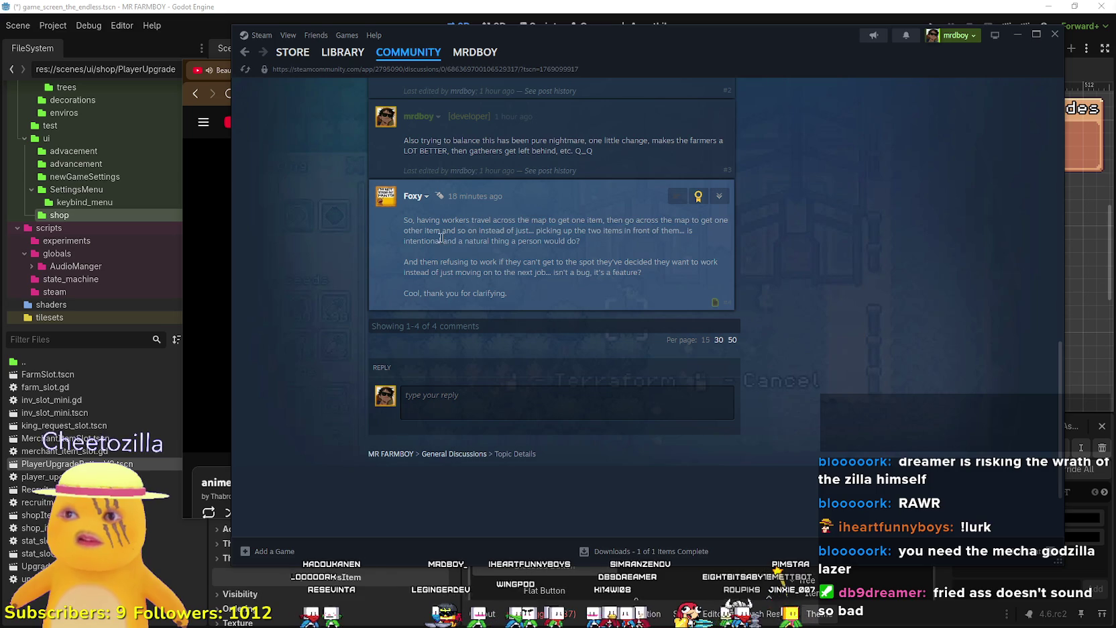
{"action": "left_click_drag", "start_coordinate": [403, 240], "coordinate": [584, 244]}
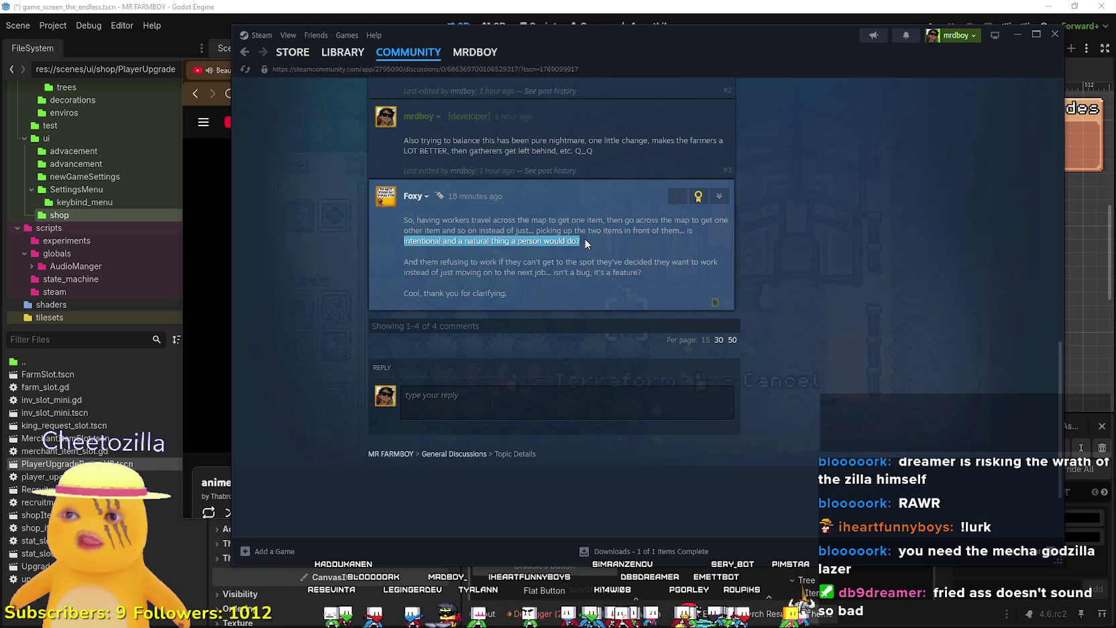
{"action": "mouse_move", "coordinate": [597, 240]}
{"action": "left_mouse_down"}
{"action": "mouse_move", "coordinate": [405, 218]}
{"action": "mouse_move", "coordinate": [391, 249]}
{"action": "mouse_move", "coordinate": [394, 233]}
{"action": "left_mouse_up"}
{"action": "left_click", "coordinate": [595, 237]}
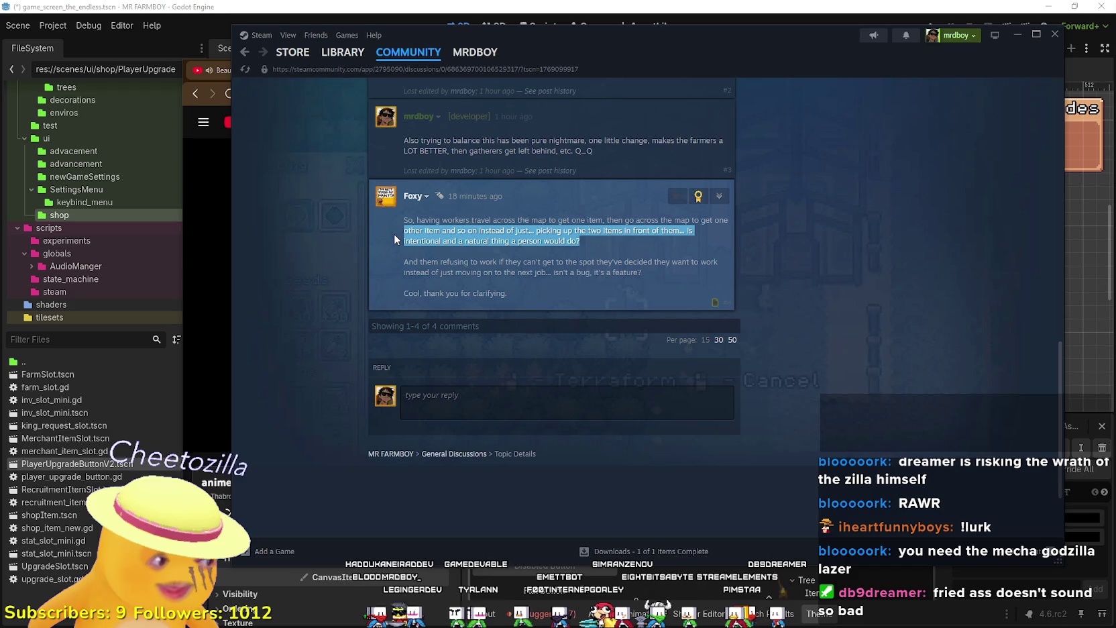
{"action": "left_click", "coordinate": [804, 329]}
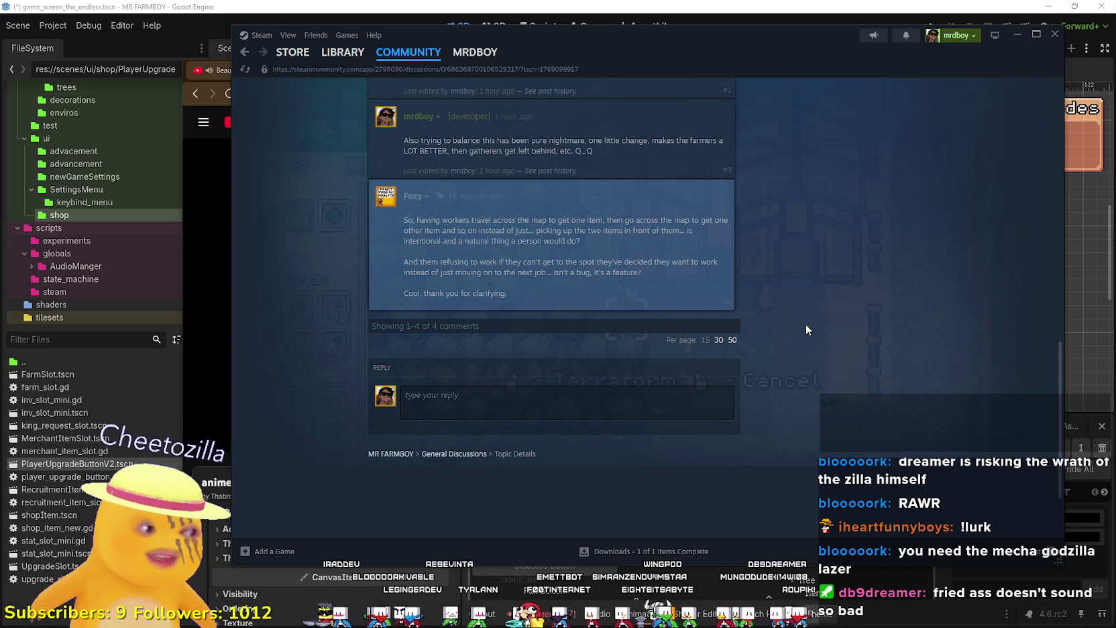
{"action": "mouse_move", "coordinate": [563, 257]}
{"action": "left_mouse_down"}
{"action": "mouse_move", "coordinate": [382, 227]}
{"action": "mouse_move", "coordinate": [401, 220]}
{"action": "left_mouse_up"}
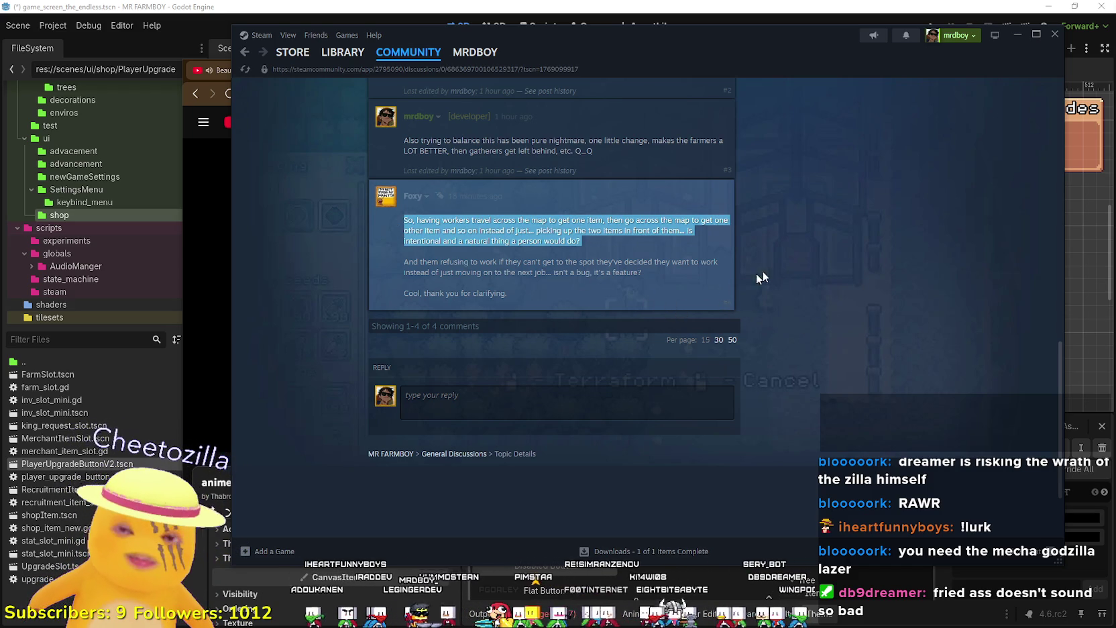
{"action": "left_click", "coordinate": [782, 259]}
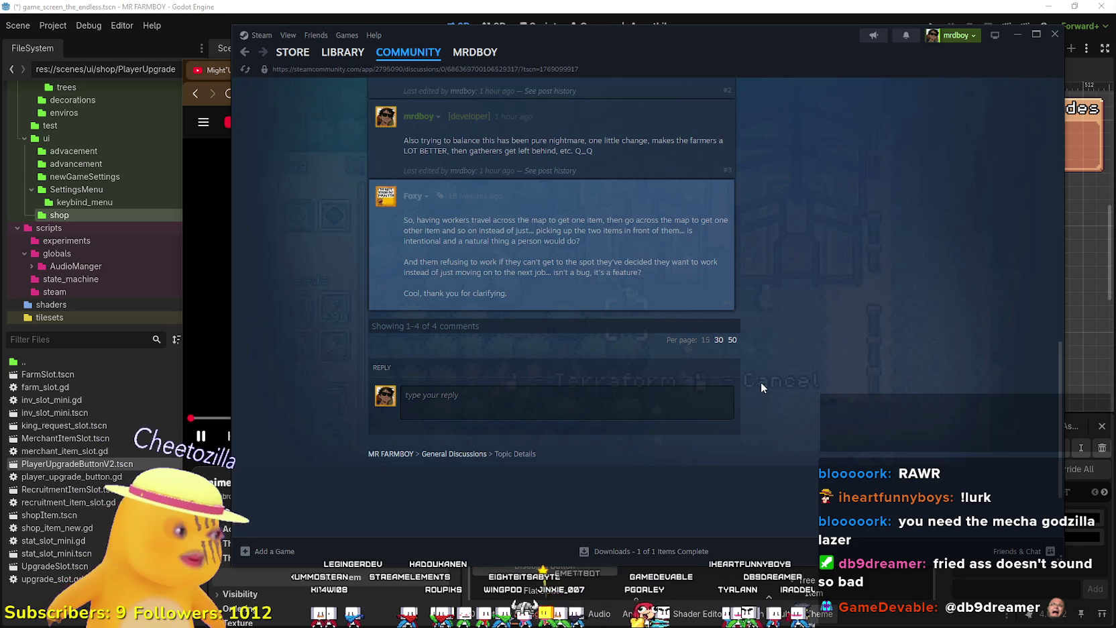
Scroll back through the four-comment worker thread, then close the Steam discussion window
{"action": "scroll", "coordinate": [762, 380], "scroll_direction": "up", "scroll_amount": 1}
{"action": "scroll", "coordinate": [761, 379], "scroll_direction": "up", "scroll_amount": 2}
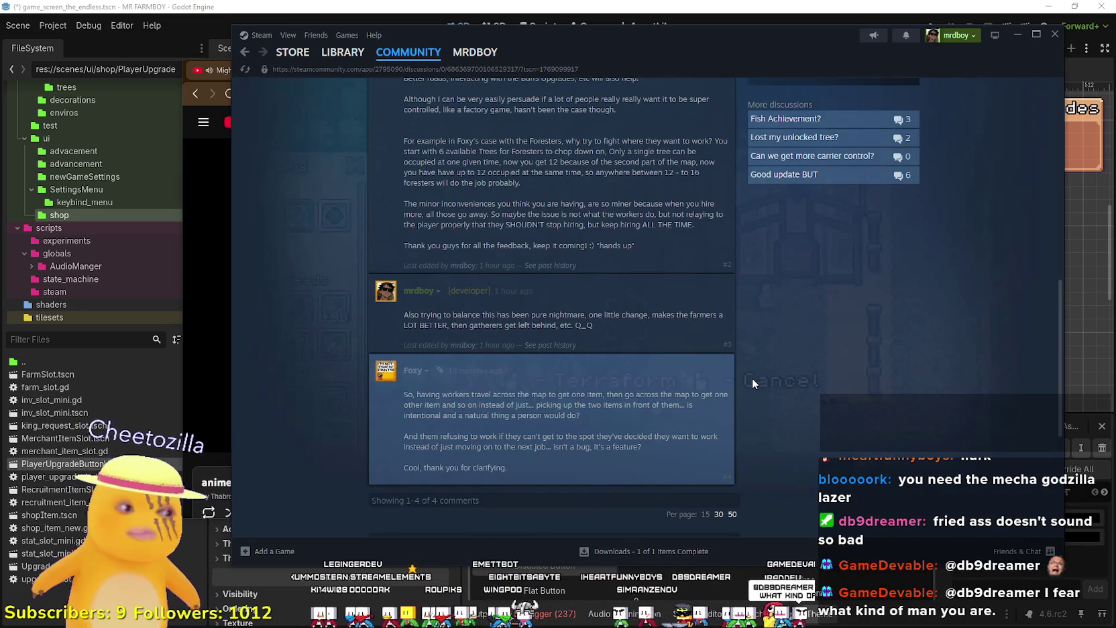
{"action": "scroll", "coordinate": [746, 379], "scroll_direction": "up", "scroll_amount": 3}
{"action": "scroll", "coordinate": [732, 371], "scroll_direction": "up", "scroll_amount": 4}
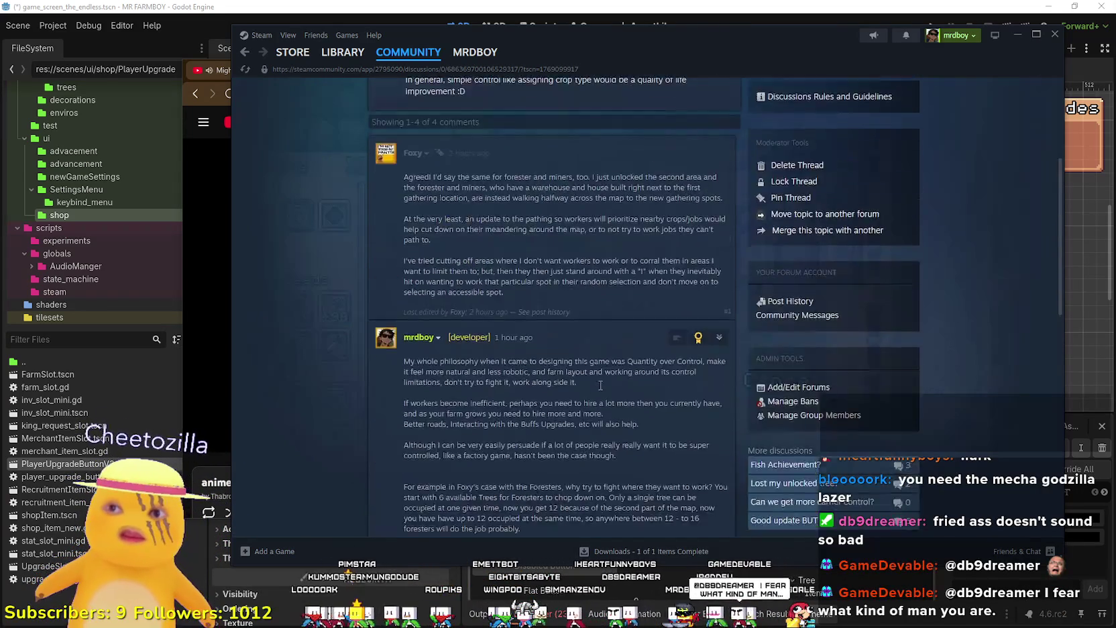
{"action": "scroll", "coordinate": [671, 376], "scroll_direction": "down", "scroll_amount": 2}
{"action": "scroll", "coordinate": [594, 380], "scroll_direction": "up", "scroll_amount": 1}
{"action": "scroll", "coordinate": [595, 379], "scroll_direction": "up", "scroll_amount": 3}
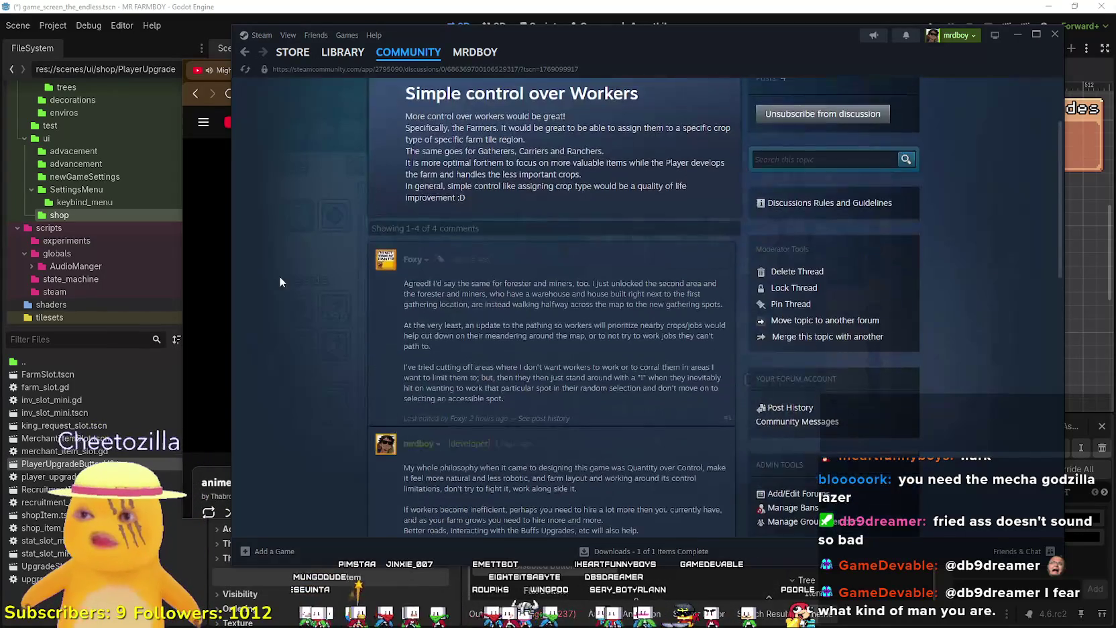
{"action": "scroll", "coordinate": [771, 411], "scroll_direction": "down", "scroll_amount": 9}
{"action": "scroll", "coordinate": [771, 406], "scroll_direction": "down", "scroll_amount": 3}
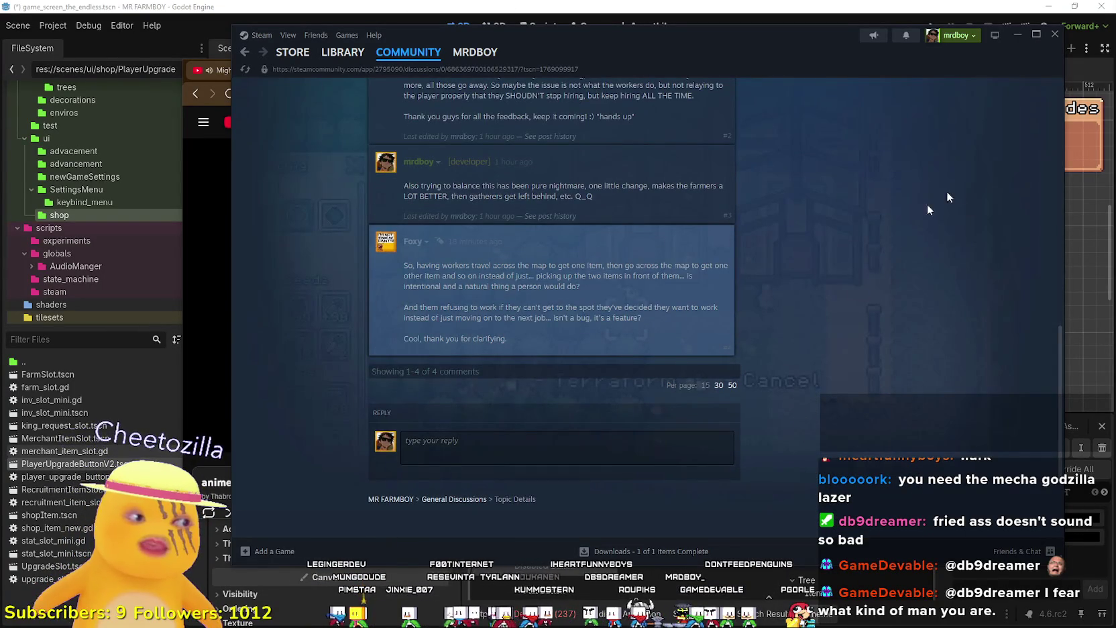
{"action": "scroll", "coordinate": [773, 454], "scroll_direction": "up", "scroll_amount": 10}
{"action": "scroll", "coordinate": [710, 422], "scroll_direction": "up", "scroll_amount": 3}
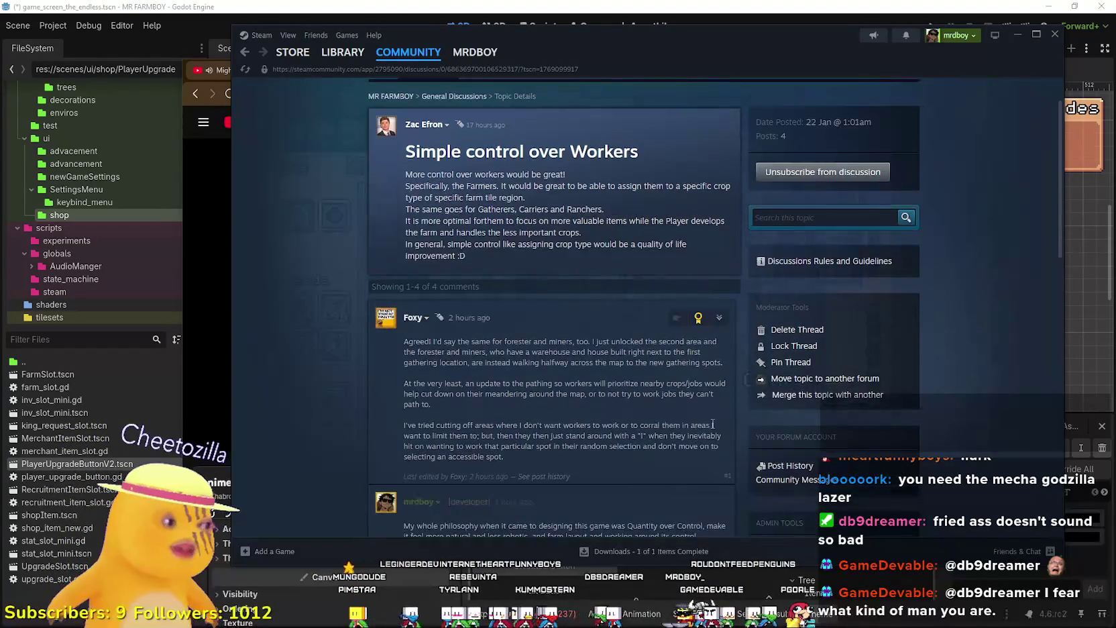
{"action": "scroll", "coordinate": [713, 421], "scroll_direction": "down", "scroll_amount": 12}
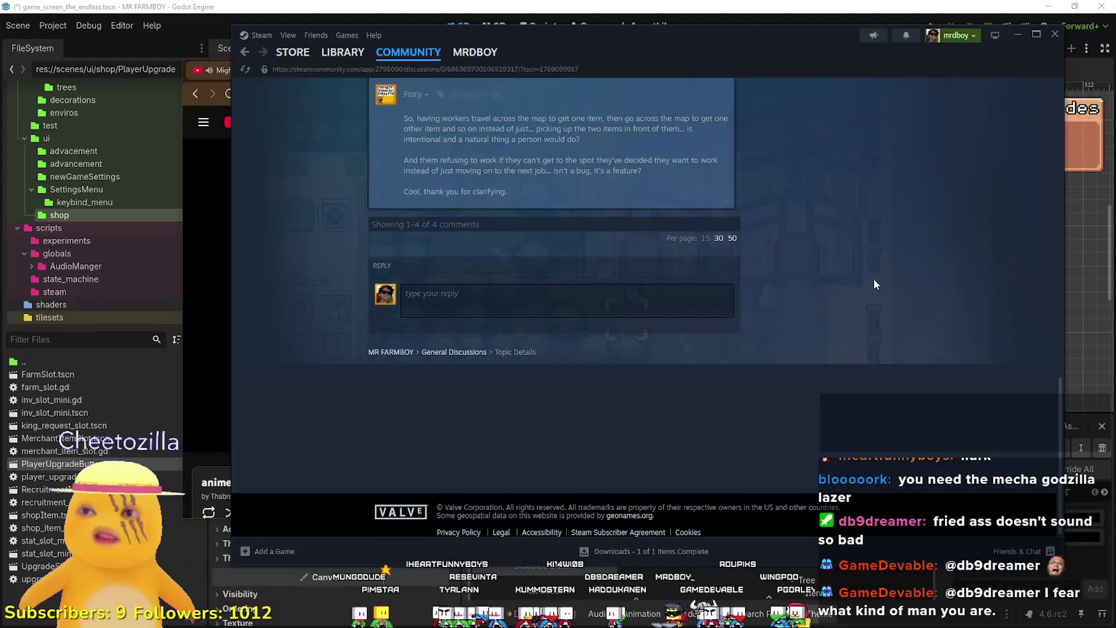
{"action": "scroll", "coordinate": [873, 282], "scroll_direction": "up", "scroll_amount": 5}
{"action": "scroll", "coordinate": [871, 281], "scroll_direction": "up", "scroll_amount": 10}
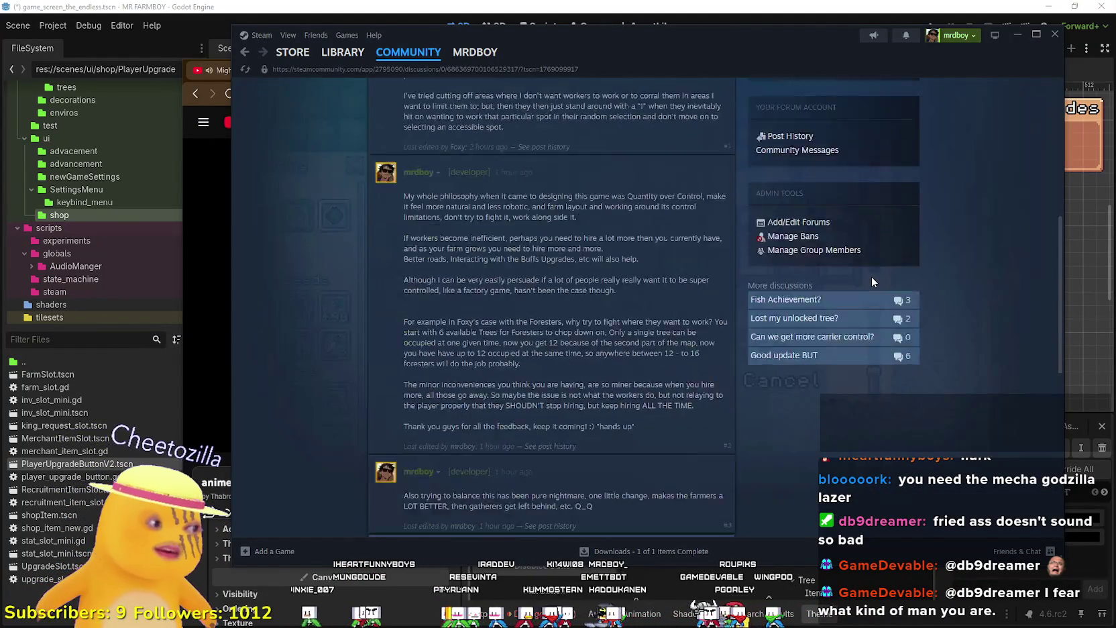
{"action": "scroll", "coordinate": [1002, 450], "scroll_direction": "down", "scroll_amount": 7}
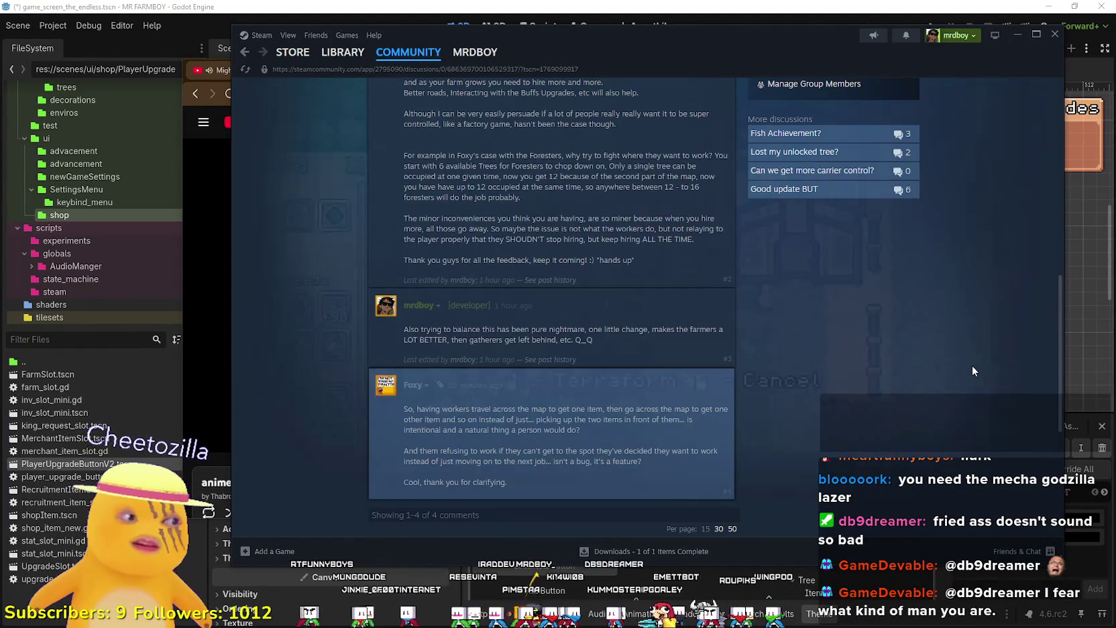
{"action": "scroll", "coordinate": [972, 365], "scroll_direction": "up", "scroll_amount": 5}
{"action": "scroll", "coordinate": [960, 359], "scroll_direction": "down", "scroll_amount": 5}
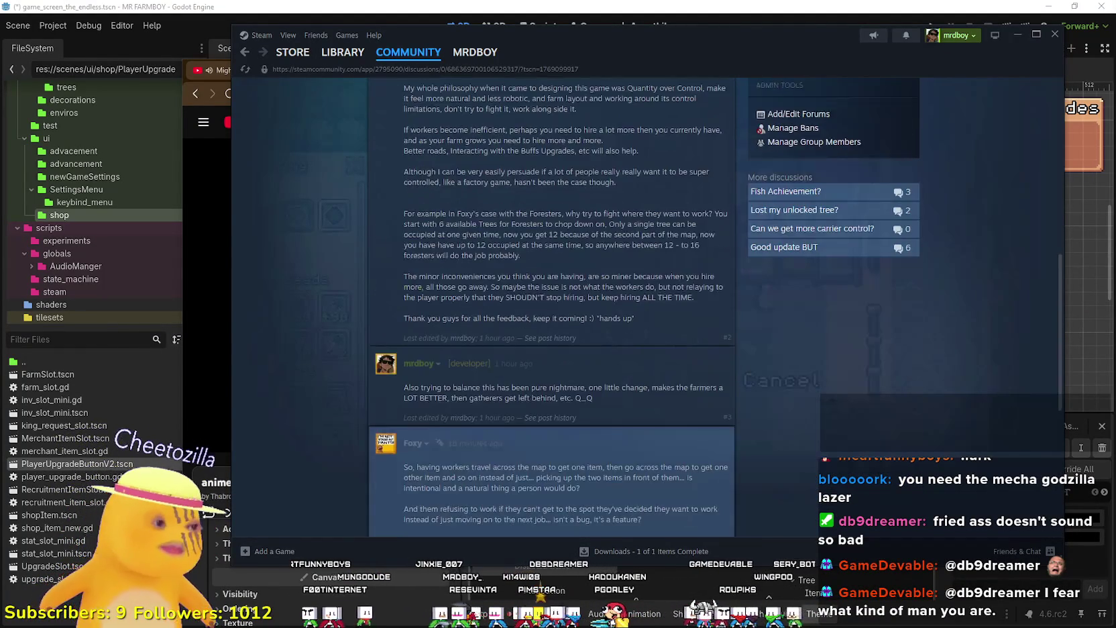
{"action": "scroll", "coordinate": [866, 393], "scroll_direction": "down", "scroll_amount": 5}
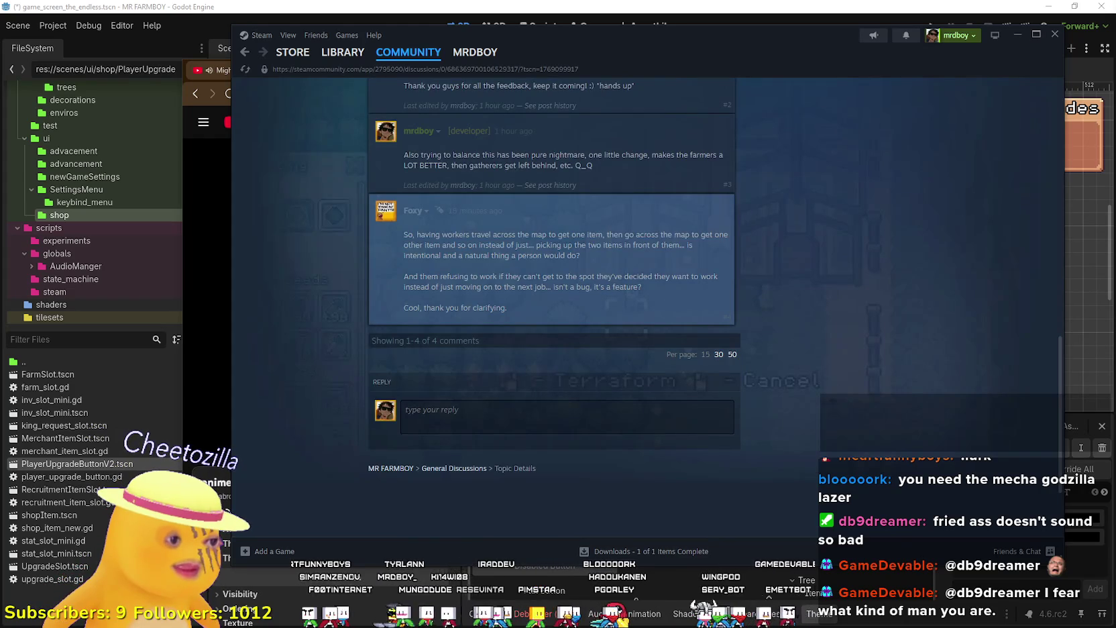
{"action": "key", "text": "alt+F4"}
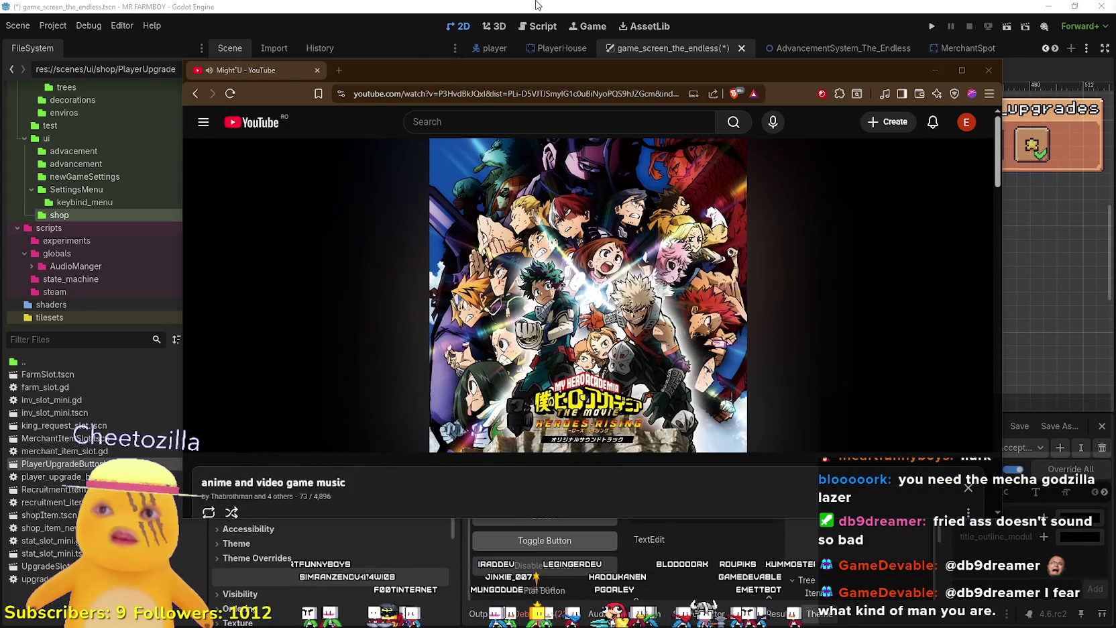
Check the YouTube playlist playing 'Might U', then return to the Godot editor
{"action": "key", "text": "alt+Tab"}
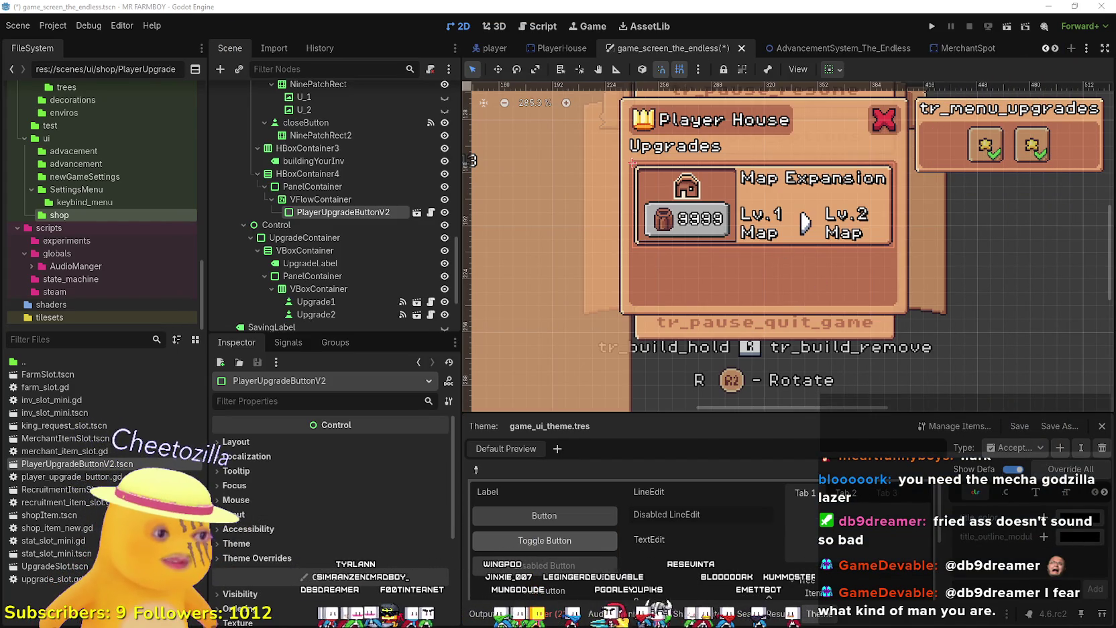
{"action": "key", "text": "alt+Tab"}
{"action": "scroll", "coordinate": [390, 264], "scroll_direction": "down", "scroll_amount": 4}
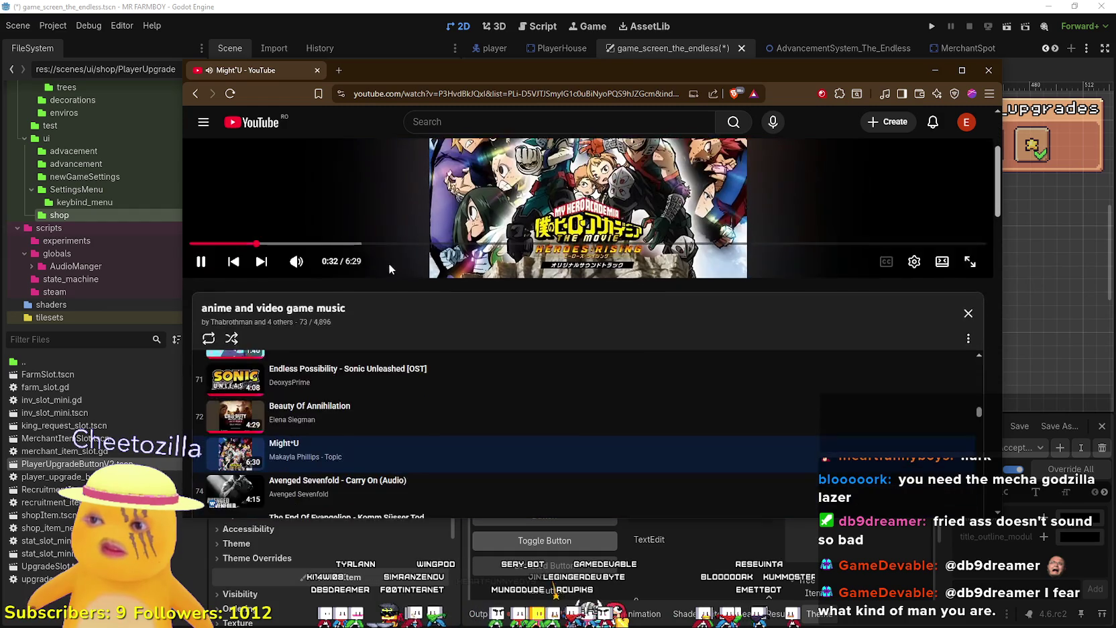
{"action": "scroll", "coordinate": [397, 171], "scroll_direction": "up", "scroll_amount": 5}
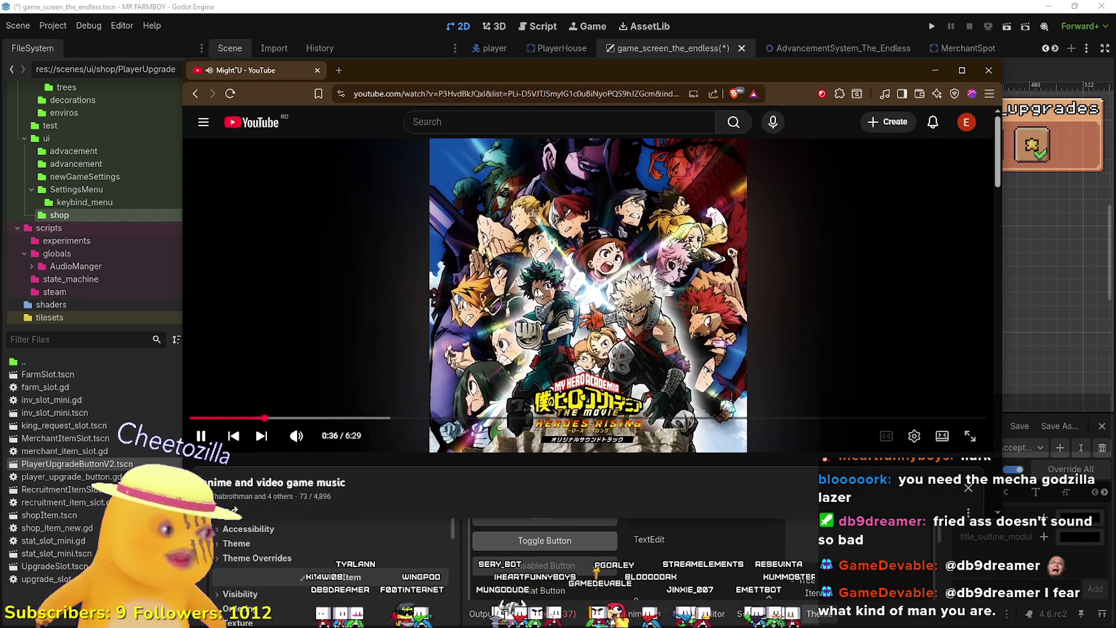
{"action": "left_click", "coordinate": [671, 6]}
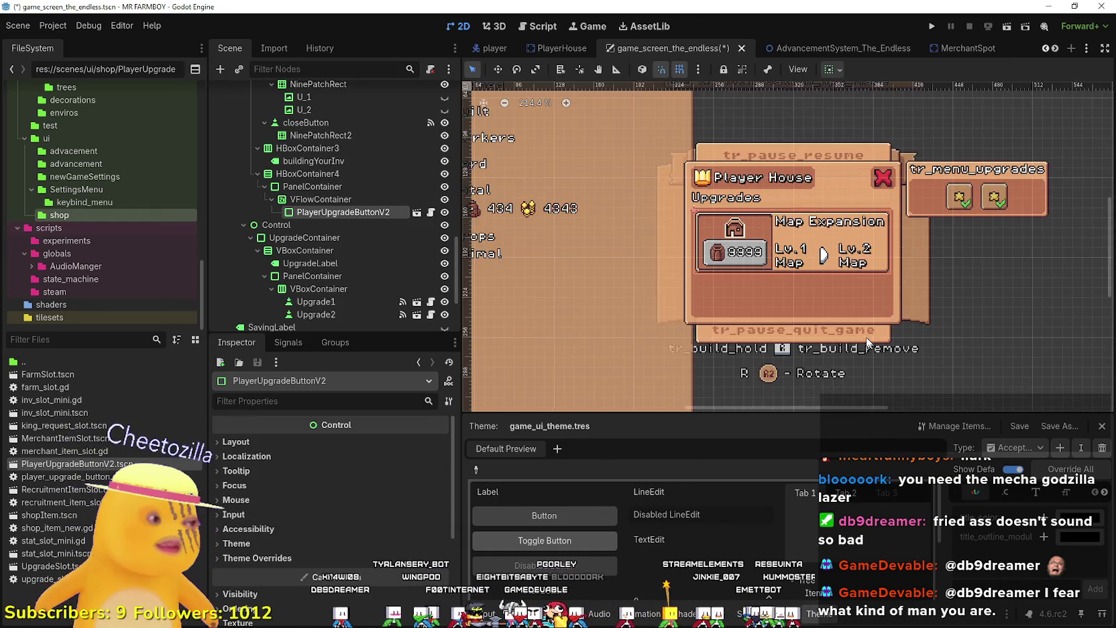
Duplicate the PlayerUpgradeButtonV2 Map Expansion button inside the VFlowContainer
{"action": "left_click", "coordinate": [324, 202]}
{"action": "left_click", "coordinate": [322, 213]}
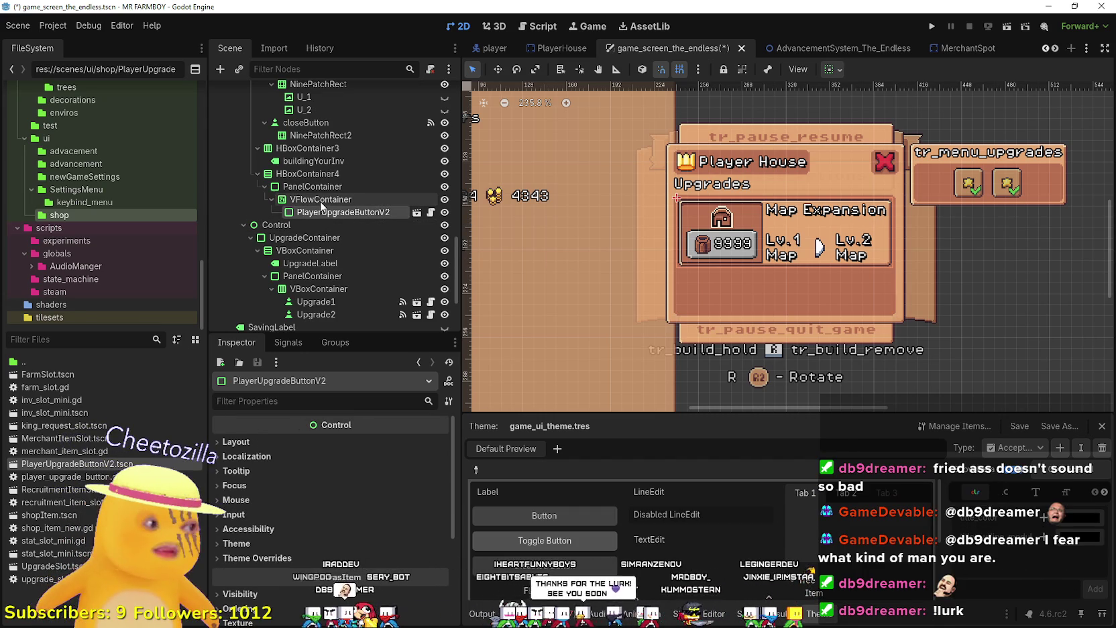
{"action": "key", "text": "ctrl+d"}
{"action": "scroll", "coordinate": [832, 242], "scroll_direction": "down", "scroll_amount": 2}
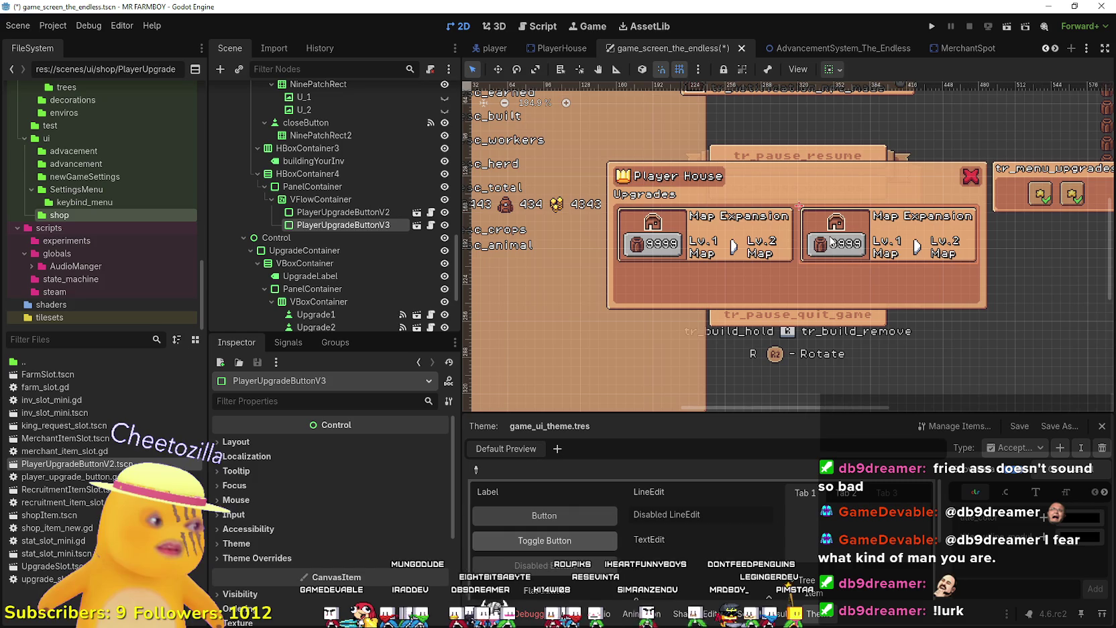
{"action": "scroll", "coordinate": [825, 232], "scroll_direction": "right", "scroll_amount": 3}
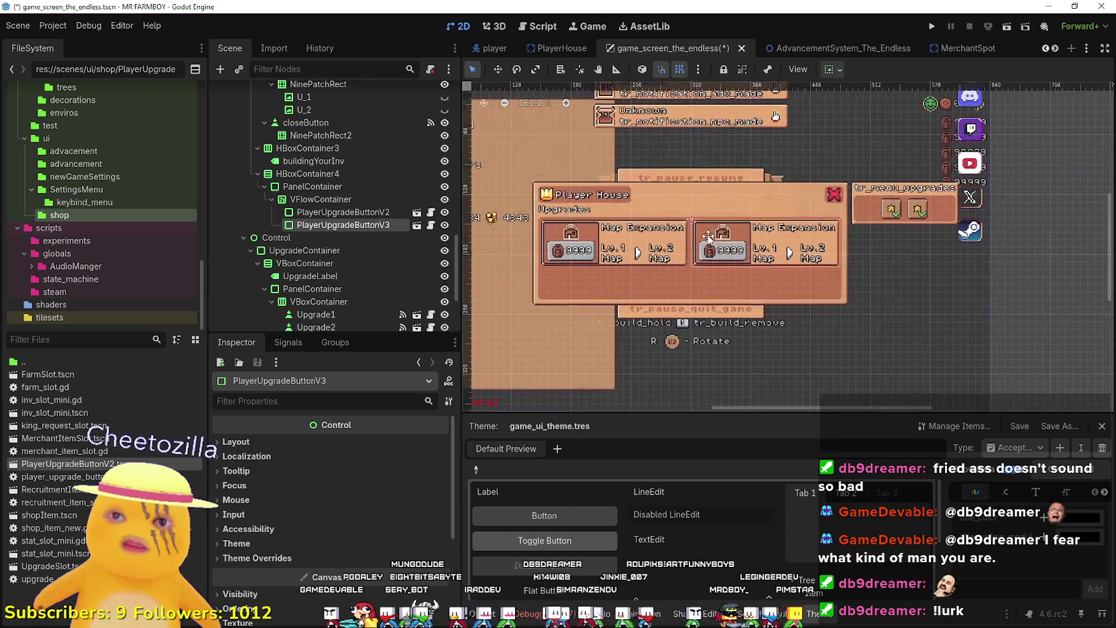
{"action": "scroll", "coordinate": [771, 214], "scroll_direction": "down", "scroll_amount": 1}
{"action": "scroll", "coordinate": [753, 209], "scroll_direction": "down", "scroll_amount": 2}
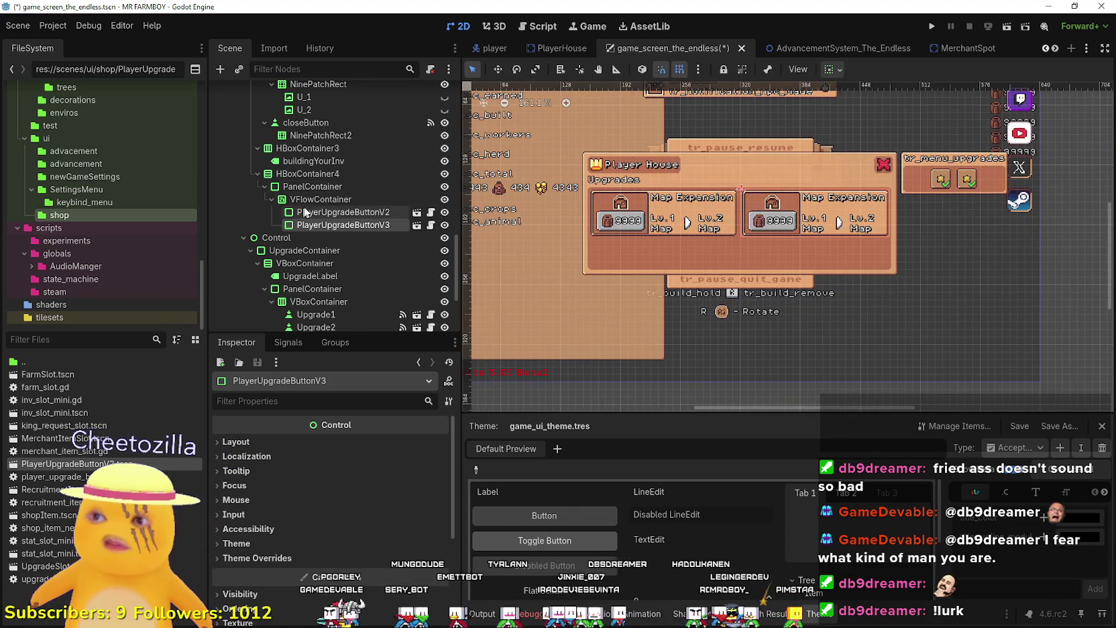
Leave VFlowContainer's last_wrap_alignment at Inherit, then request deleting the VFlowContainer node
{"action": "left_click", "coordinate": [303, 199]}
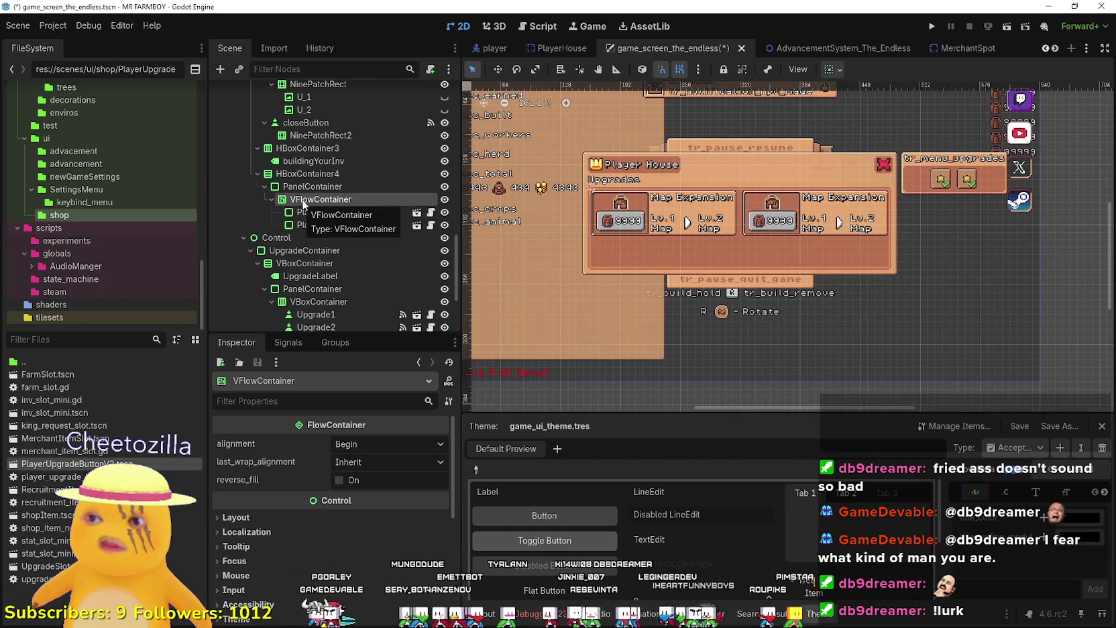
{"action": "left_click", "coordinate": [350, 461]}
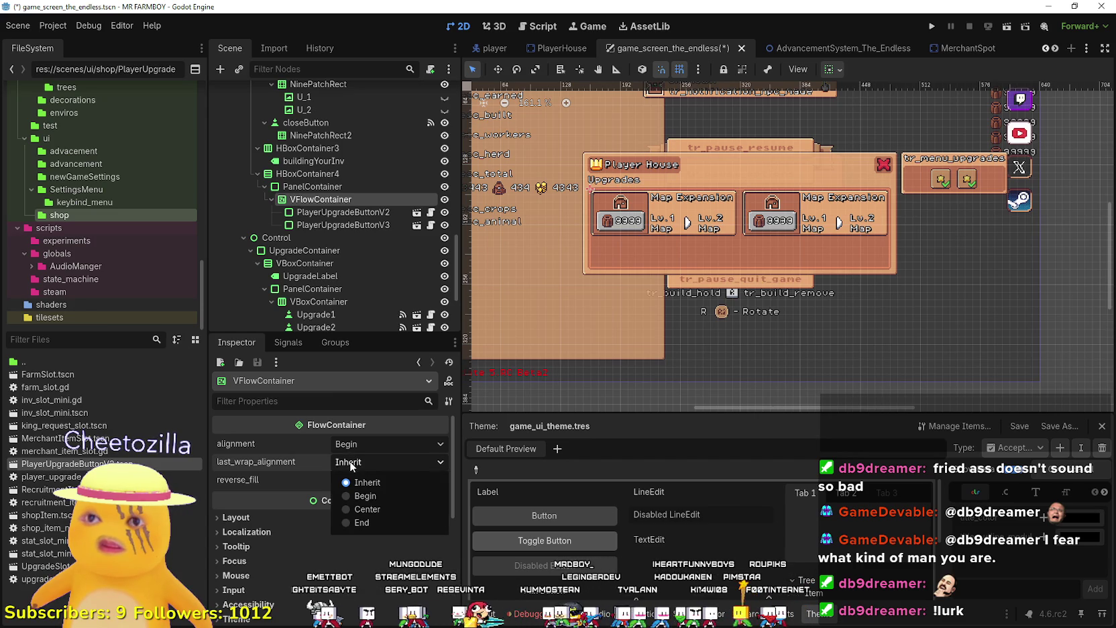
{"action": "left_click", "coordinate": [341, 368]}
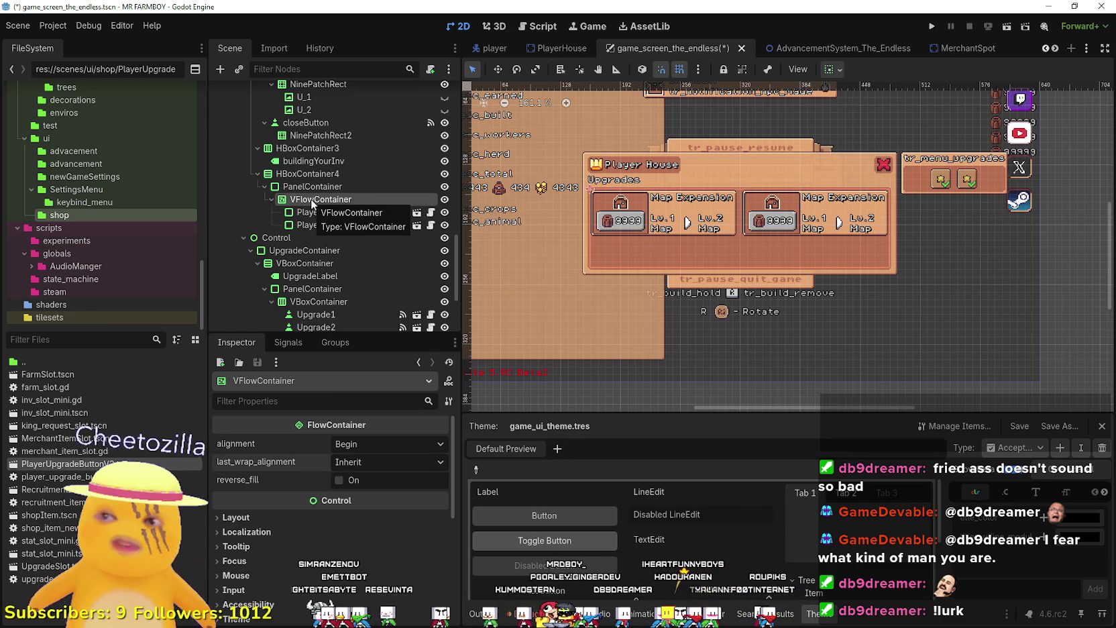
{"action": "right_click", "coordinate": [312, 204]}
{"action": "left_click", "coordinate": [349, 521]}
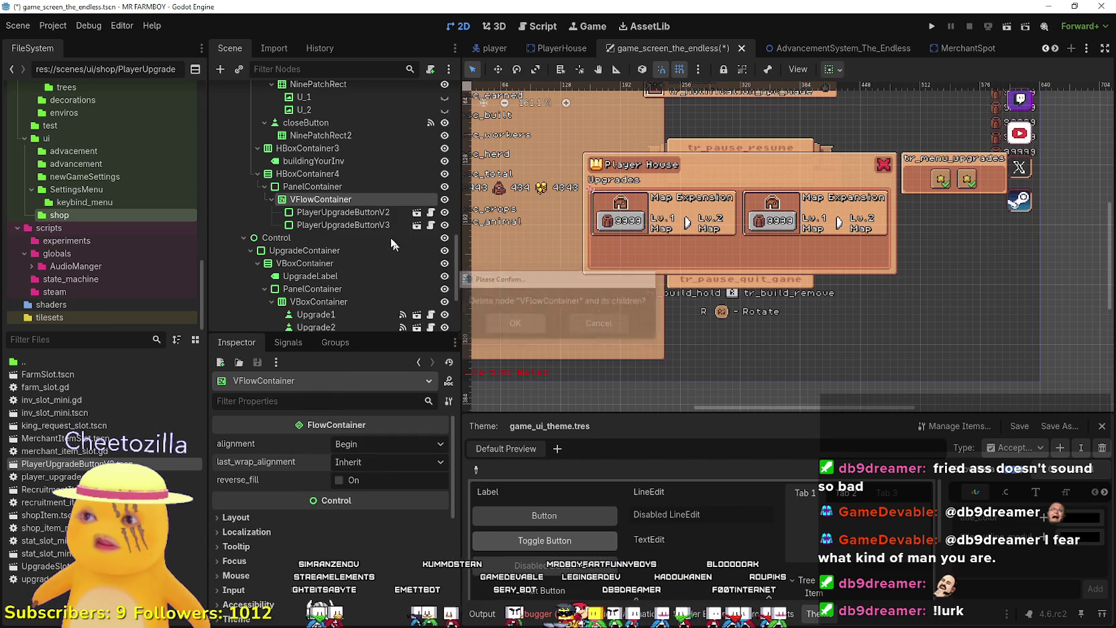
Confirm the deletion and add an HFlowContainer child under PanelContainer
{"action": "left_click", "coordinate": [514, 324]}
{"action": "right_click", "coordinate": [315, 186]}
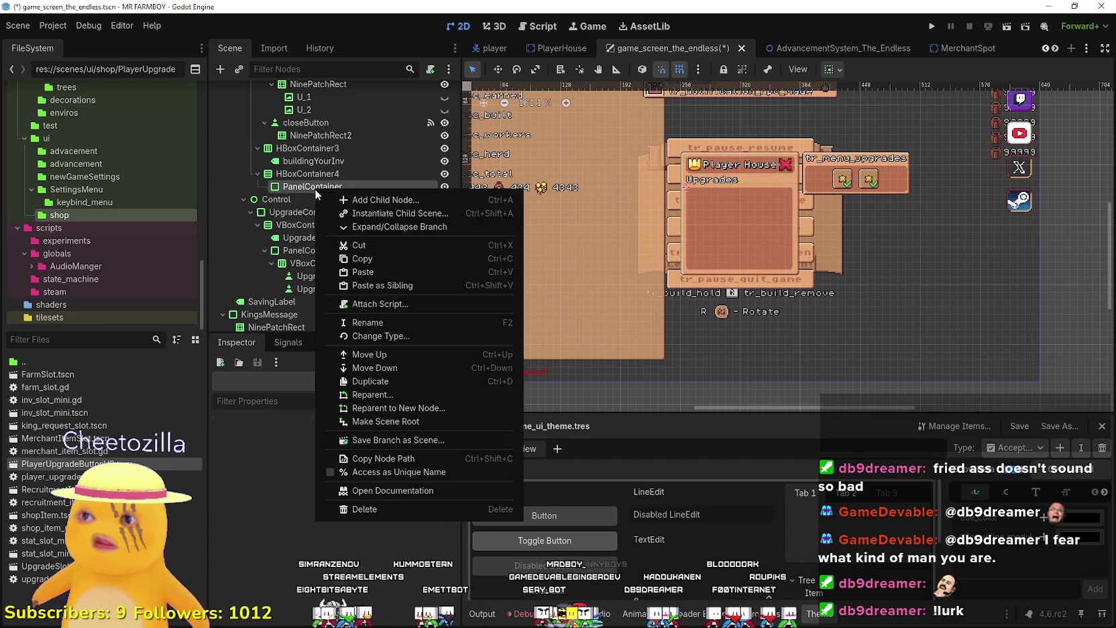
{"action": "left_click", "coordinate": [373, 200]}
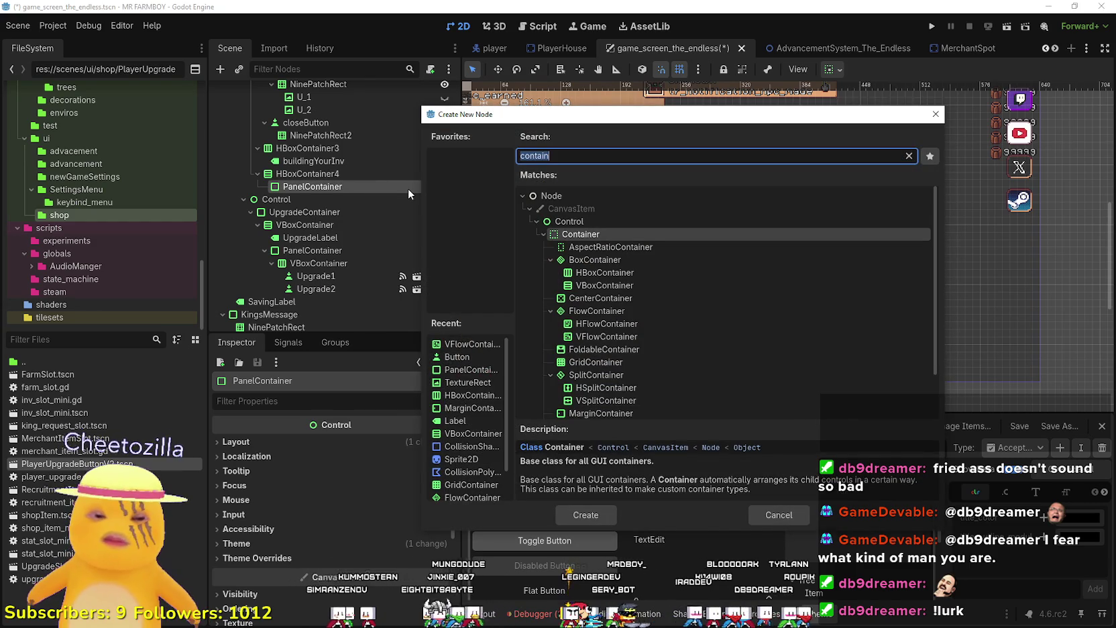
{"action": "type", "text": "contaiun"}
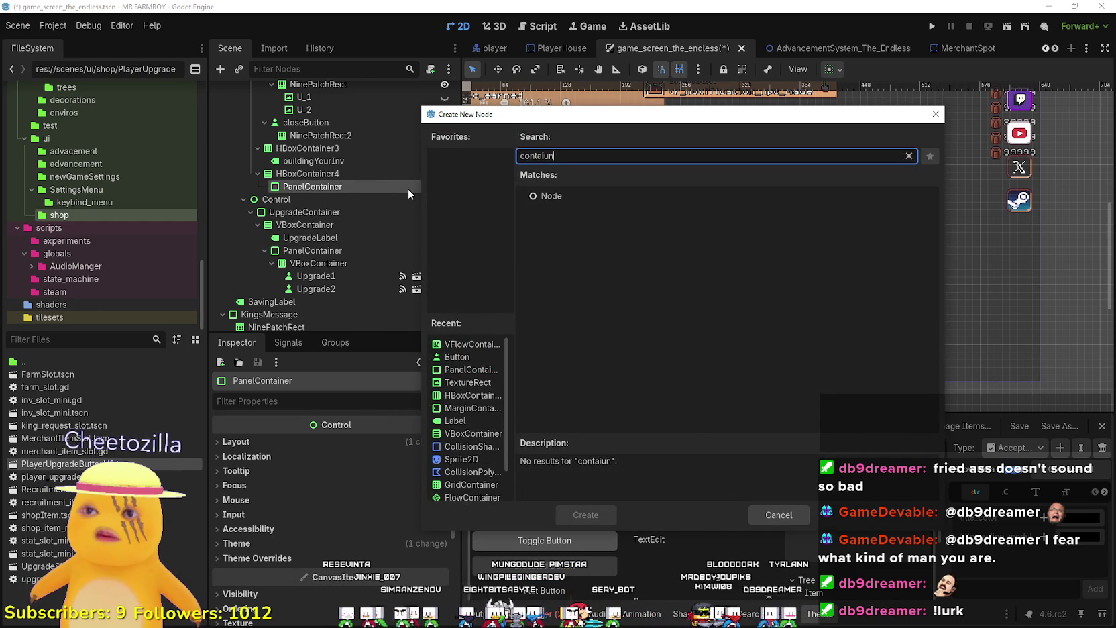
{"action": "key", "text": "BackSpace"}
{"action": "key", "text": "BackSpace"}
{"action": "key", "text": "BackSpace"}
{"action": "type", "text": "n"}
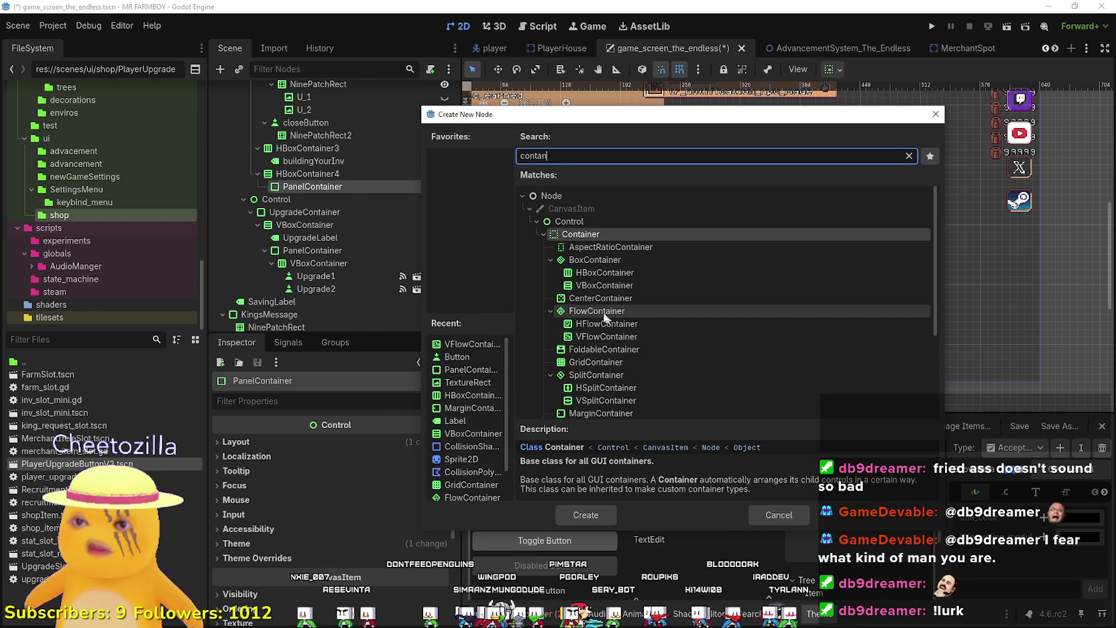
{"action": "left_click", "coordinate": [607, 323]}
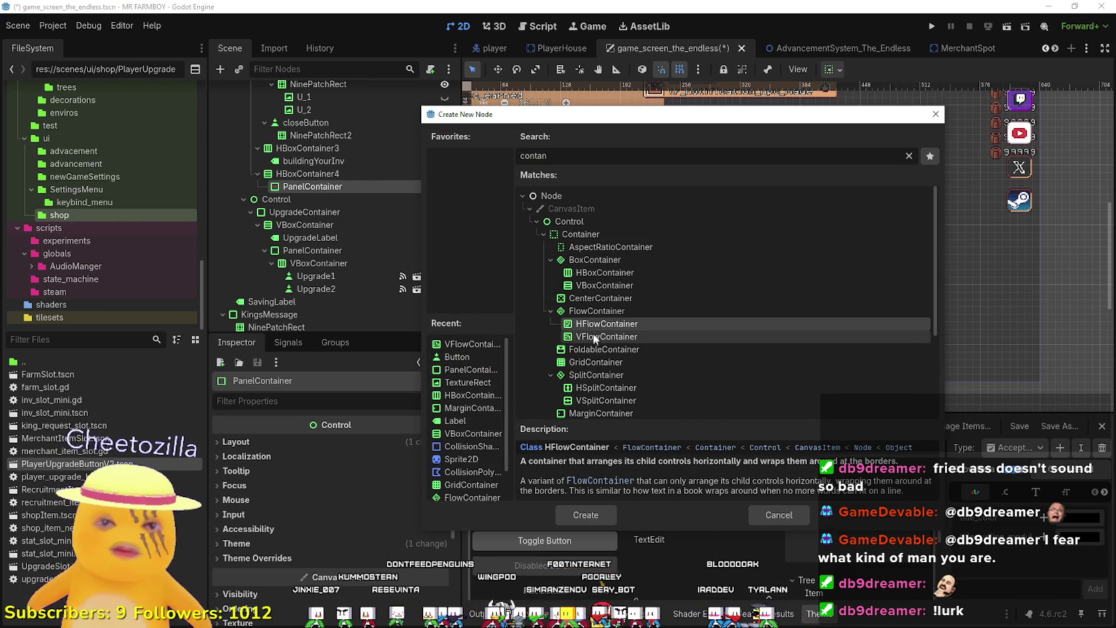
{"action": "left_click", "coordinate": [589, 513]}
Instance the PlayerUpgradeButtonV2 scene into the new HFlowContainer
{"action": "right_click", "coordinate": [326, 200]}
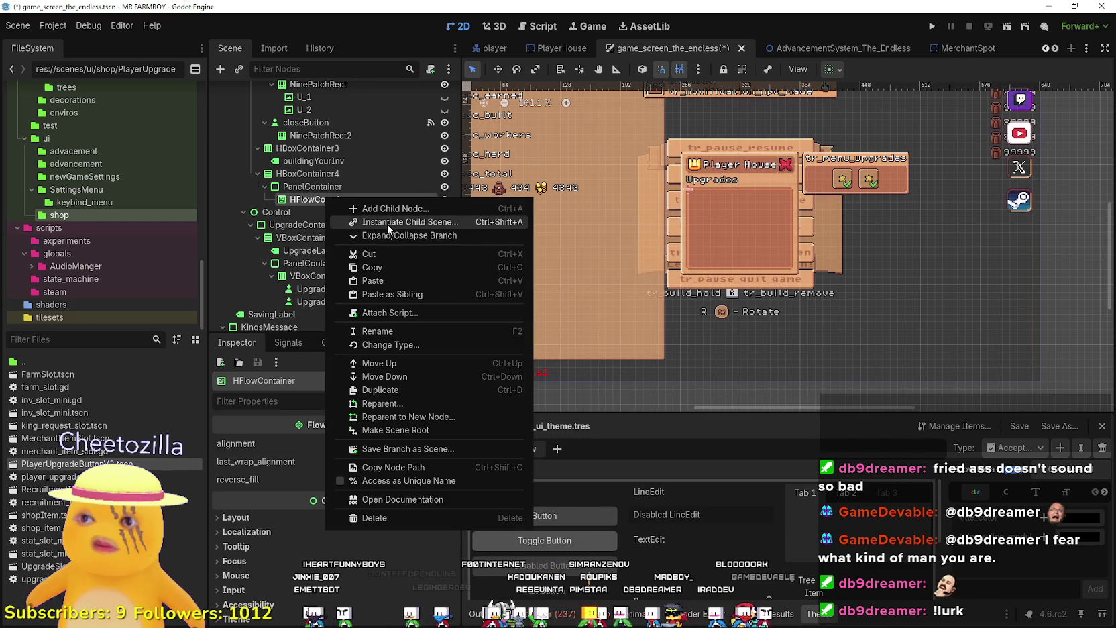
{"action": "left_click", "coordinate": [389, 222]}
{"action": "key", "text": "Return"}
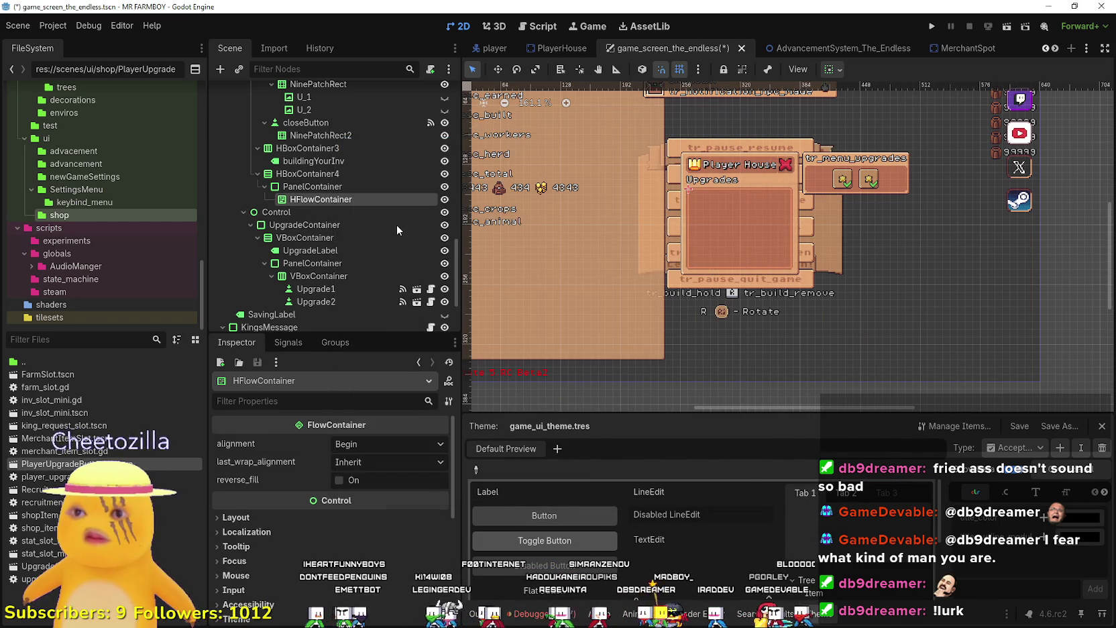
Duplicate the upgrade button four times for five Map Expansion rows (V2–V6)
{"action": "key", "text": "ctrl+d"}
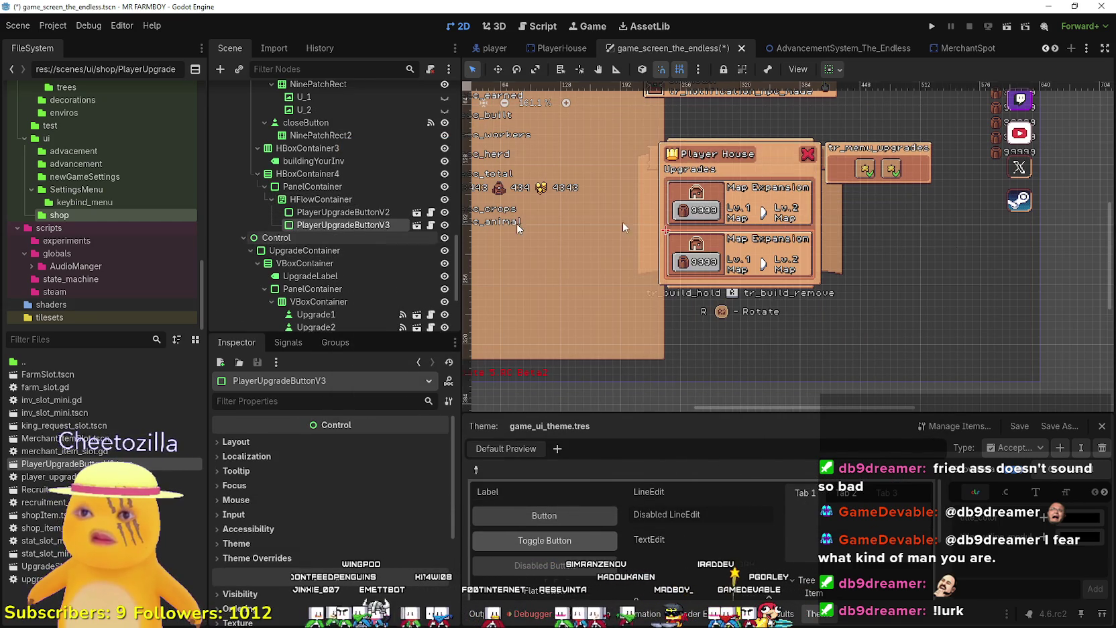
{"action": "scroll", "coordinate": [920, 224], "scroll_direction": "up", "scroll_amount": 2}
{"action": "key", "text": "ctrl+d"}
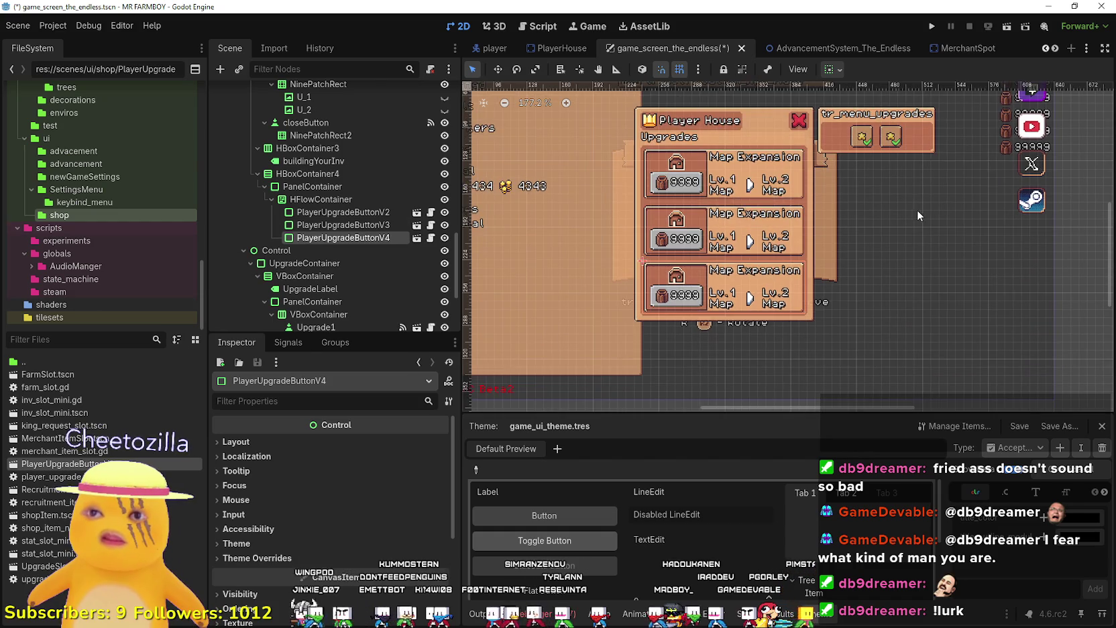
{"action": "scroll", "coordinate": [903, 207], "scroll_direction": "down", "scroll_amount": 2}
{"action": "key", "text": "ctrl+d"}
{"action": "scroll", "coordinate": [892, 211], "scroll_direction": "down", "scroll_amount": 3}
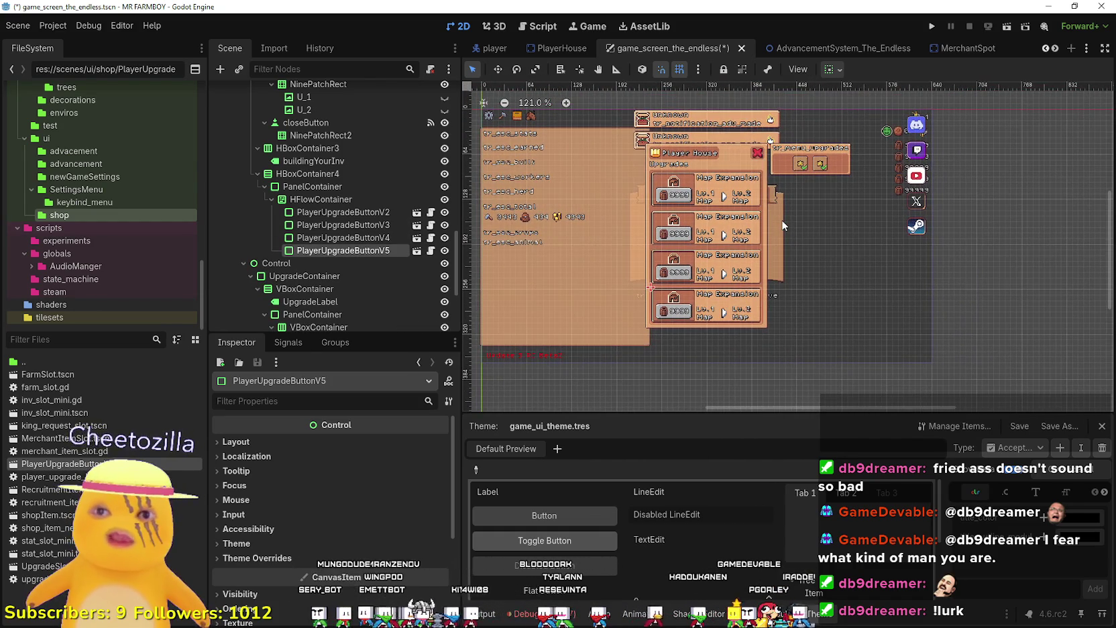
{"action": "key", "text": "ctrl+d"}
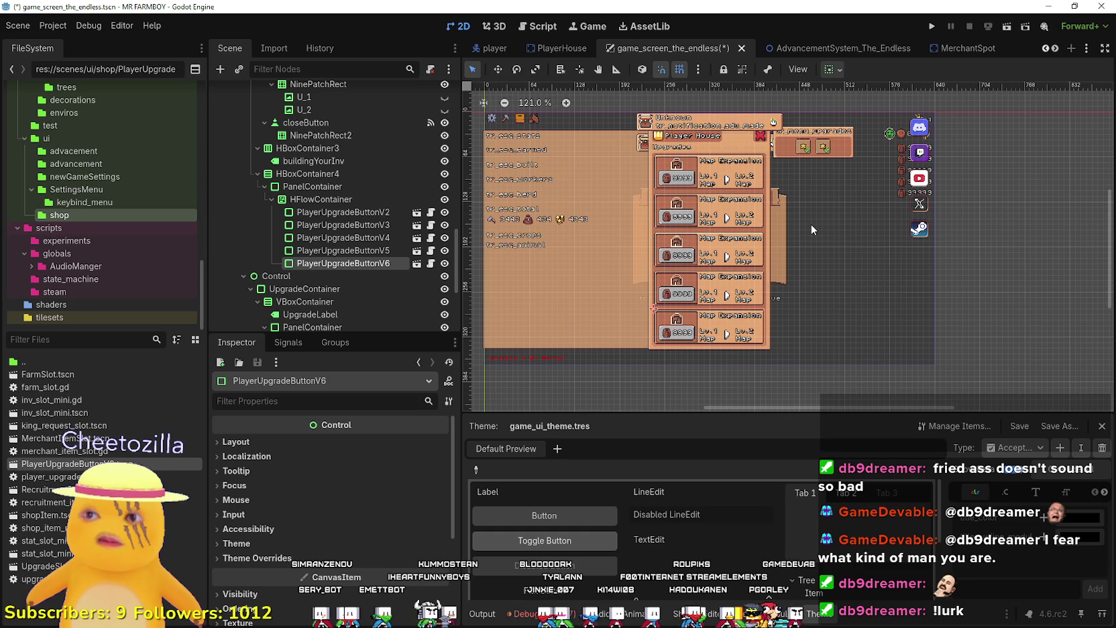
Zoom and pan the 2D viewport to check the Player House header and rows
{"action": "scroll", "coordinate": [811, 229], "scroll_direction": "down", "scroll_amount": 1}
{"action": "scroll", "coordinate": [811, 229], "scroll_direction": "down", "scroll_amount": 1}
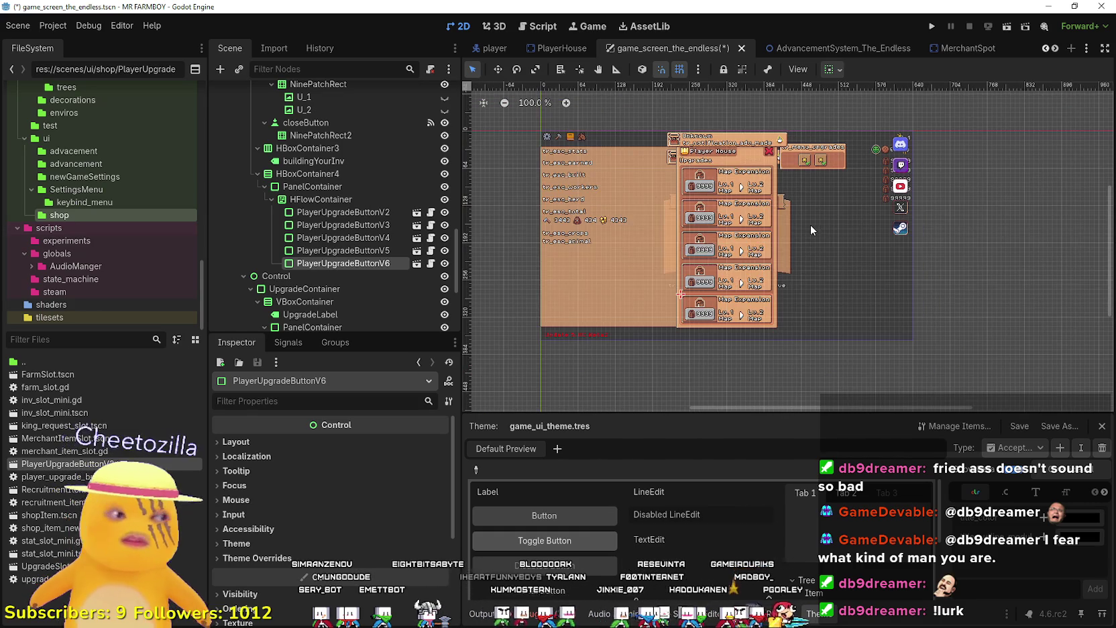
{"action": "scroll", "coordinate": [810, 224], "scroll_direction": "up", "scroll_amount": 5}
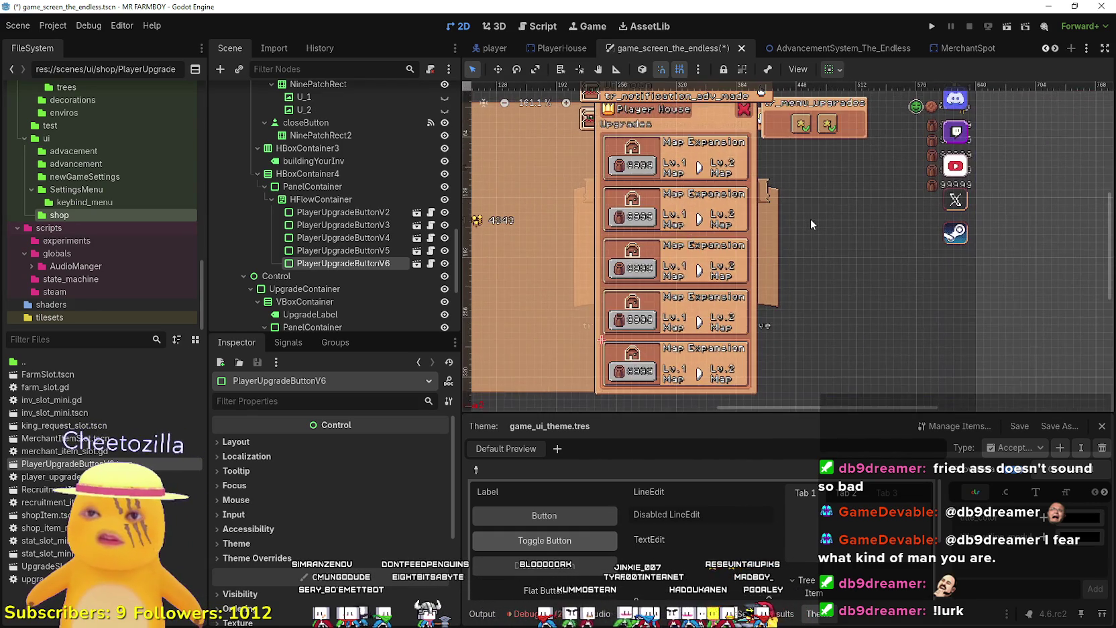
{"action": "scroll", "coordinate": [810, 218], "scroll_direction": "down", "scroll_amount": 4}
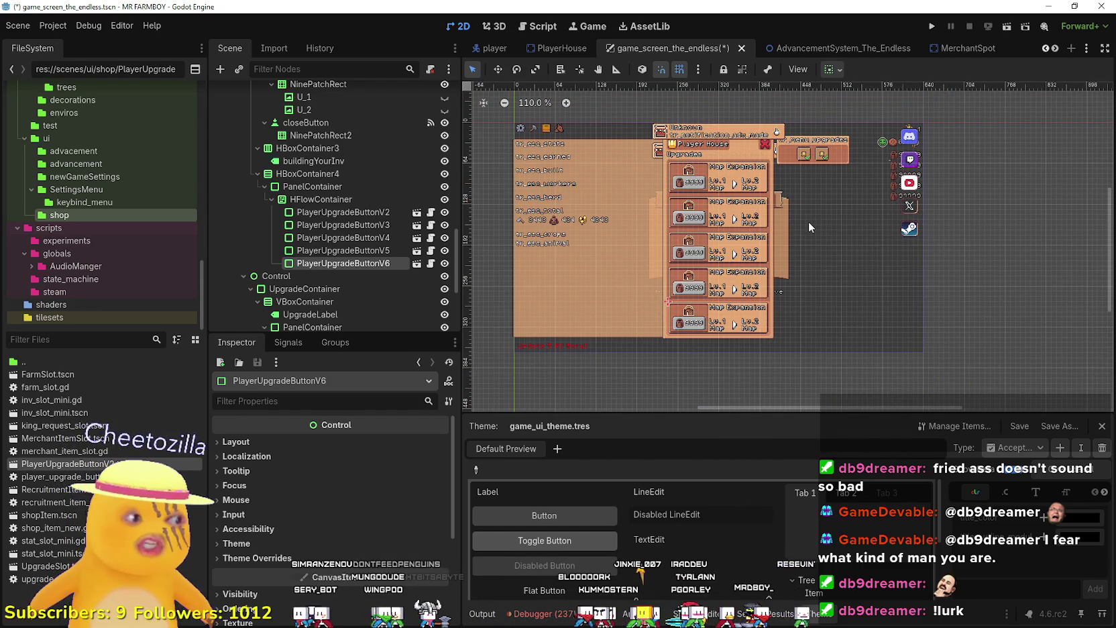
{"action": "scroll", "coordinate": [676, 283], "scroll_direction": "up", "scroll_amount": 5}
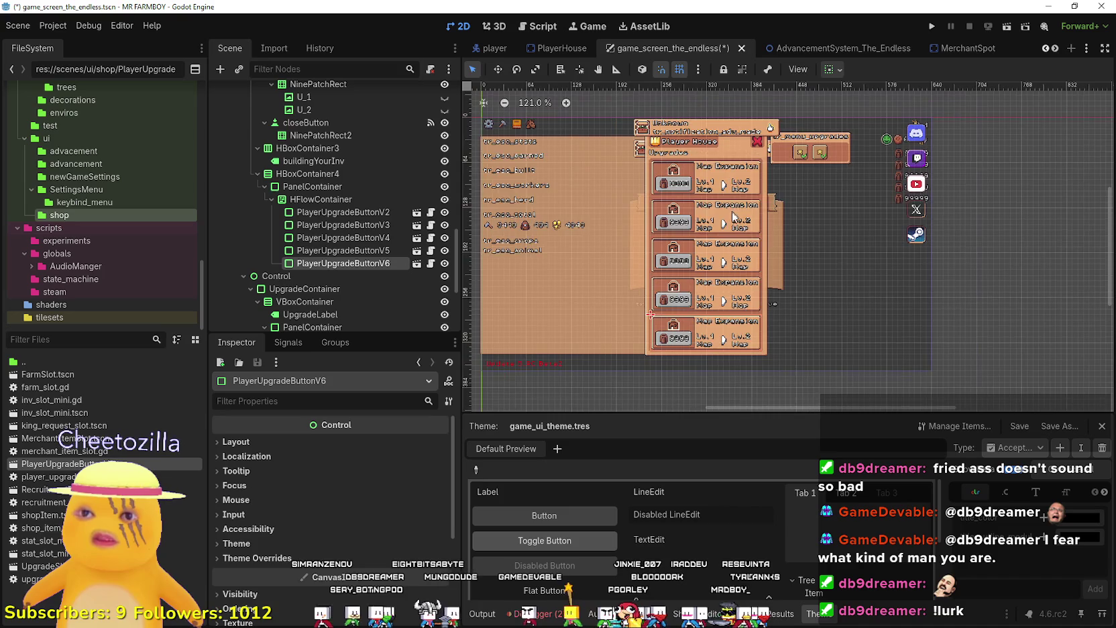
{"action": "mouse_move", "coordinate": [749, 130]}
{"action": "left_mouse_down"}
{"action": "mouse_move", "coordinate": [691, 174]}
{"action": "mouse_move", "coordinate": [682, 139]}
{"action": "left_mouse_up"}
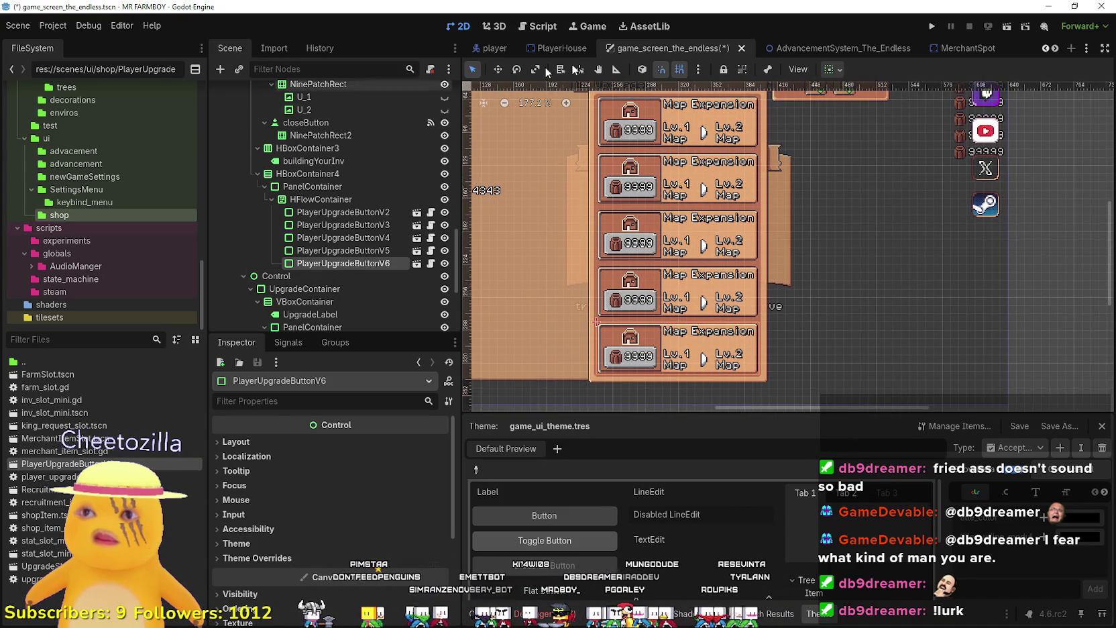
{"action": "left_click", "coordinate": [1055, 48]}
Append 'Tiles 9999' to Label3 and Label2 in PlayerUpgradeButtonV2 and save the scene
{"action": "left_click", "coordinate": [1055, 48]}
{"action": "left_click", "coordinate": [804, 49]}
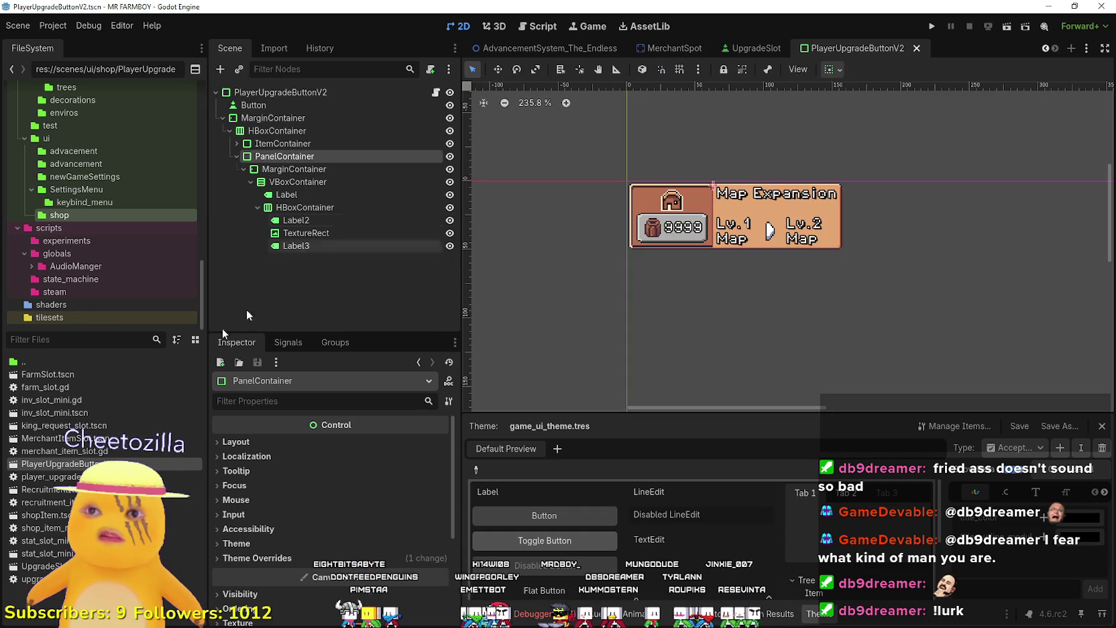
{"action": "left_click", "coordinate": [346, 234]}
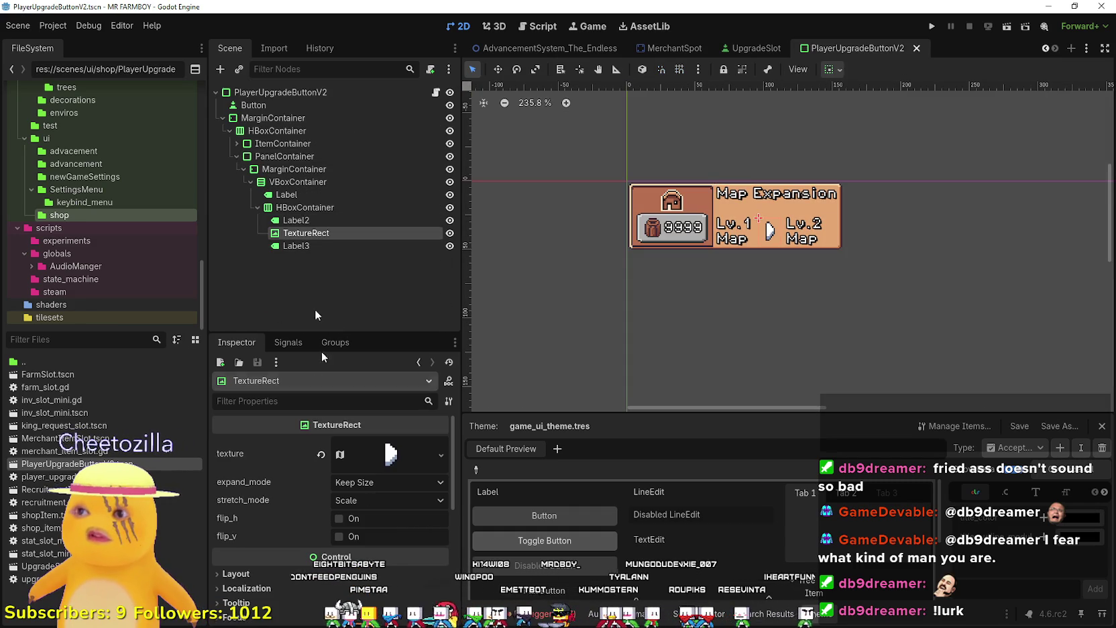
{"action": "left_click", "coordinate": [326, 244]}
{"action": "left_click", "coordinate": [317, 479]}
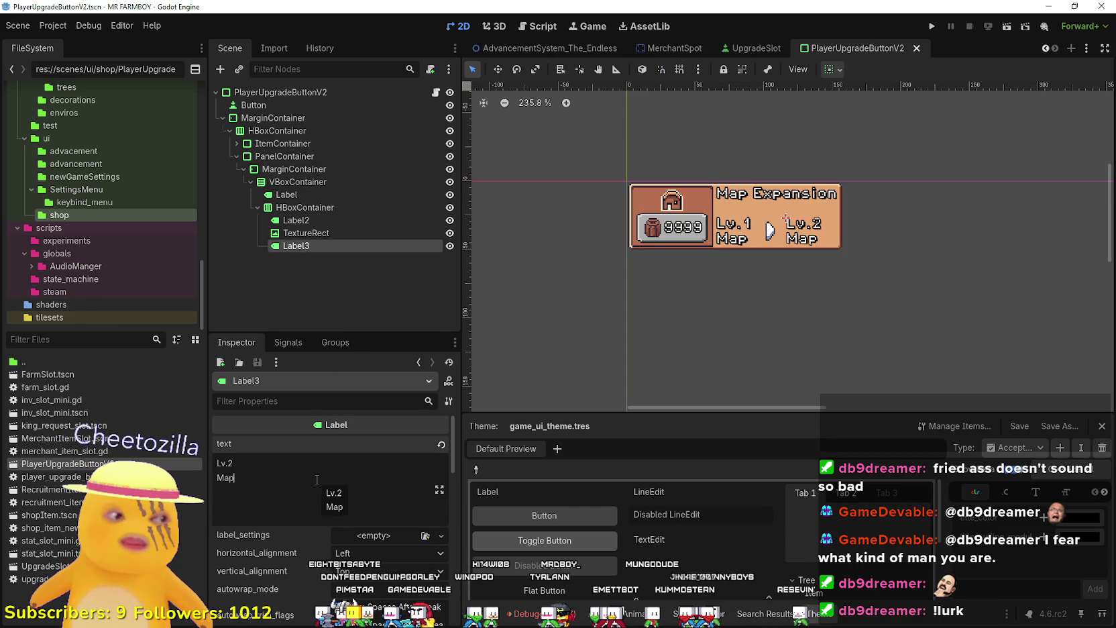
{"action": "type", "text": "Ti"}
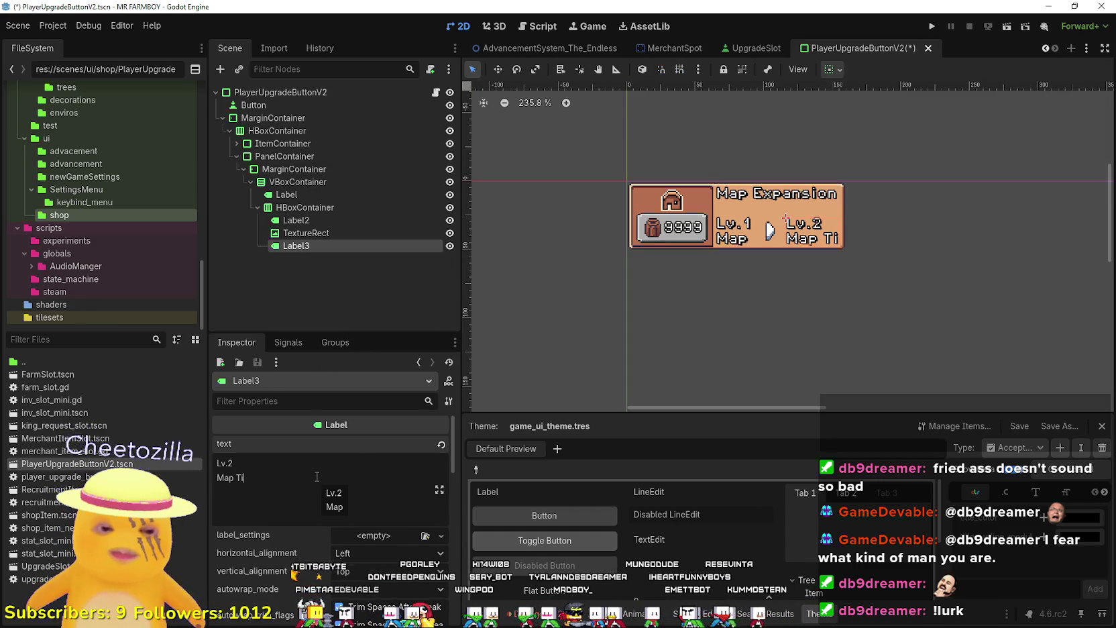
{"action": "type", "text": "les 9999"}
{"action": "left_click", "coordinate": [320, 221]}
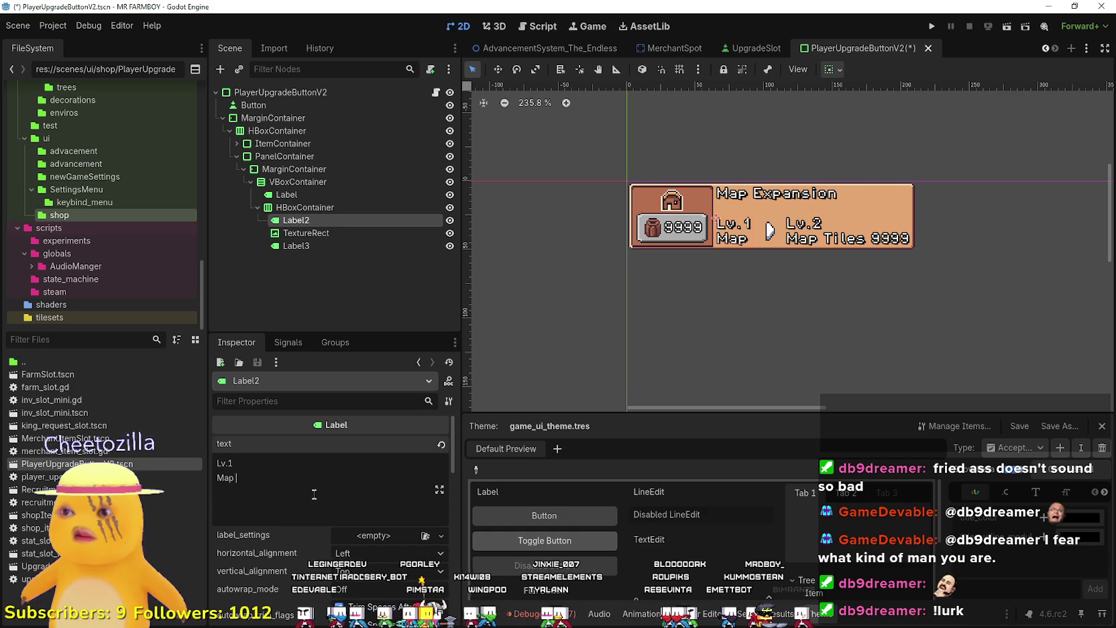
{"action": "type", "text": "Tile"}
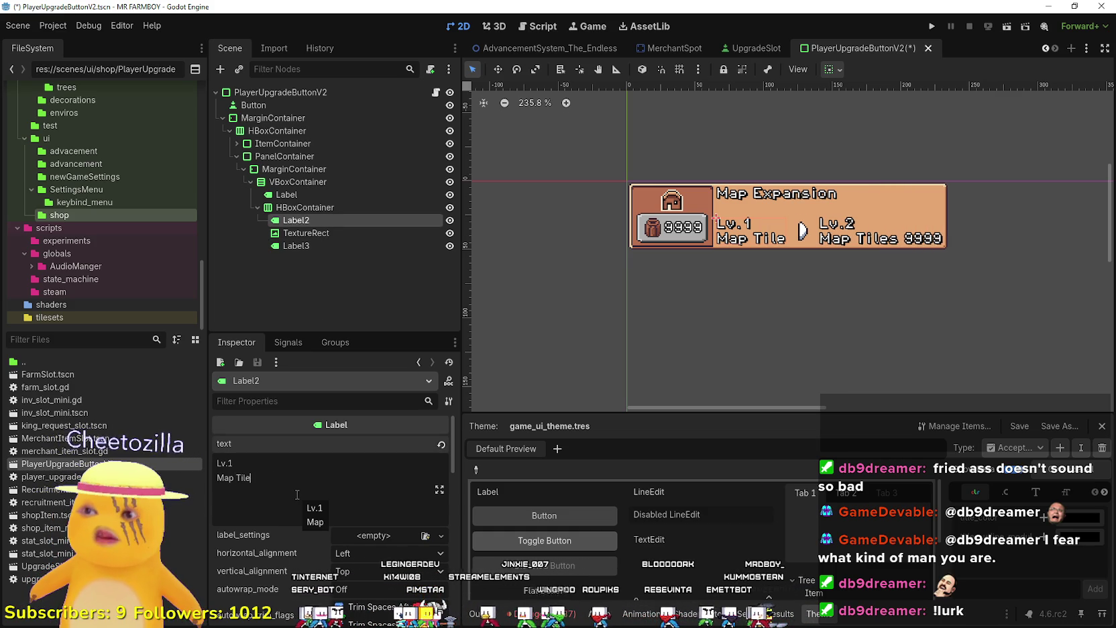
{"action": "type", "text": "s"}
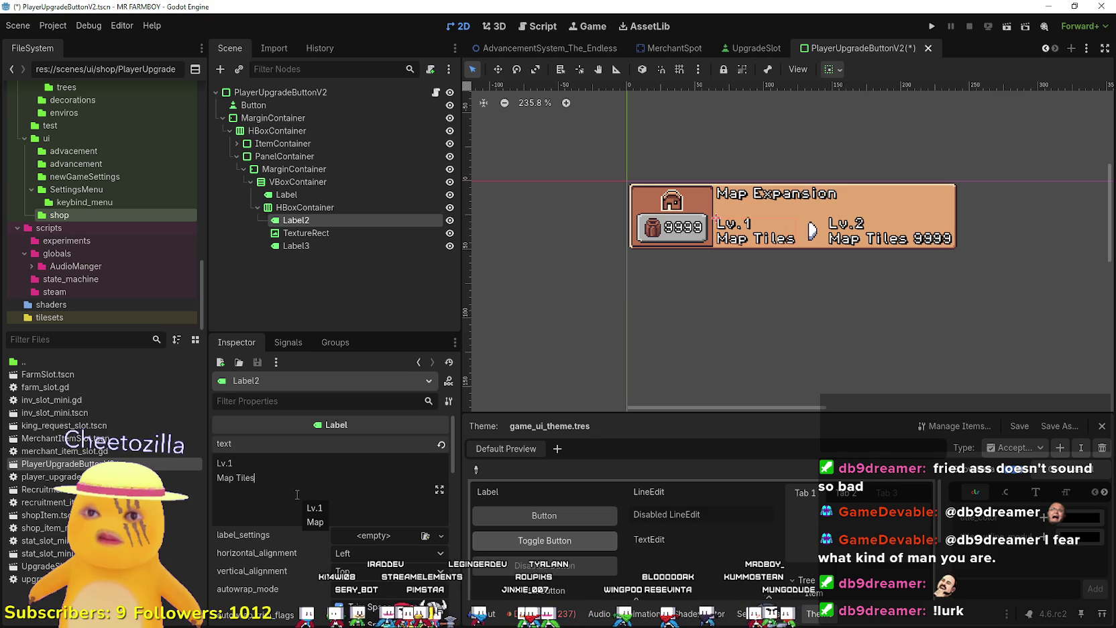
{"action": "type", "text": " 9999"}
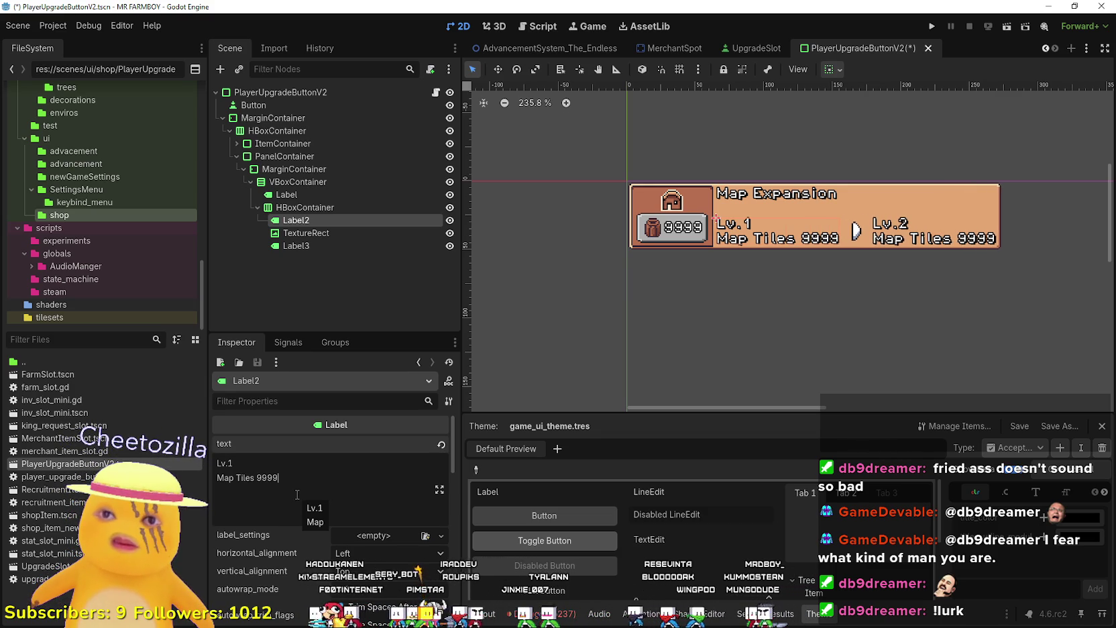
{"action": "key", "text": "ctrl+s"}
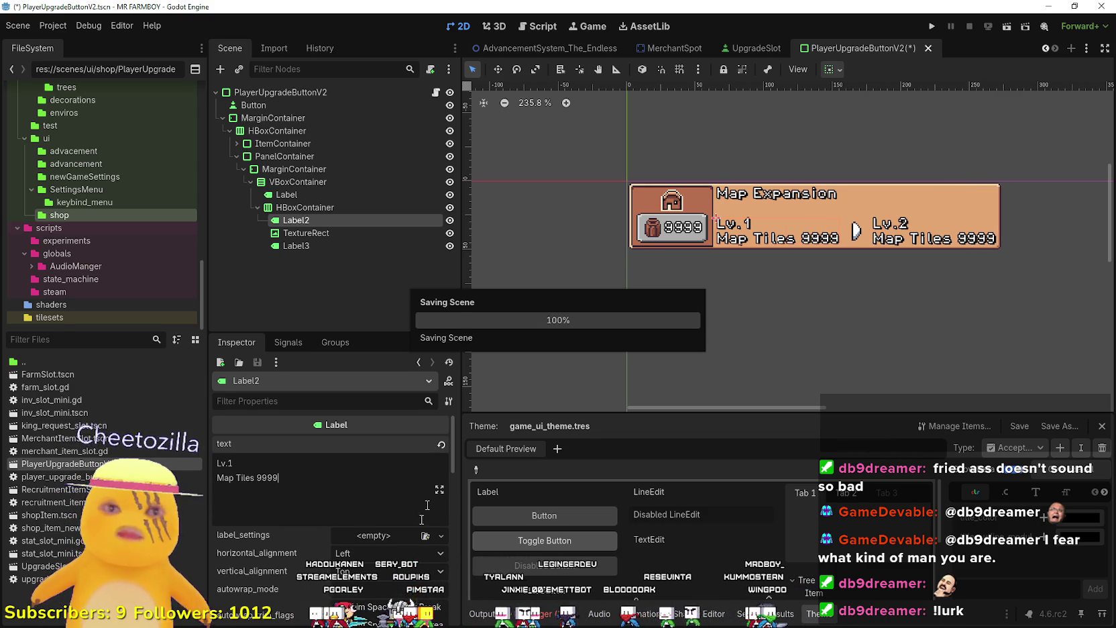
Save the game_screen_the_endless scene and hide the PlayerHousePanel in the editor
{"action": "left_click", "coordinate": [1045, 49]}
{"action": "left_click", "coordinate": [1045, 48]}
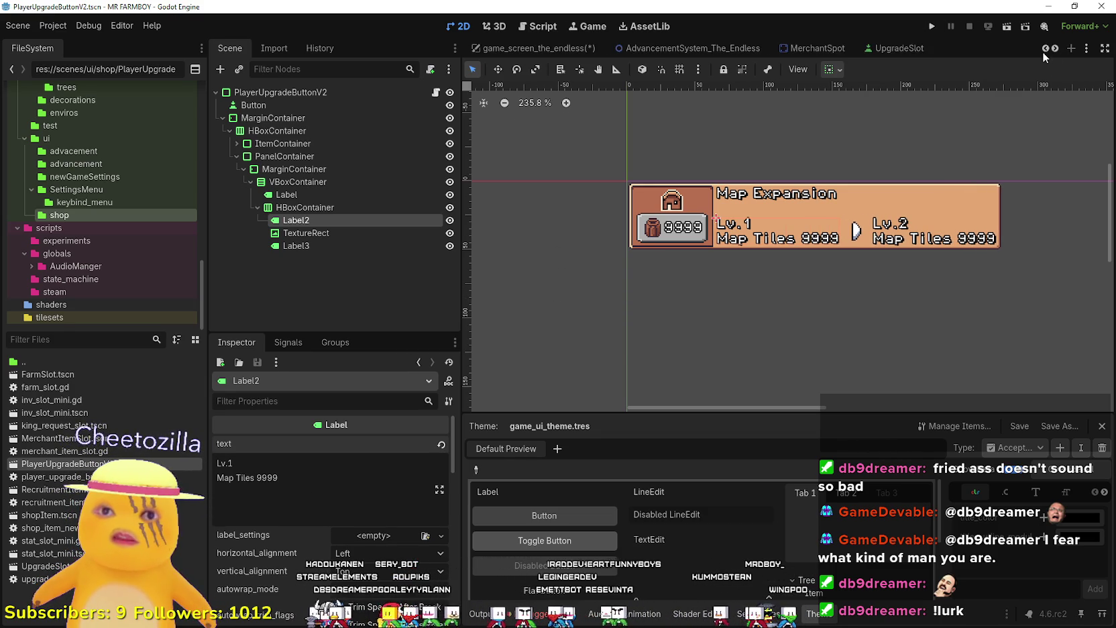
{"action": "left_click", "coordinate": [1045, 48]}
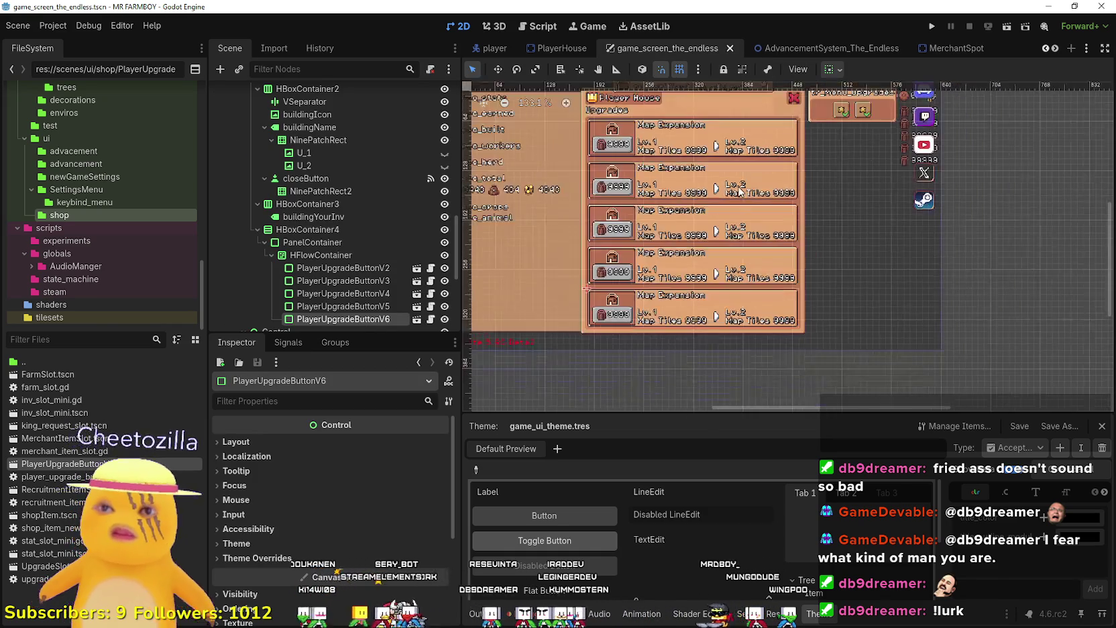
{"action": "key", "text": "ctrl+s"}
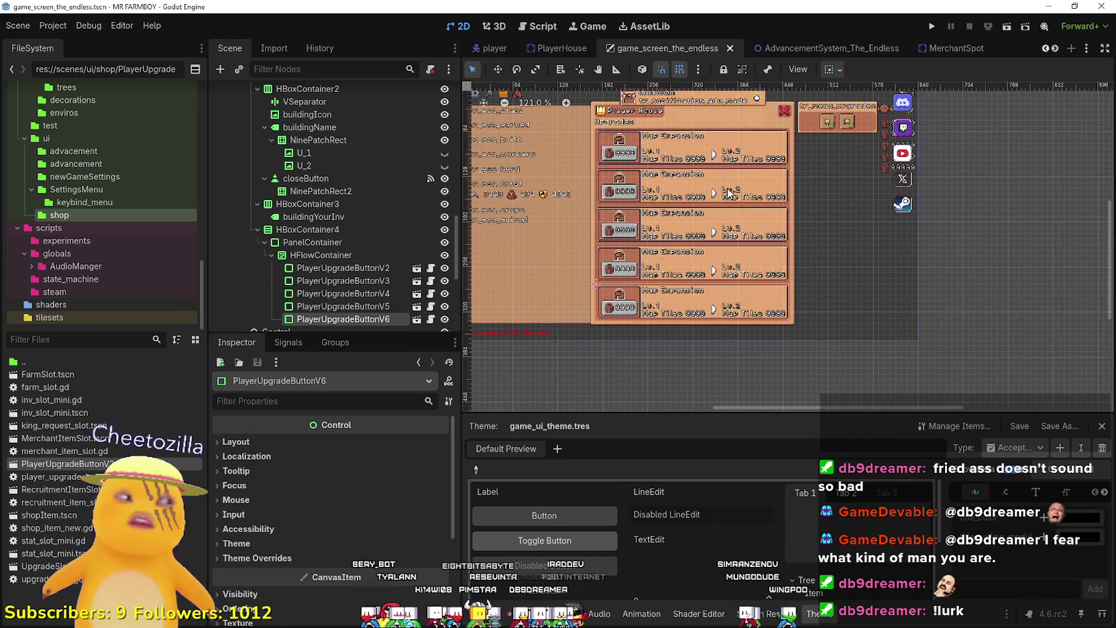
{"action": "scroll", "coordinate": [731, 194], "scroll_direction": "up", "scroll_amount": 2}
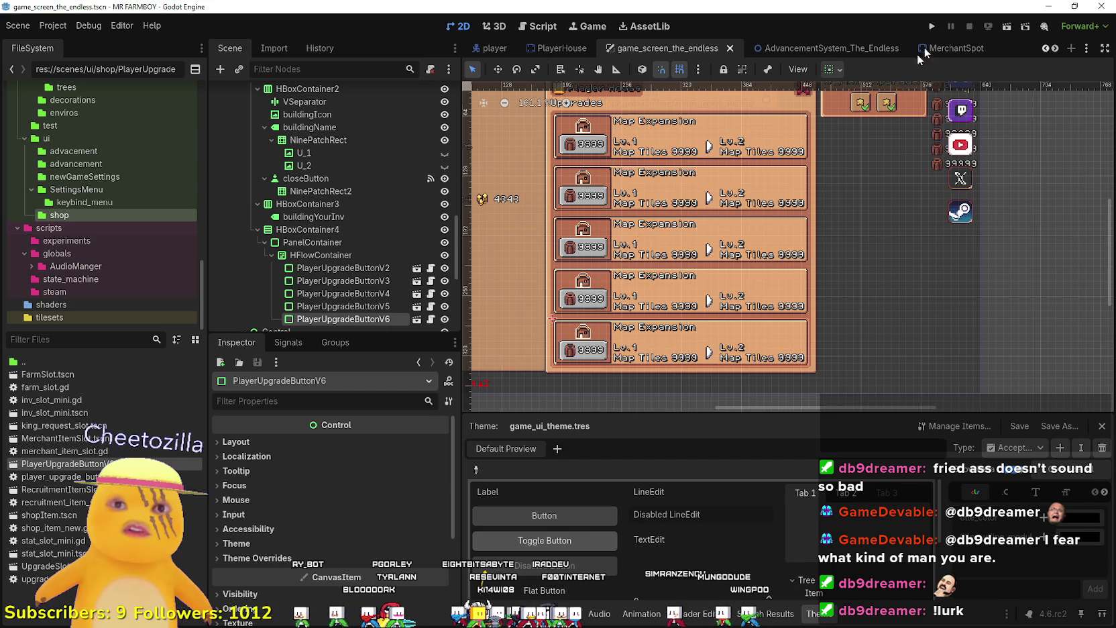
{"action": "left_click", "coordinate": [318, 255]}
{"action": "scroll", "coordinate": [293, 239], "scroll_direction": "up", "scroll_amount": 3}
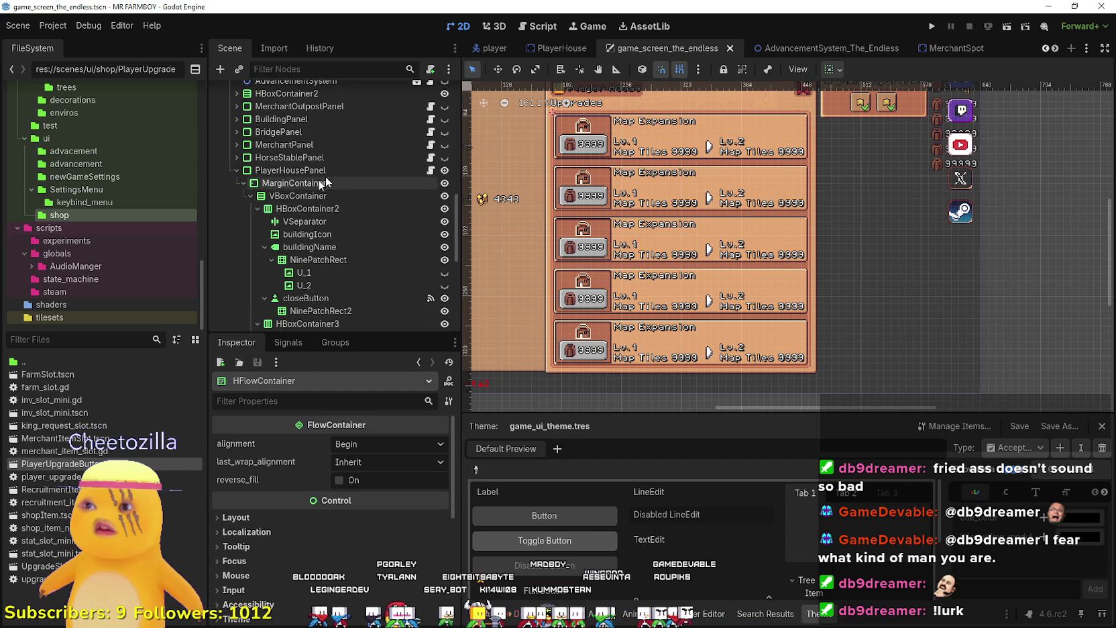
{"action": "left_click", "coordinate": [445, 169]}
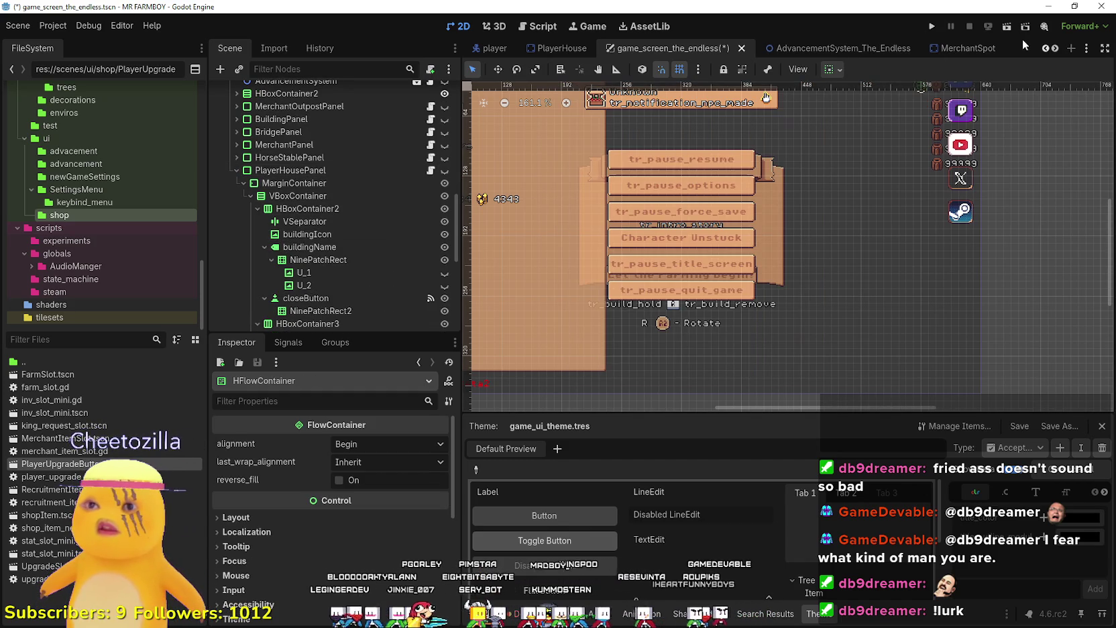
Run the project and load Save 5 from the Continue menu
{"action": "left_click", "coordinate": [931, 27]}
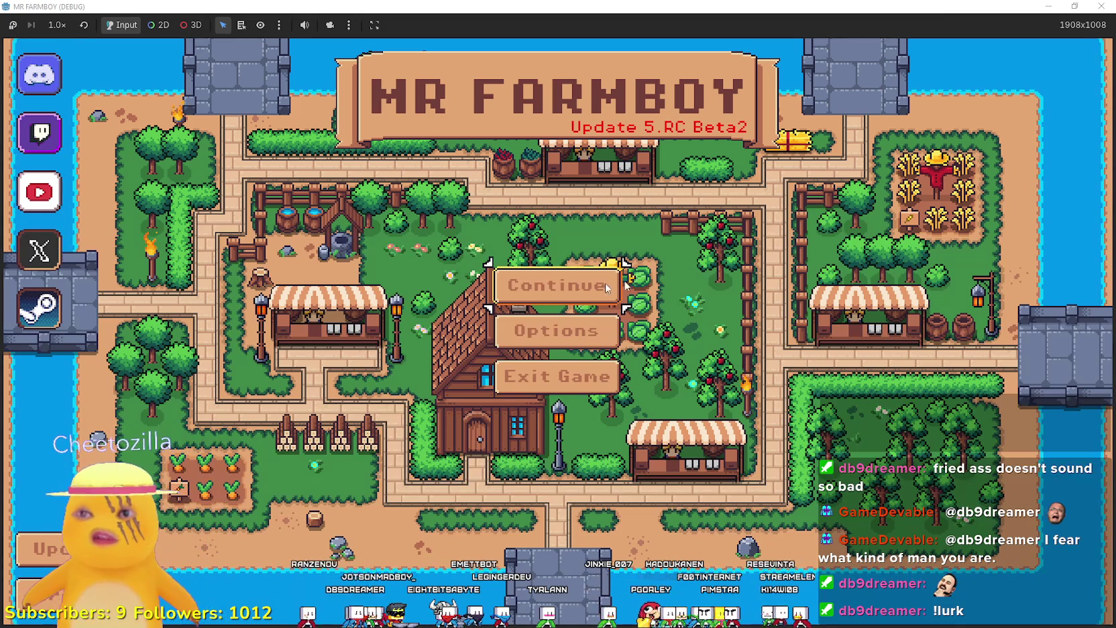
{"action": "left_click", "coordinate": [556, 287]}
{"action": "scroll", "coordinate": [580, 376], "scroll_direction": "down", "scroll_amount": 3}
{"action": "left_click", "coordinate": [597, 328]}
{"action": "left_click", "coordinate": [429, 335]}
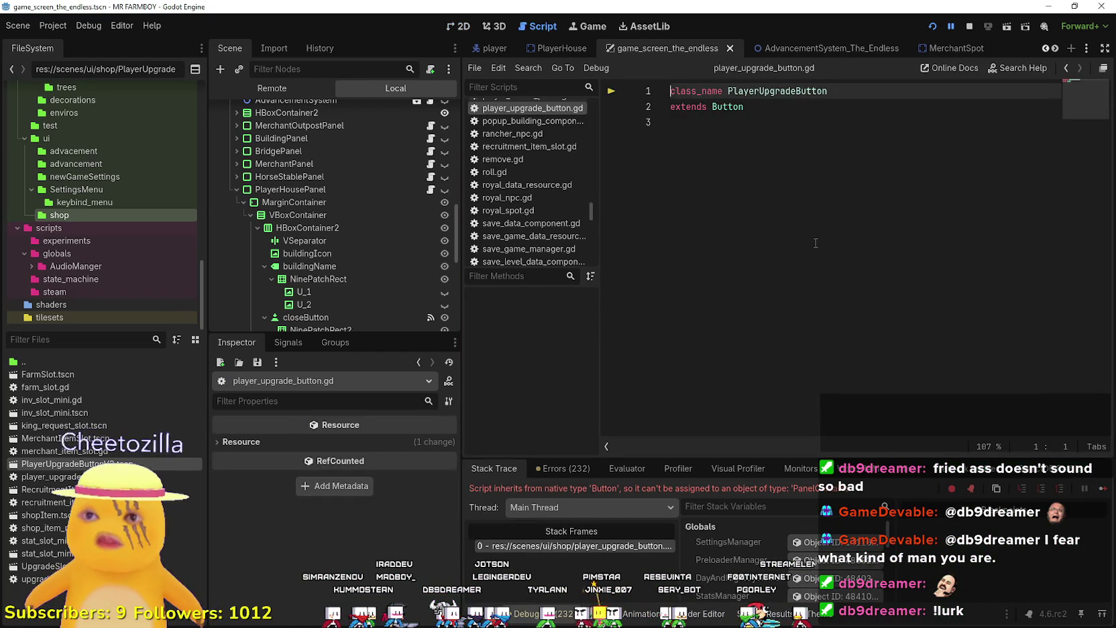
Make player_upgrade_button.gd extend PanelContainer instead of Button and relaunch the game
{"action": "left_click", "coordinate": [842, 192]}
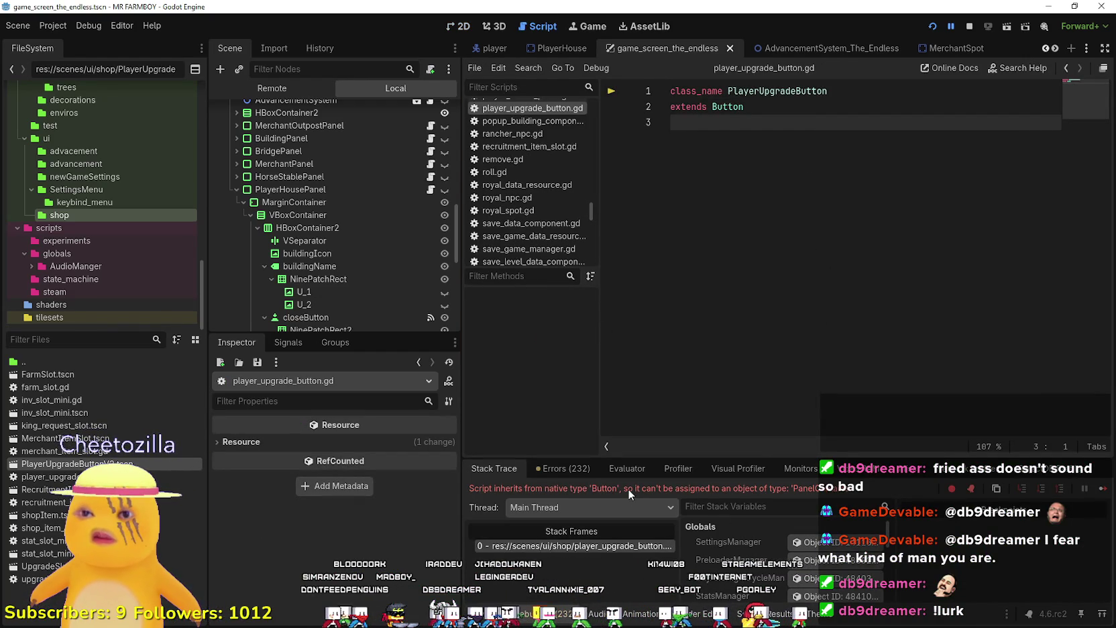
{"action": "double_click", "coordinate": [728, 107]}
{"action": "scroll", "coordinate": [349, 144], "scroll_direction": "up", "scroll_amount": 4}
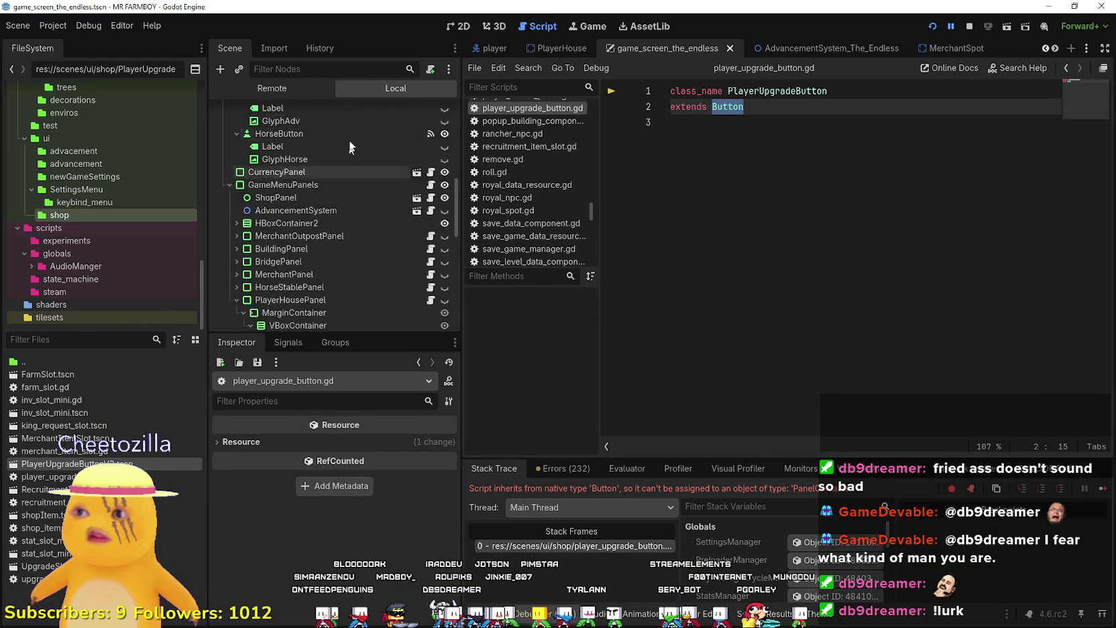
{"action": "left_click", "coordinate": [969, 27]}
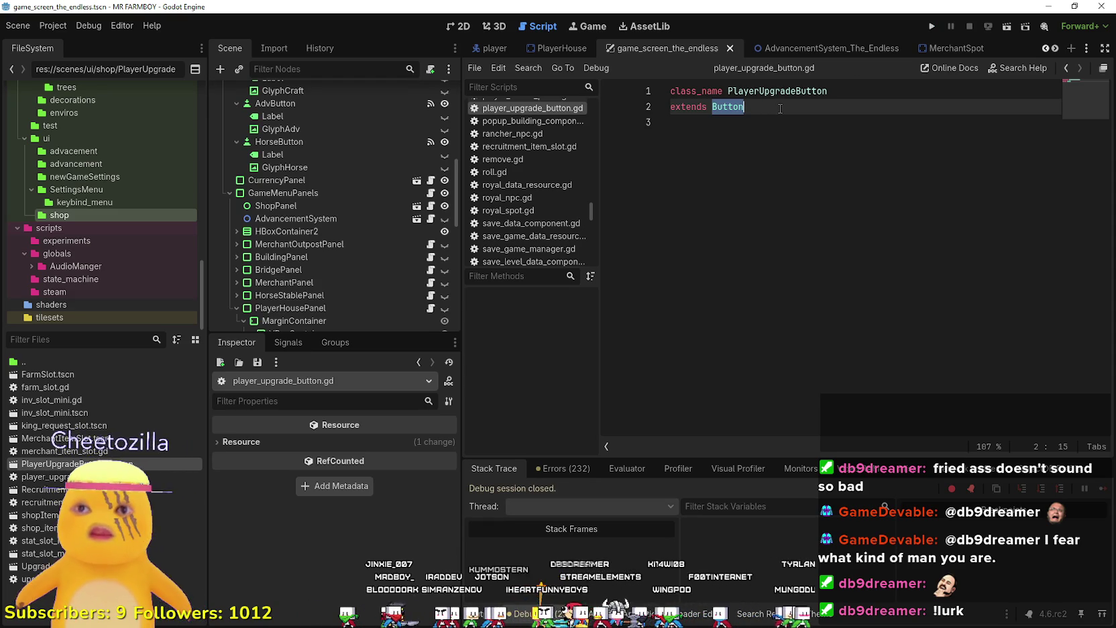
{"action": "type", "text": "Pael"}
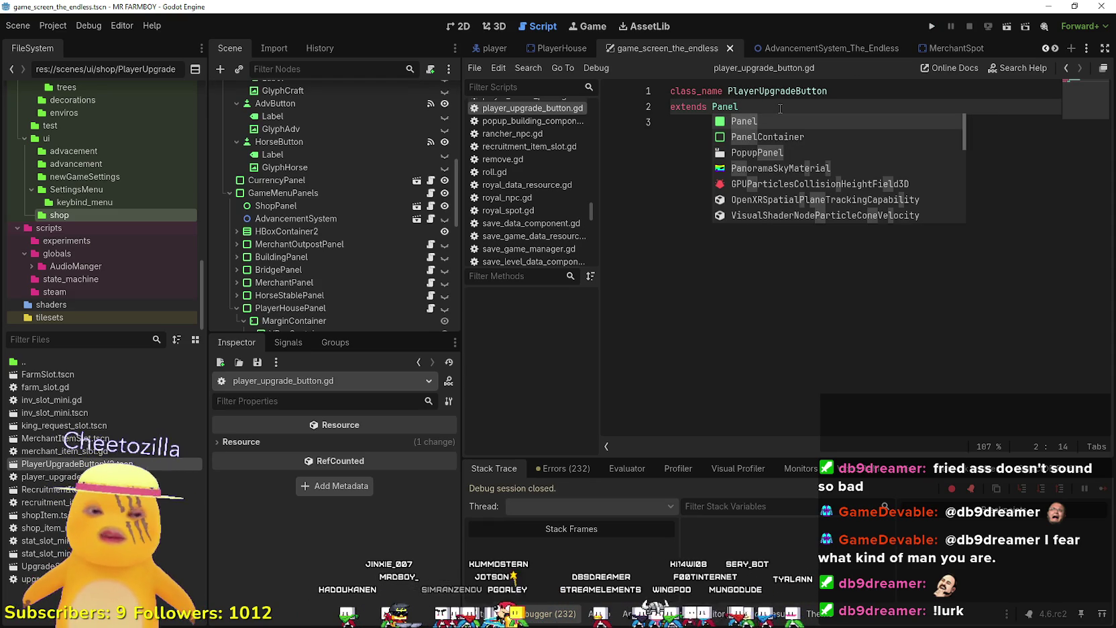
{"action": "key", "text": "Down"}
{"action": "key", "text": "Return"}
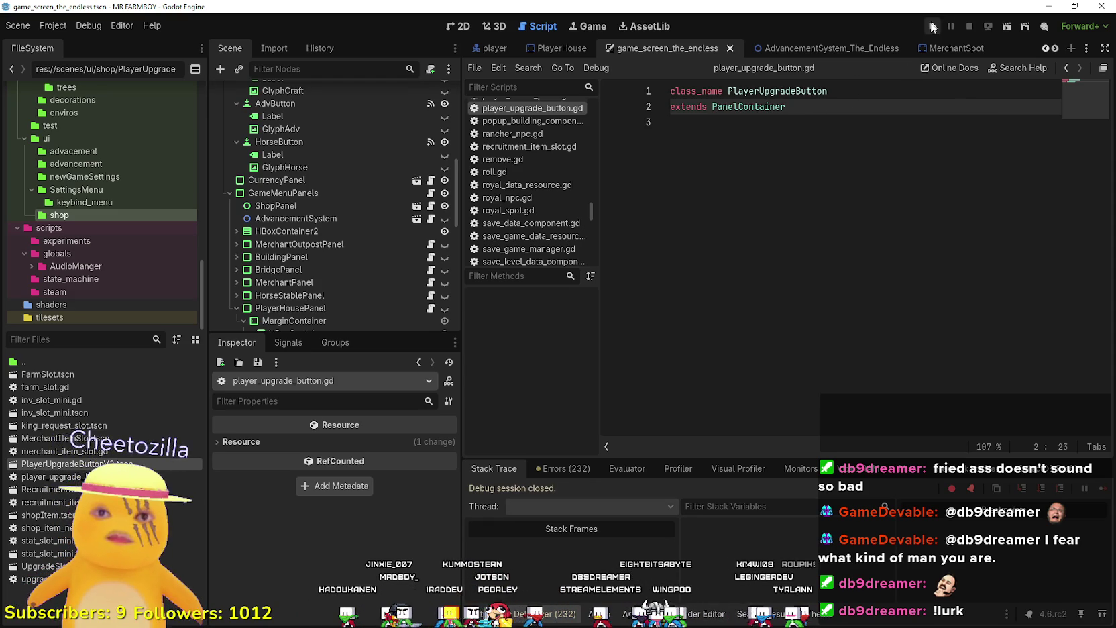
{"action": "key", "text": "F5"}
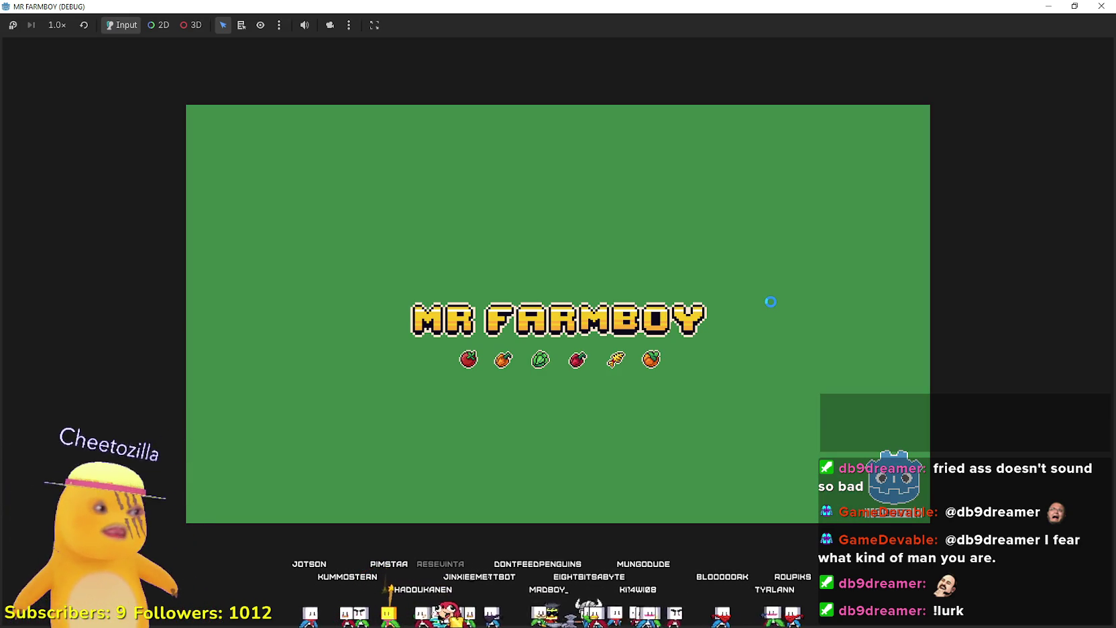
Load Save 5, continue past the camera script error, and maximize the MR FARMBOY window
{"action": "key", "text": "F8"}
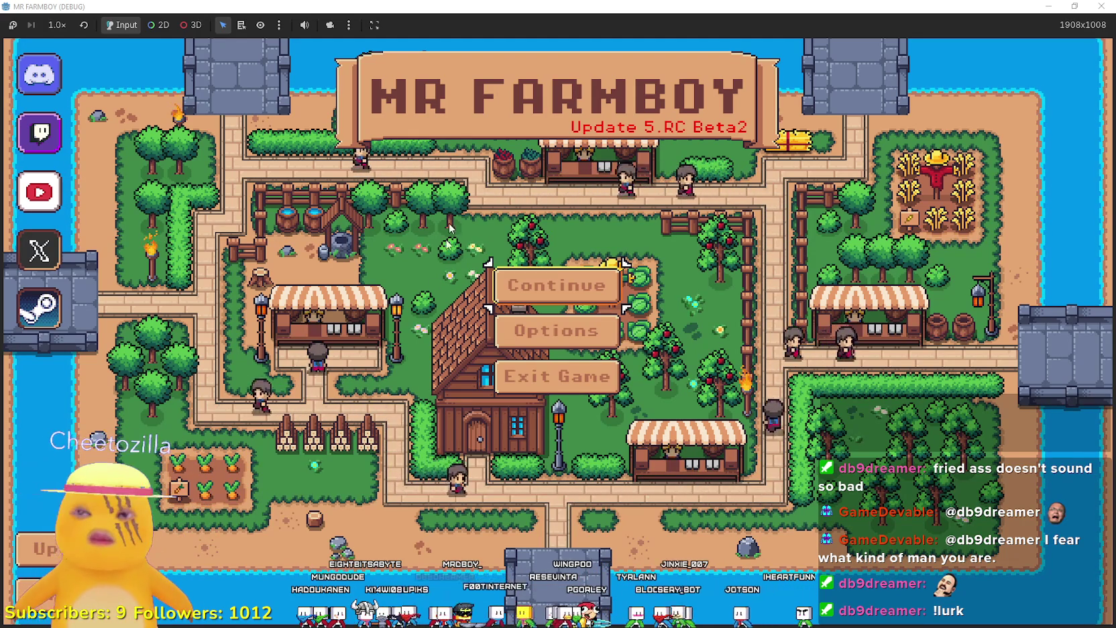
{"action": "left_click", "coordinate": [564, 286]}
{"action": "scroll", "coordinate": [537, 348], "scroll_direction": "down", "scroll_amount": 2}
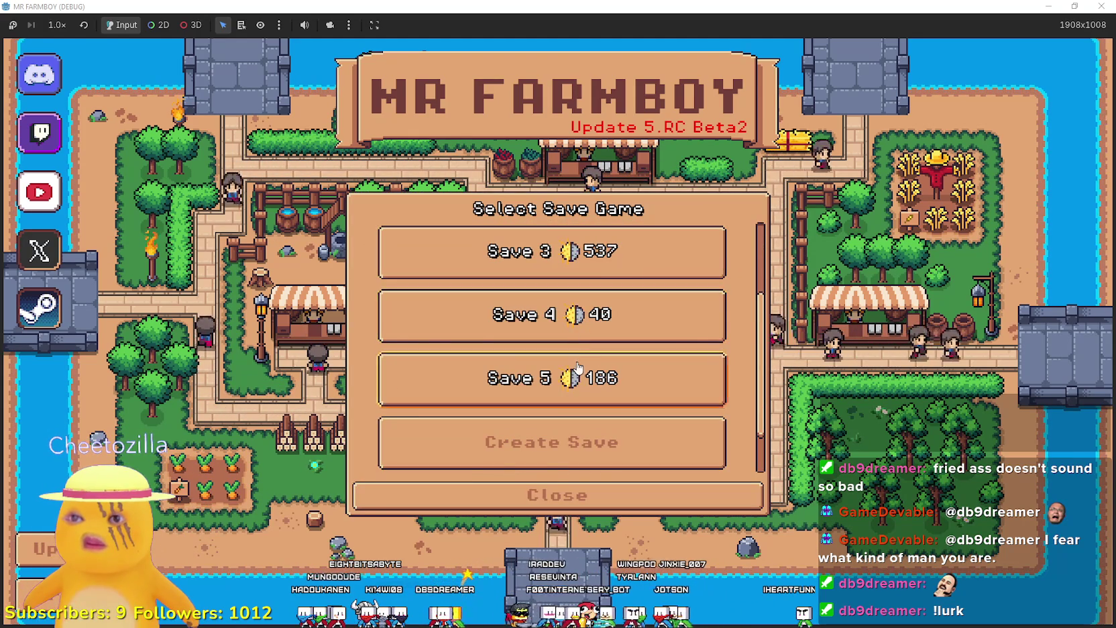
{"action": "left_click", "coordinate": [509, 392]}
{"action": "left_click", "coordinate": [509, 394]}
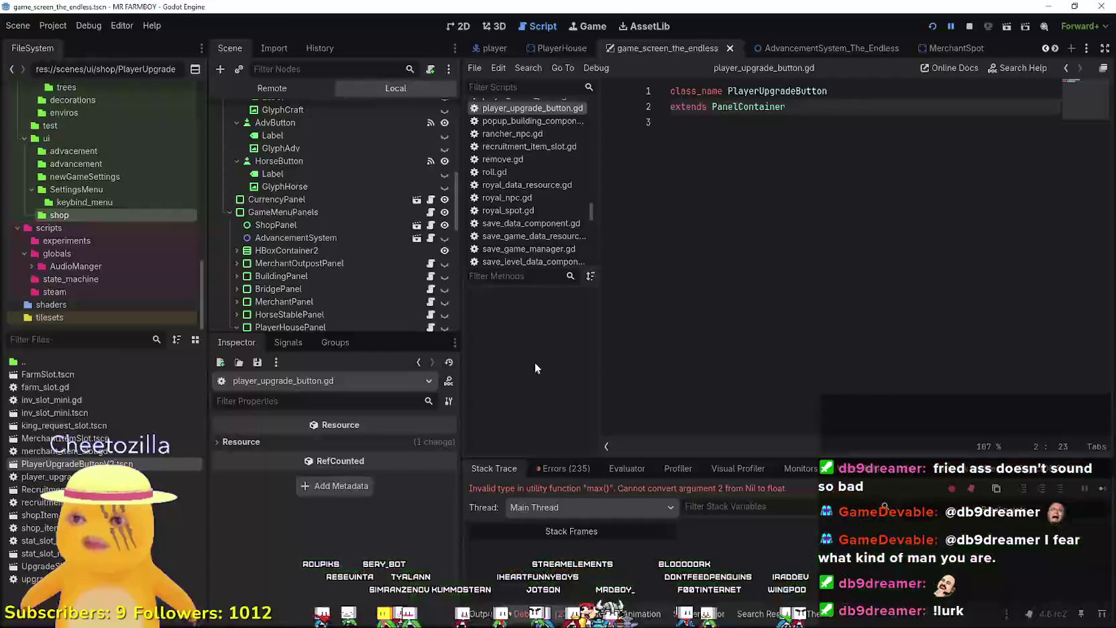
{"action": "left_click", "coordinate": [1100, 490]}
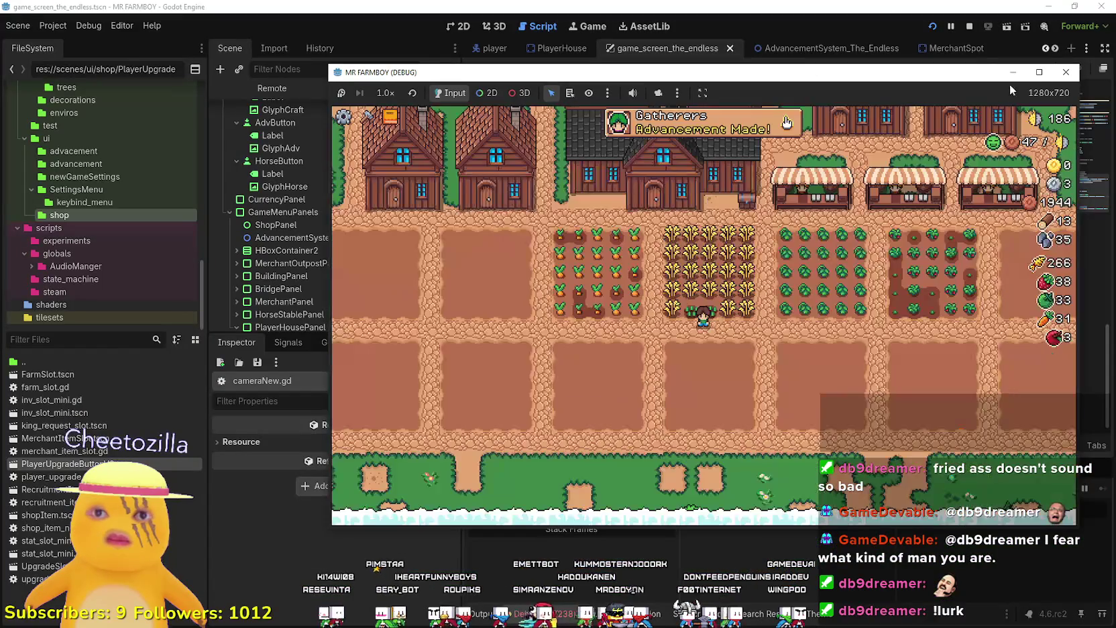
{"action": "left_click", "coordinate": [1039, 72]}
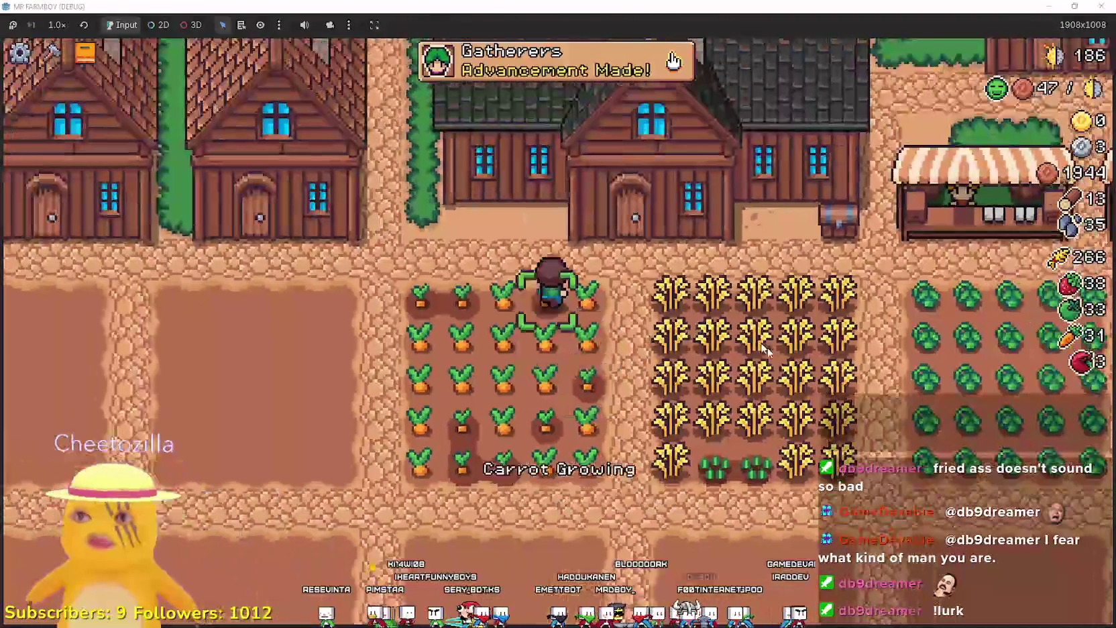
View the Player House upgrades and Advancements panels, then drag the Paint reference image over the game
{"action": "key", "text": "w"}
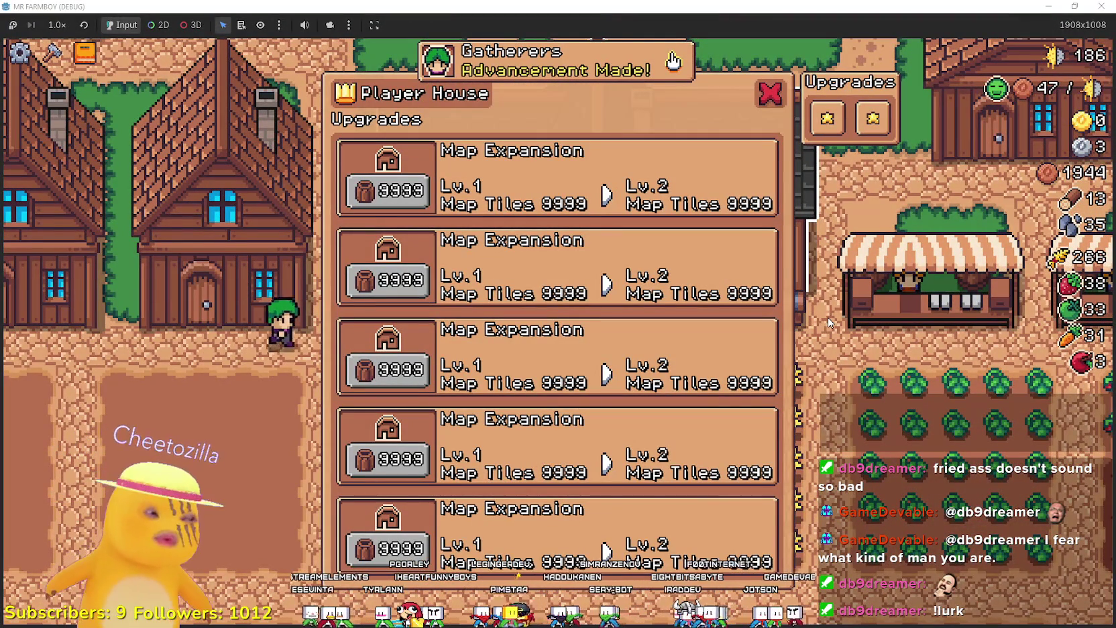
{"action": "key", "text": "Escape"}
{"action": "key", "text": "tab"}
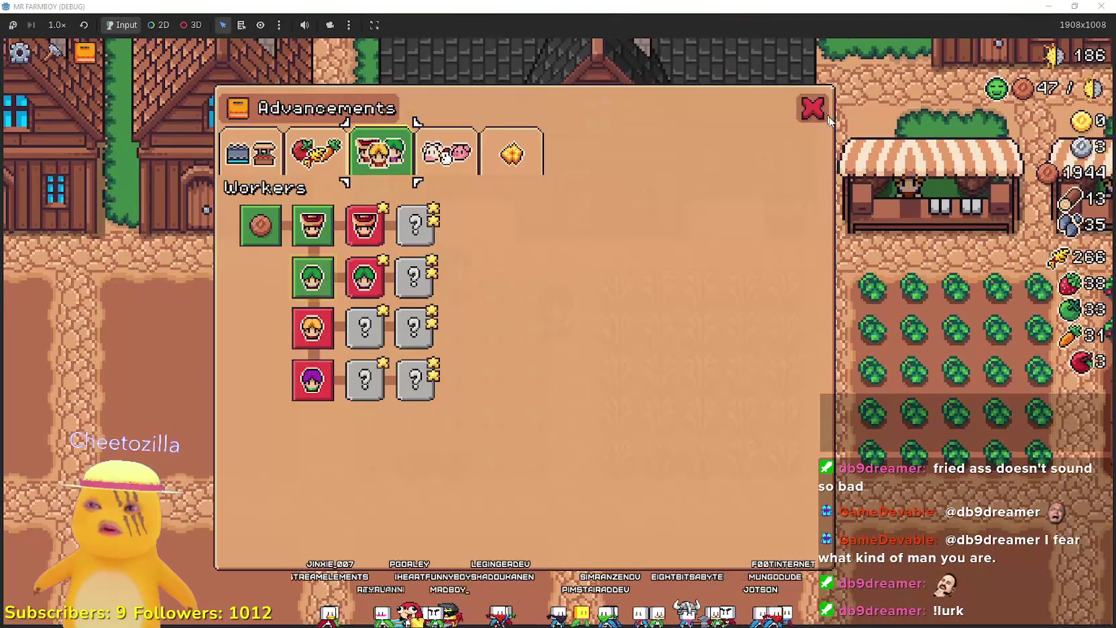
{"action": "left_click", "coordinate": [812, 111]}
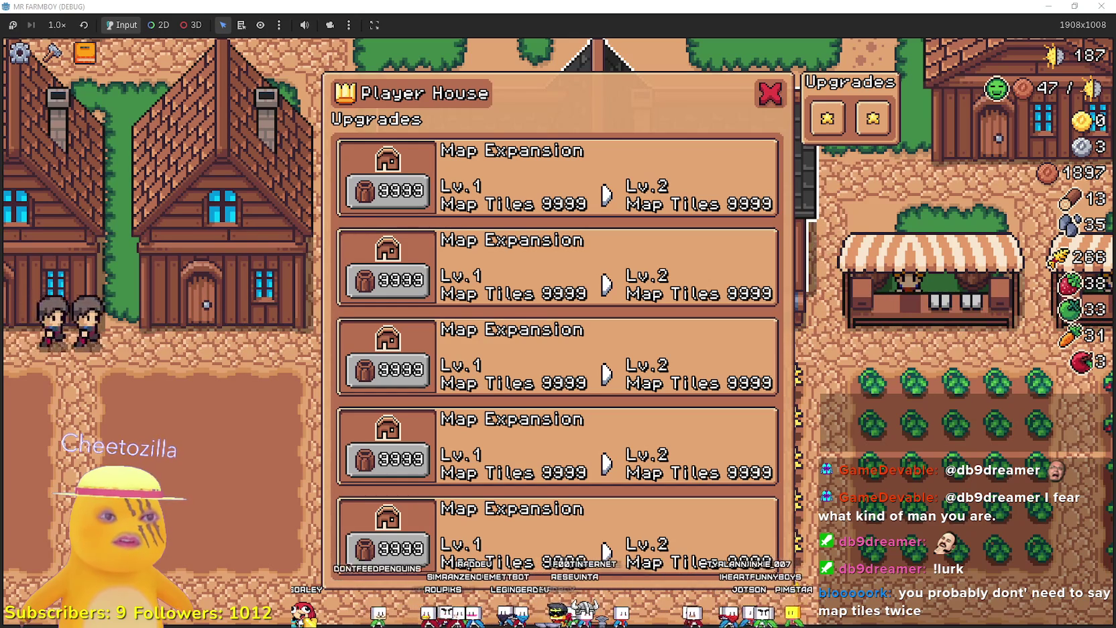
{"action": "mouse_move", "coordinate": [1115, 169]}
{"action": "left_mouse_down"}
{"action": "mouse_move", "coordinate": [297, 113]}
{"action": "mouse_move", "coordinate": [224, 67]}
{"action": "mouse_move", "coordinate": [244, 70]}
{"action": "left_mouse_up"}
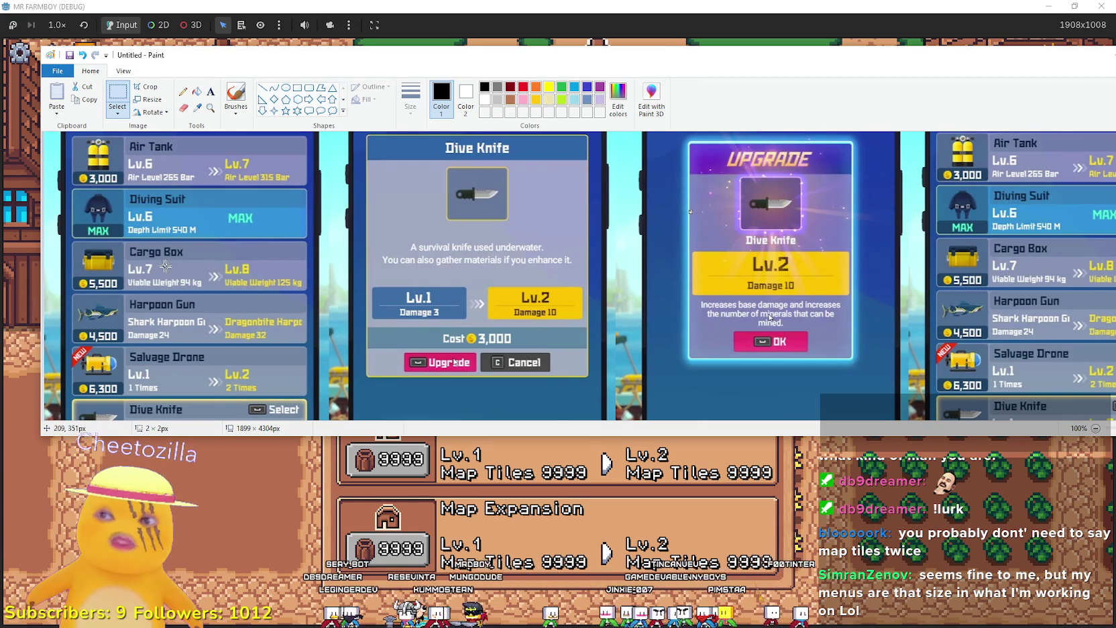
Minimize the Paint upgrade-menu reference and return to the Godot editor's cameraNew.gd script
{"action": "left_click", "coordinate": [259, 45]}
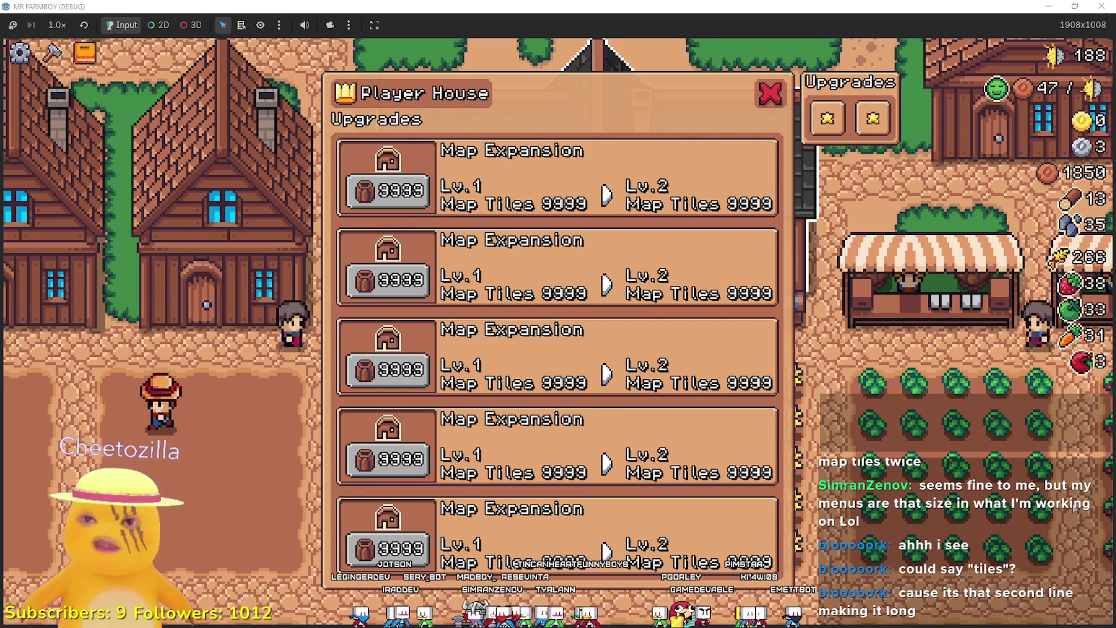
{"action": "key", "text": "alt+Tab"}
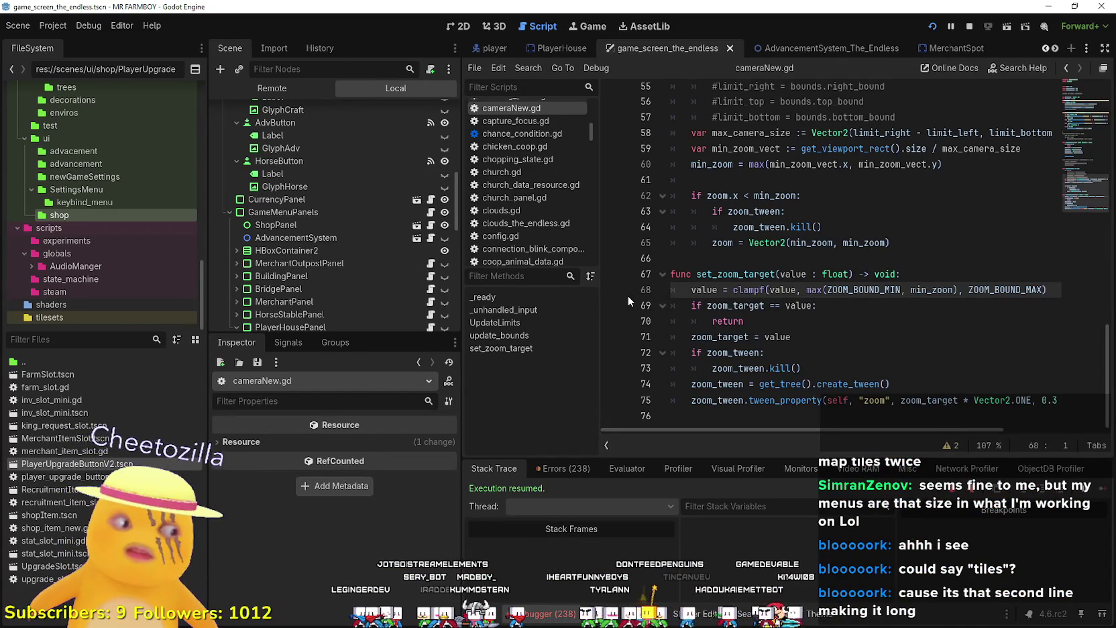
Set the HFlowContainer's h_separation and v_separation constants to 0, then check the stacked rows in-game
{"action": "left_click", "coordinate": [461, 27]}
{"action": "scroll", "coordinate": [326, 255], "scroll_direction": "down", "scroll_amount": 5}
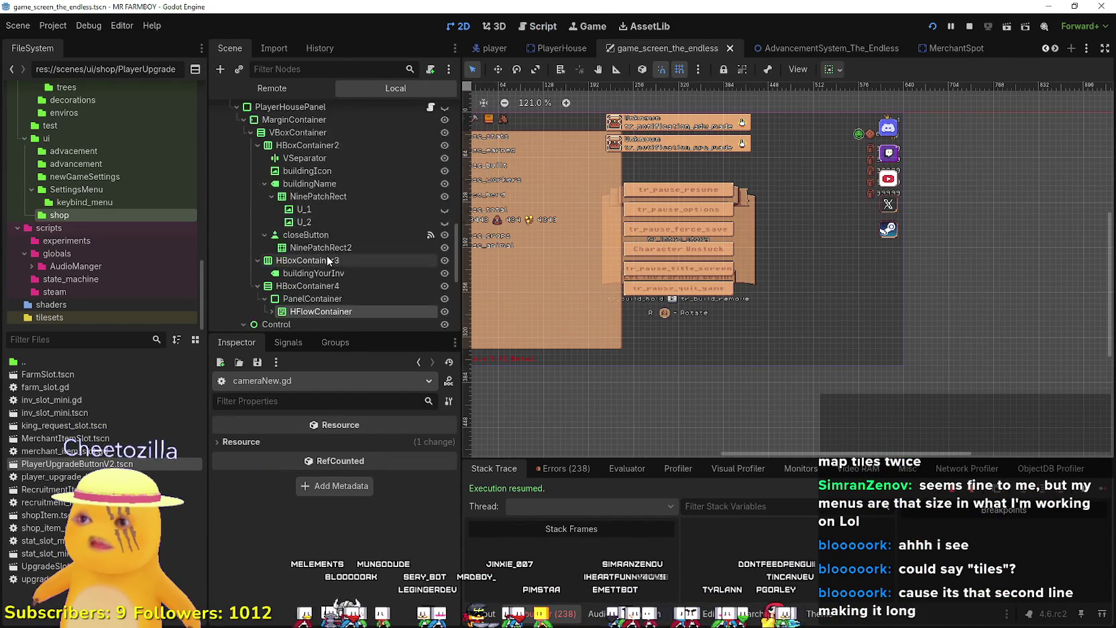
{"action": "scroll", "coordinate": [329, 224], "scroll_direction": "down", "scroll_amount": 3}
{"action": "left_click", "coordinate": [320, 229]}
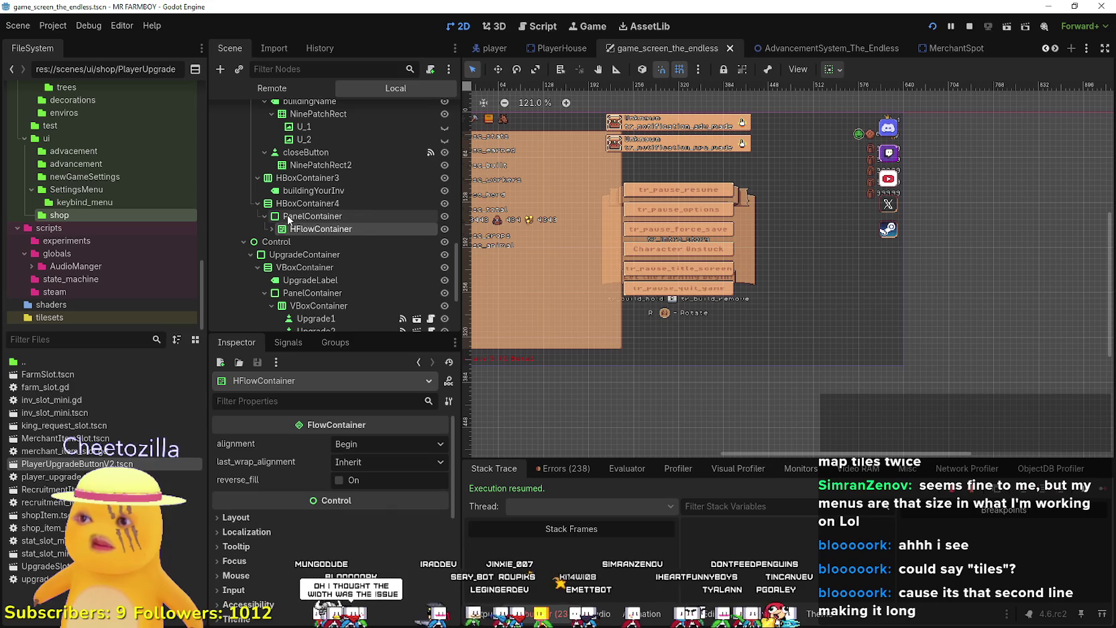
{"action": "scroll", "coordinate": [323, 486], "scroll_direction": "down", "scroll_amount": 2}
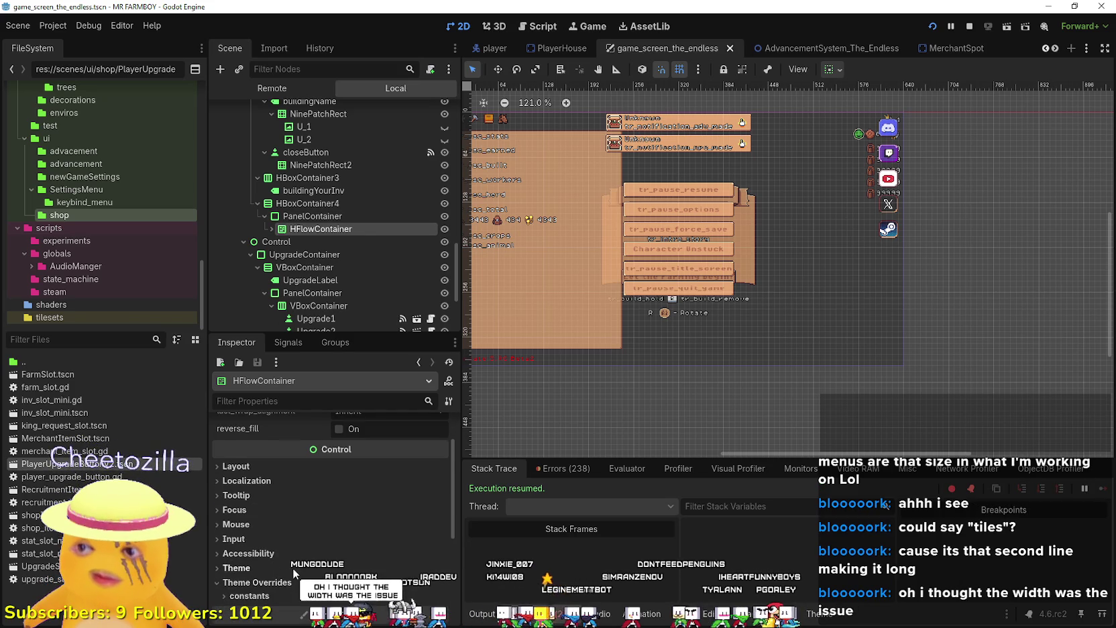
{"action": "left_click", "coordinate": [296, 578]}
{"action": "scroll", "coordinate": [297, 538], "scroll_direction": "down", "scroll_amount": 2}
{"action": "scroll", "coordinate": [297, 538], "scroll_direction": "down", "scroll_amount": 2}
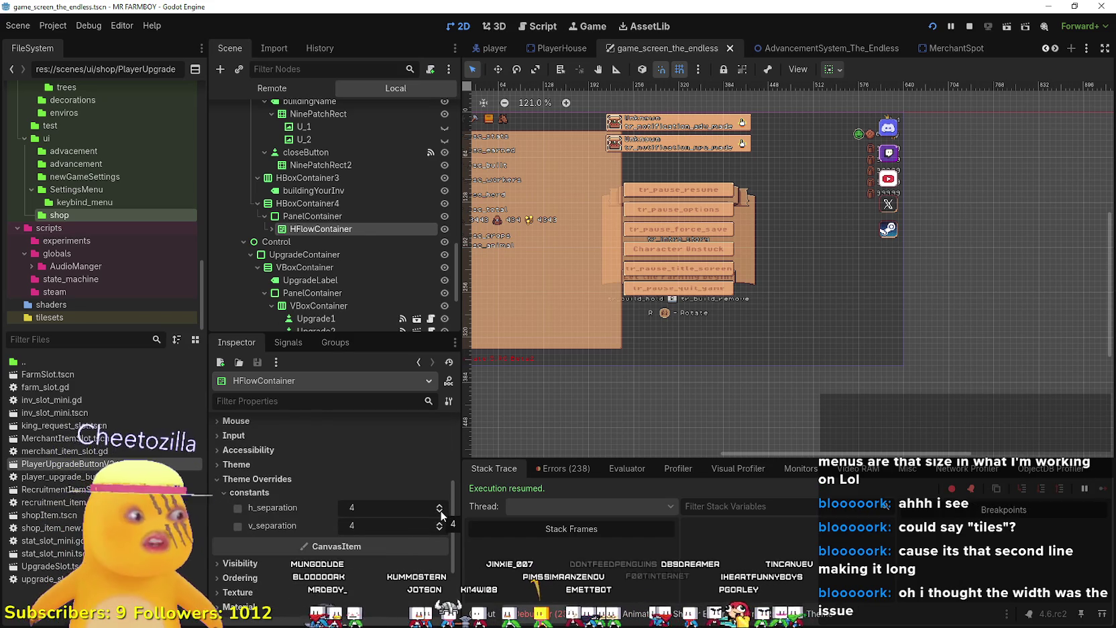
{"action": "left_click", "coordinate": [440, 512]}
{"action": "left_click", "coordinate": [440, 530]}
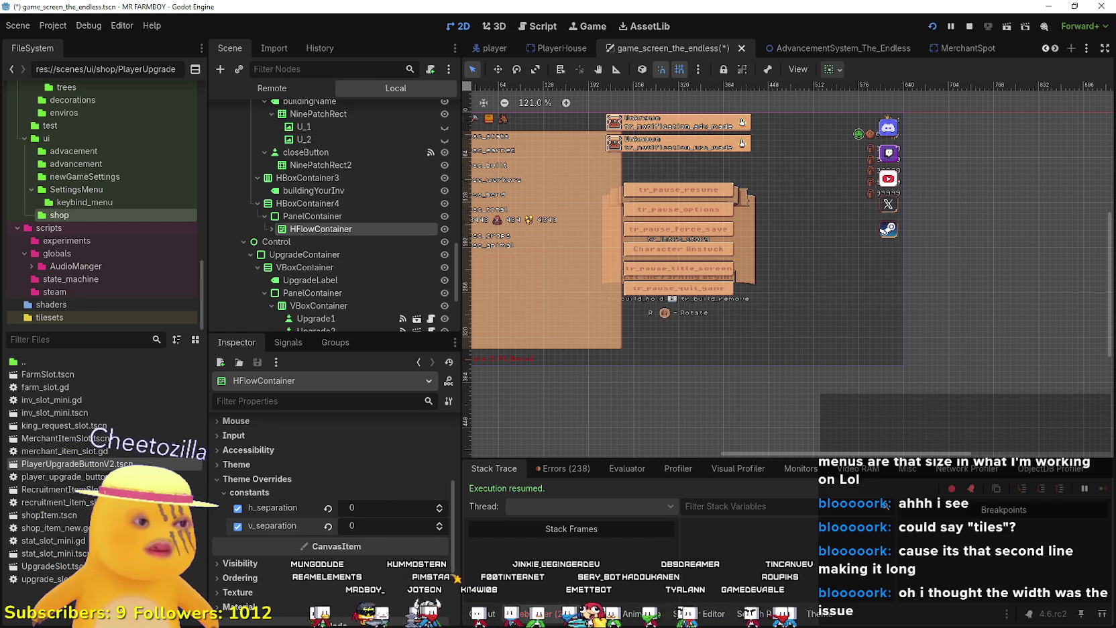
{"action": "key", "text": "alt+Tab"}
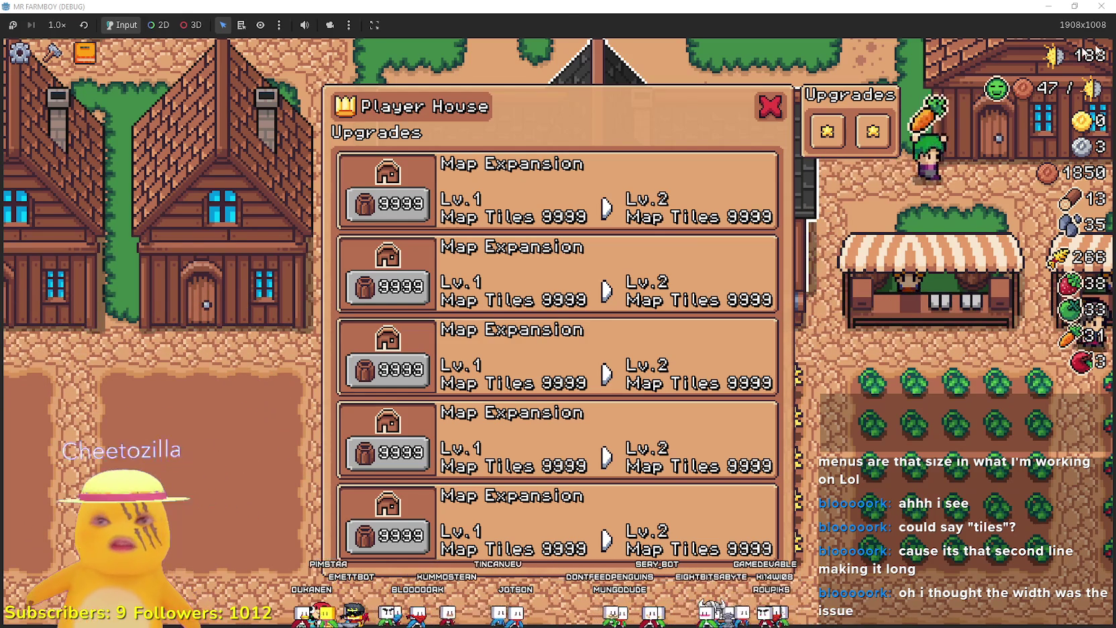
{"action": "key", "text": "alt+Tab"}
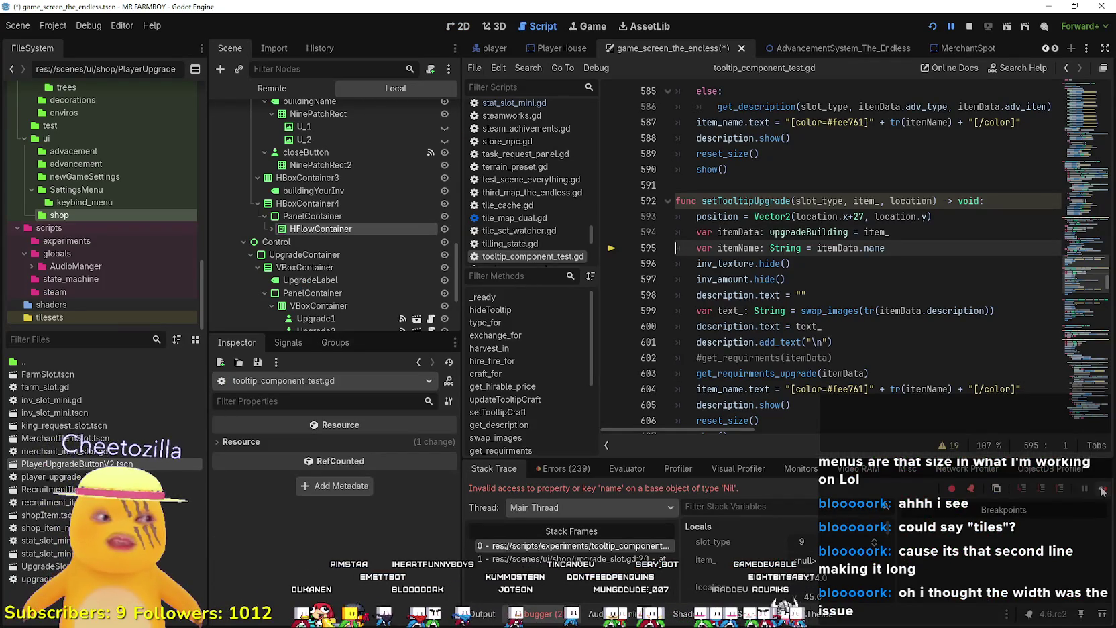
Continue past the tooltip script error in the debugger to resume the farm game
{"action": "left_click", "coordinate": [1104, 490]}
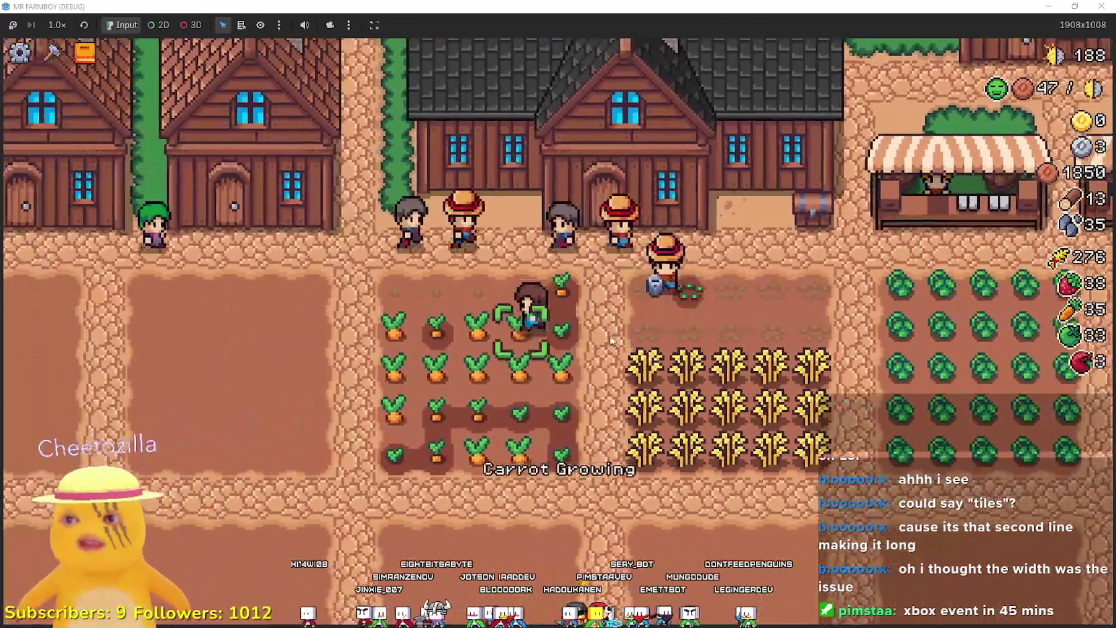
Walk across the plots harvesting carrots, the top wheat row and green tomatoes
{"action": "key", "text": "a"}
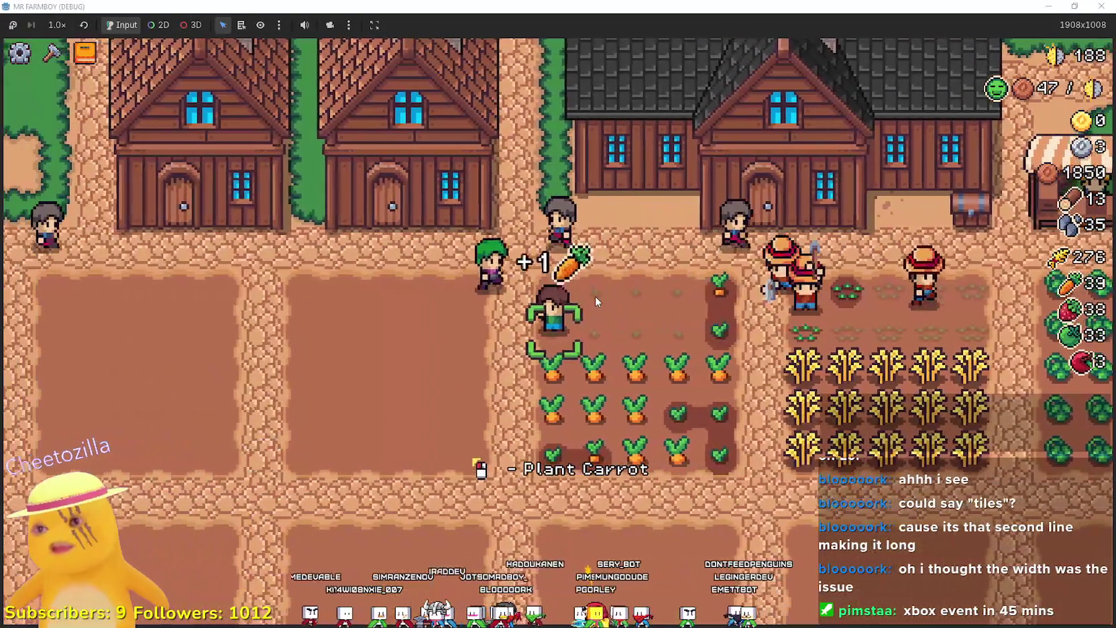
{"action": "key", "text": "d"}
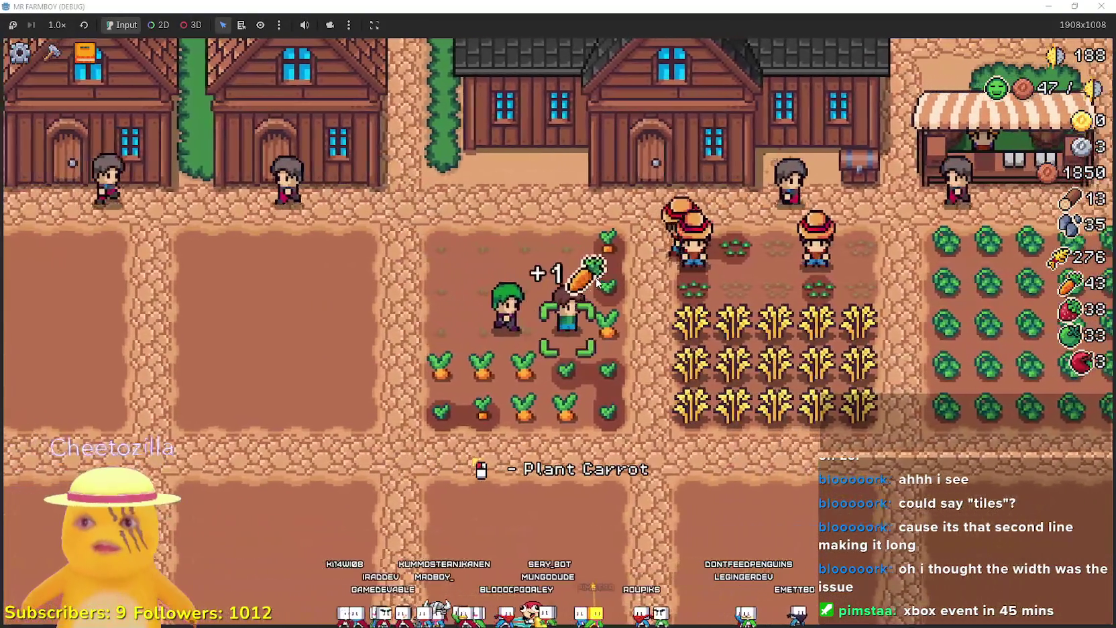
{"action": "key", "text": "d"}
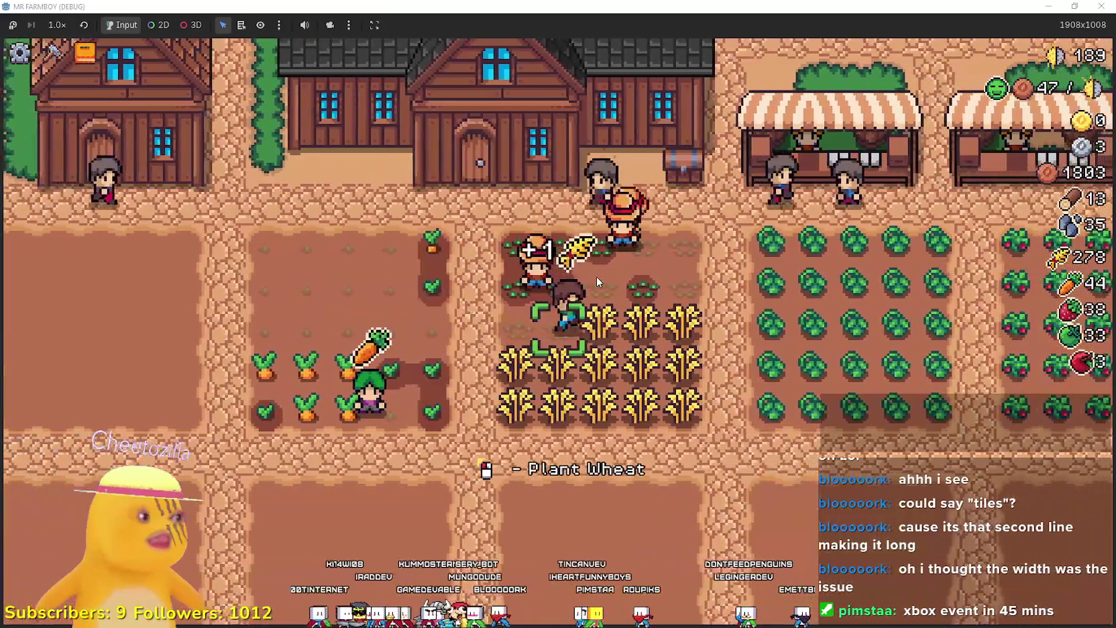
{"action": "key", "text": "d"}
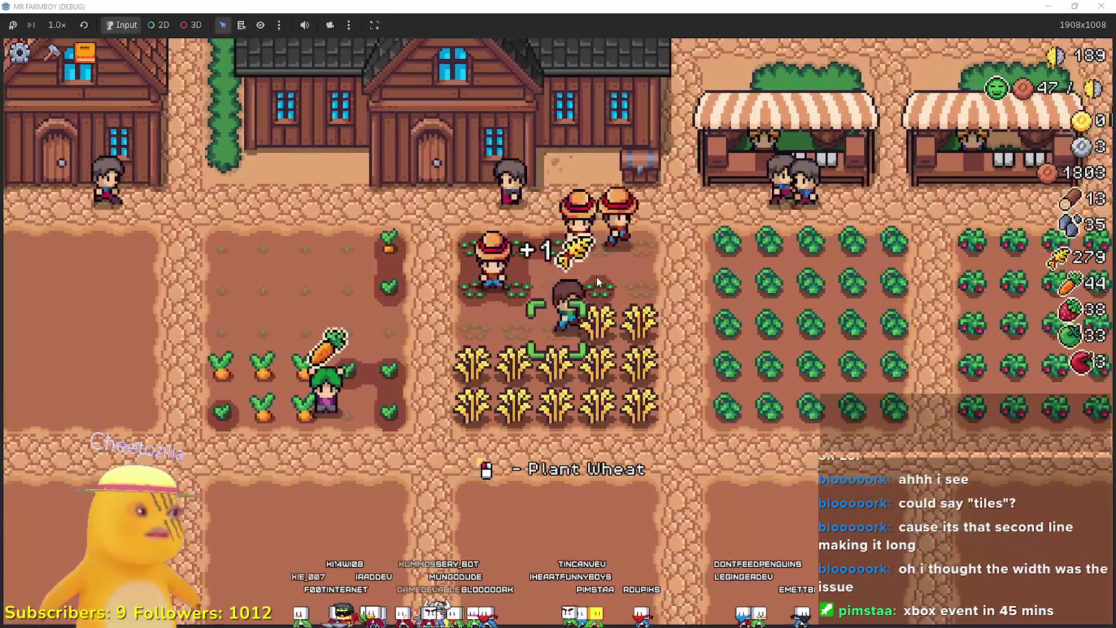
{"action": "key", "text": "w"}
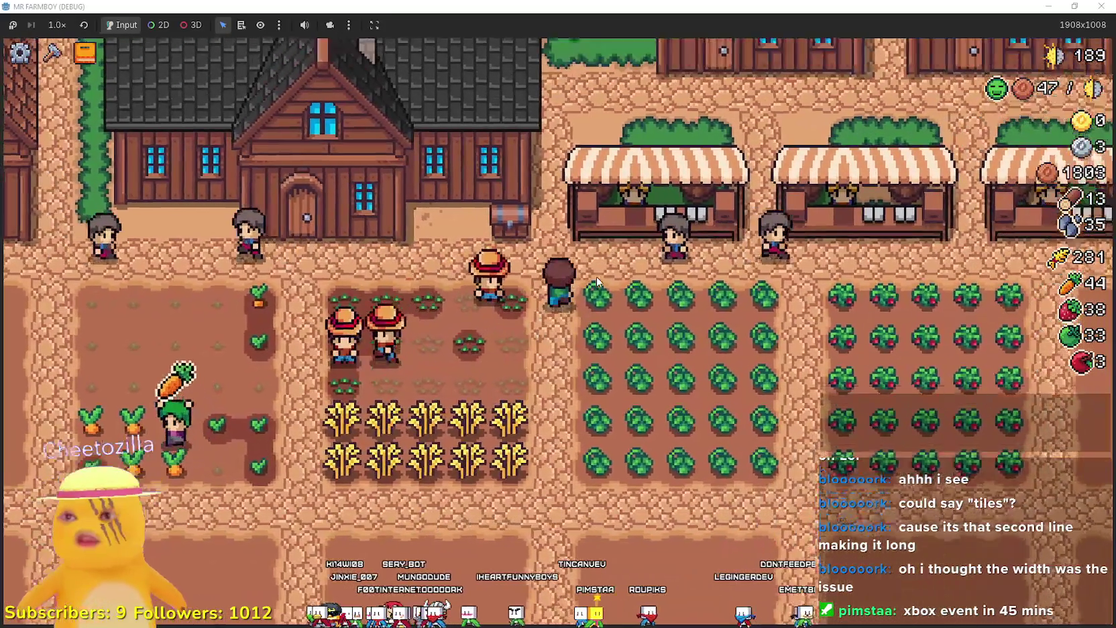
{"action": "key", "text": "d"}
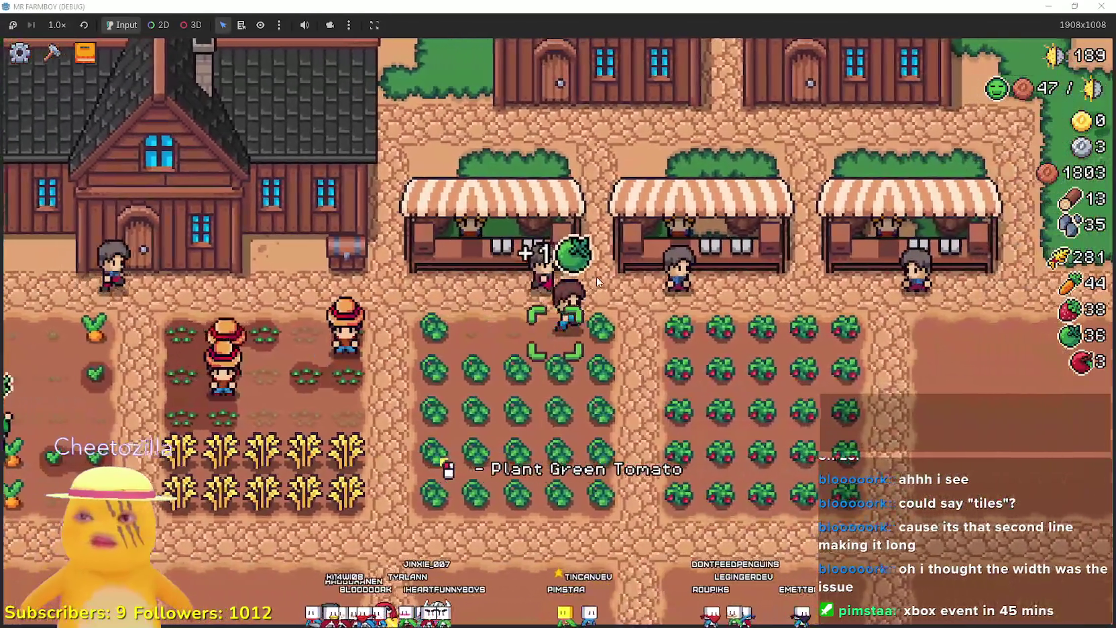
{"action": "key", "text": "a"}
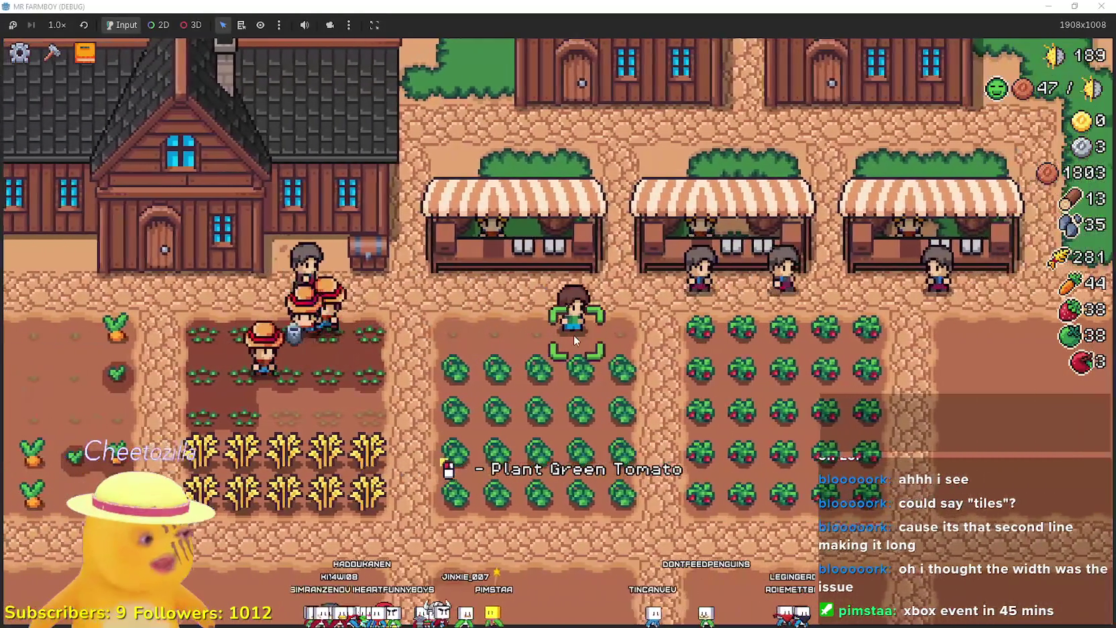
{"action": "key", "text": "a"}
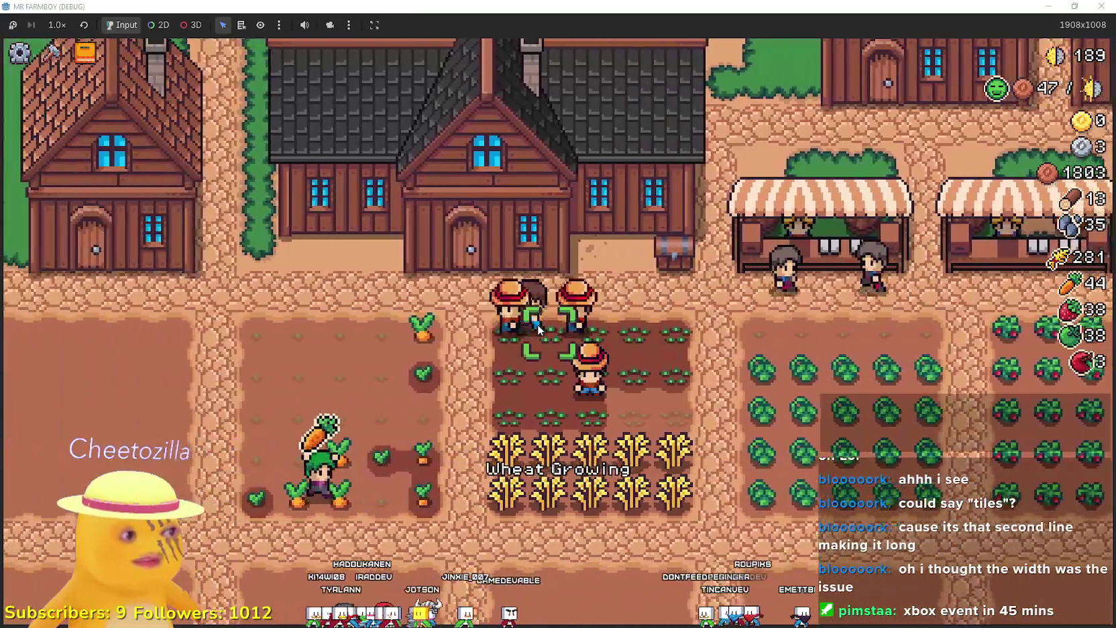
{"action": "key", "text": "a"}
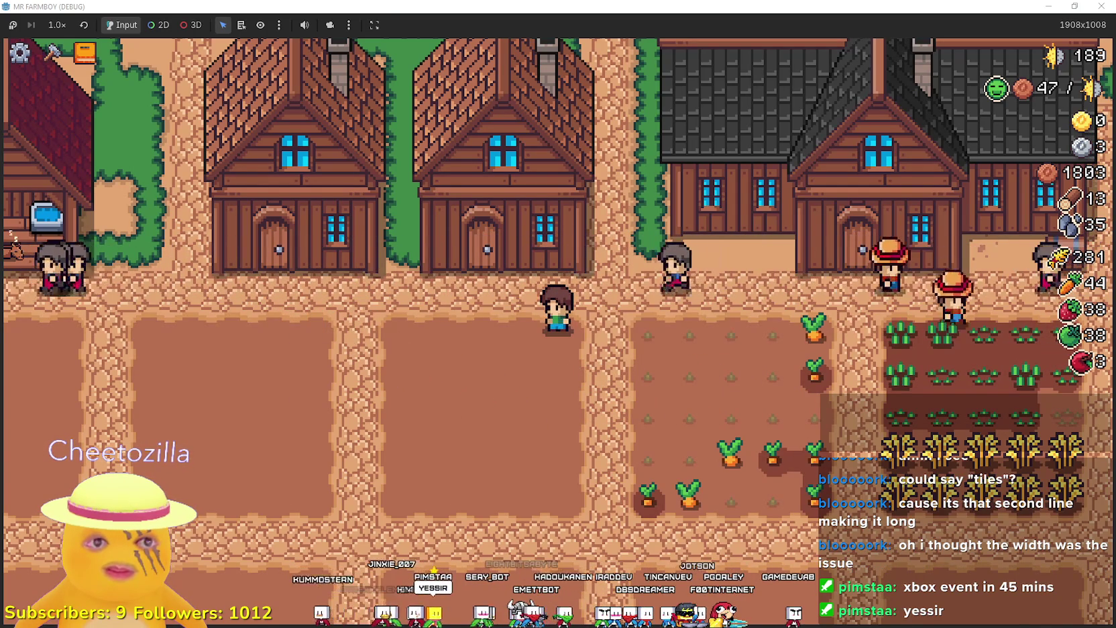
Walk around the crop field toward the tomatoes and harvest four wheat from the wheat row
{"action": "key", "text": "d"}
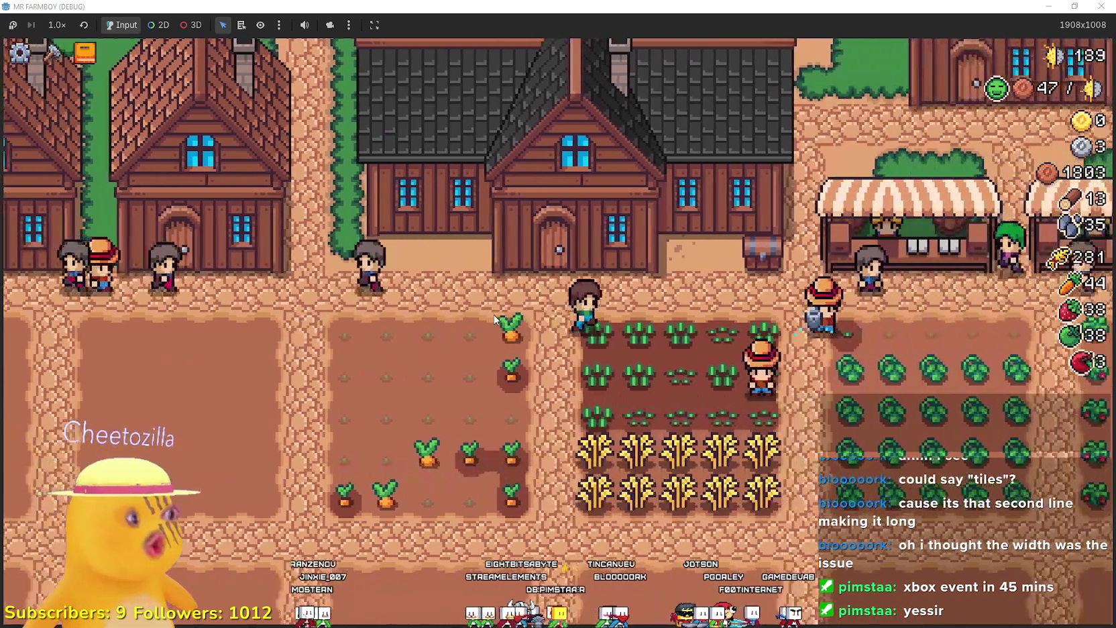
{"action": "key", "text": "a"}
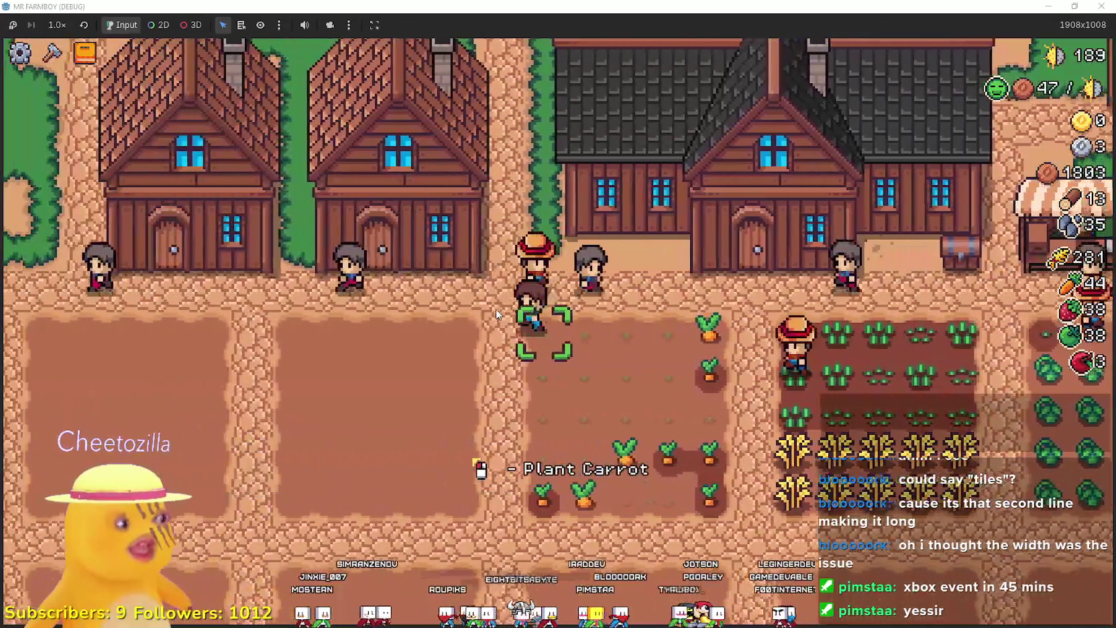
{"action": "key", "text": "d"}
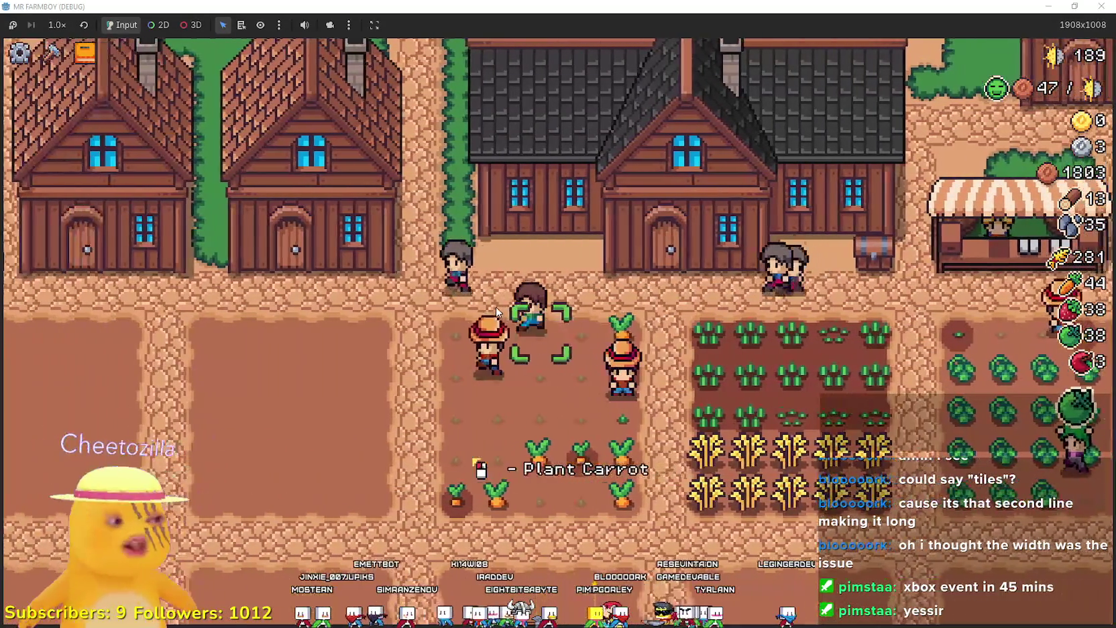
{"action": "key", "text": "s"}
{"action": "key", "text": "d"}
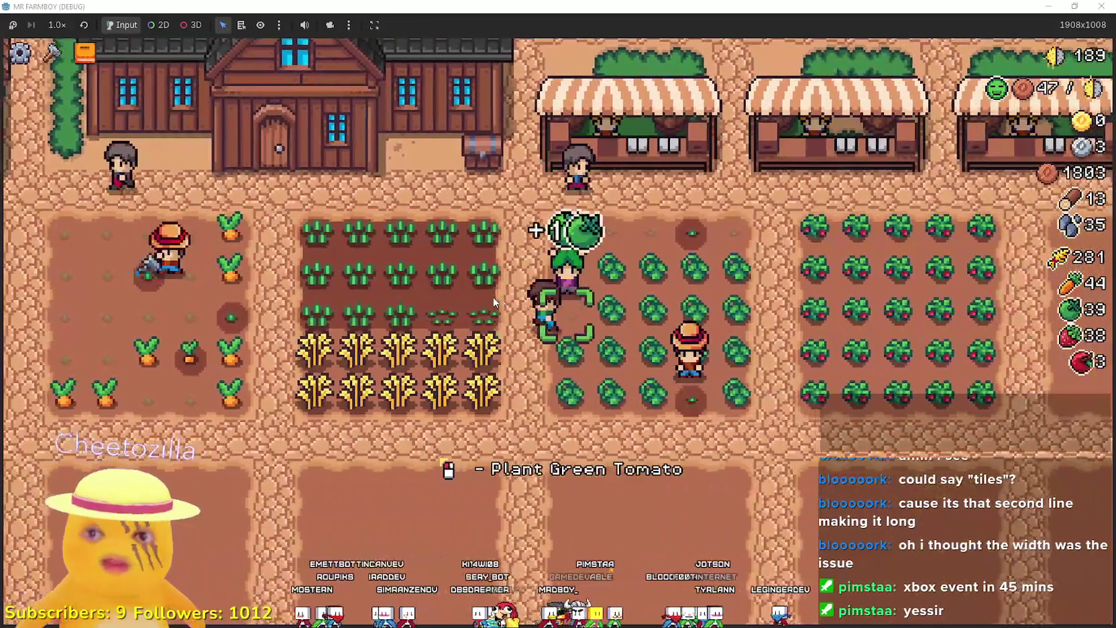
{"action": "key", "text": "a"}
{"action": "key", "text": "s"}
{"action": "left_click", "coordinate": [494, 303]}
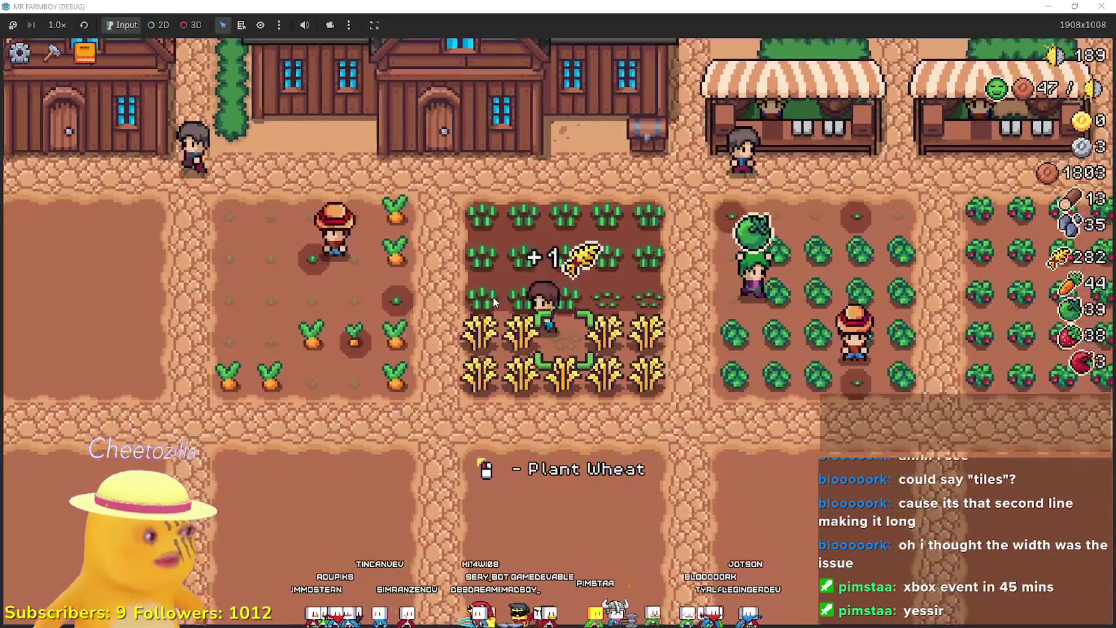
Walk up past the carrots to the houses and glance at the Player House upgrades panel
{"action": "key", "text": "a"}
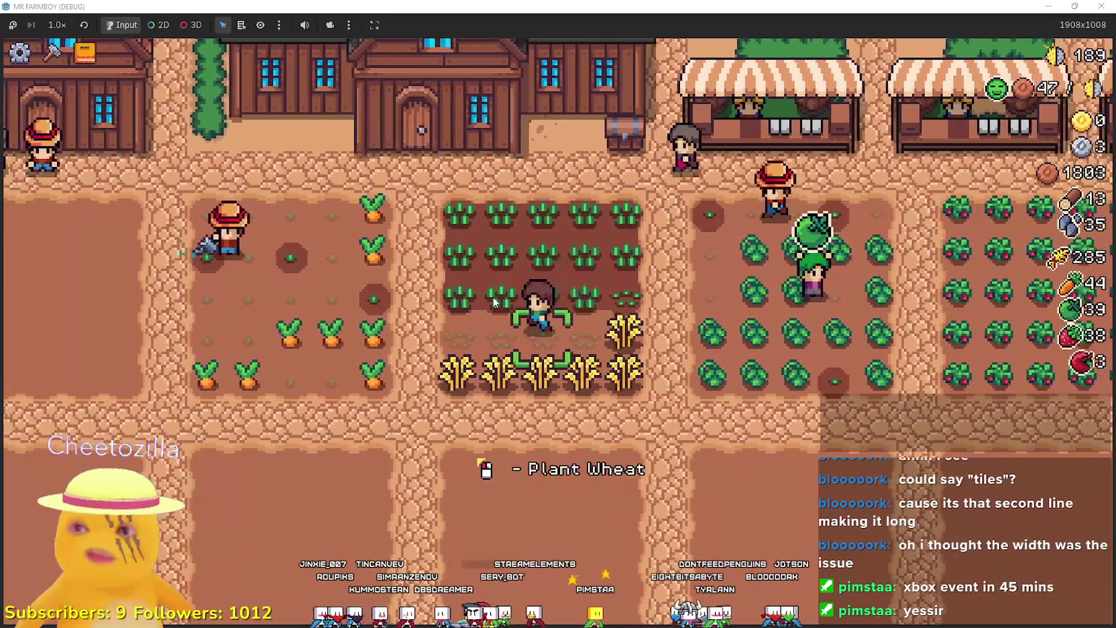
{"action": "key", "text": "w"}
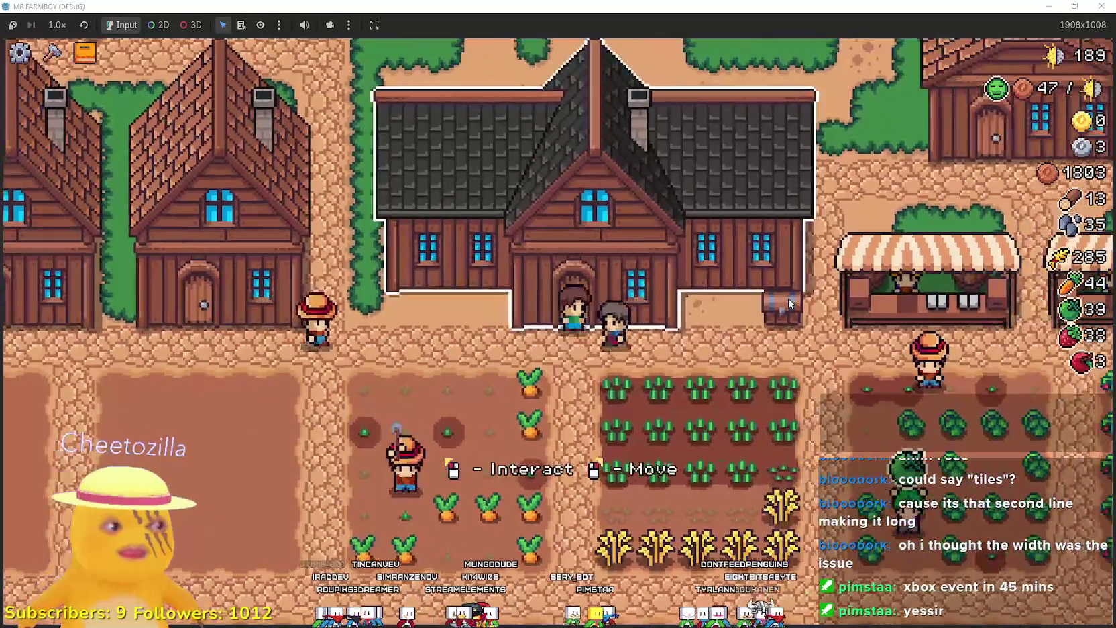
{"action": "key", "text": "e"}
{"action": "key", "text": "Escape"}
Walk up past the middle market stall, then back down onto the tomato plot
{"action": "key", "text": "w"}
{"action": "key", "text": "d"}
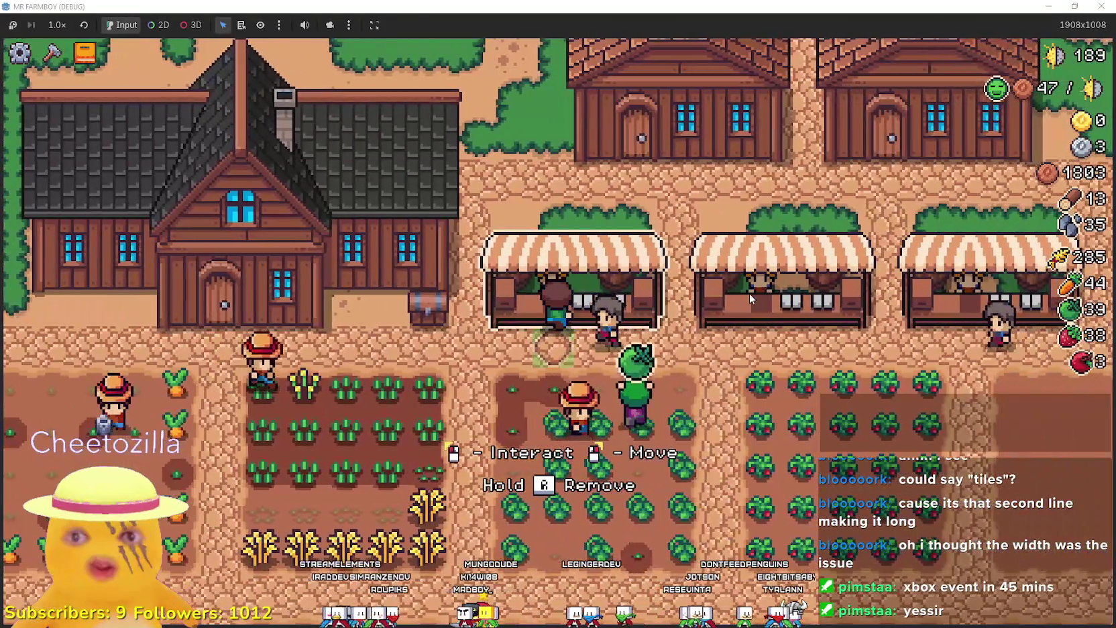
{"action": "key", "text": "w"}
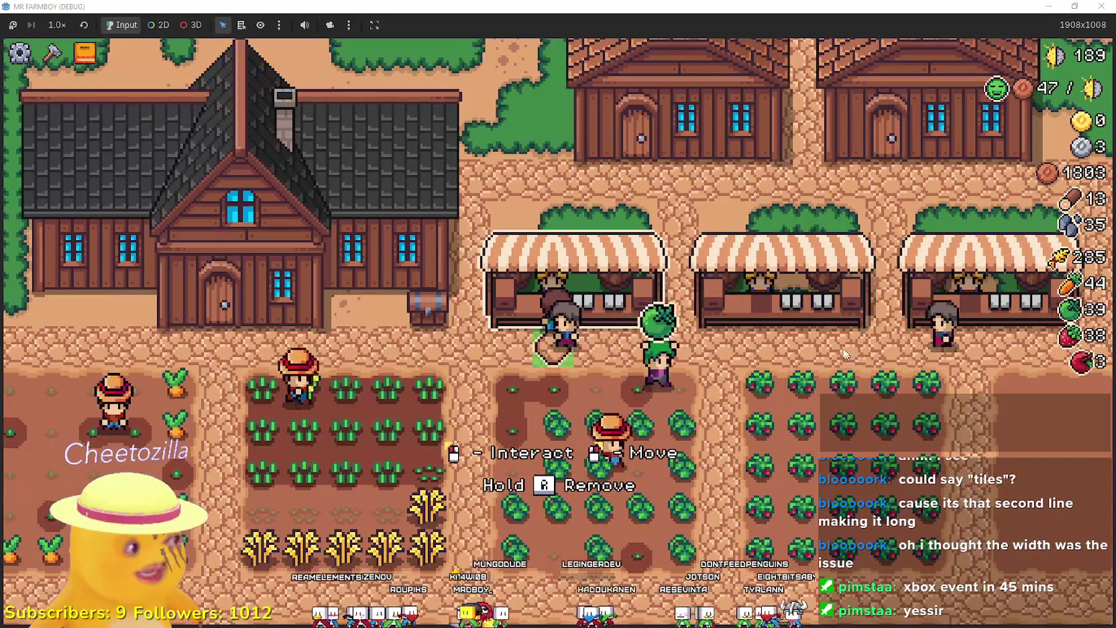
{"action": "key", "text": "d"}
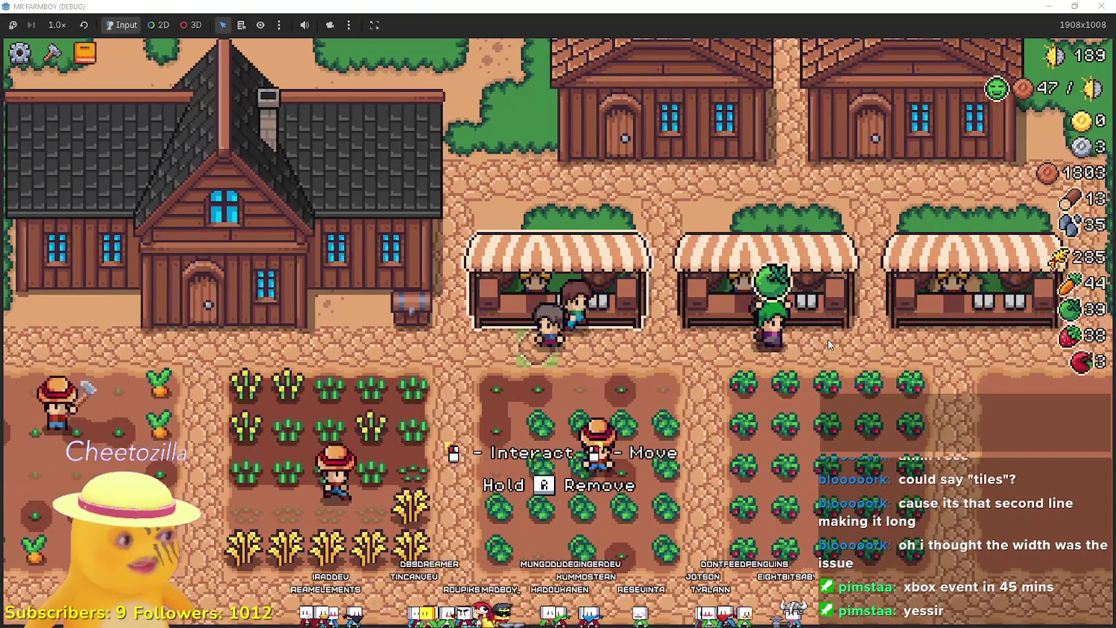
{"action": "key", "text": "d"}
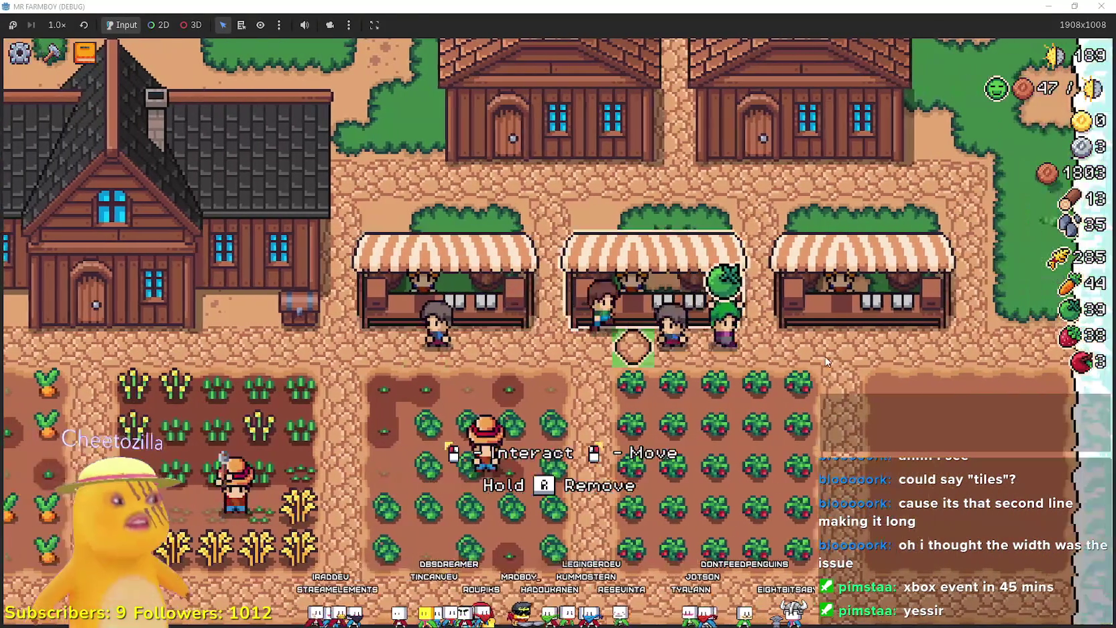
{"action": "key", "text": "w"}
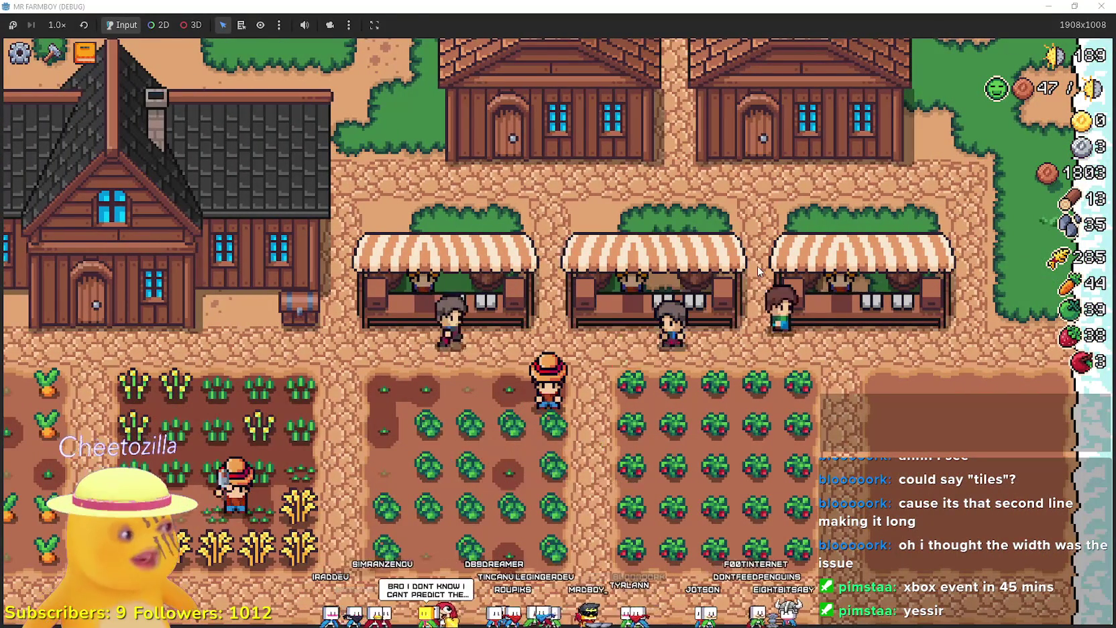
{"action": "key", "text": "a"}
{"action": "key", "text": "s"}
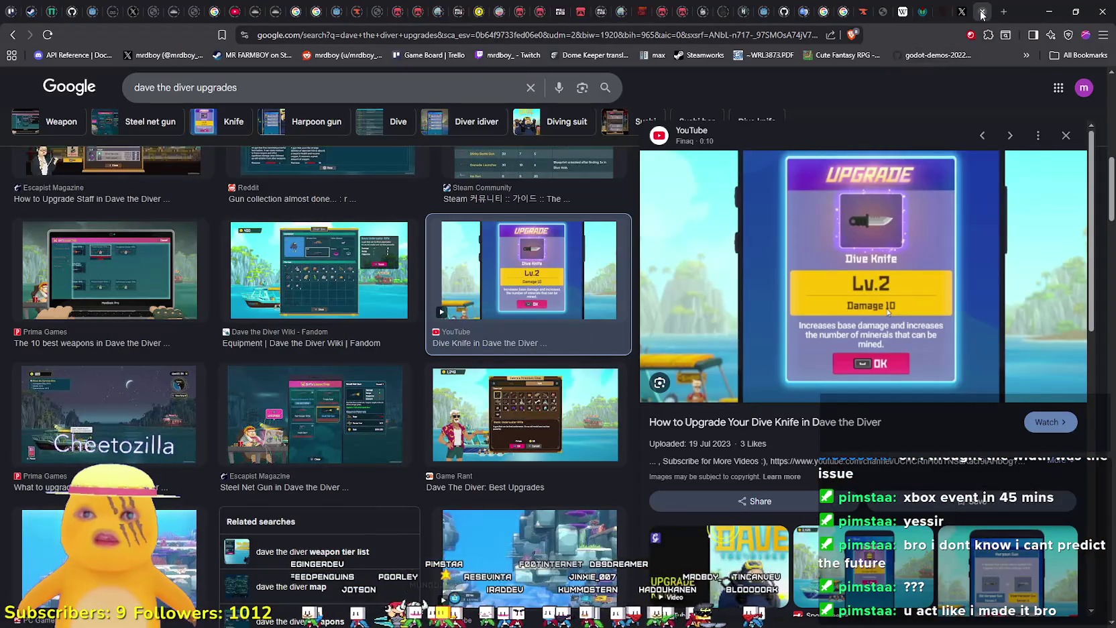
Close the X Fossabot, Endfield, Winamp and Wikipedia tabs, then show the Soulframe update-notes forum
{"action": "left_click", "coordinate": [982, 12]}
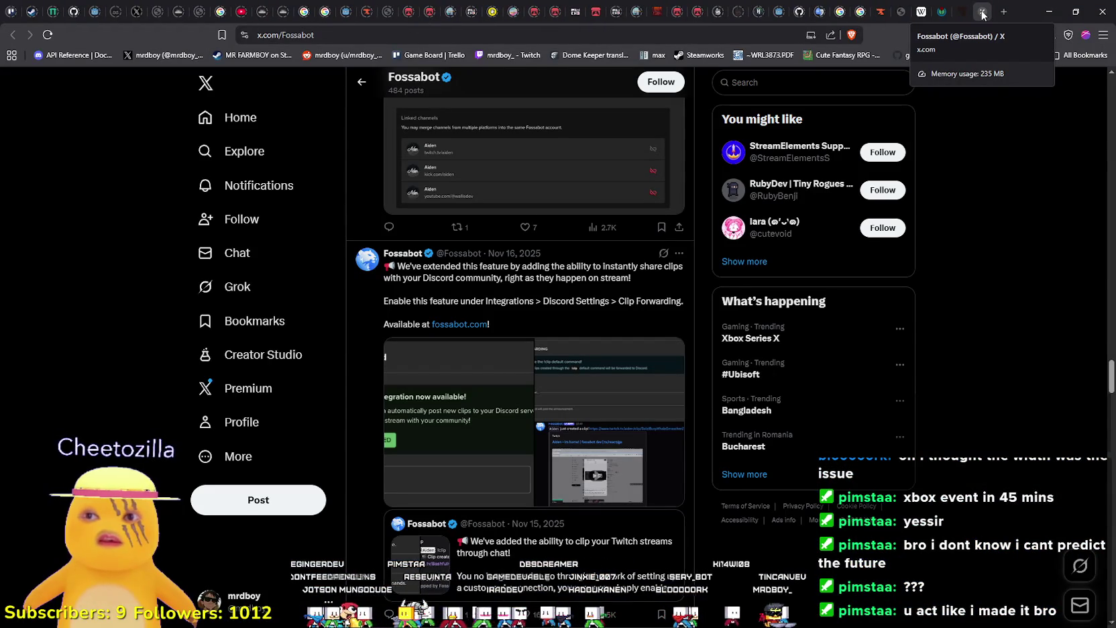
{"action": "left_click", "coordinate": [982, 12]}
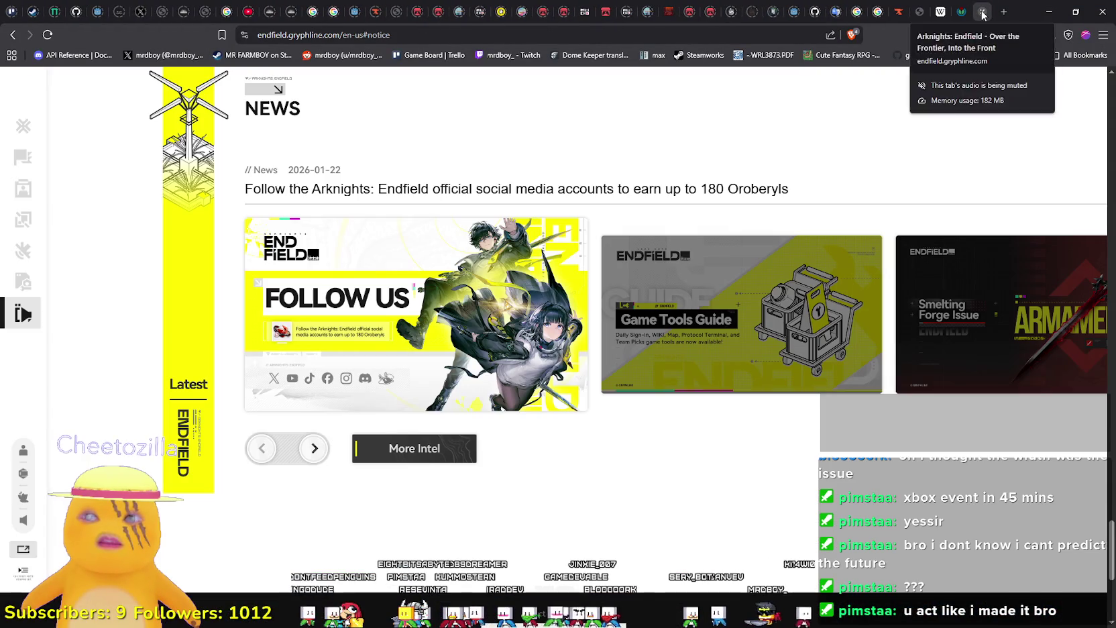
{"action": "left_click", "coordinate": [982, 12]}
{"action": "left_click", "coordinate": [982, 12]}
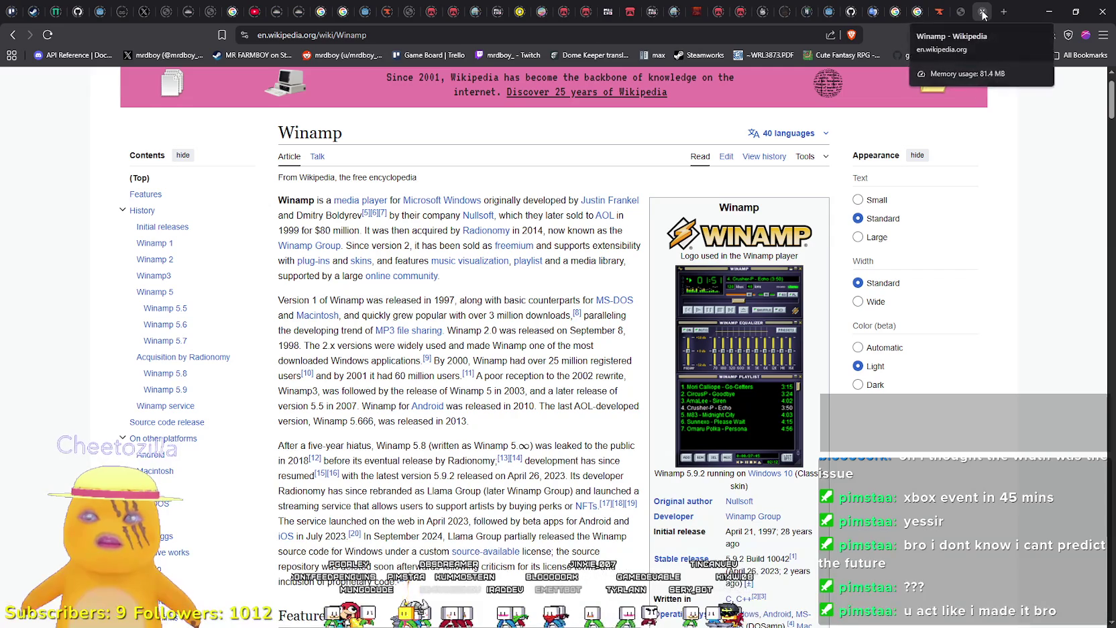
{"action": "left_click", "coordinate": [982, 12]}
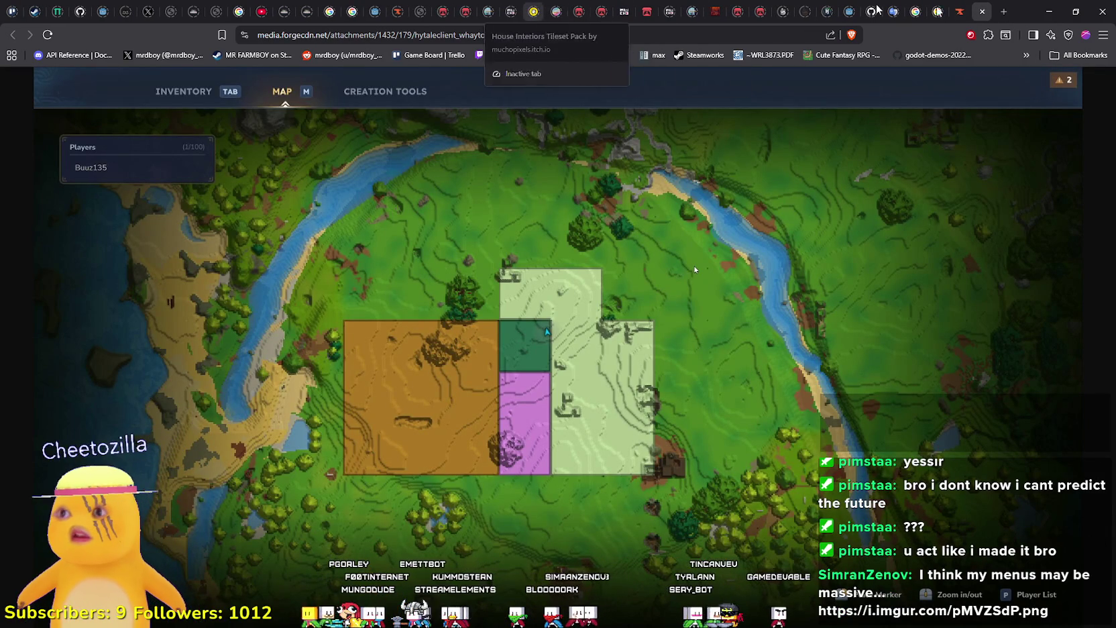
{"action": "left_click", "coordinate": [807, 13]}
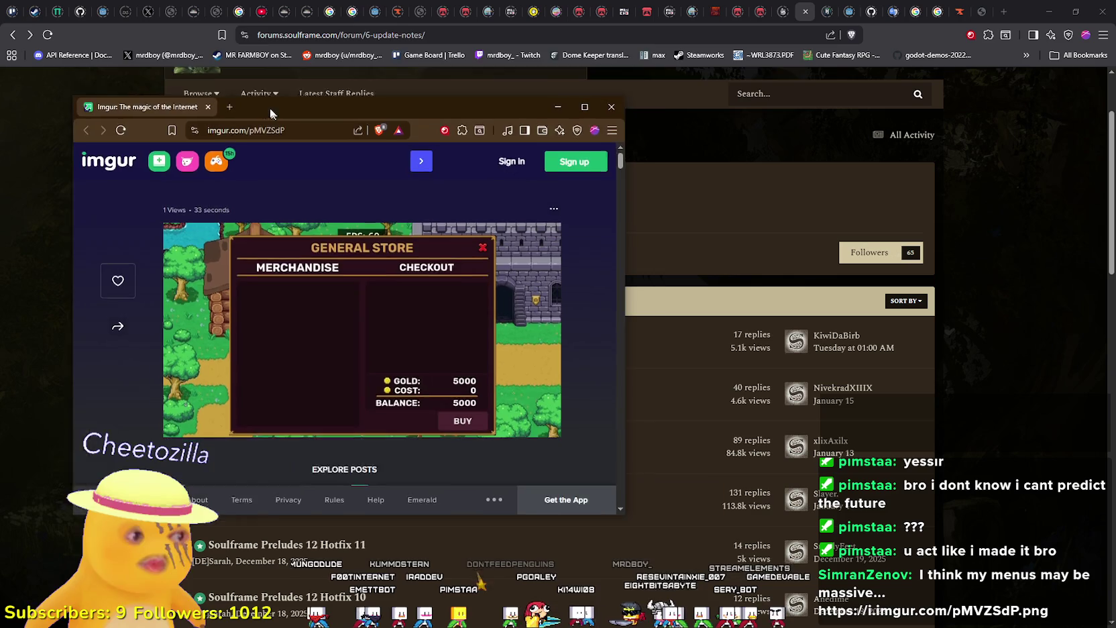
Reposition and enlarge the Imgur window, viewing the General Store screenshot enlarged, then close that view
{"action": "left_click_drag", "start_coordinate": [285, 111], "coordinate": [456, 35]}
{"action": "left_click", "coordinate": [644, 296]}
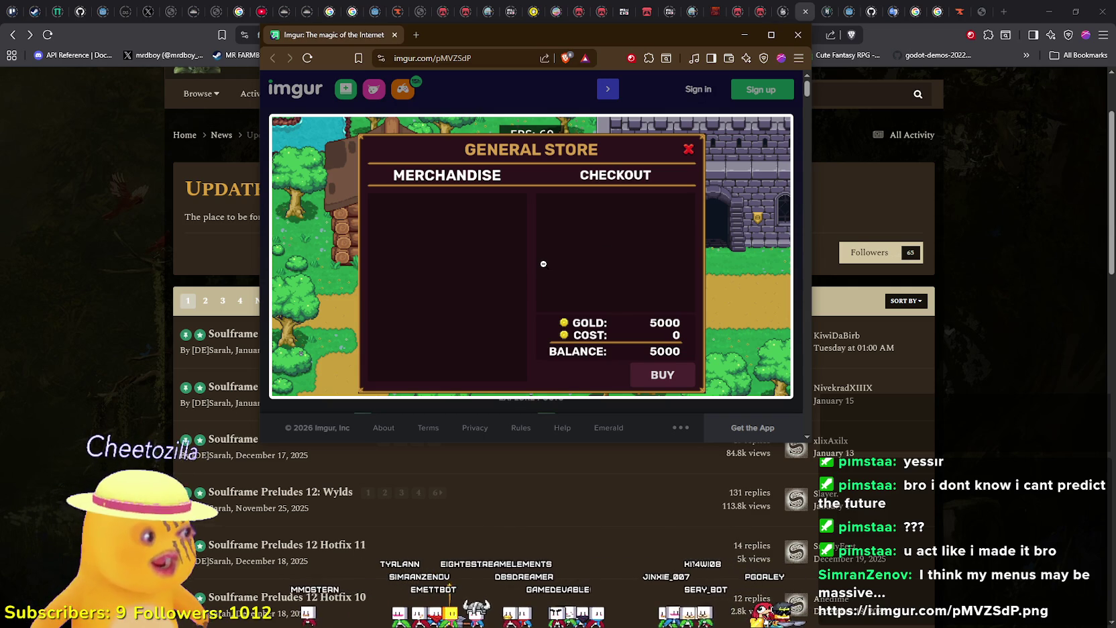
{"action": "left_click_drag", "start_coordinate": [808, 442], "coordinate": [916, 569]}
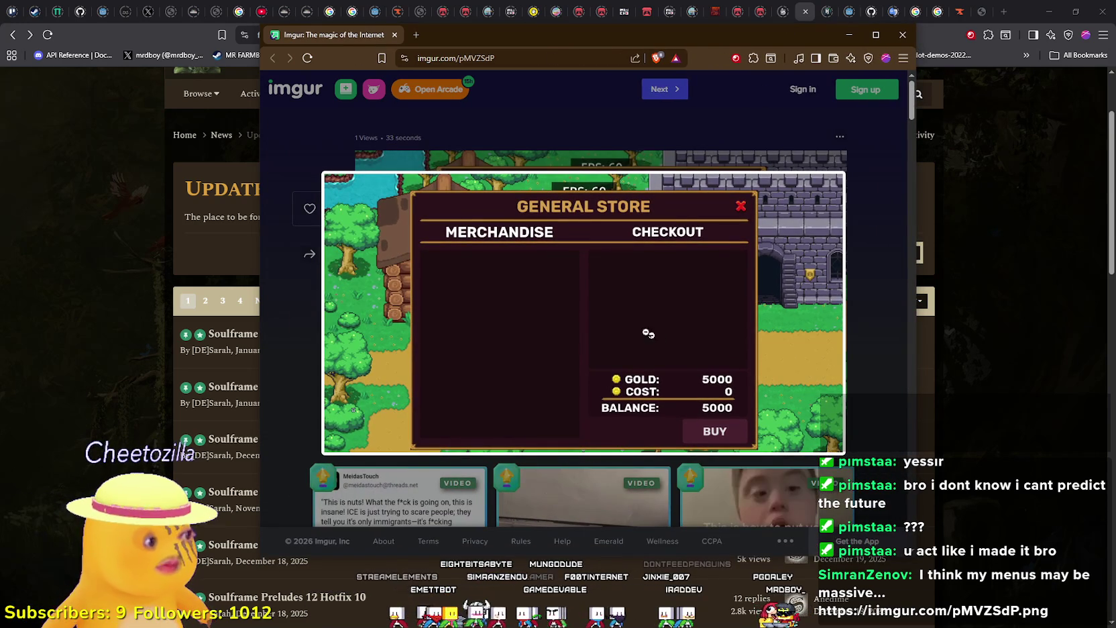
{"action": "scroll", "coordinate": [527, 314], "scroll_direction": "down", "scroll_amount": 1}
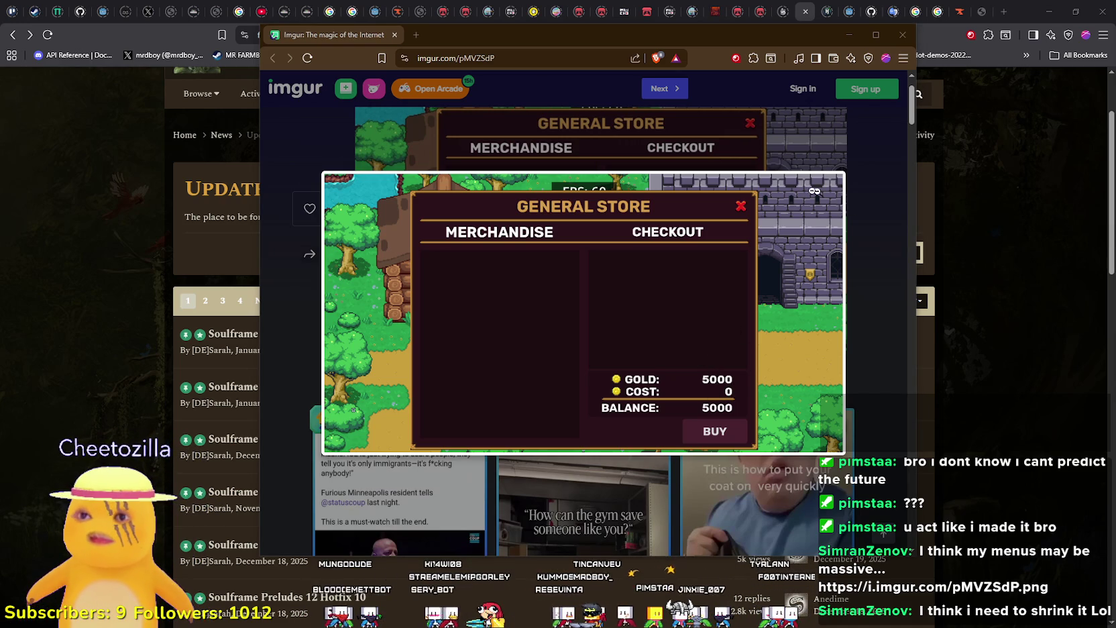
{"action": "left_click", "coordinate": [753, 139]}
{"action": "scroll", "coordinate": [736, 300], "scroll_direction": "up", "scroll_amount": 1}
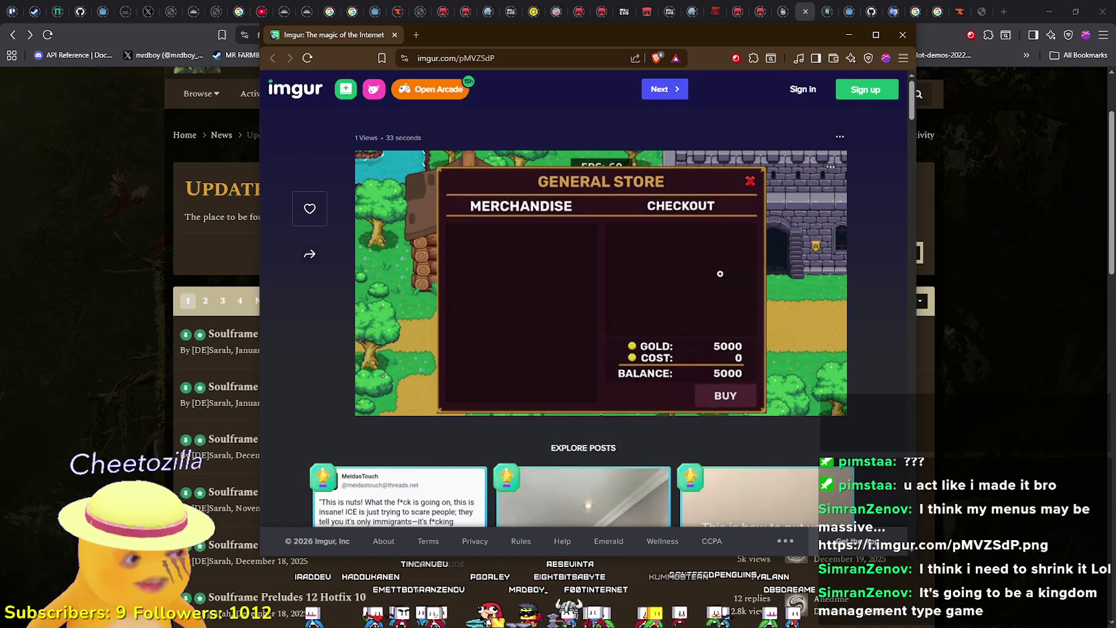
Enlarge the General Store screenshot again, shrink it back, and bring the Soulframe forum forward
{"action": "left_click", "coordinate": [670, 289]}
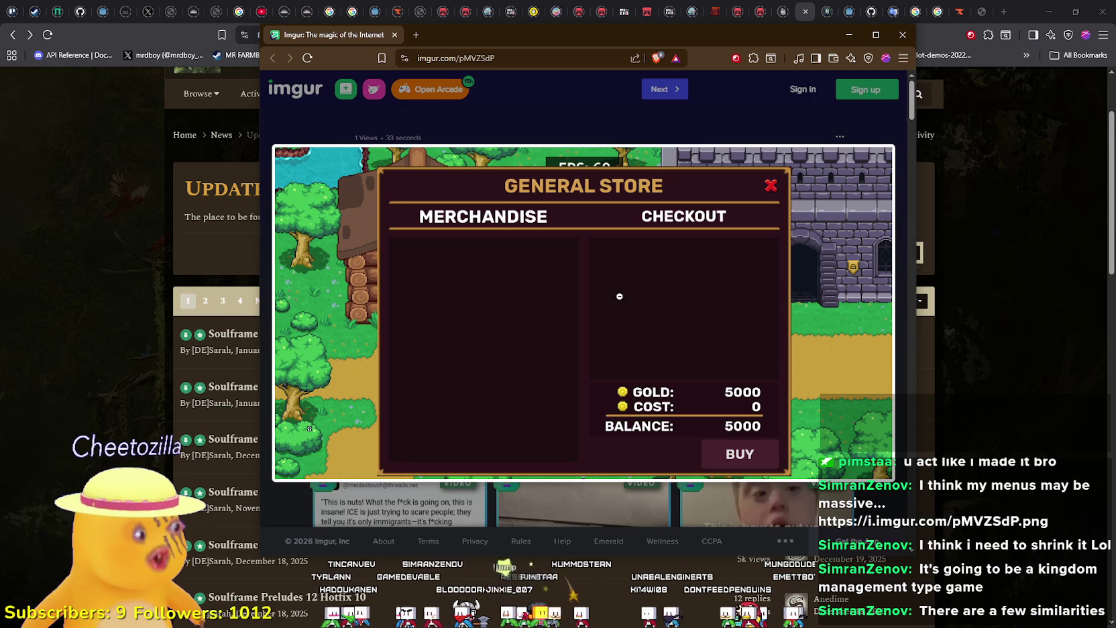
{"action": "left_click", "coordinate": [848, 121]}
{"action": "scroll", "coordinate": [578, 317], "scroll_direction": "down", "scroll_amount": 2}
{"action": "scroll", "coordinate": [578, 317], "scroll_direction": "up", "scroll_amount": 2}
{"action": "left_click", "coordinate": [136, 331]}
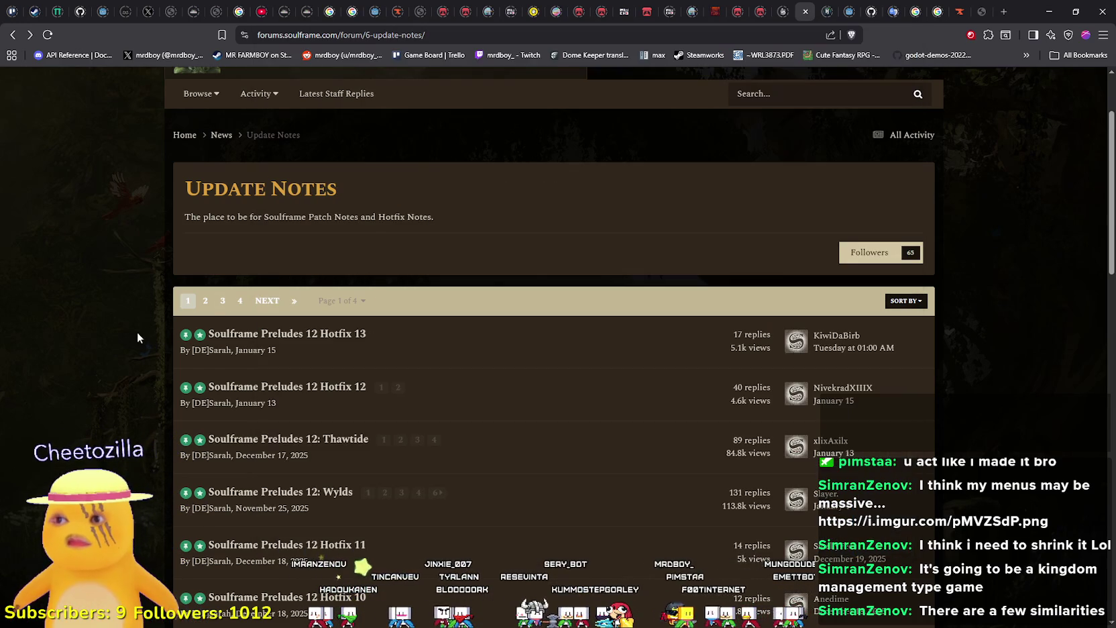
Leave the forum topic for the Update Notes list and move over to the Hytale tabs
{"action": "scroll", "coordinate": [482, 348], "scroll_direction": "down", "scroll_amount": 3}
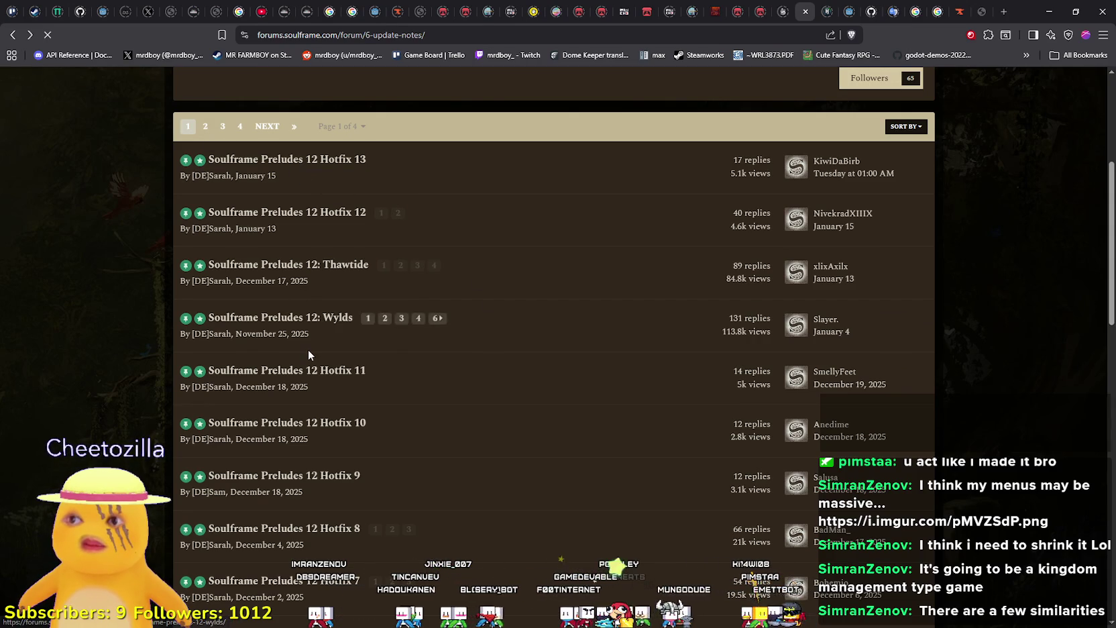
{"action": "scroll", "coordinate": [307, 345], "scroll_direction": "down", "scroll_amount": 3}
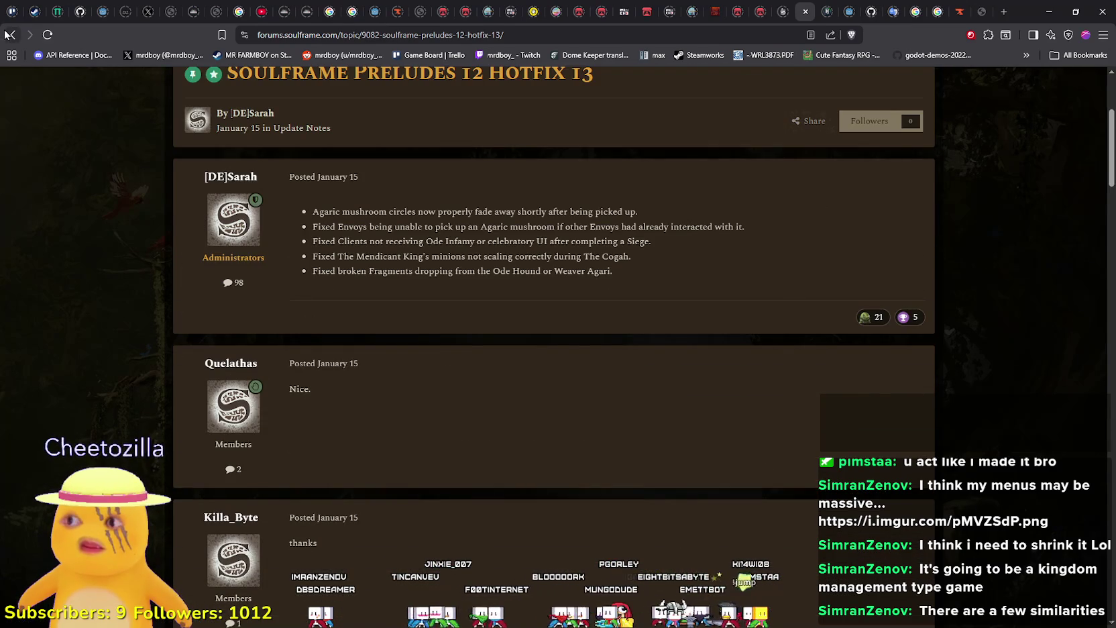
{"action": "left_click", "coordinate": [8, 34]}
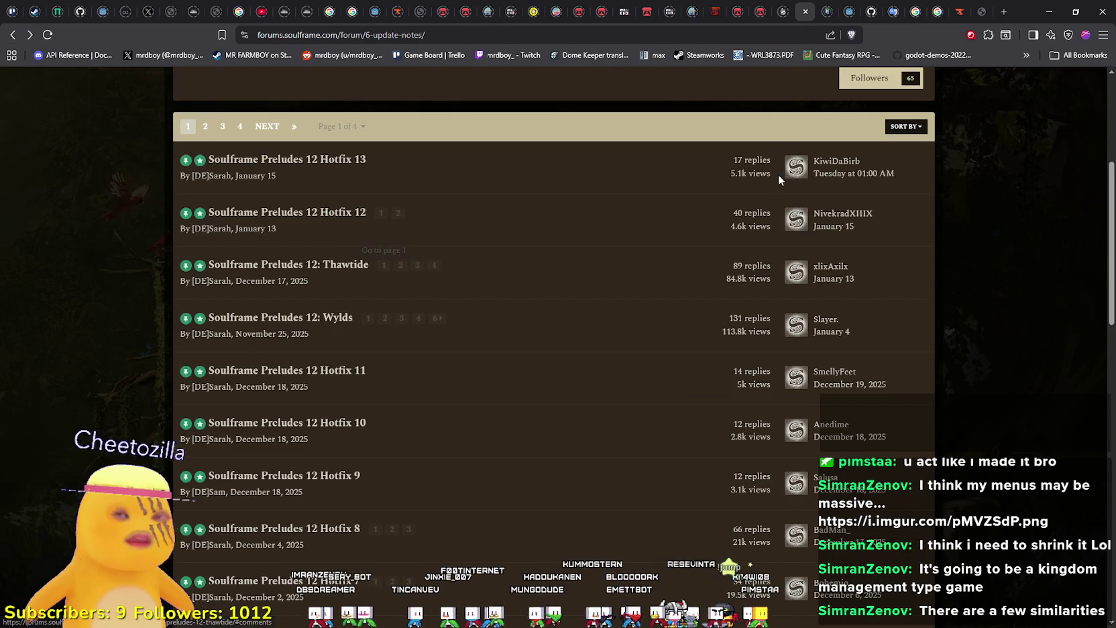
{"action": "left_click", "coordinate": [831, 14]}
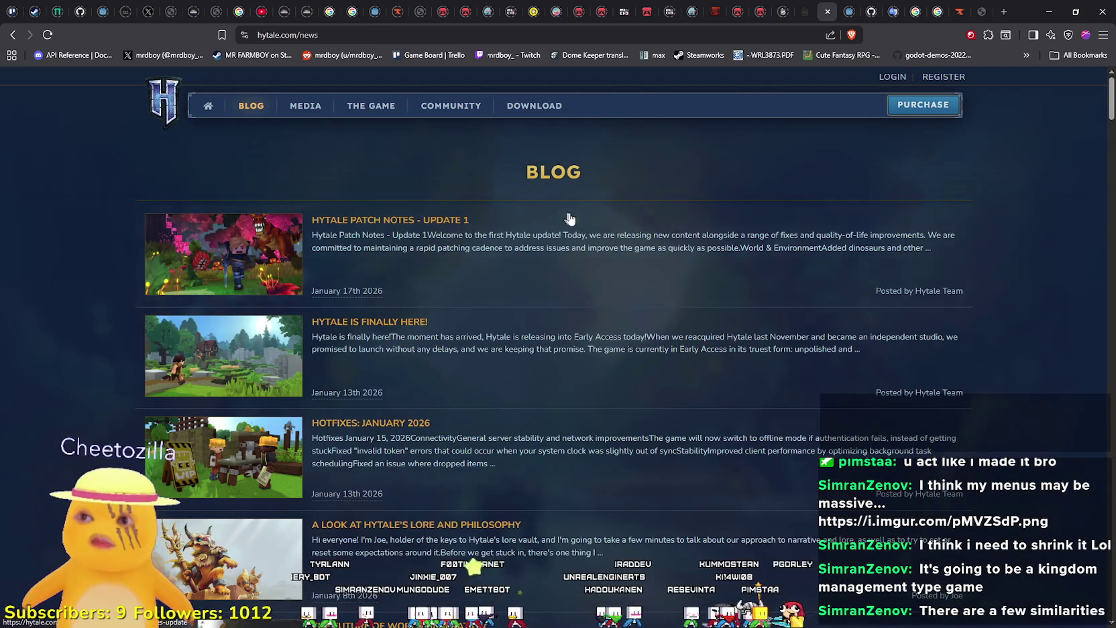
{"action": "left_click", "coordinate": [978, 10]}
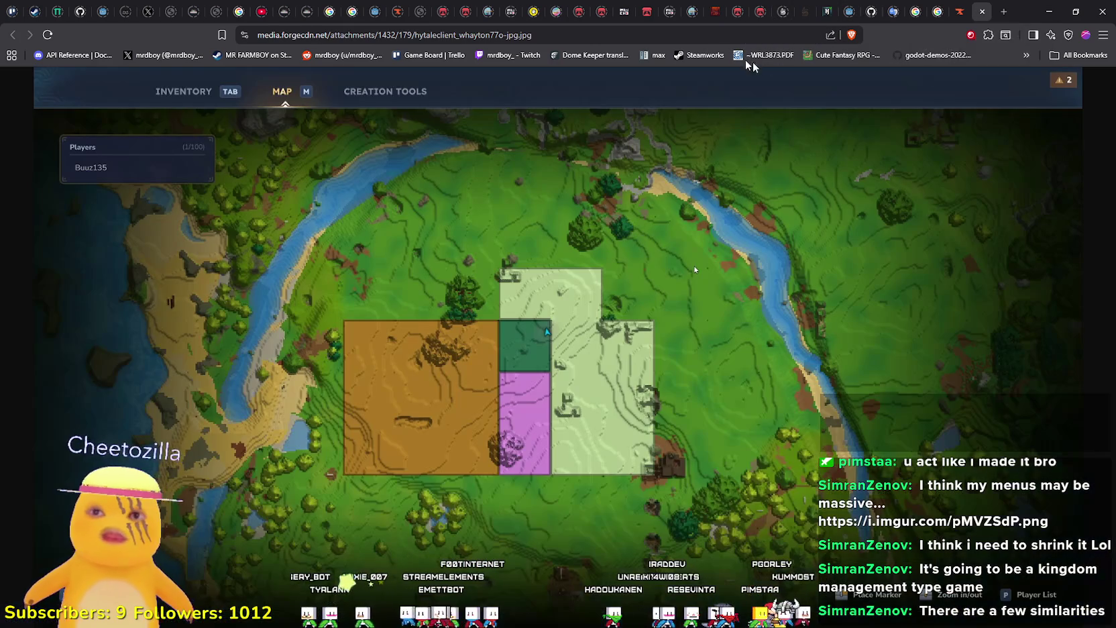
Search Google for the Xbox live event and skim the results, including the Pure Xbox snippet
{"action": "type", "text": "bo"}
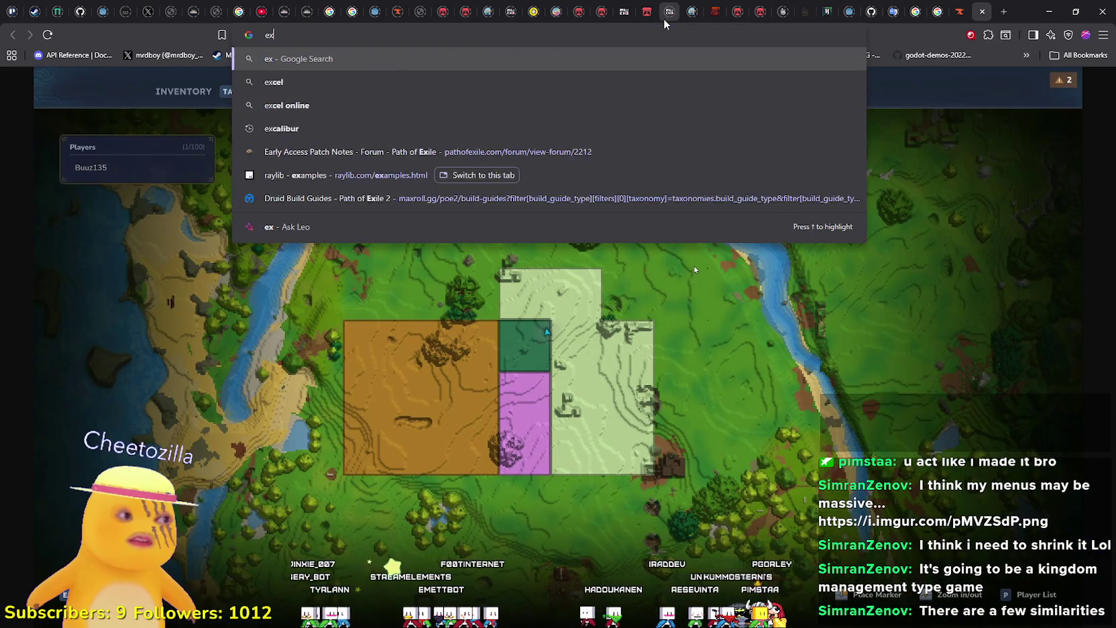
{"action": "type", "text": "event"}
{"action": "key", "text": "Return"}
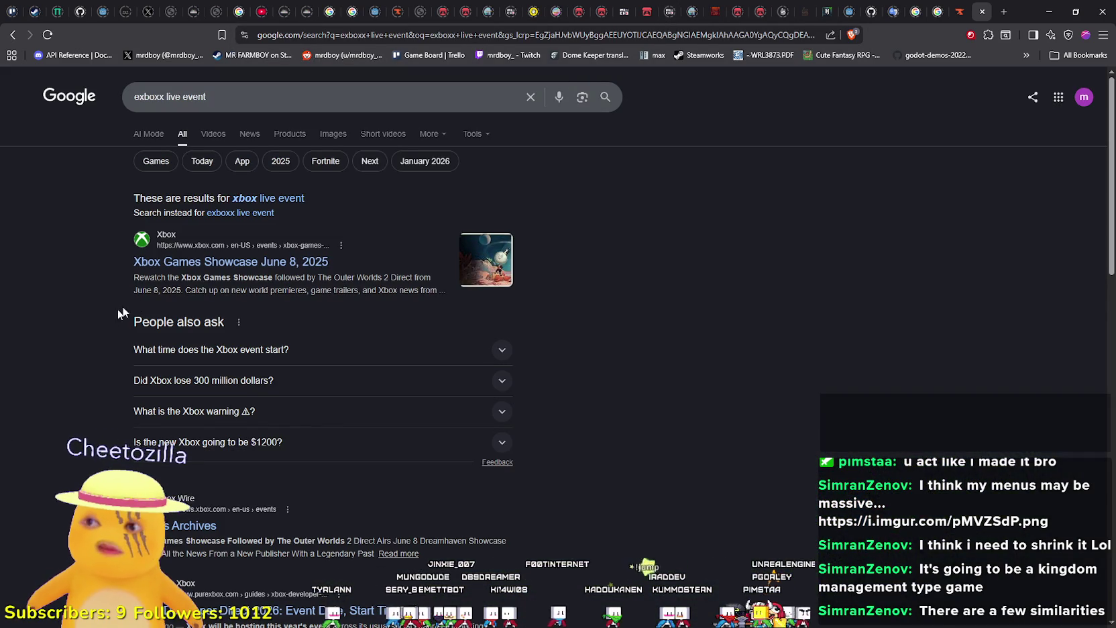
{"action": "scroll", "coordinate": [236, 265], "scroll_direction": "down", "scroll_amount": 3}
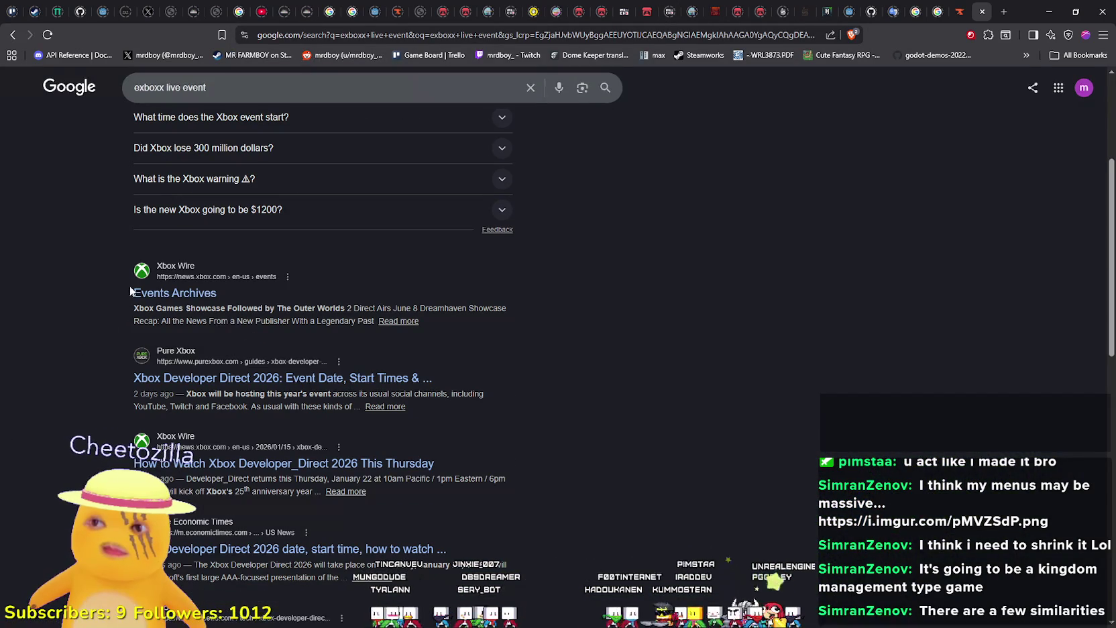
{"action": "mouse_move", "coordinate": [200, 397]}
{"action": "left_mouse_down"}
{"action": "mouse_move", "coordinate": [376, 407]}
{"action": "mouse_move", "coordinate": [339, 395]}
{"action": "mouse_move", "coordinate": [416, 387]}
{"action": "mouse_move", "coordinate": [494, 403]}
{"action": "left_mouse_up"}
{"action": "scroll", "coordinate": [612, 454], "scroll_direction": "down", "scroll_amount": 1}
{"action": "scroll", "coordinate": [613, 454], "scroll_direction": "down", "scroll_amount": 2}
{"action": "left_click", "coordinate": [610, 455]}
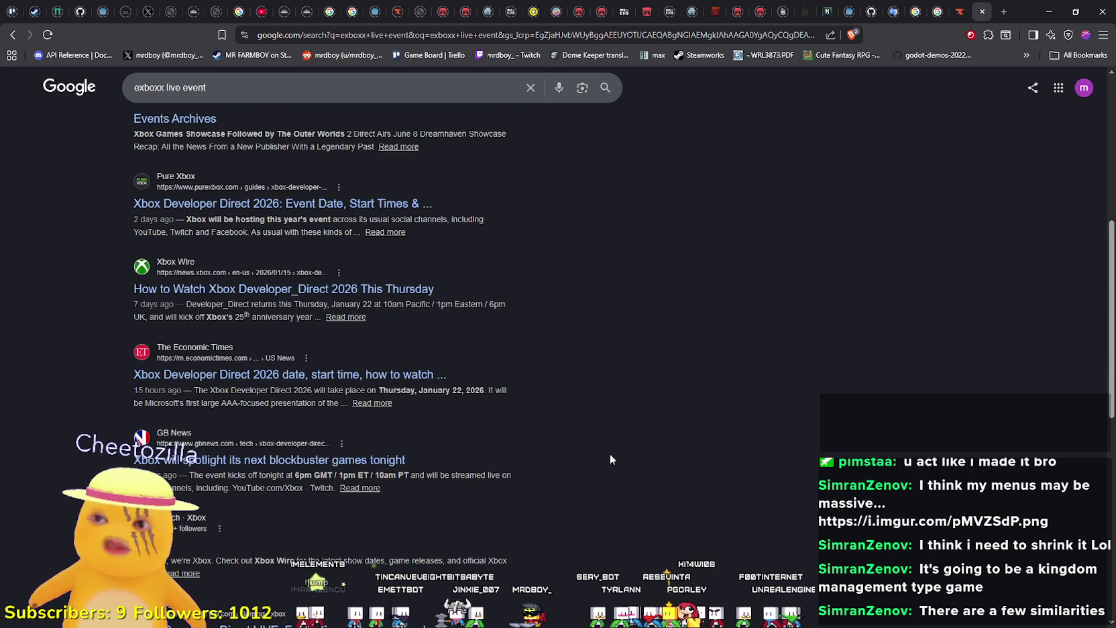
{"action": "scroll", "coordinate": [601, 446], "scroll_direction": "down", "scroll_amount": 2}
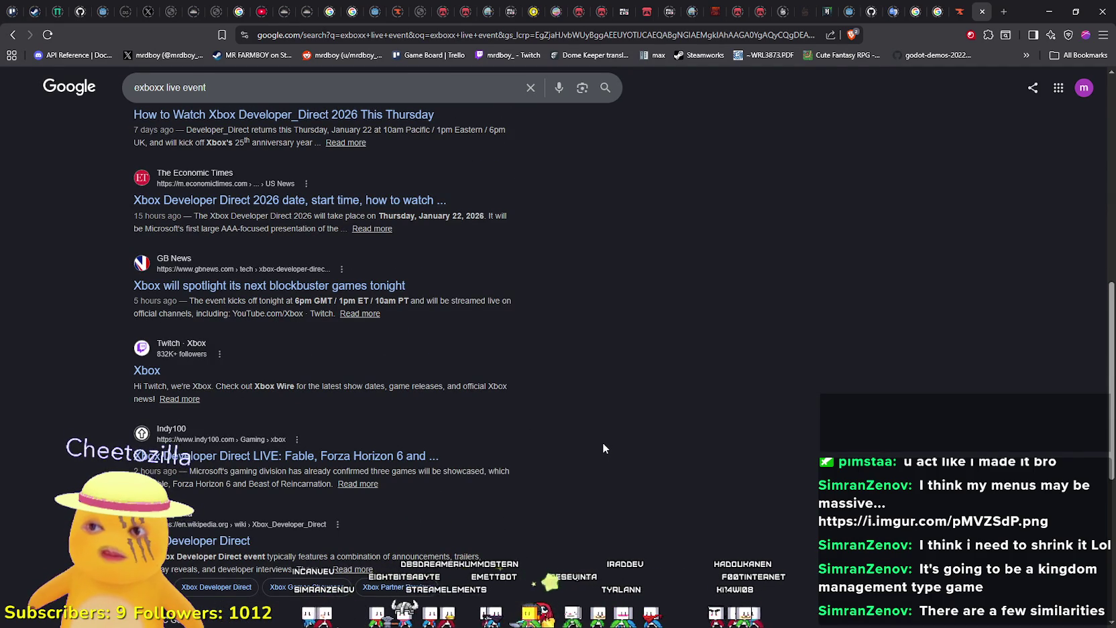
{"action": "scroll", "coordinate": [603, 442], "scroll_direction": "down", "scroll_amount": 1}
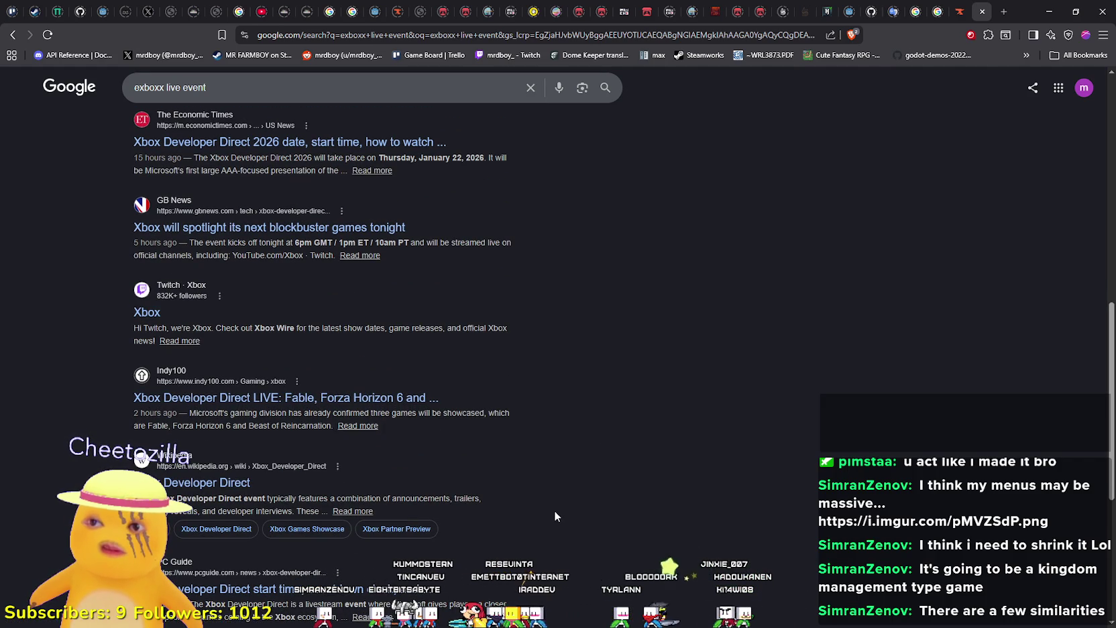
Search Google for 'Beast of Reincarnation' in a new tab from the selected result text
{"action": "left_click_drag", "start_coordinate": [443, 413], "coordinate": [459, 410]}
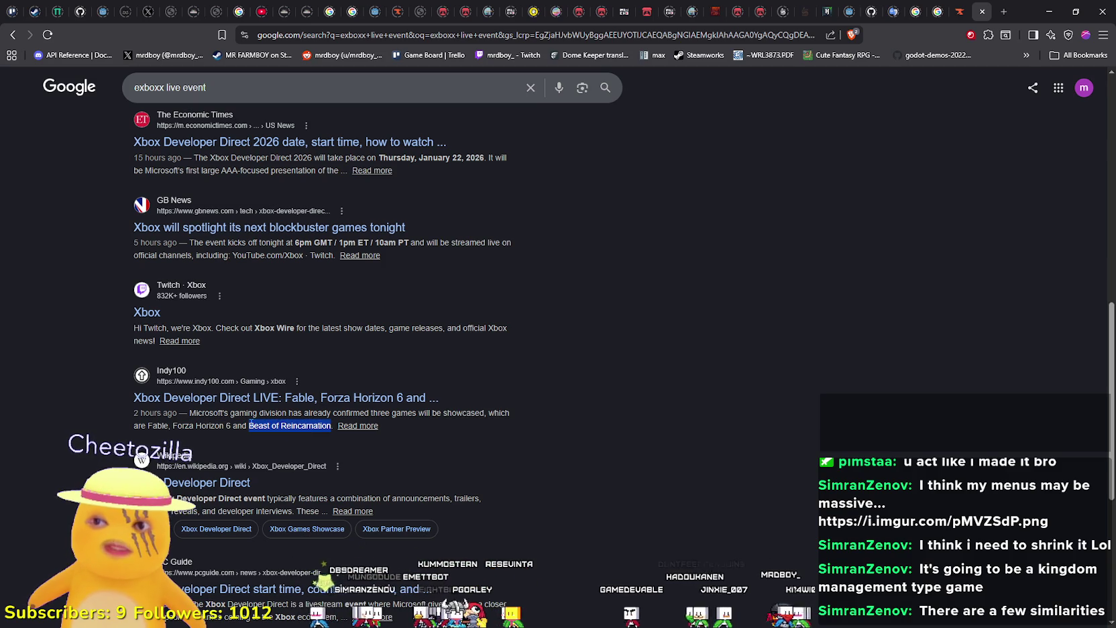
{"action": "right_click", "coordinate": [289, 426]}
{"action": "left_click", "coordinate": [346, 471]}
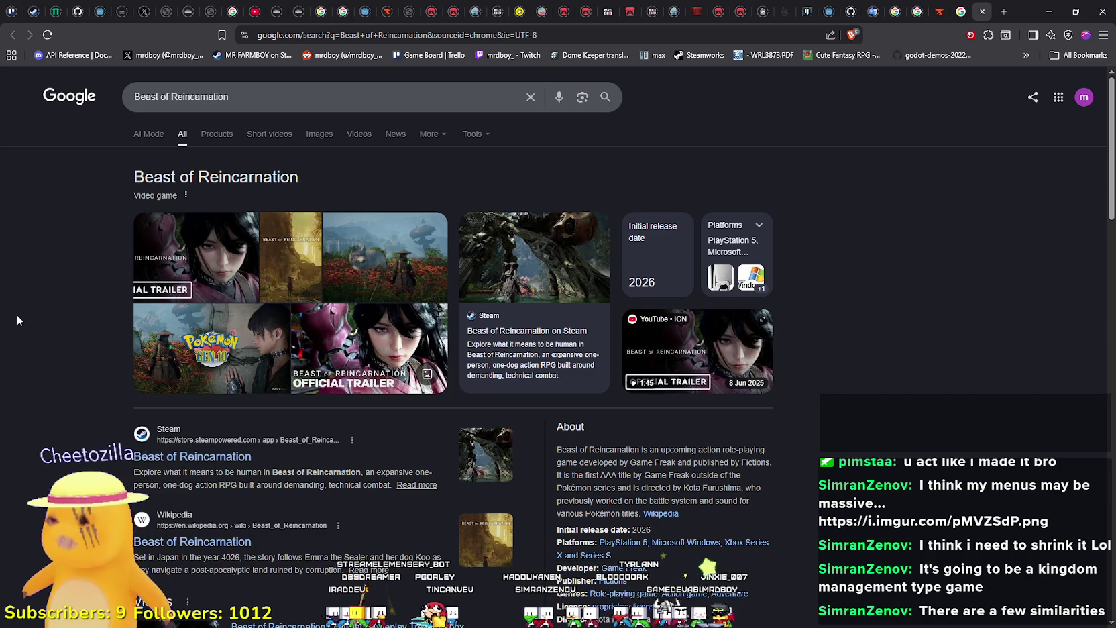
{"action": "scroll", "coordinate": [30, 295], "scroll_direction": "down", "scroll_amount": 3}
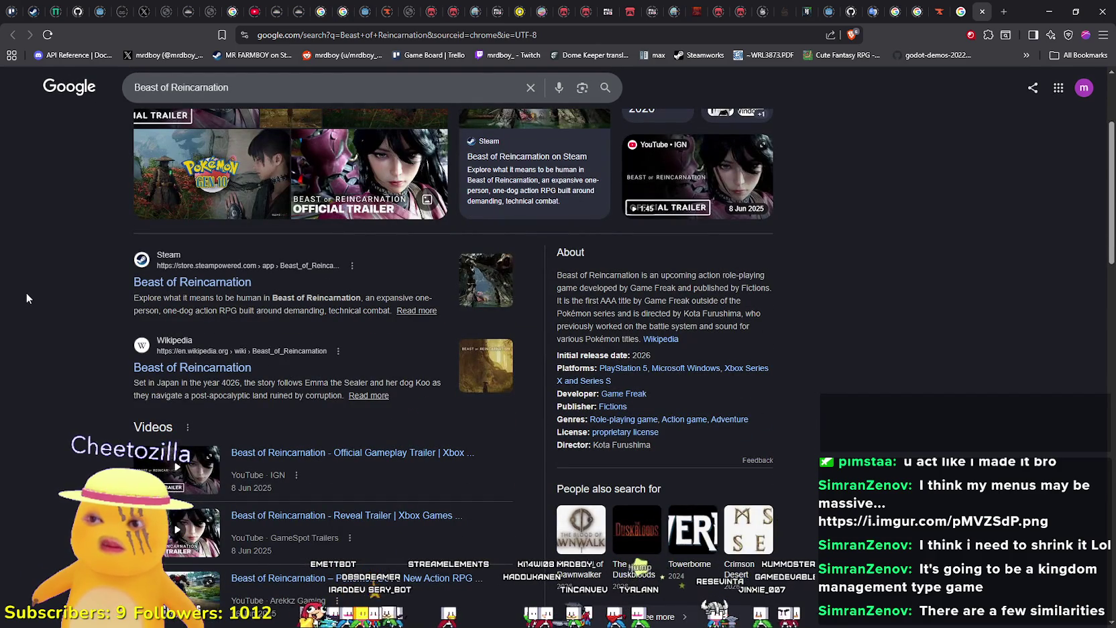
{"action": "scroll", "coordinate": [26, 292], "scroll_direction": "up", "scroll_amount": 5}
Go back to the Xbox live event results, then minimize the browser
{"action": "left_click", "coordinate": [956, 11]}
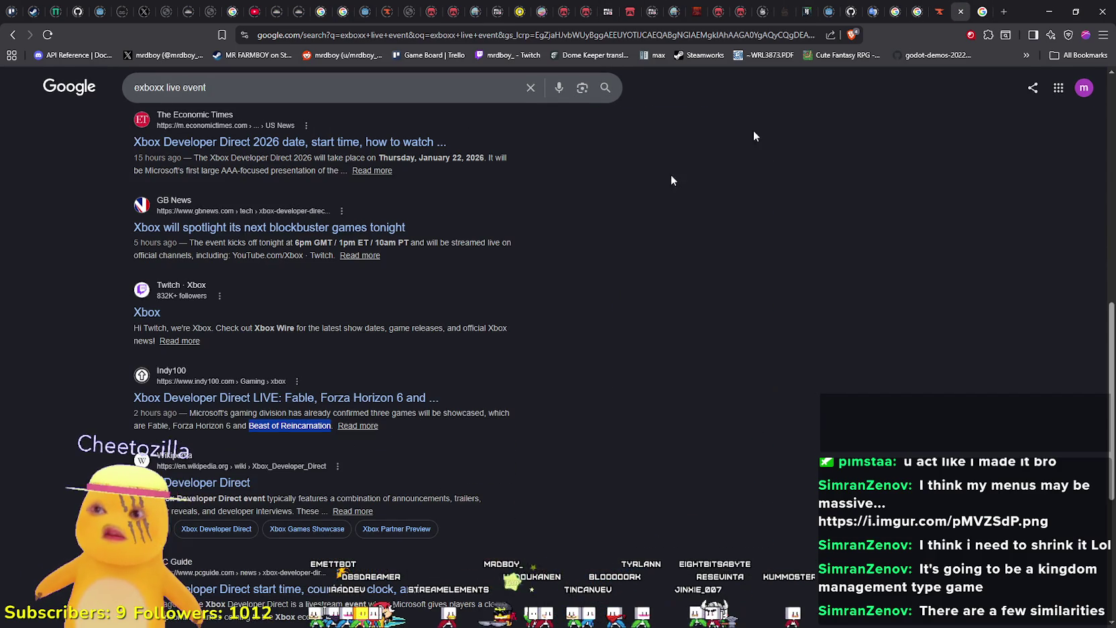
{"action": "scroll", "coordinate": [80, 429], "scroll_direction": "down", "scroll_amount": 2}
{"action": "scroll", "coordinate": [81, 427], "scroll_direction": "up", "scroll_amount": 5}
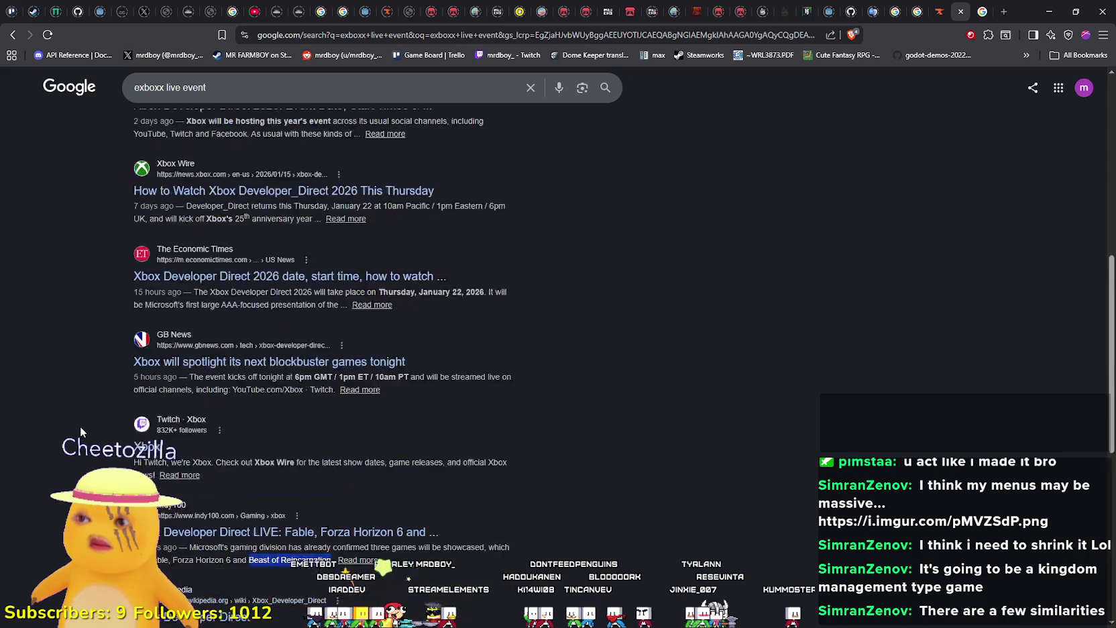
{"action": "scroll", "coordinate": [81, 425], "scroll_direction": "up", "scroll_amount": 3}
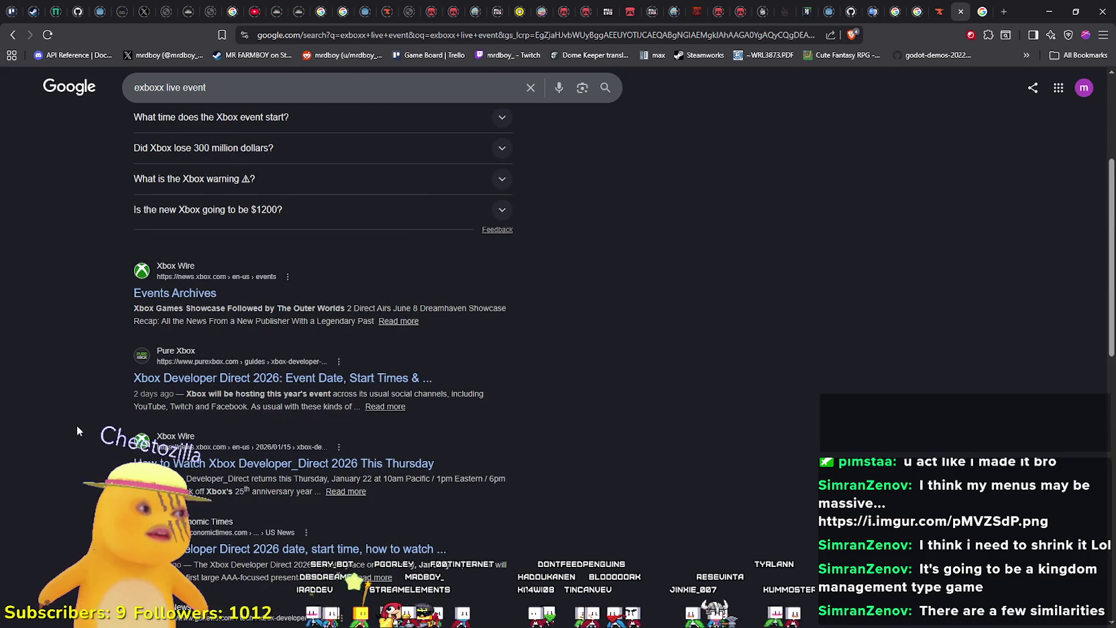
{"action": "left_click", "coordinate": [1050, 8]}
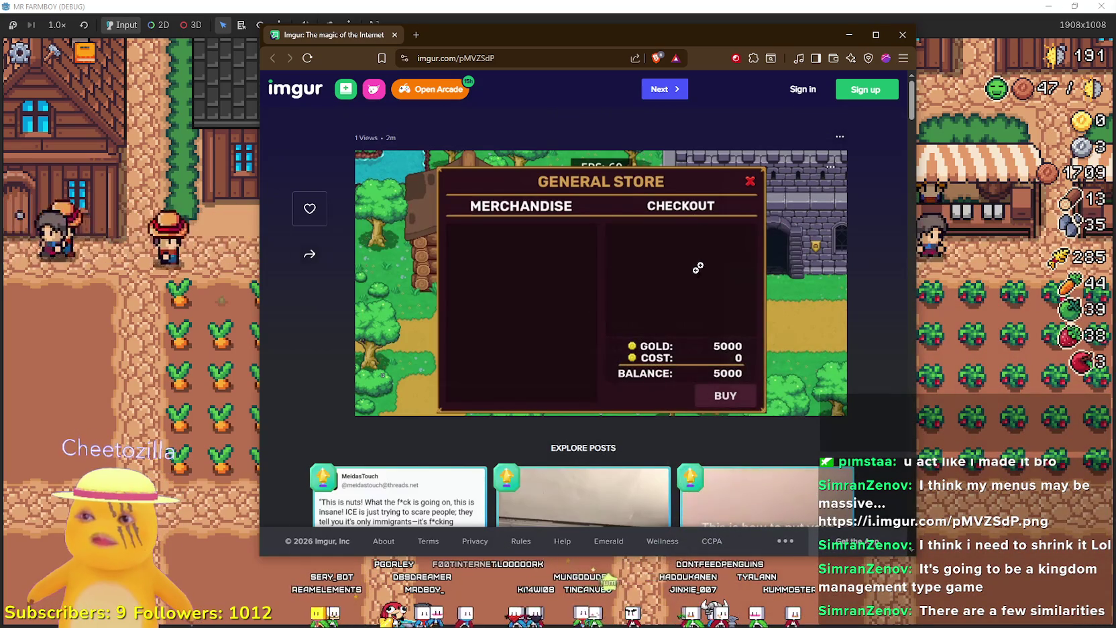
Hide the Imgur window, harvest the ripe wheat tile, and walk into the house to open Player House upgrades
{"action": "left_click", "coordinate": [849, 34]}
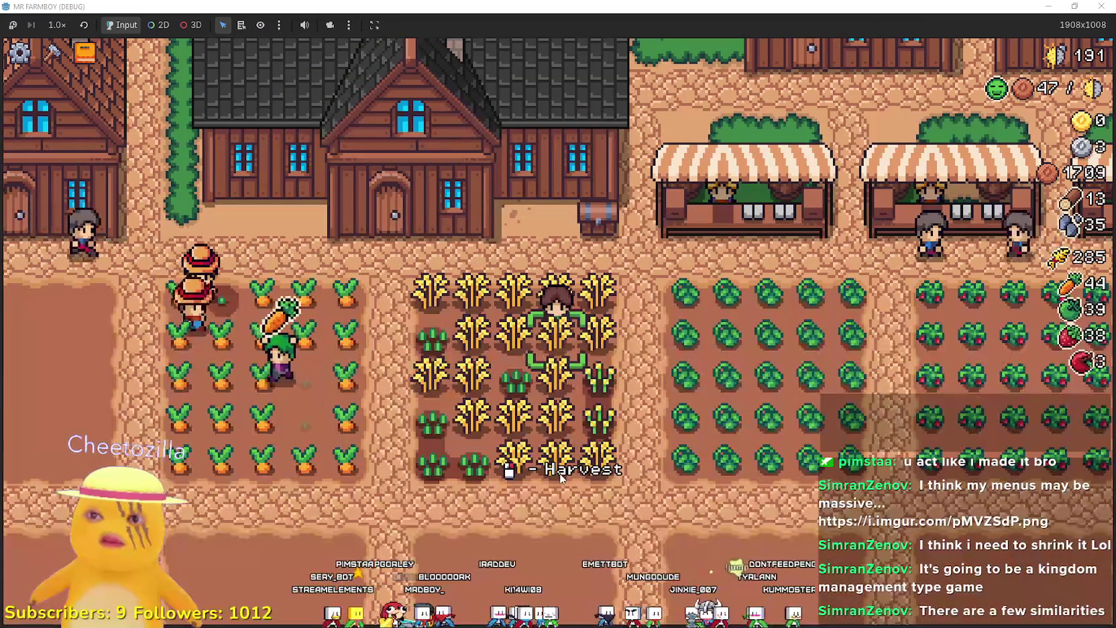
{"action": "left_click", "coordinate": [560, 475]}
{"action": "key", "text": "a"}
{"action": "key", "text": "w"}
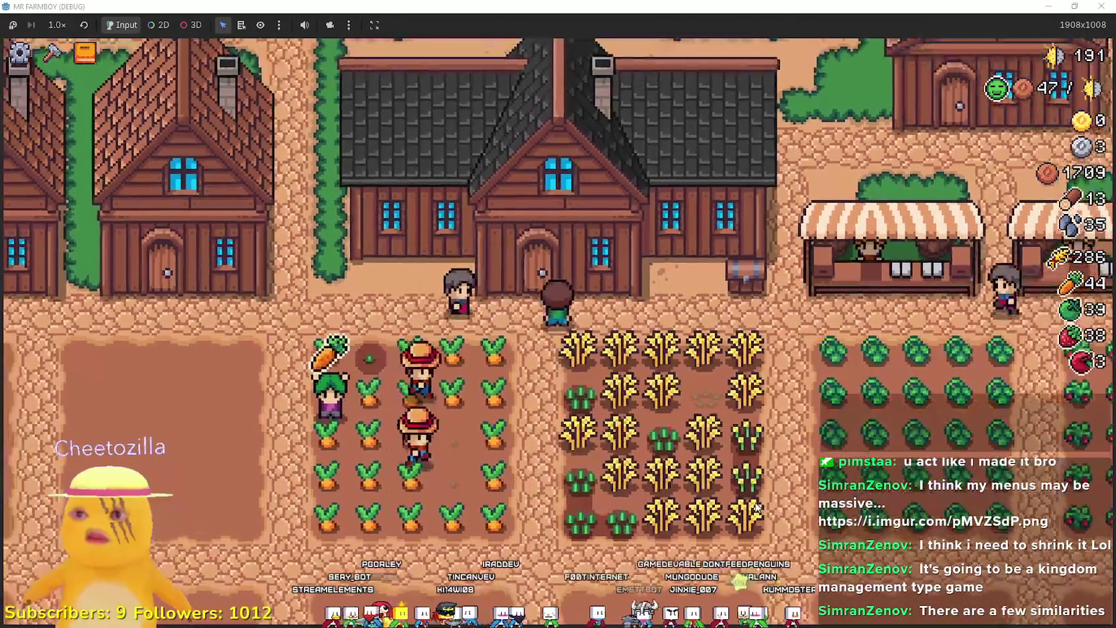
{"action": "key", "text": "w"}
Walk the farmer away from the house door down and left, then bring Steam forward
{"action": "key", "text": "d"}
{"action": "key", "text": "s"}
{"action": "key", "text": "s"}
{"action": "key", "text": "a"}
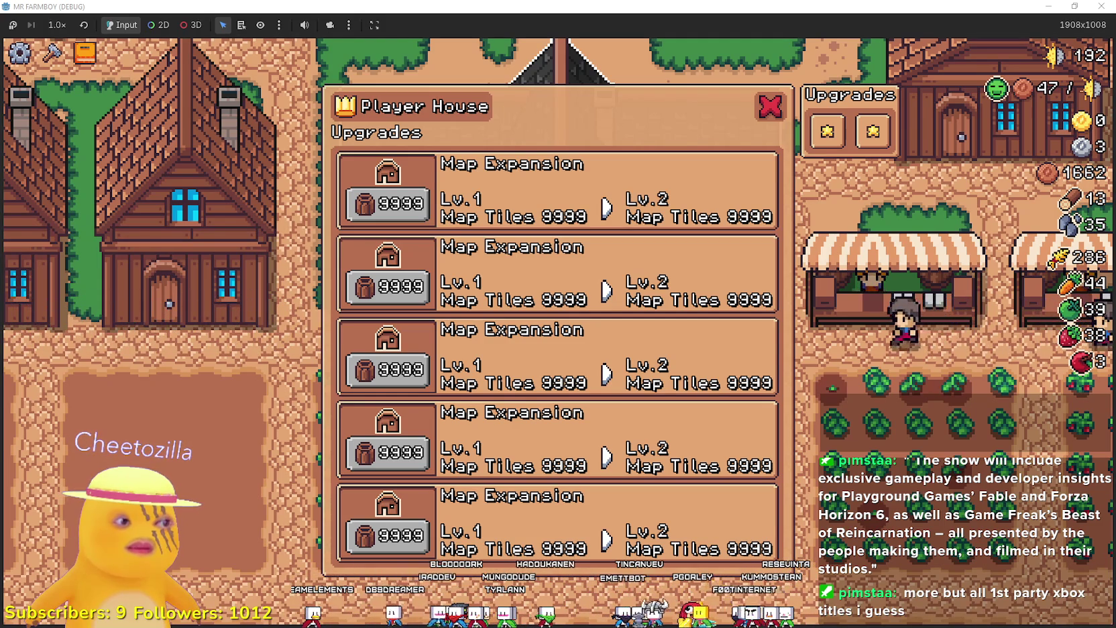
{"action": "key", "text": "alt+Tab"}
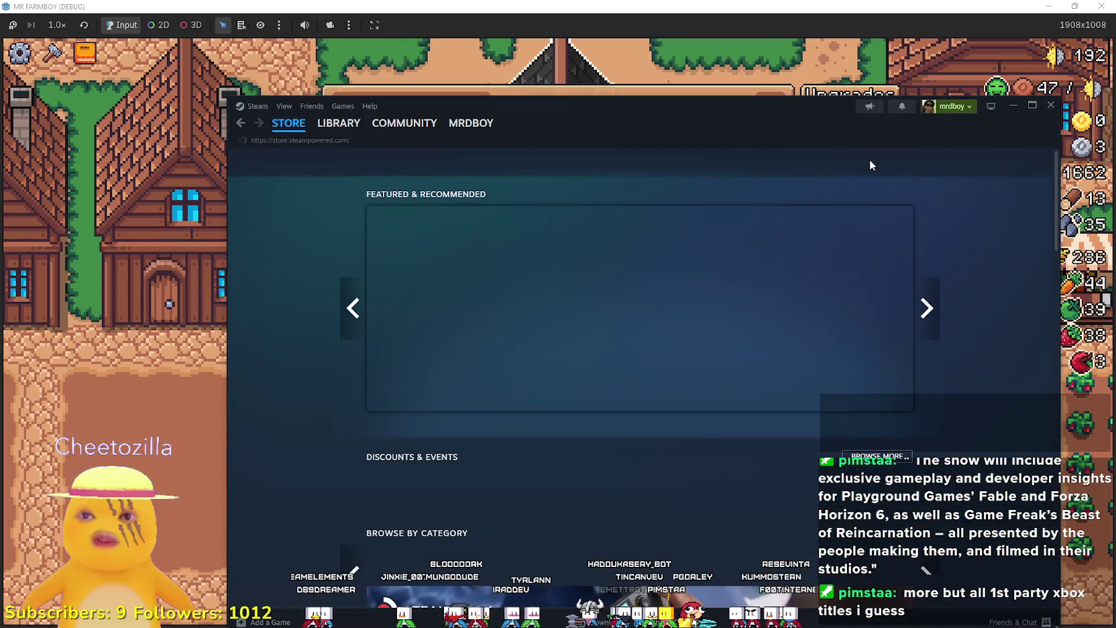
Search the Steam store for 'Light No Fire', open its store page, then its Community Hub
{"action": "left_click", "coordinate": [856, 163]}
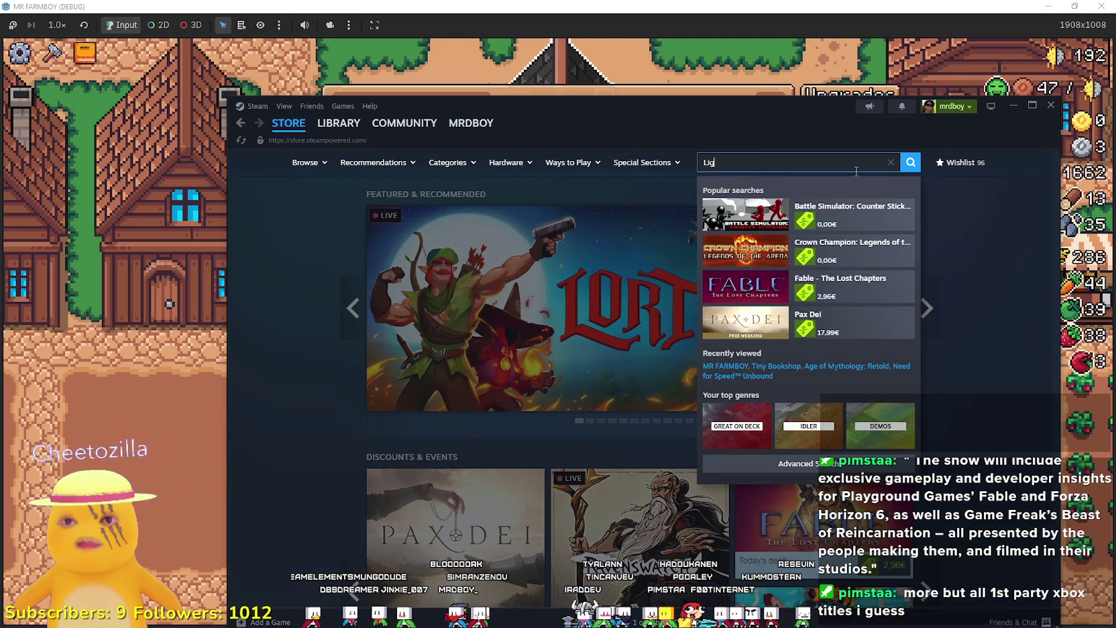
{"action": "type", "text": "ht no fire"}
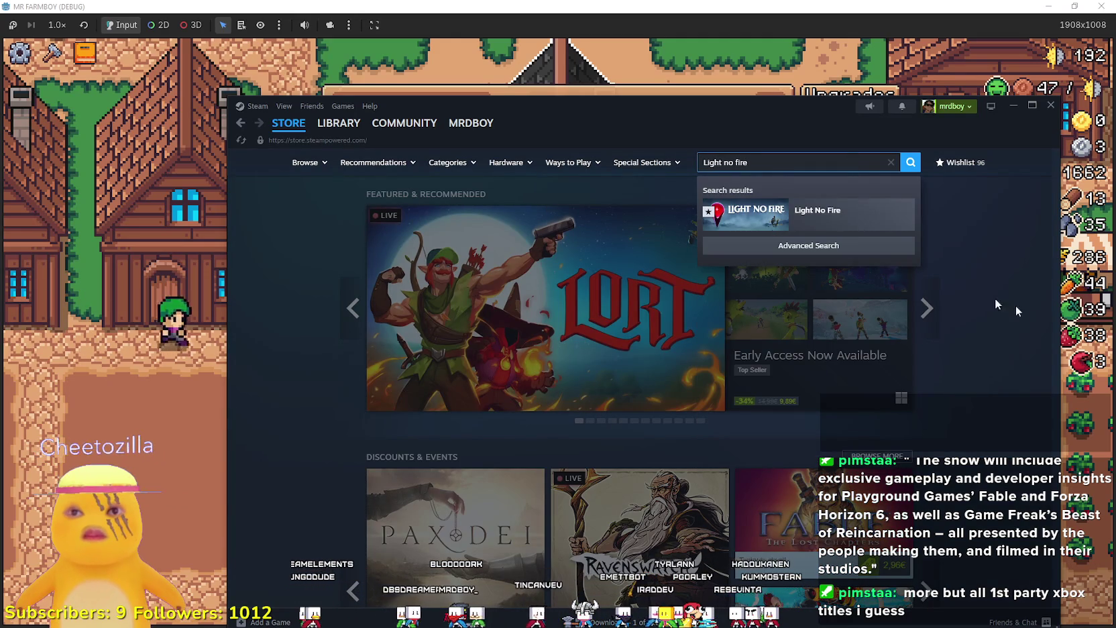
{"action": "left_click", "coordinate": [813, 218]}
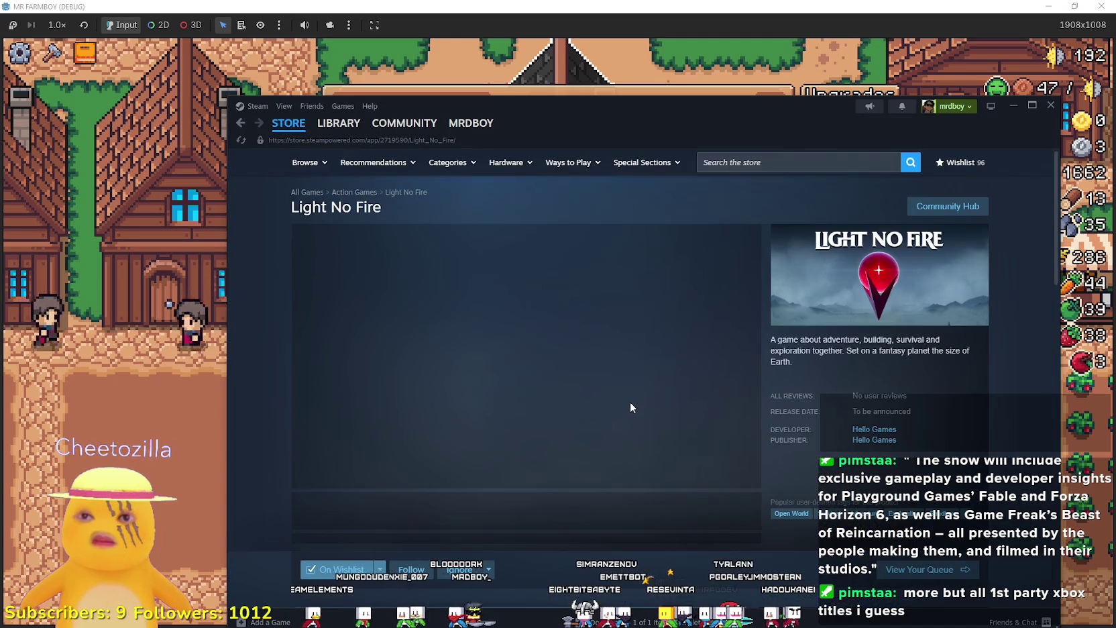
{"action": "scroll", "coordinate": [450, 389], "scroll_direction": "down", "scroll_amount": 5}
{"action": "scroll", "coordinate": [570, 409], "scroll_direction": "down", "scroll_amount": 5}
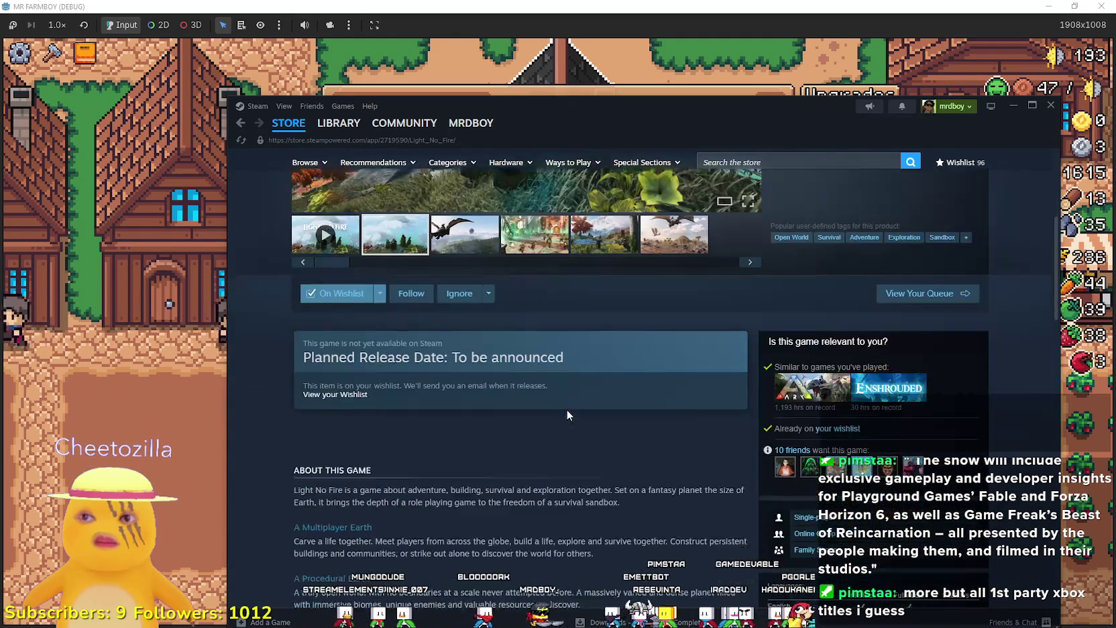
{"action": "scroll", "coordinate": [570, 408], "scroll_direction": "down", "scroll_amount": 3}
{"action": "scroll", "coordinate": [567, 407], "scroll_direction": "up", "scroll_amount": 4}
{"action": "scroll", "coordinate": [566, 407], "scroll_direction": "up", "scroll_amount": 10}
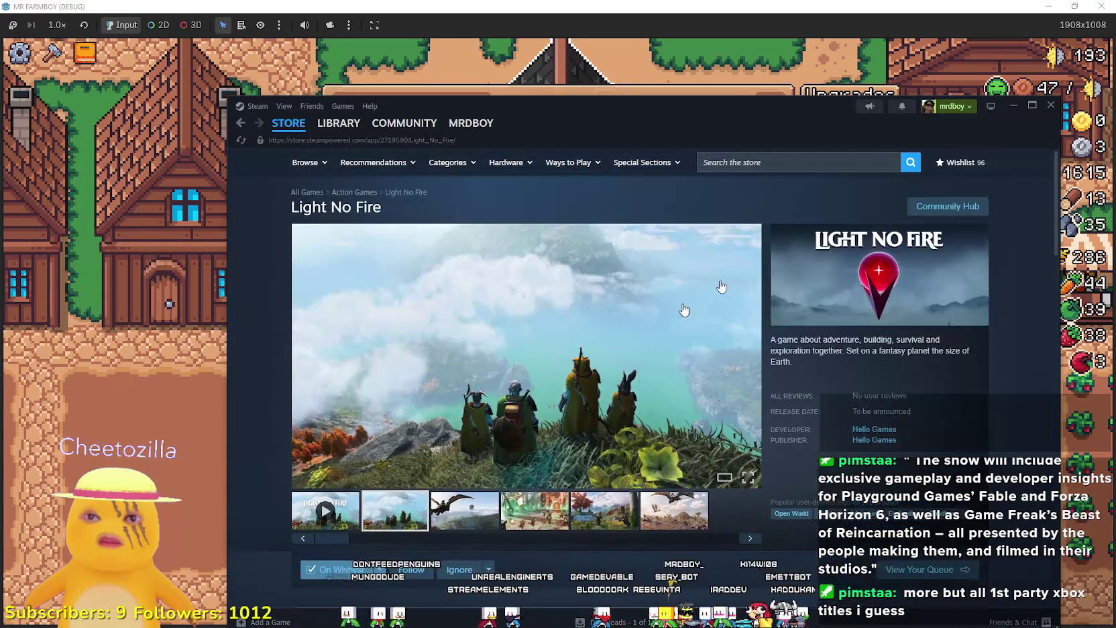
{"action": "left_click", "coordinate": [906, 215]}
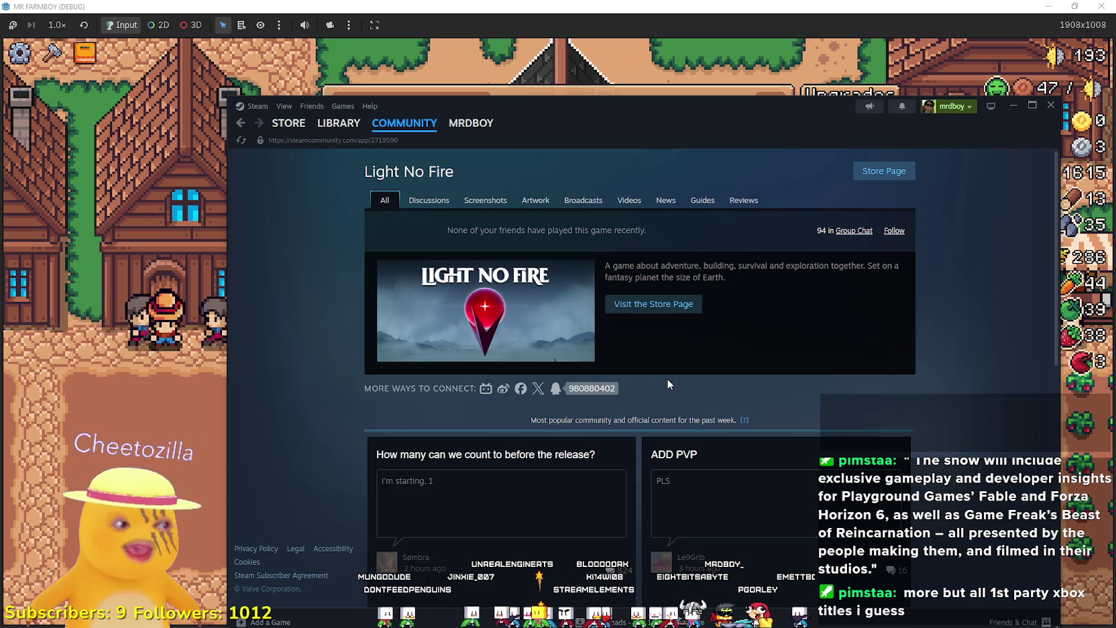
Peek at the hub's count-before-release discussion thread, then go back to the Light No Fire store page
{"action": "scroll", "coordinate": [671, 389], "scroll_direction": "down", "scroll_amount": 1}
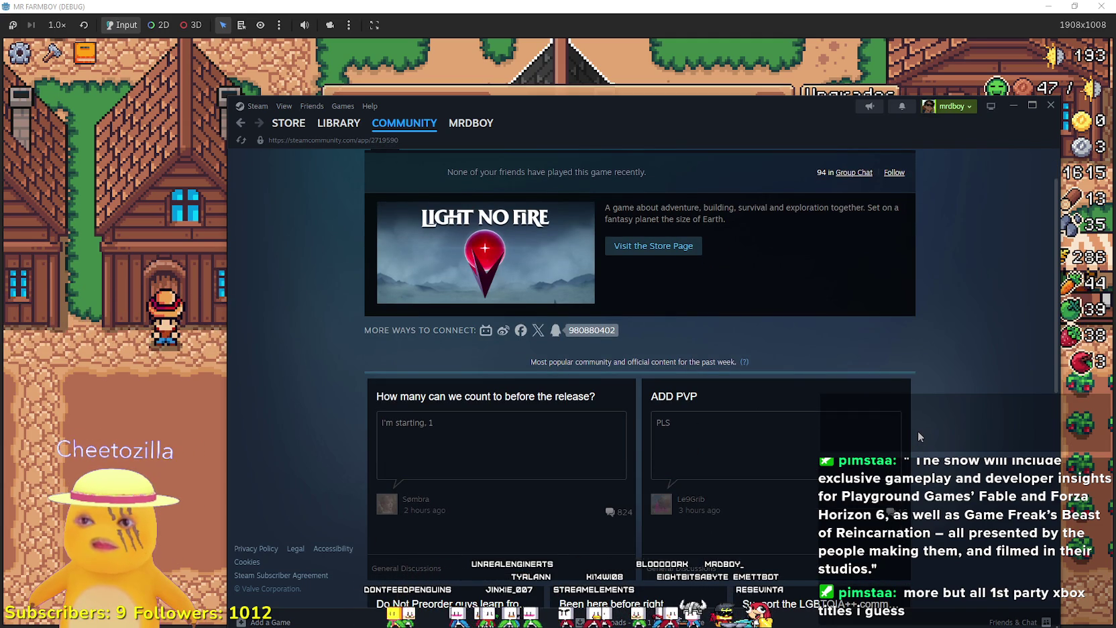
{"action": "scroll", "coordinate": [918, 436], "scroll_direction": "down", "scroll_amount": 2}
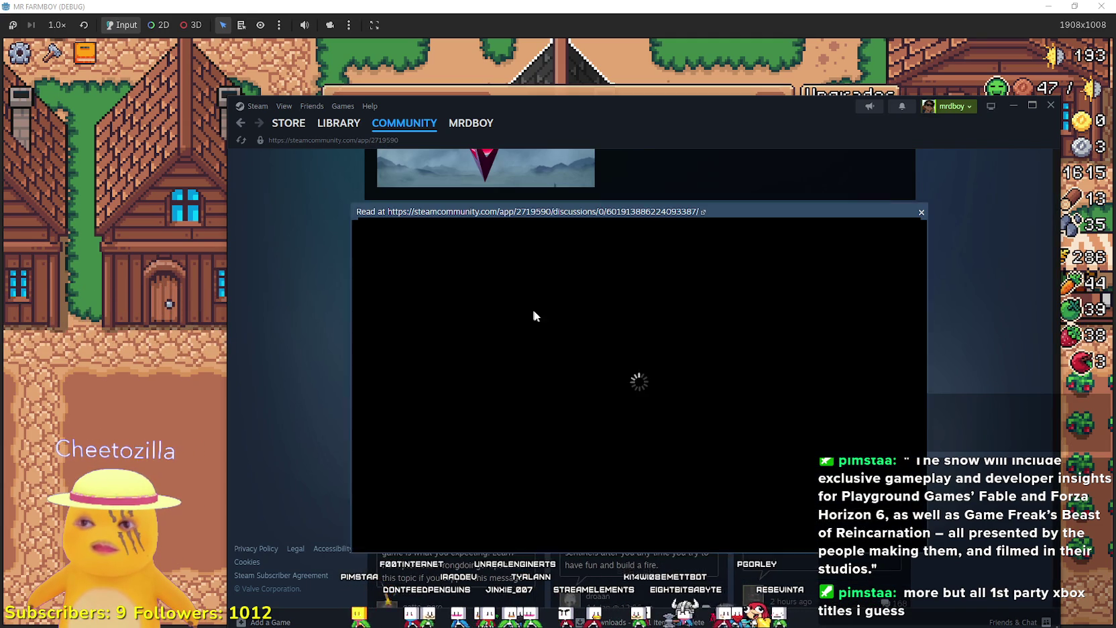
{"action": "left_click", "coordinate": [534, 315]}
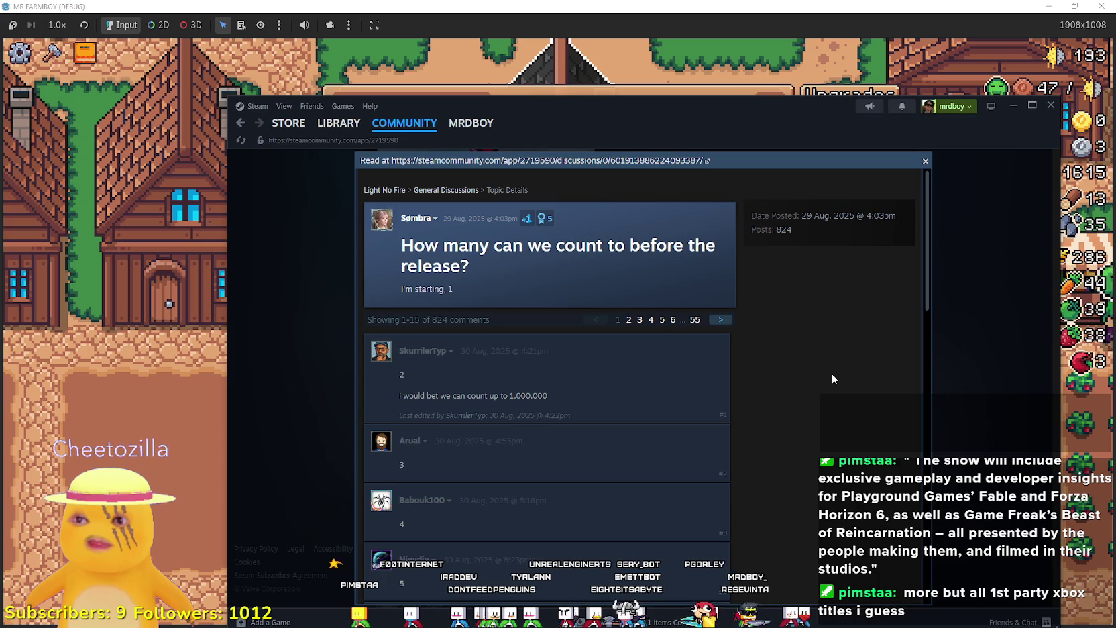
{"action": "left_click", "coordinate": [945, 375]}
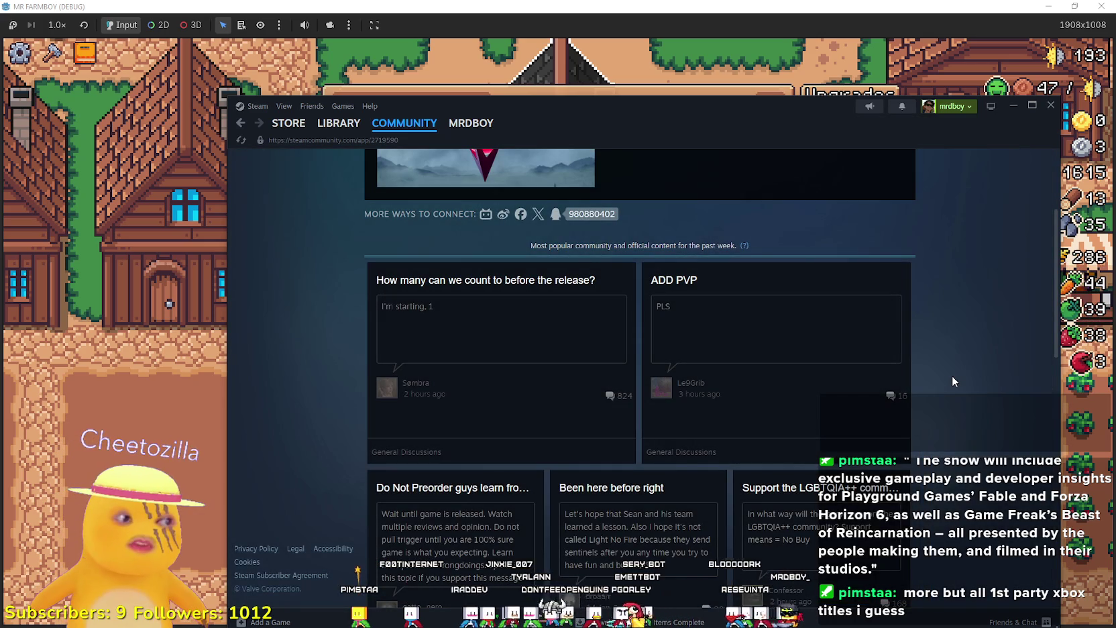
{"action": "scroll", "coordinate": [952, 375], "scroll_direction": "down", "scroll_amount": 3}
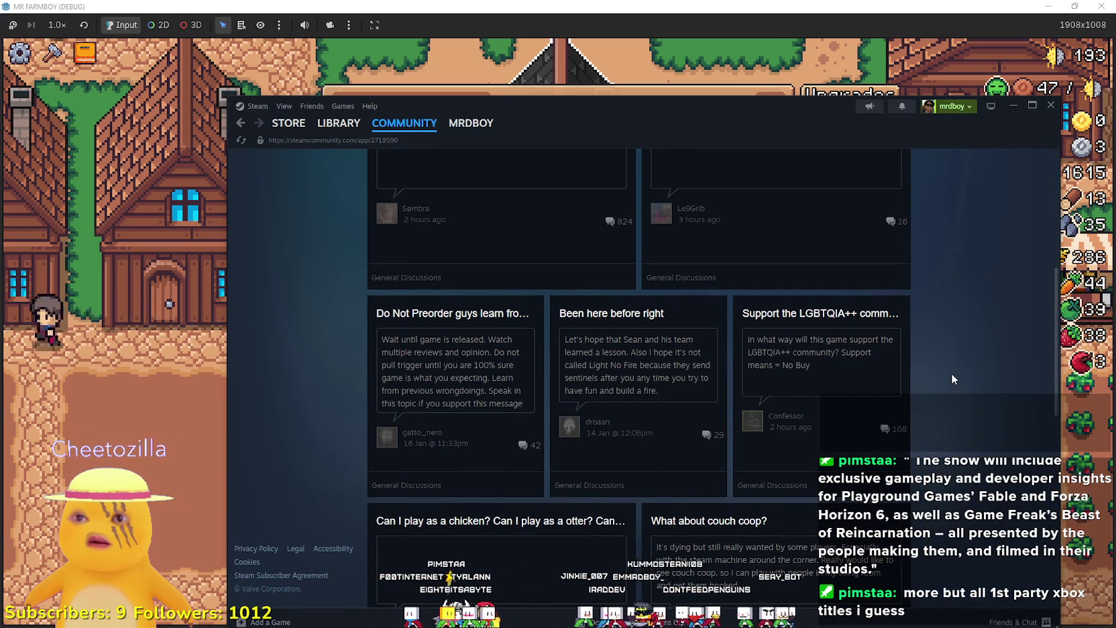
{"action": "scroll", "coordinate": [952, 374], "scroll_direction": "down", "scroll_amount": 5}
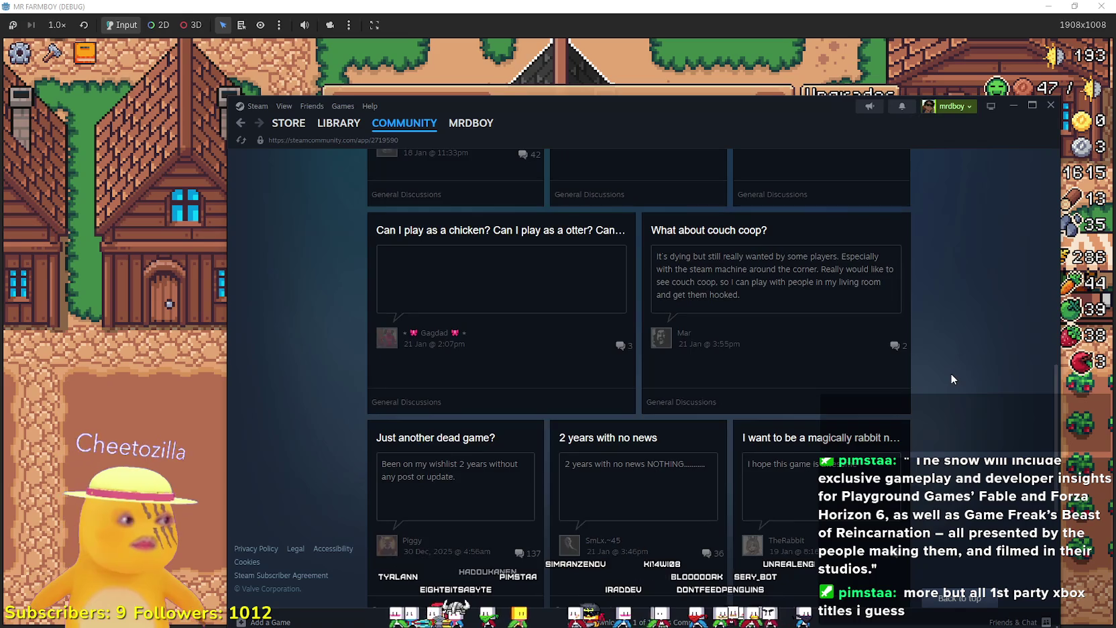
{"action": "scroll", "coordinate": [941, 379], "scroll_direction": "down", "scroll_amount": 2}
{"action": "scroll", "coordinate": [938, 382], "scroll_direction": "up", "scroll_amount": 5}
{"action": "scroll", "coordinate": [940, 383], "scroll_direction": "up", "scroll_amount": 8}
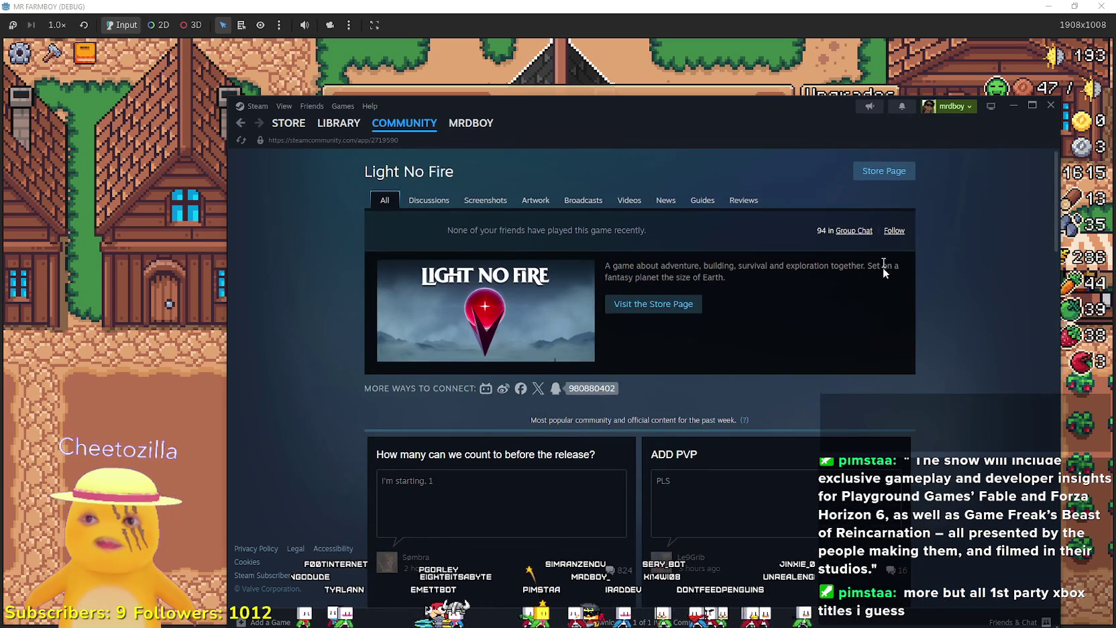
{"action": "left_click", "coordinate": [900, 171]}
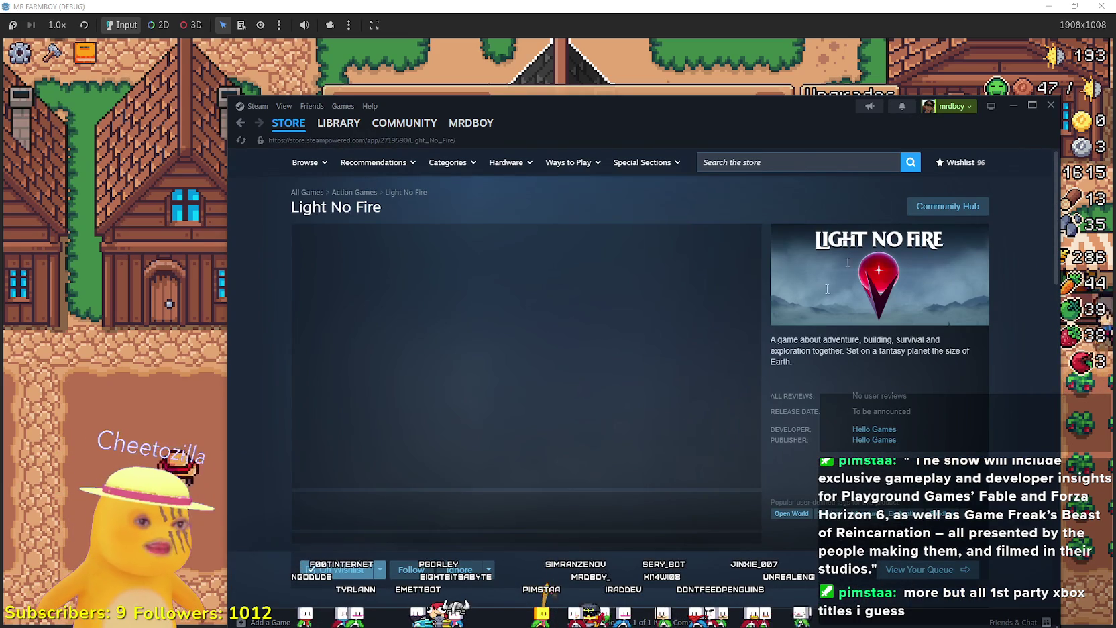
View the second, fourth and sixth Light No Fire screenshots, then advance the gallery to the trailer
{"action": "scroll", "coordinate": [408, 357], "scroll_direction": "down", "scroll_amount": 3}
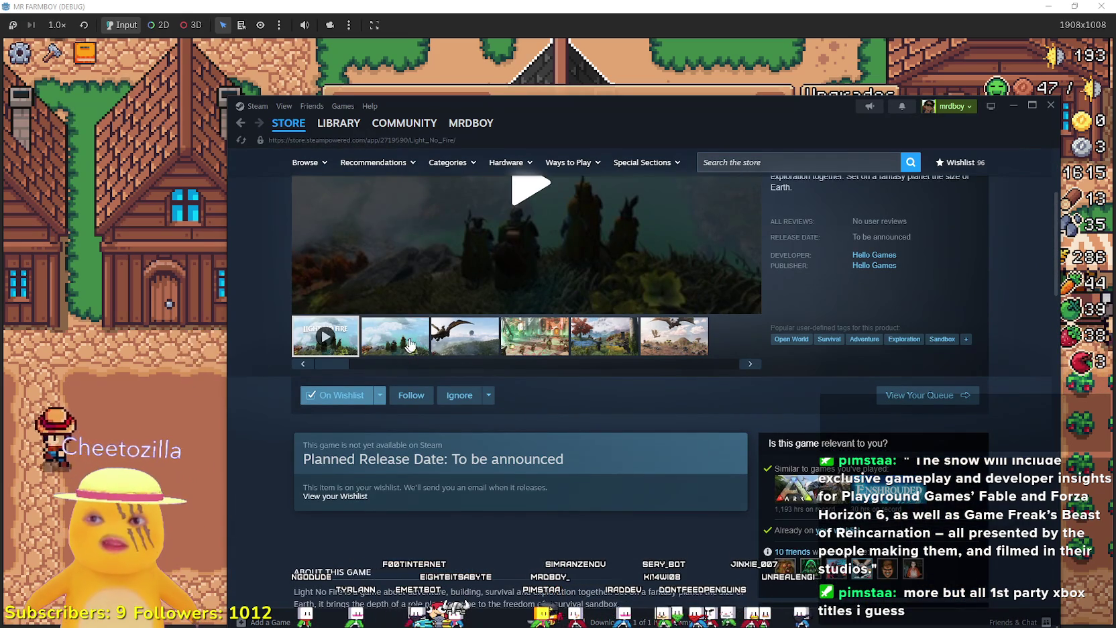
{"action": "left_click", "coordinate": [408, 346]}
{"action": "scroll", "coordinate": [481, 479], "scroll_direction": "up", "scroll_amount": 2}
{"action": "left_click", "coordinate": [557, 458]}
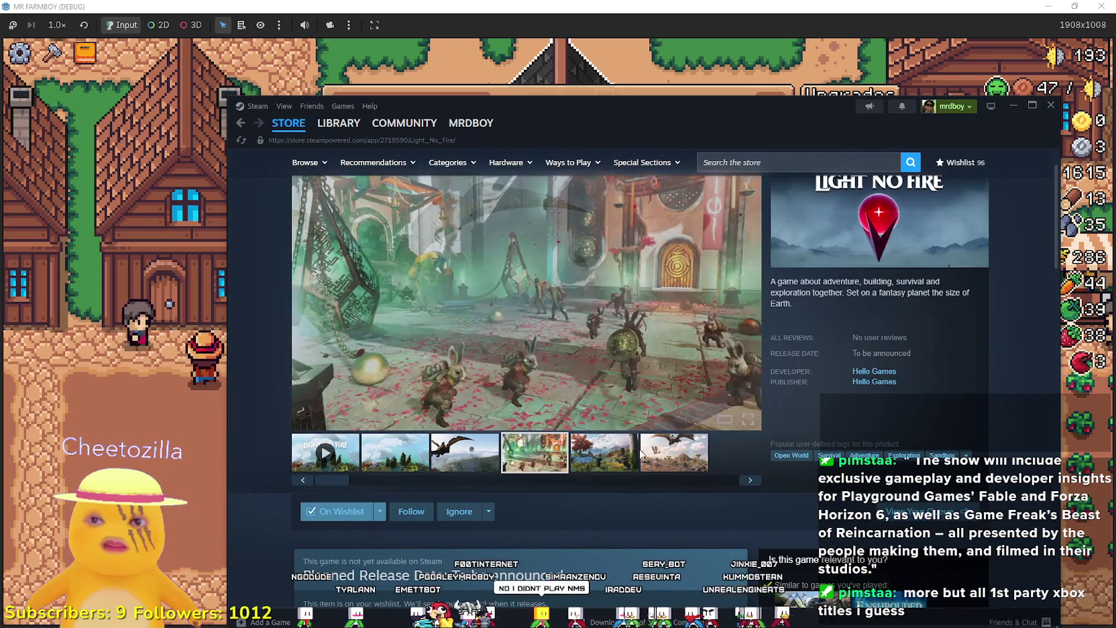
{"action": "left_click", "coordinate": [678, 462]}
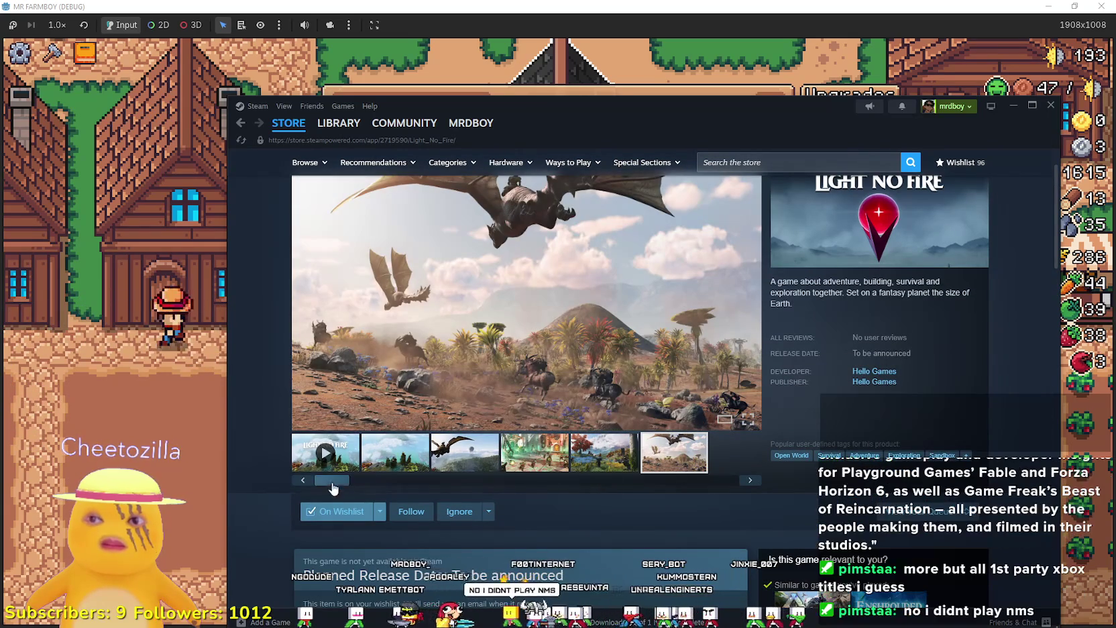
{"action": "left_click", "coordinate": [744, 485]}
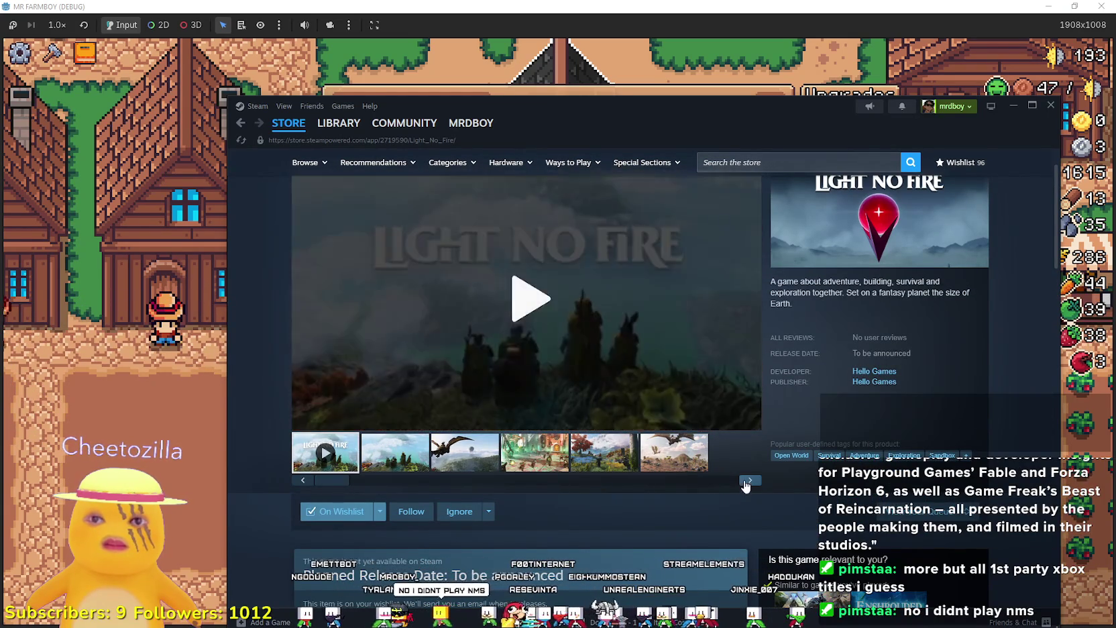
Scroll the Steam store page, then close Steam to return to MR FARMBOY
{"action": "scroll", "coordinate": [731, 488], "scroll_direction": "up", "scroll_amount": 1}
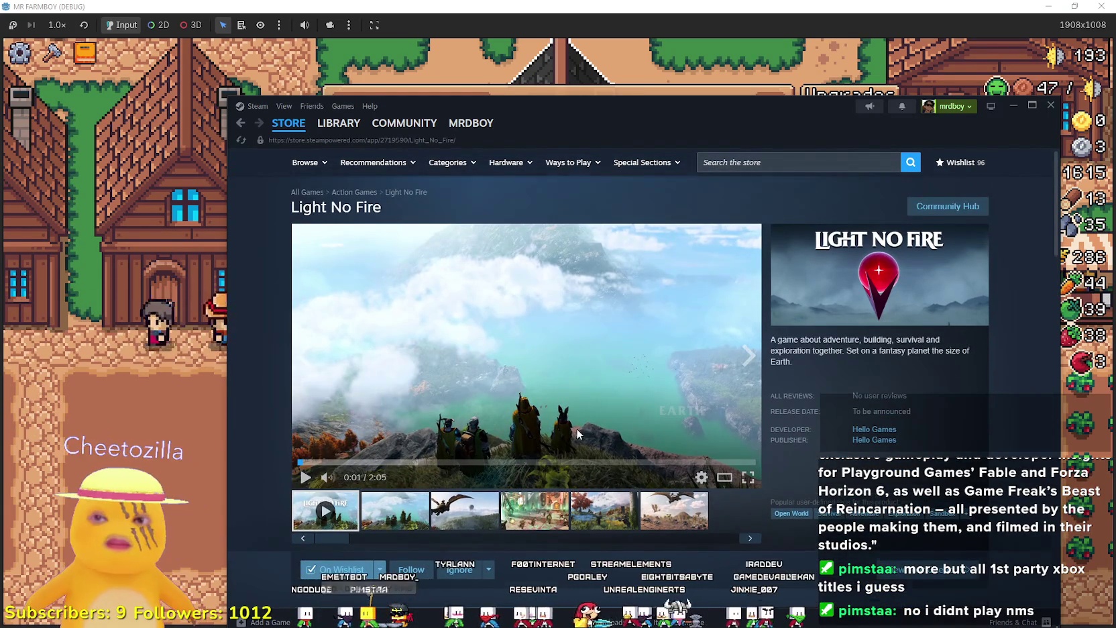
{"action": "scroll", "coordinate": [578, 427], "scroll_direction": "down", "scroll_amount": 1}
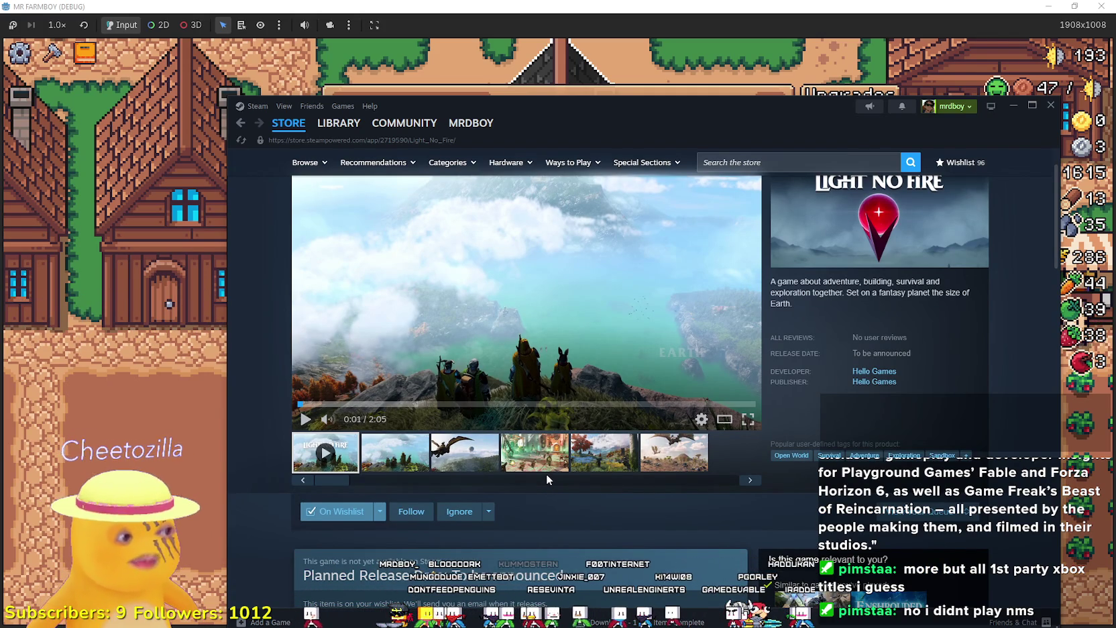
{"action": "scroll", "coordinate": [546, 473], "scroll_direction": "up", "scroll_amount": 2}
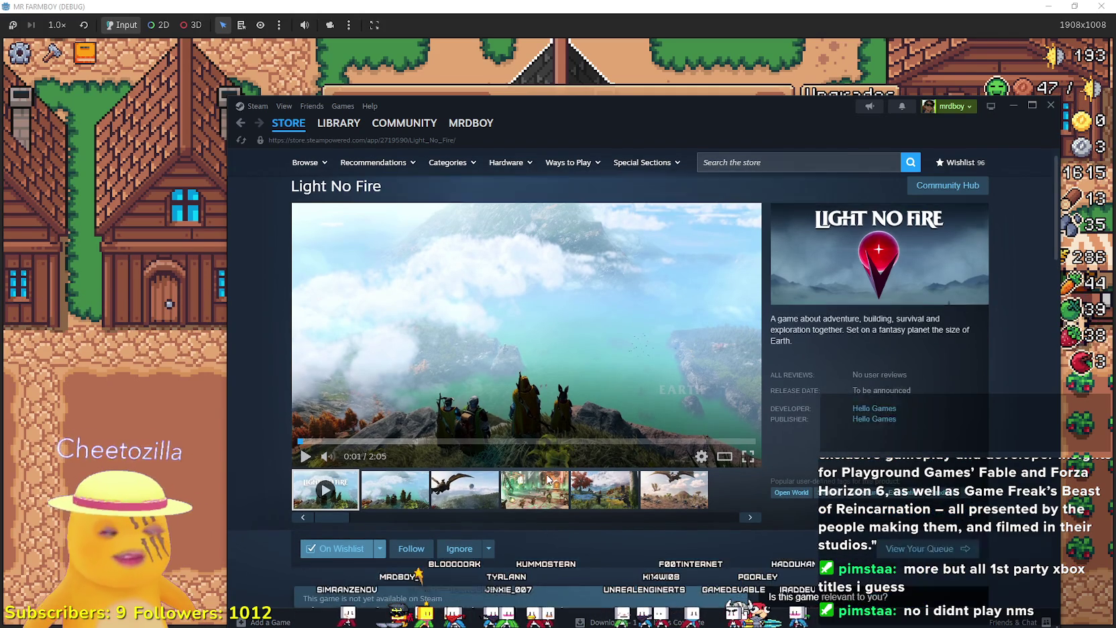
{"action": "mouse_move", "coordinate": [291, 124]}
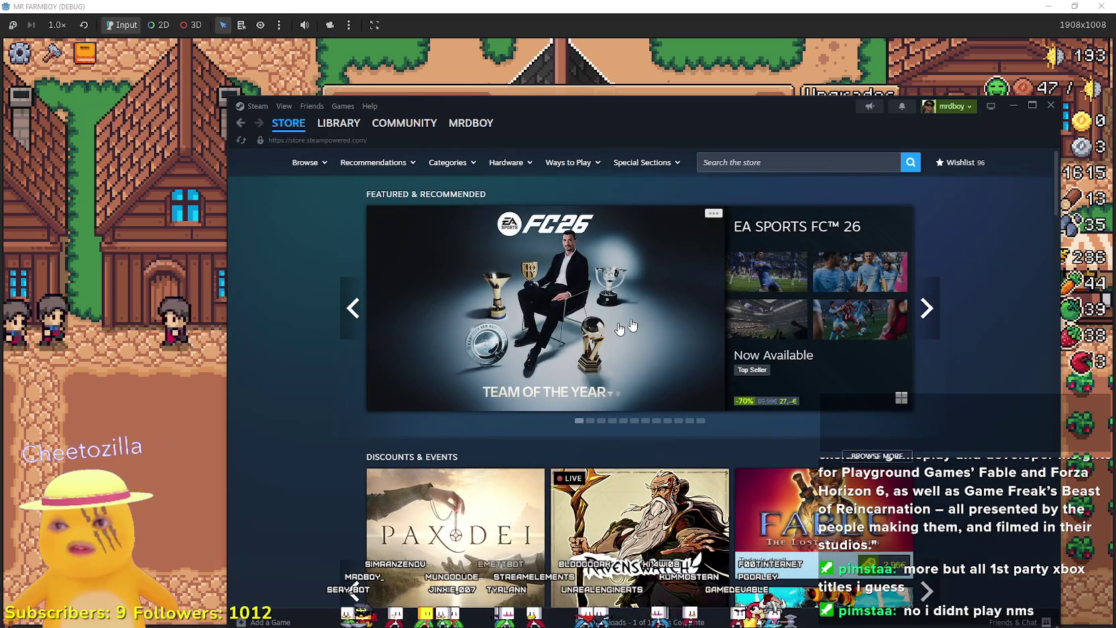
{"action": "scroll", "coordinate": [939, 376], "scroll_direction": "down", "scroll_amount": 2}
{"action": "scroll", "coordinate": [984, 407], "scroll_direction": "up", "scroll_amount": 2}
{"action": "scroll", "coordinate": [983, 411], "scroll_direction": "down", "scroll_amount": 3}
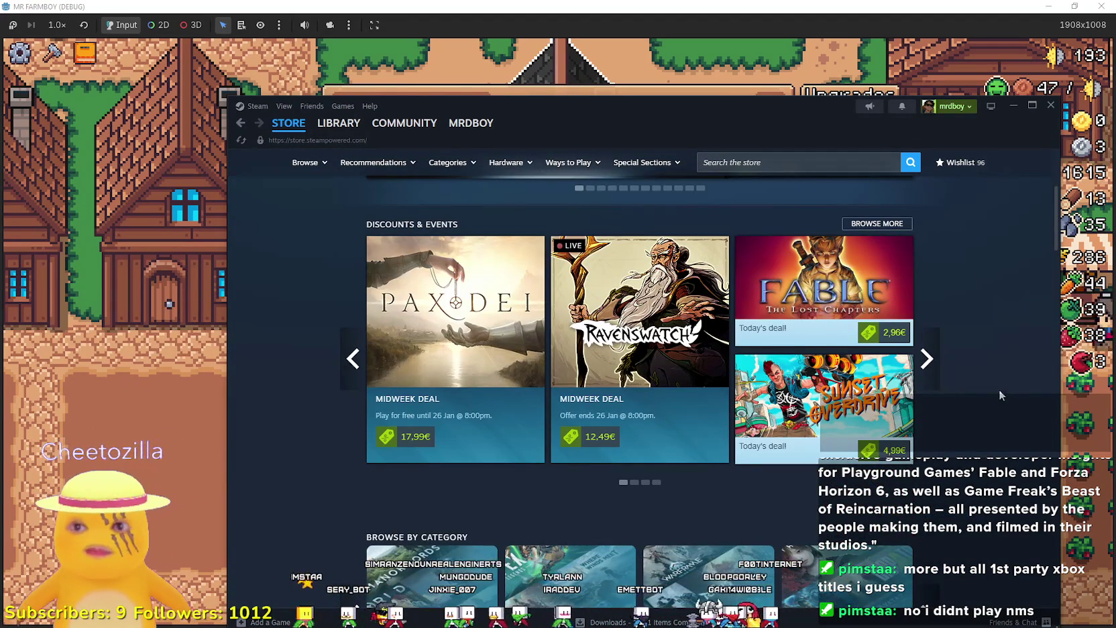
{"action": "scroll", "coordinate": [1003, 405], "scroll_direction": "up", "scroll_amount": 3}
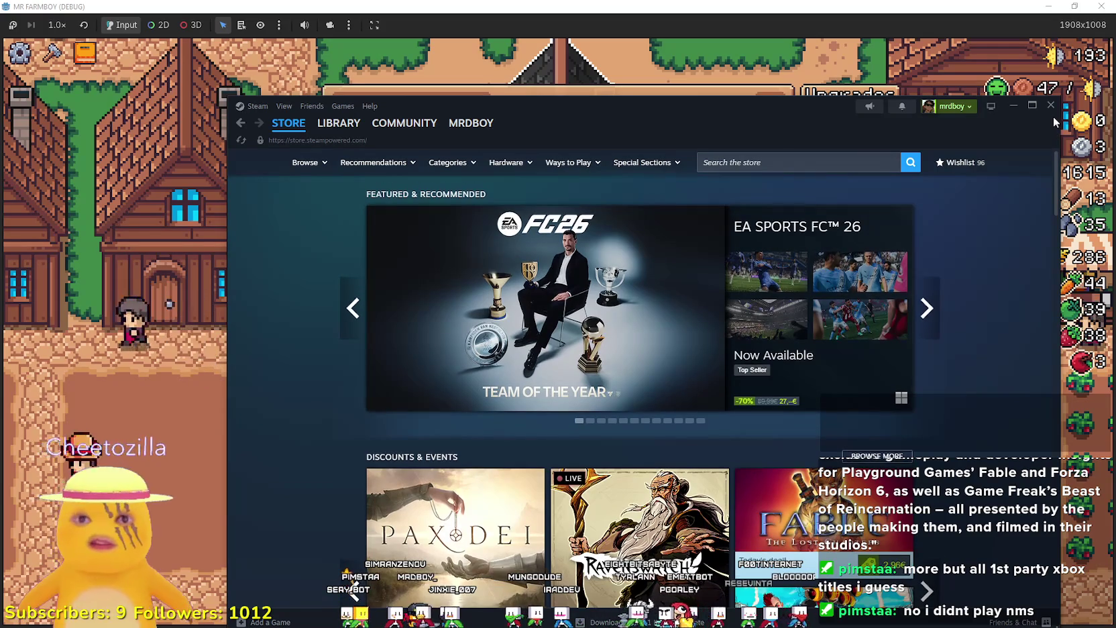
{"action": "left_click", "coordinate": [1052, 107]}
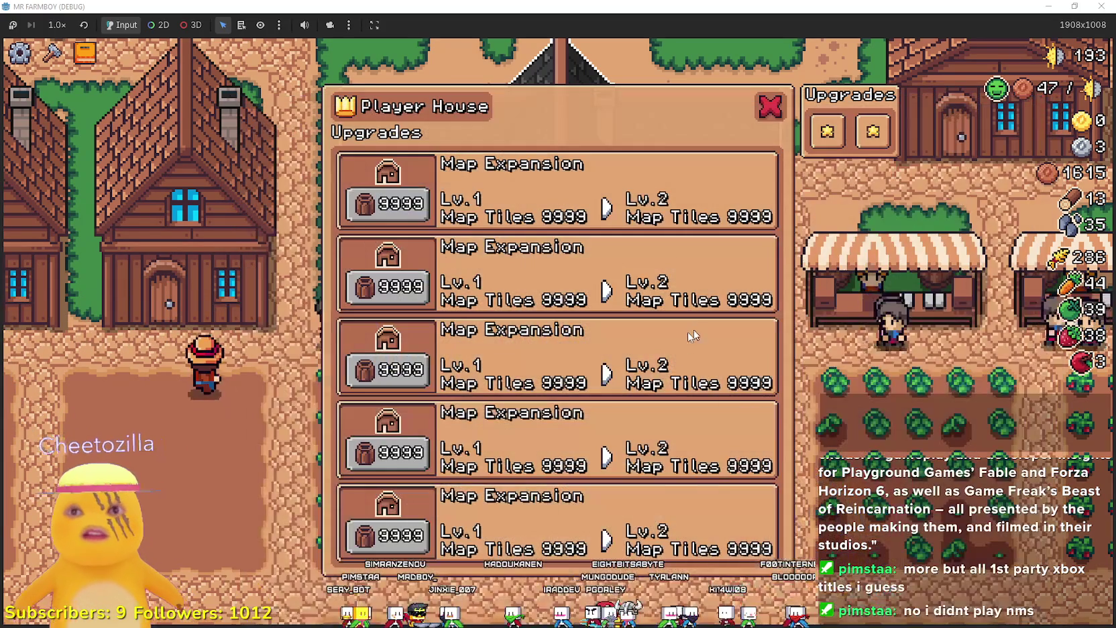
{"action": "left_click", "coordinate": [764, 111]}
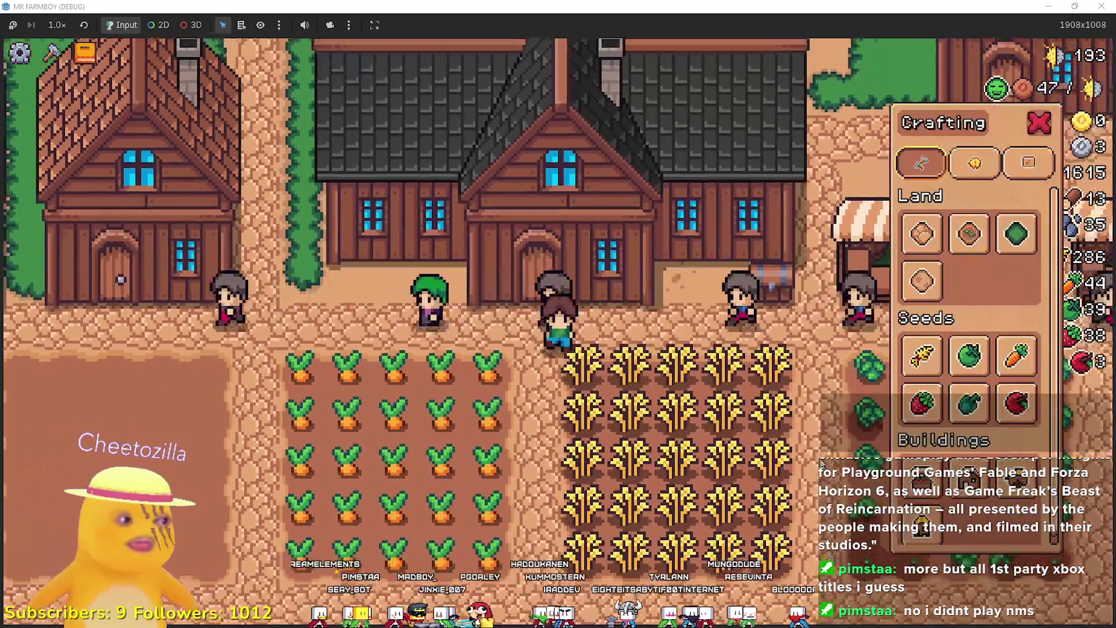
{"action": "scroll", "coordinate": [822, 462], "scroll_direction": "down", "scroll_amount": 5}
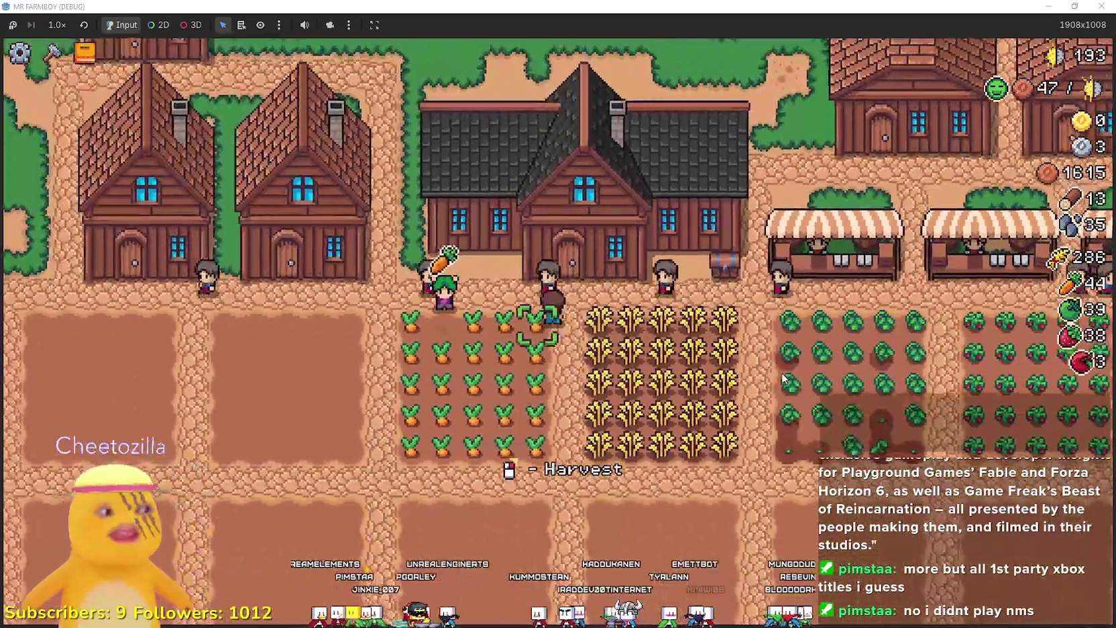
{"action": "key", "text": "a"}
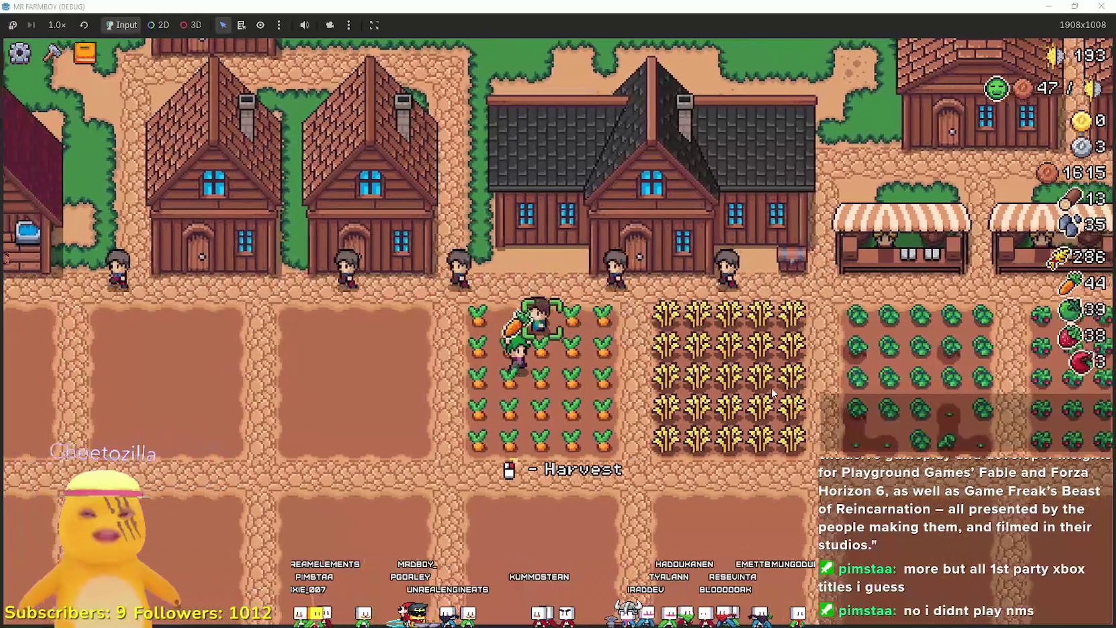
{"action": "key", "text": "d"}
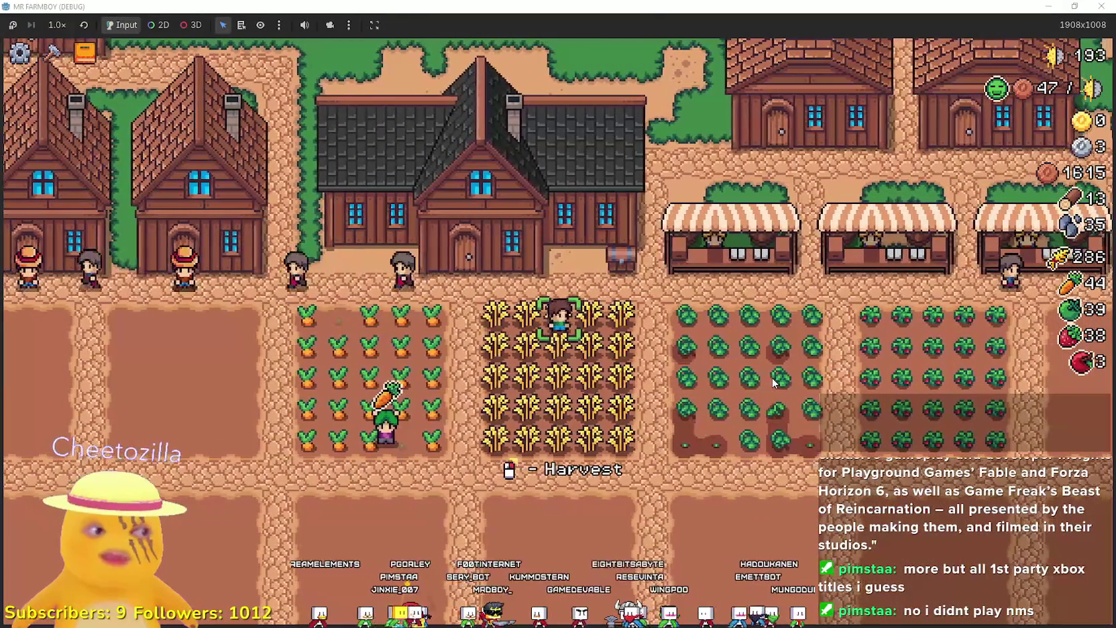
{"action": "key", "text": "e"}
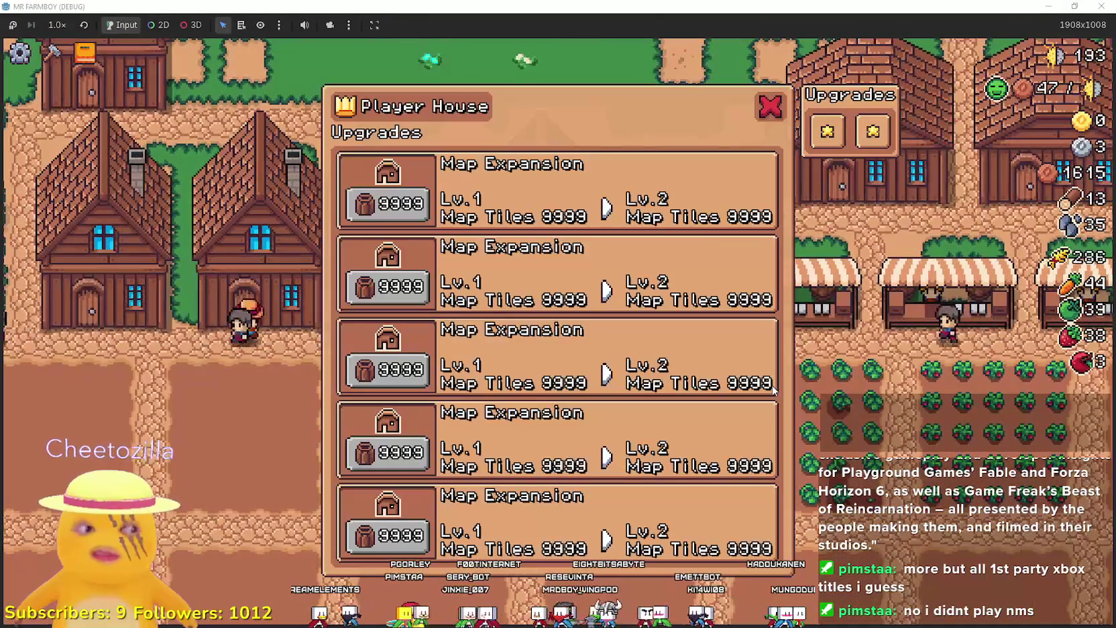